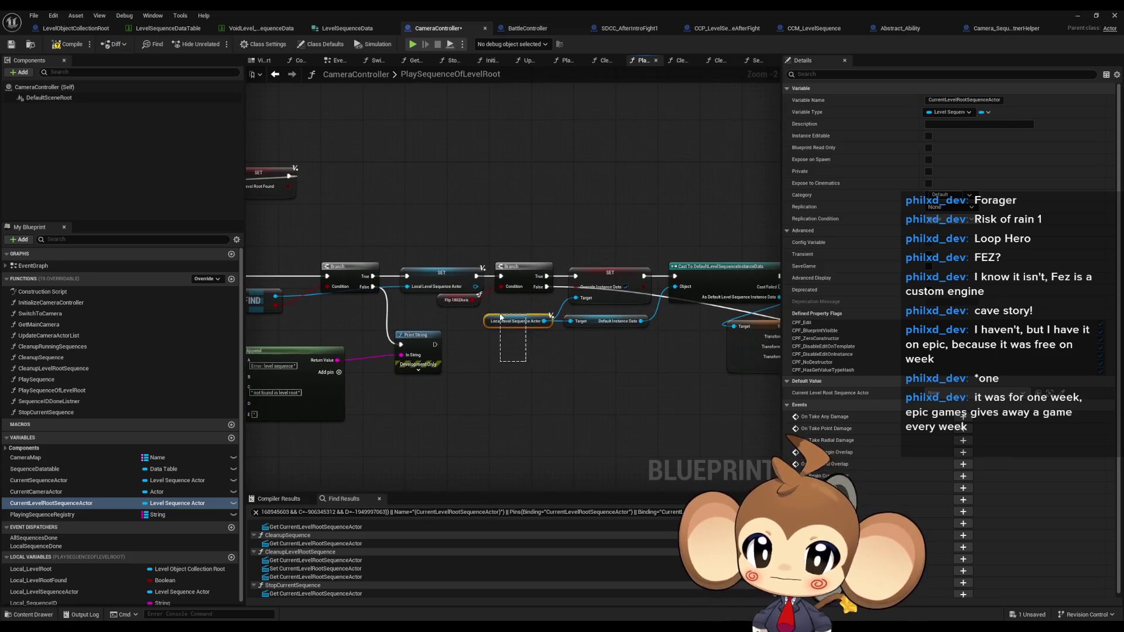
Inspect the Local Level Sequence Actor and Play nodes in the PlaySequenceOfLevelRoot graph.
drag(501, 318, 501, 319)
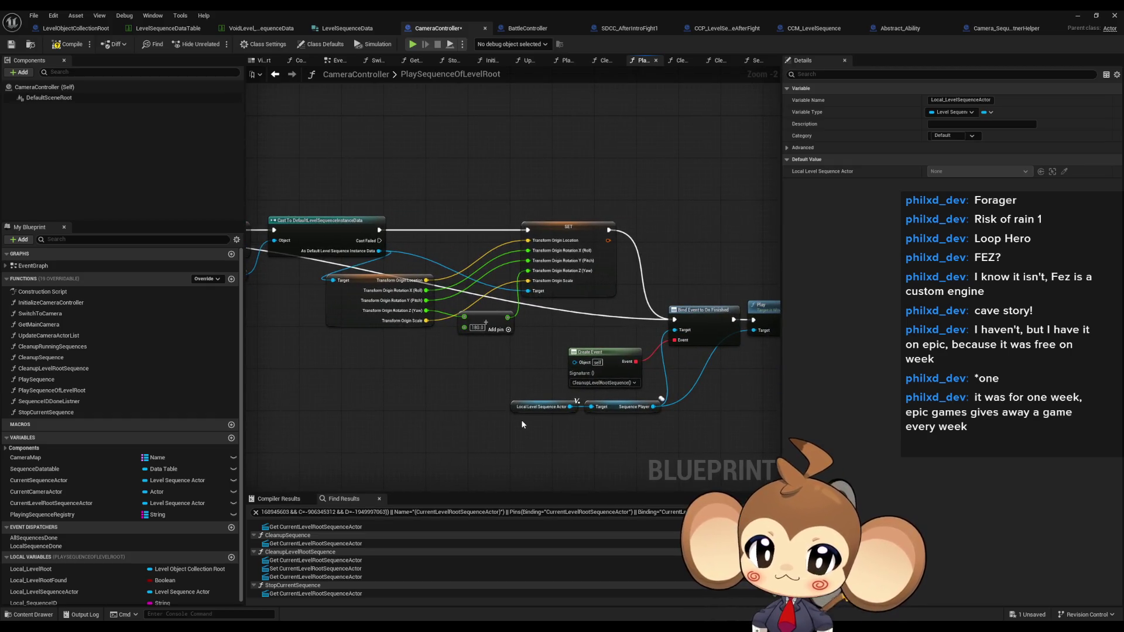
drag(542, 438, 363, 399)
click(585, 281)
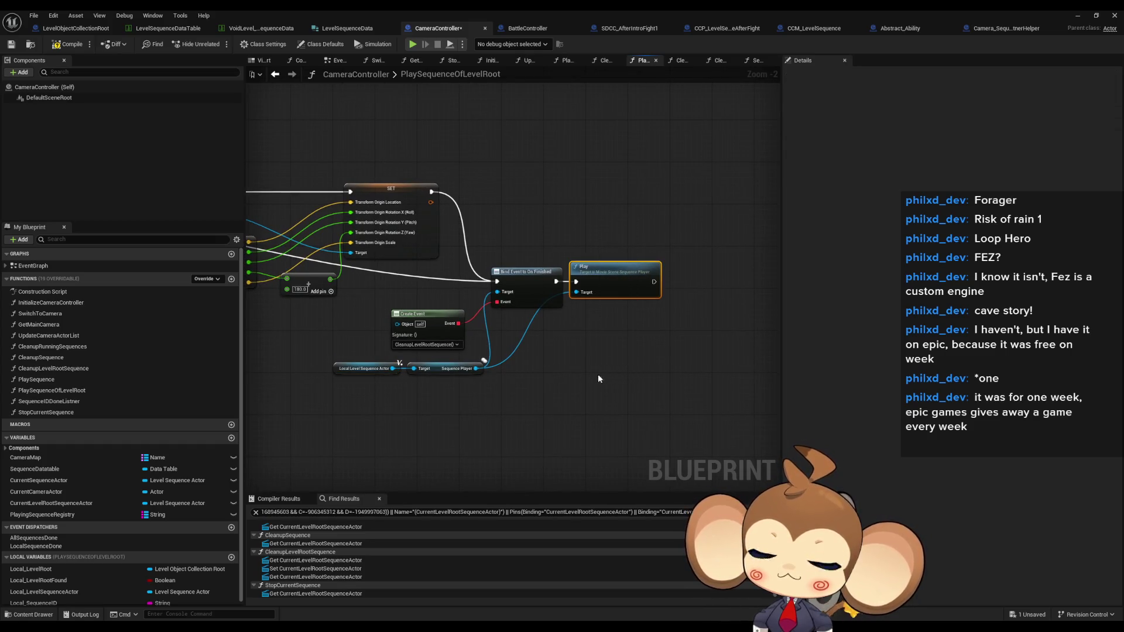
scroll(443, 369, down, 3)
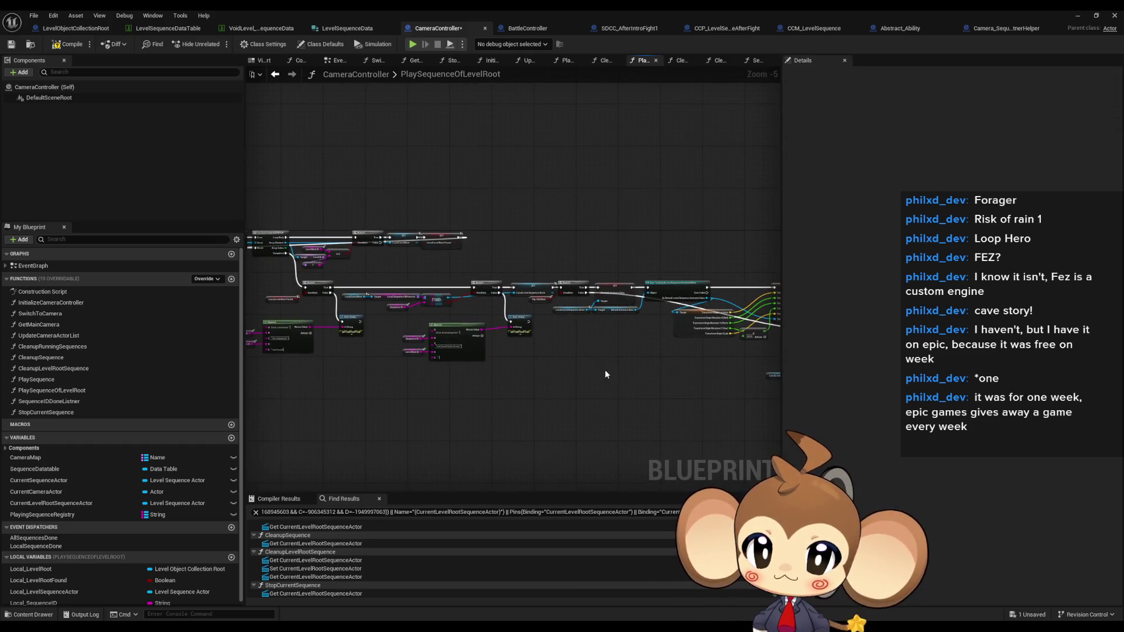
drag(446, 367, 541, 368)
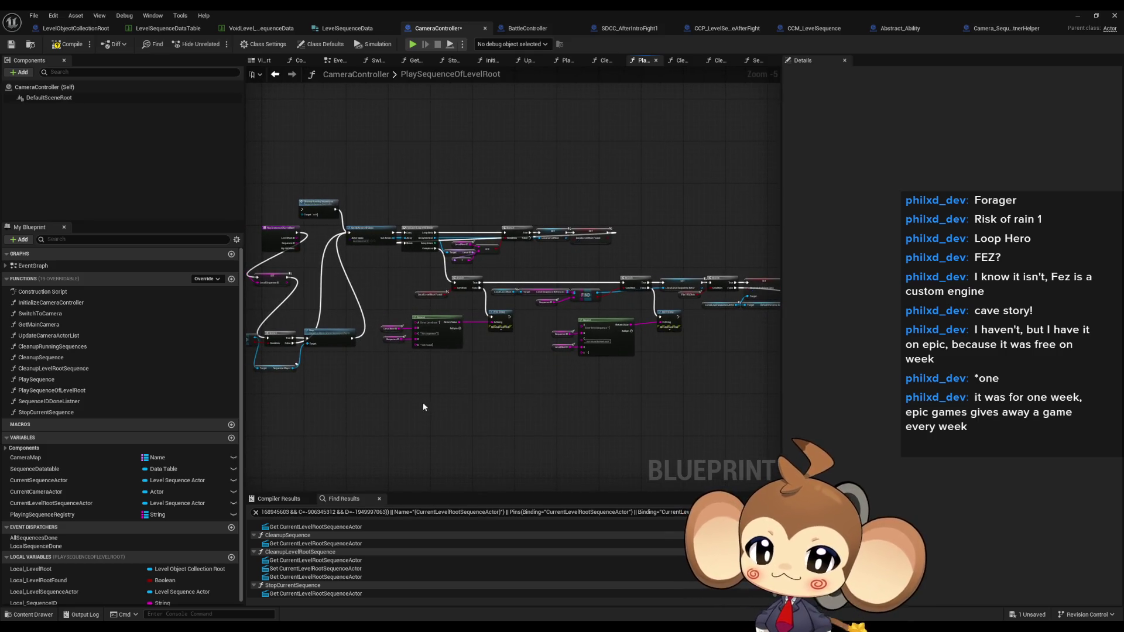
scroll(354, 373, up, 3)
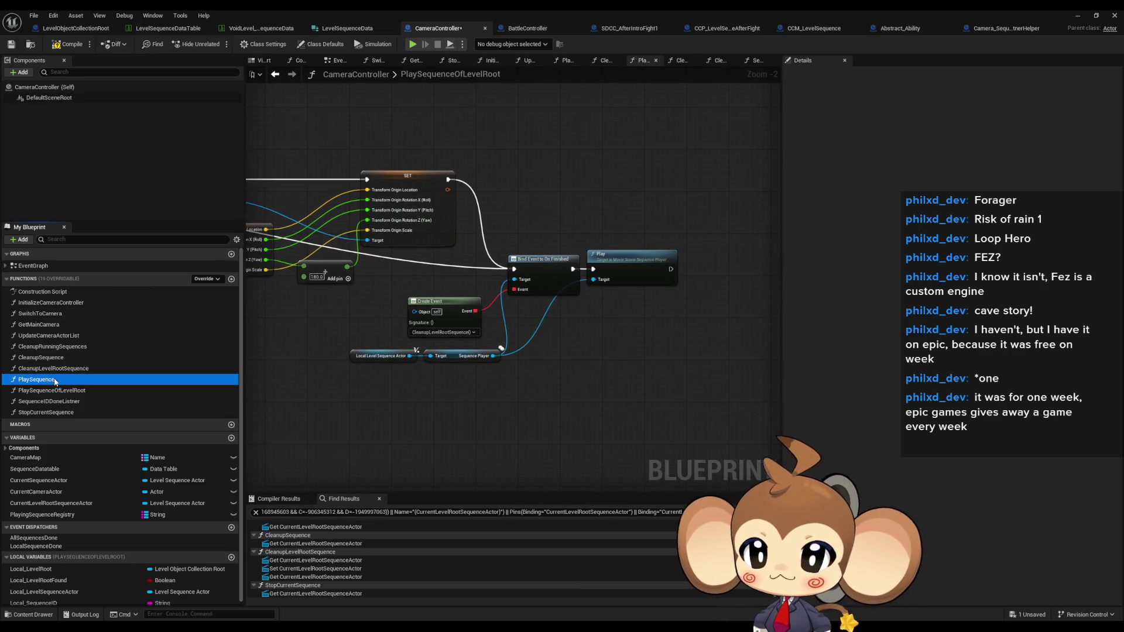
Select the listener-helper spawn group in PlaySequence and paste it into PlaySequenceOfLevelRoot.
double_click(36, 379)
scroll(465, 331, down, 6)
scroll(359, 318, up, 4)
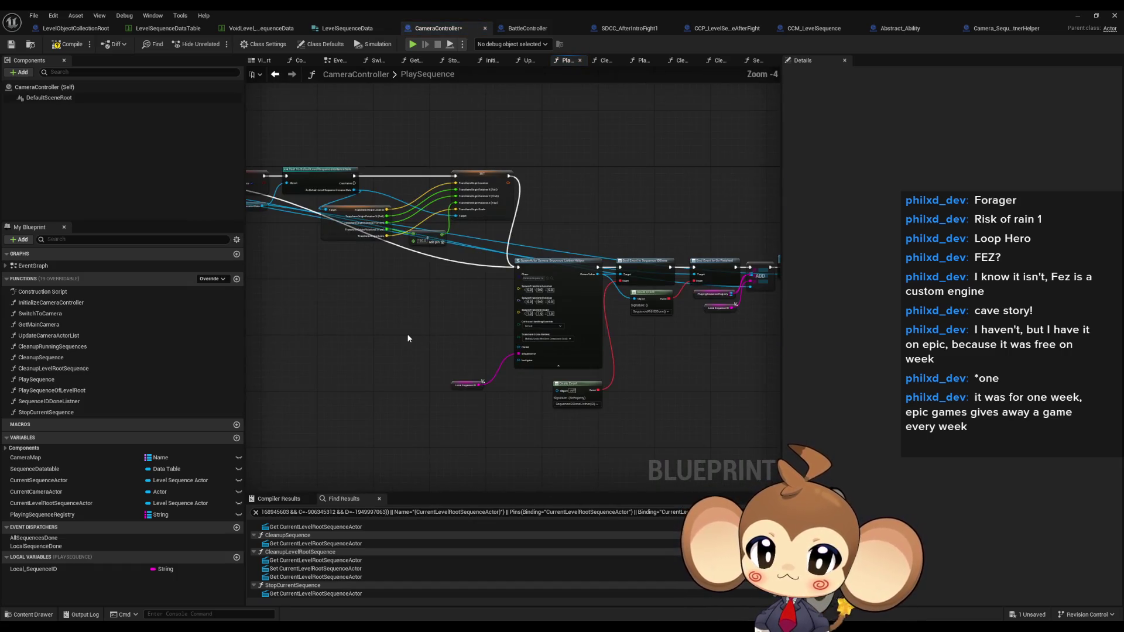
drag(425, 334, 356, 328)
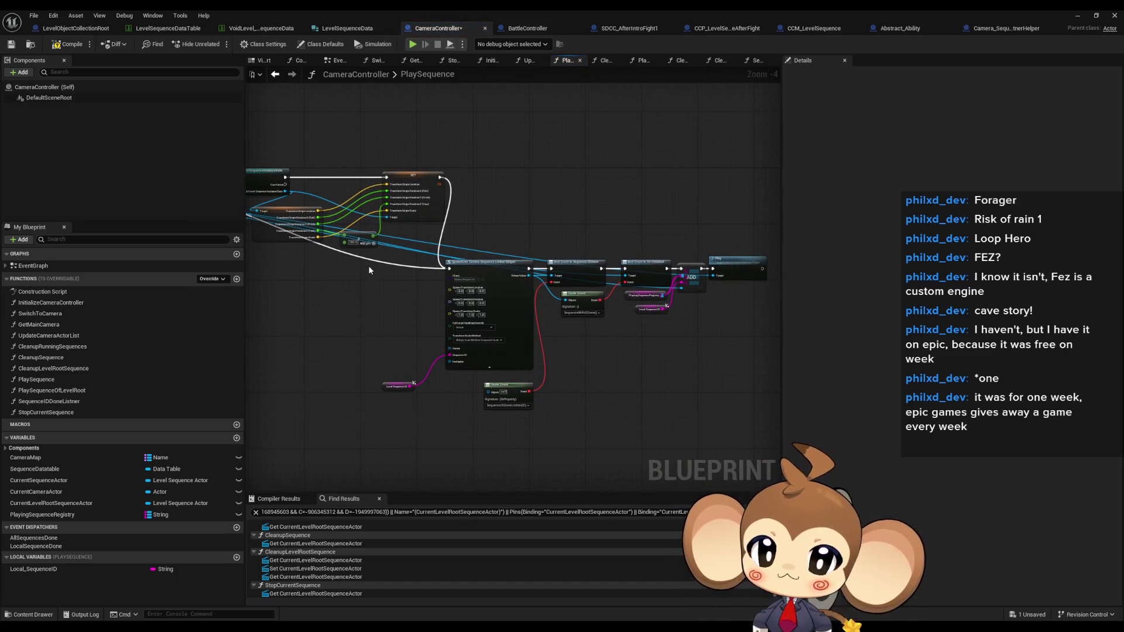
mouse_move(369, 269)
mouse_down()
mouse_move(296, 231)
mouse_move(495, 367)
mouse_move(679, 415)
mouse_up()
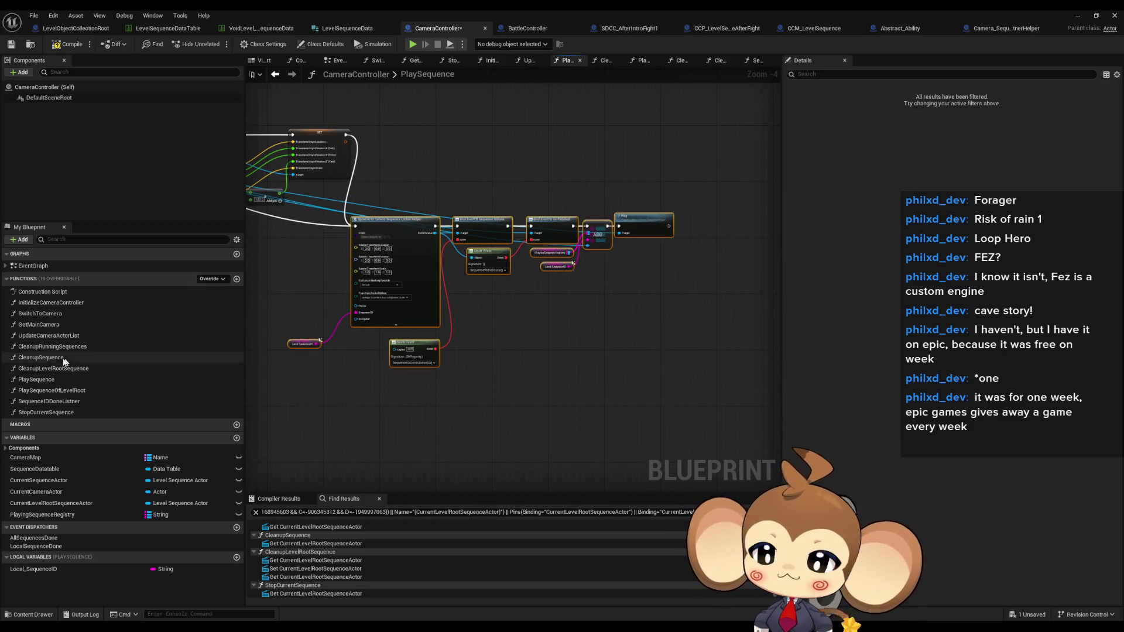
double_click(60, 392)
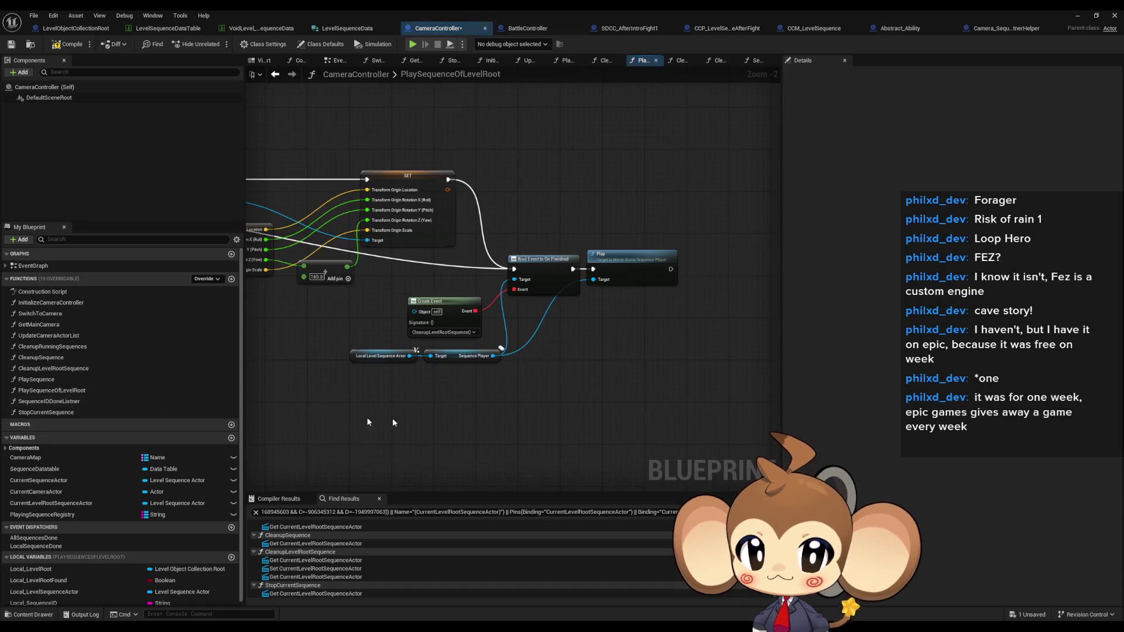
key(ctrl+v)
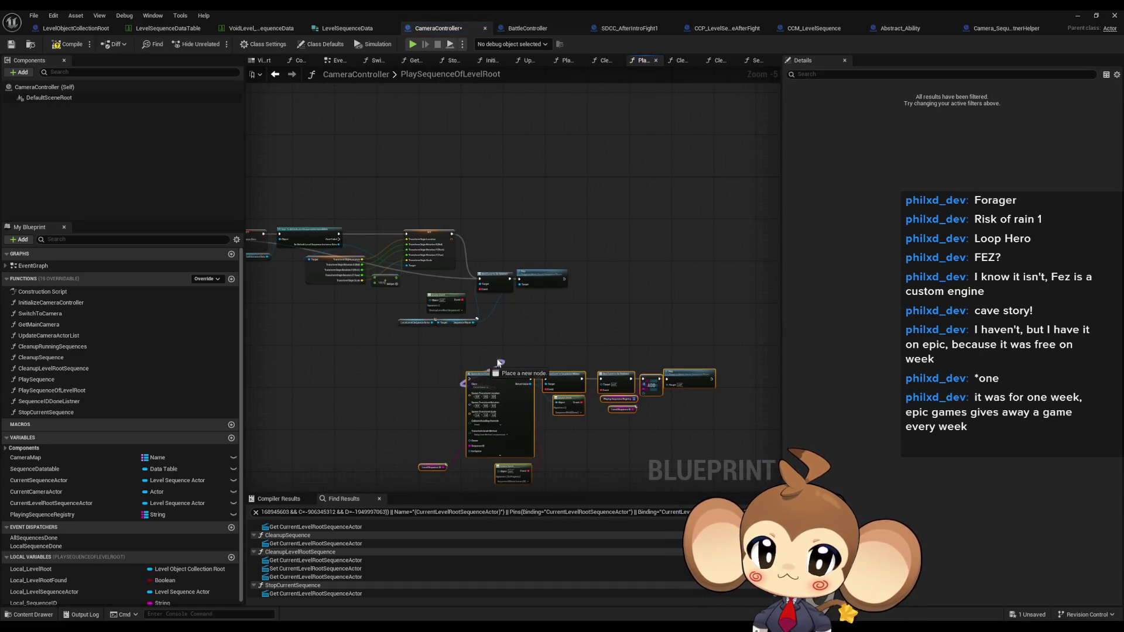
Move the pasted helper chain below the existing nodes, with Local Sequence ID beside its pin.
click(486, 368)
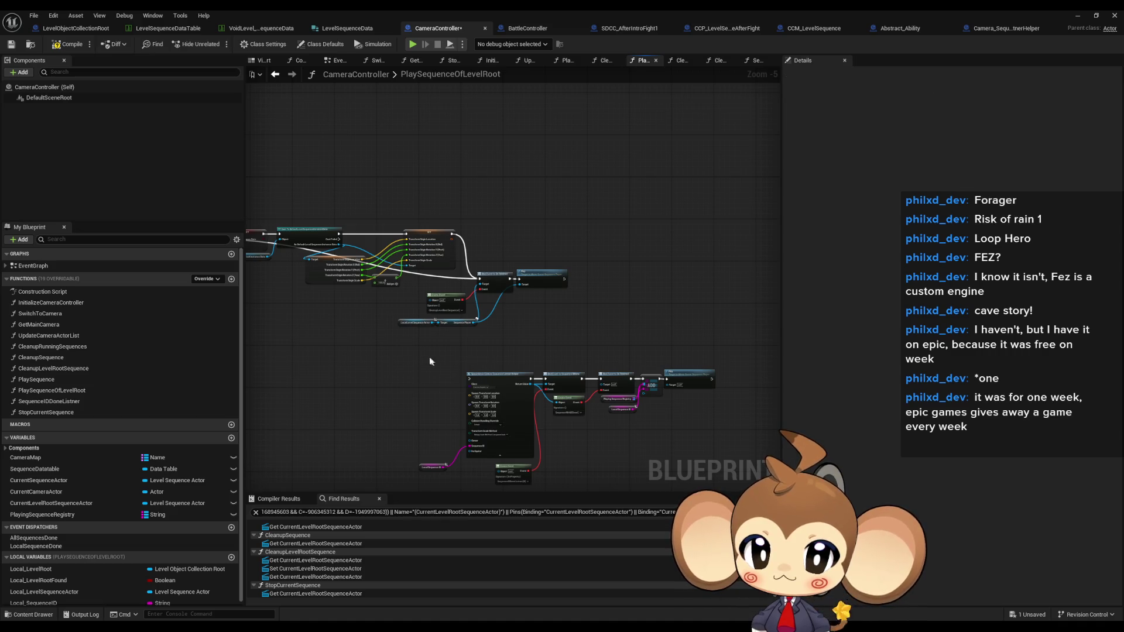
drag(433, 352, 720, 489)
scroll(510, 392, up, 2)
drag(522, 332, 508, 350)
click(417, 350)
scroll(417, 350, up, 2)
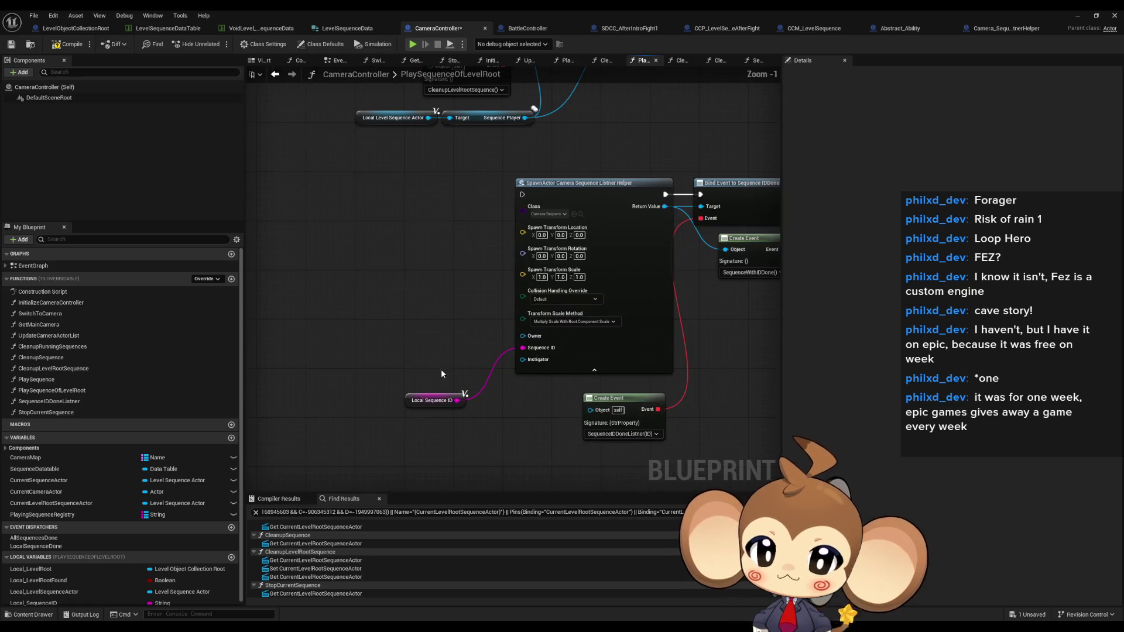
drag(417, 397, 451, 351)
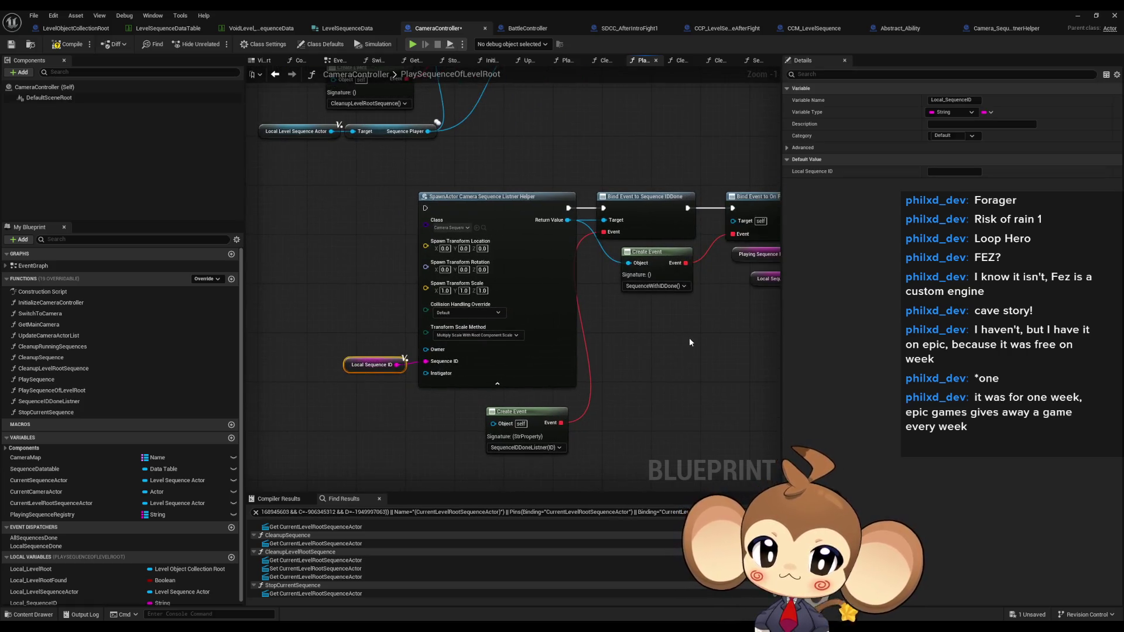
click(689, 337)
scroll(690, 337, down, 1)
scroll(624, 355, down, 1)
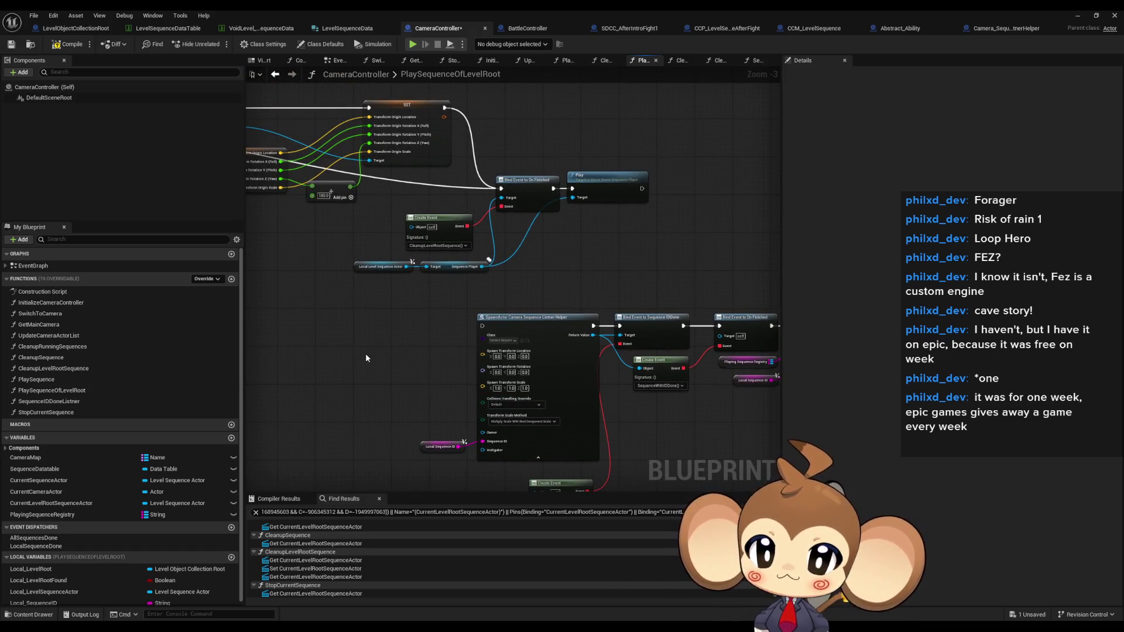
Duplicate the Local Level Sequence Actor and Sequence Player getters next to the new chain.
drag(367, 357, 304, 308)
mouse_move(427, 221)
mouse_down()
mouse_move(303, 223)
mouse_move(357, 234)
mouse_move(340, 224)
mouse_up()
drag(596, 361, 599, 377)
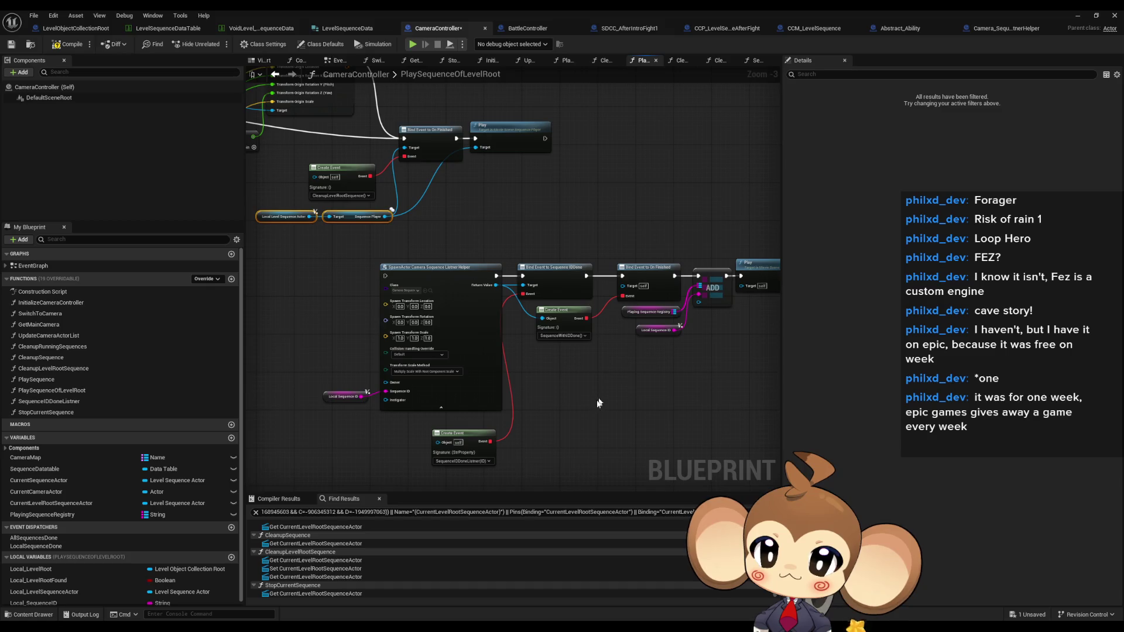
key(ctrl+c)
key(ctrl+v)
scroll(615, 371, up, 3)
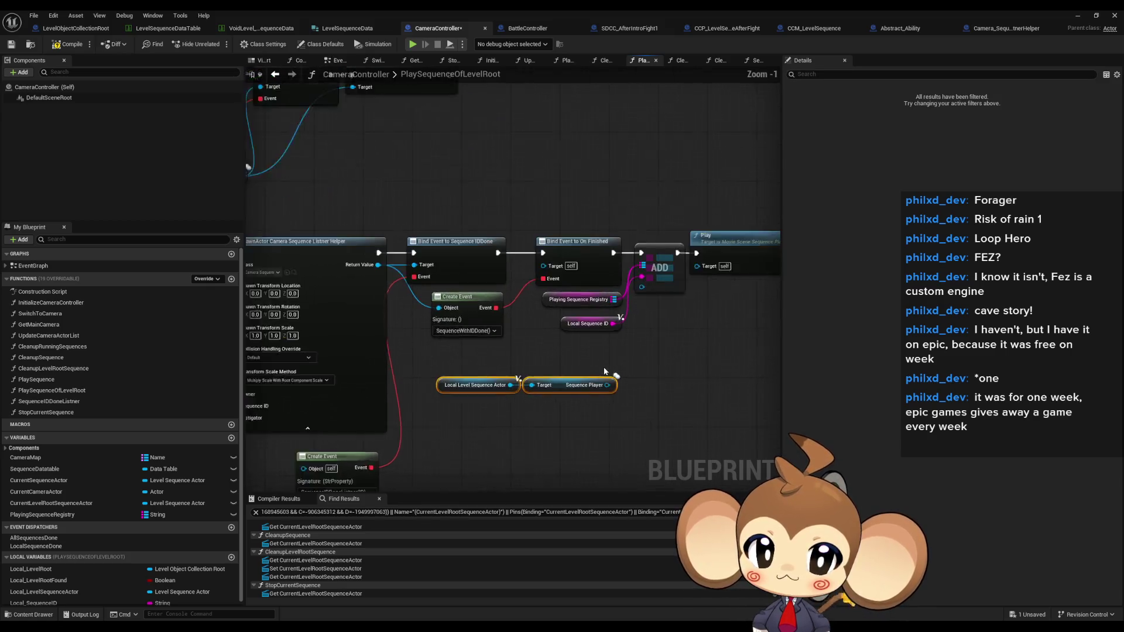
mouse_move(616, 371)
mouse_down()
mouse_move(518, 394)
mouse_move(561, 296)
mouse_up()
Wire the copied Sequence Player into the new Play and On Finished binding targets.
drag(624, 271, 516, 408)
mouse_move(379, 422)
mouse_down()
mouse_move(551, 391)
mouse_move(609, 406)
mouse_move(597, 423)
mouse_move(555, 420)
mouse_up()
scroll(551, 391, down, 2)
mouse_move(459, 329)
mouse_down()
mouse_move(511, 334)
mouse_move(571, 375)
mouse_move(439, 262)
mouse_up()
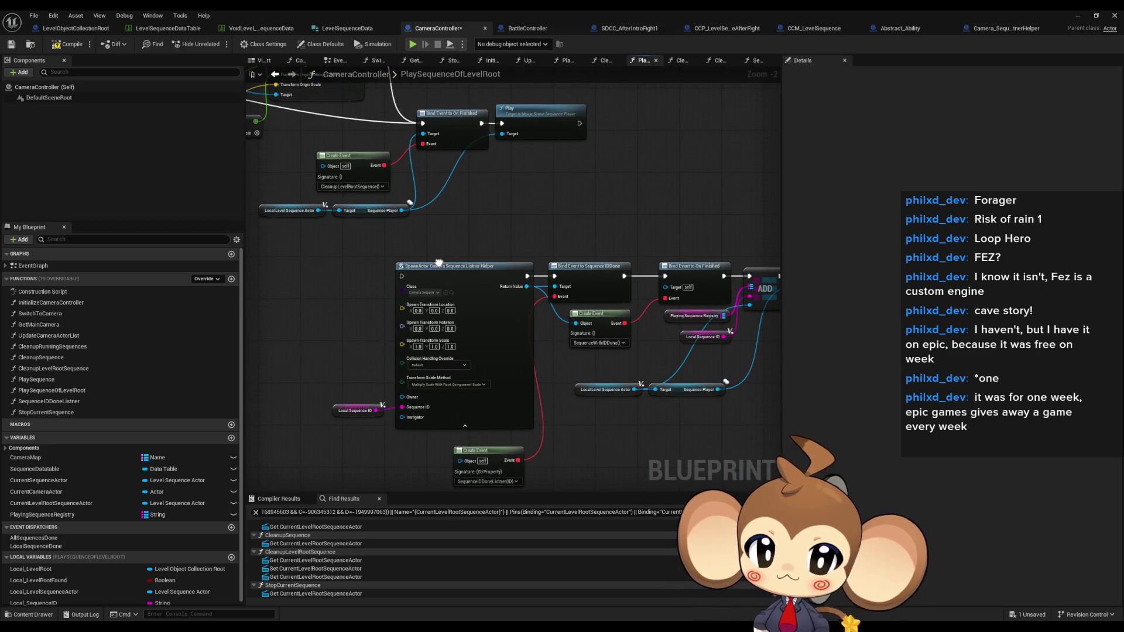
drag(615, 348, 583, 380)
drag(693, 419, 633, 318)
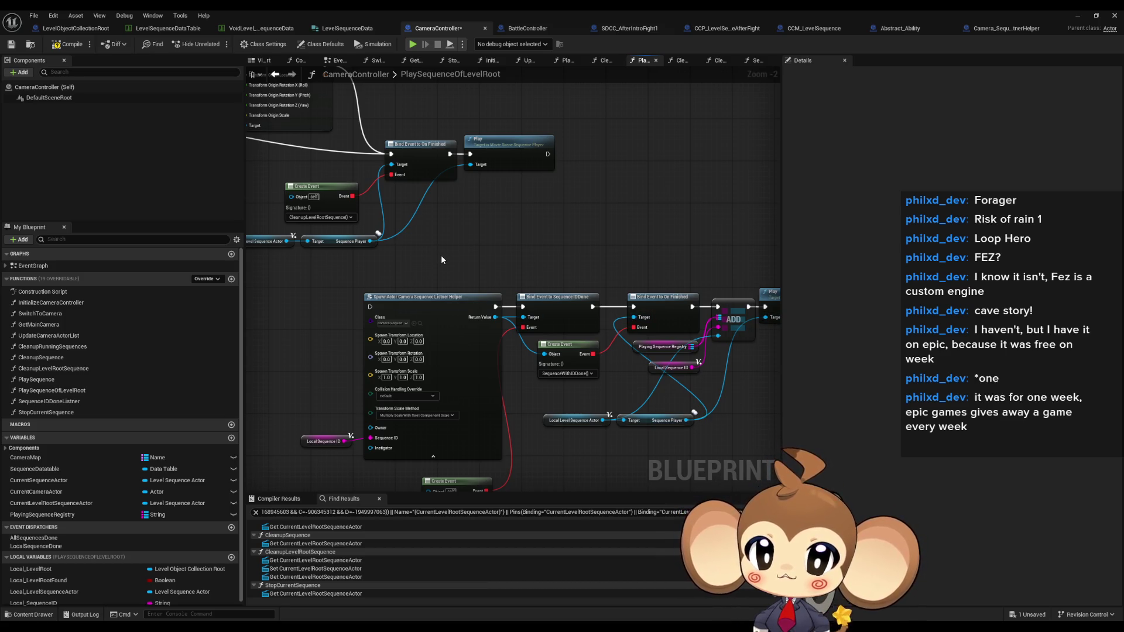
Route SET's execution into the helper SpawnActor, detaching it from the old Bind Event.
drag(441, 255, 618, 338)
mouse_move(550, 381)
mouse_down()
mouse_move(527, 194)
mouse_move(507, 140)
mouse_up()
drag(507, 141, 665, 160)
mouse_move(730, 247)
mouse_down()
mouse_move(514, 407)
mouse_move(530, 403)
mouse_move(501, 413)
mouse_up()
scroll(643, 335, down, 2)
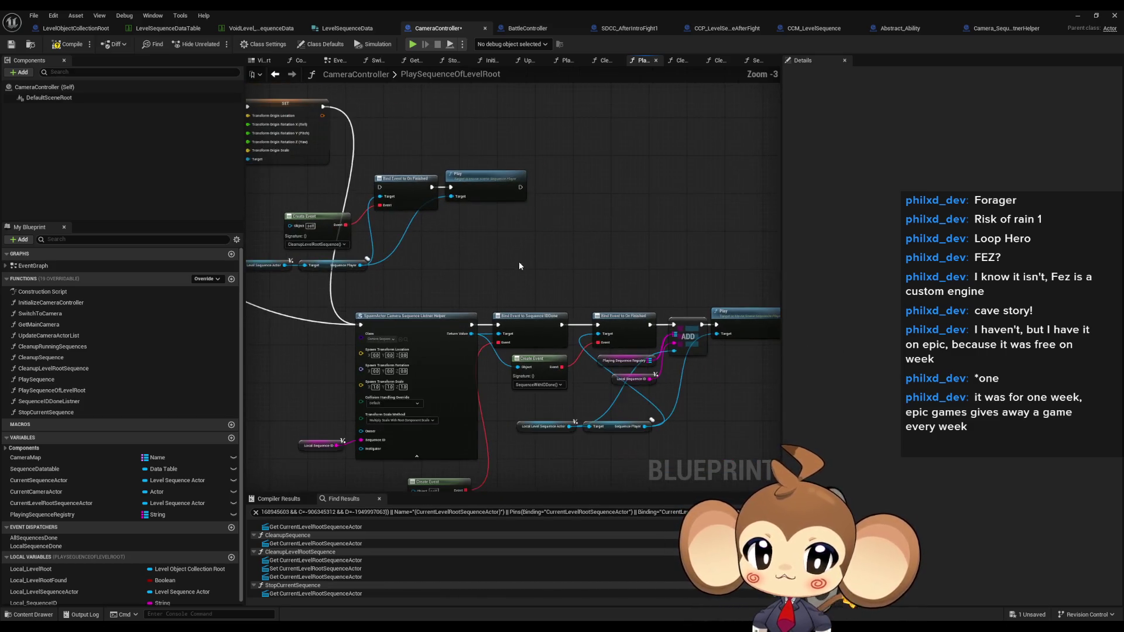
scroll(605, 380, down, 3)
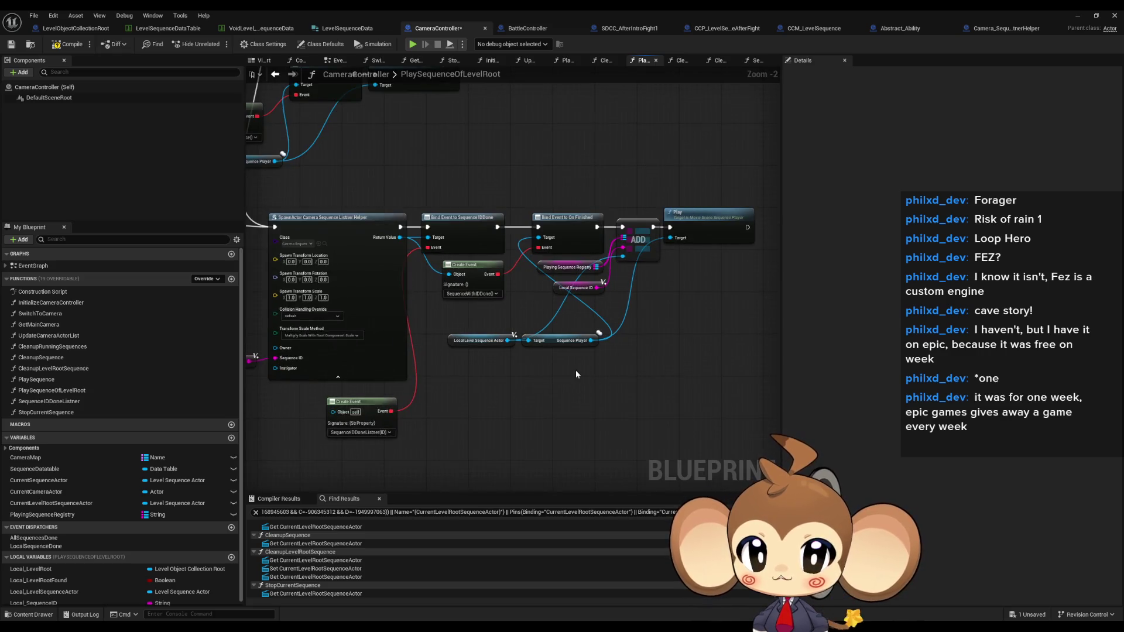
mouse_move(399, 353)
mouse_down()
mouse_move(573, 382)
mouse_move(545, 359)
mouse_move(635, 369)
mouse_move(564, 370)
mouse_up()
scroll(564, 370, up, 4)
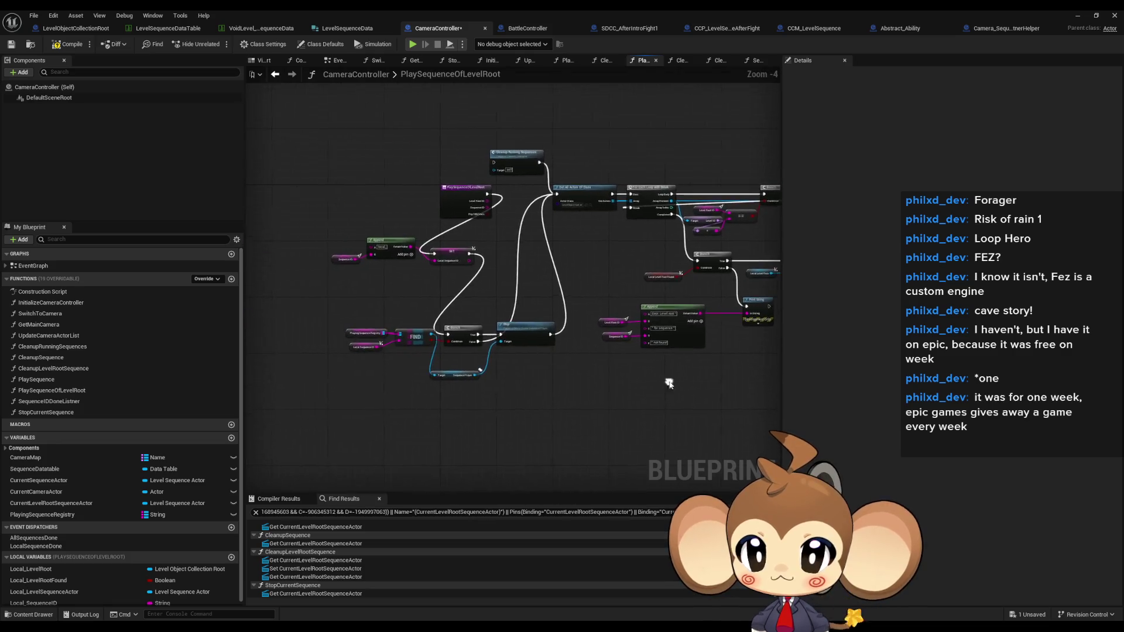
drag(700, 407, 680, 444)
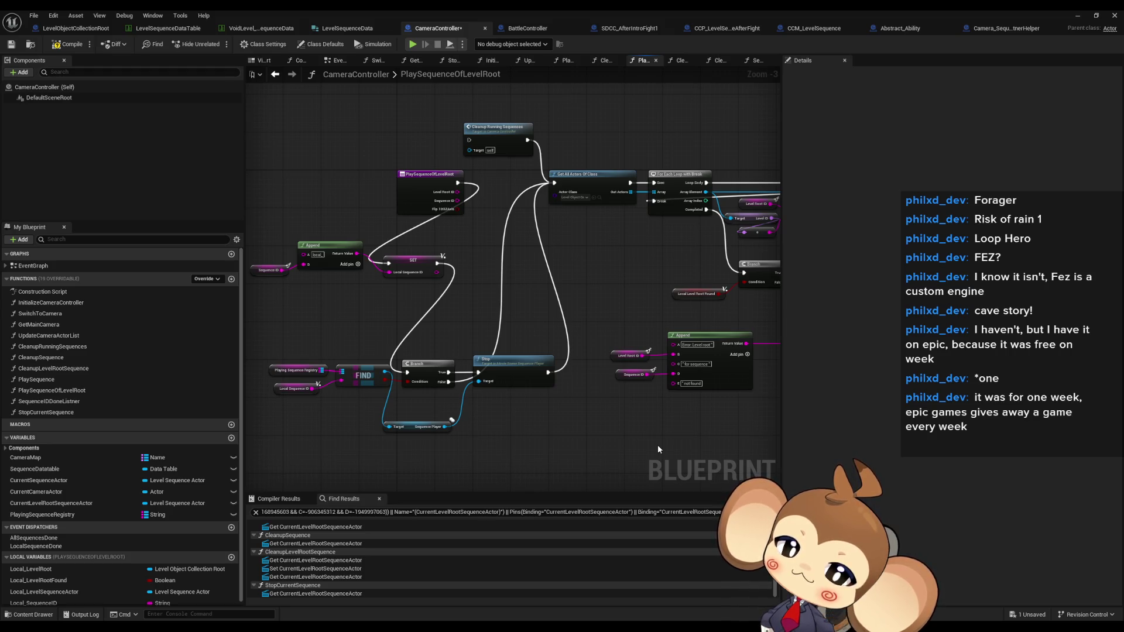
double_click(90, 380)
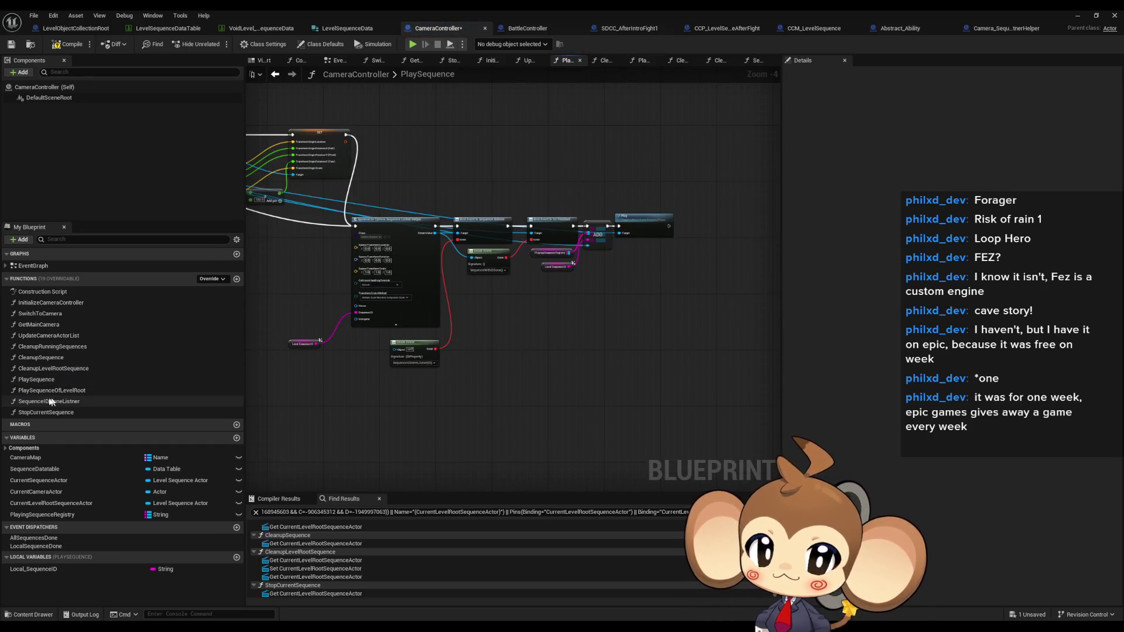
double_click(69, 390)
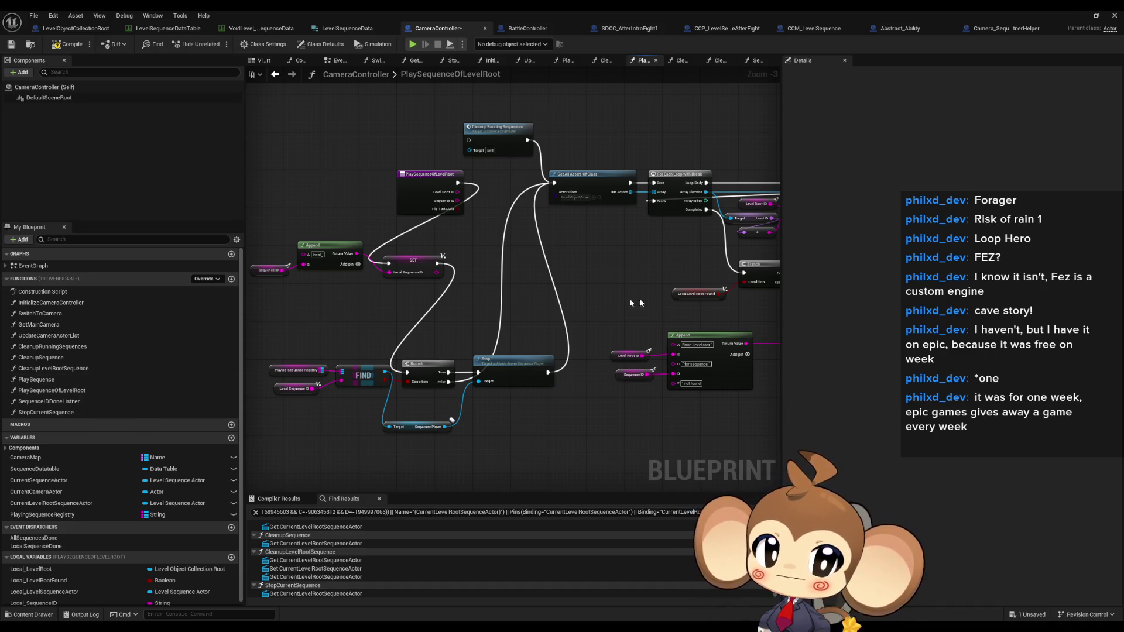
scroll(567, 305, down, 3)
double_click(48, 402)
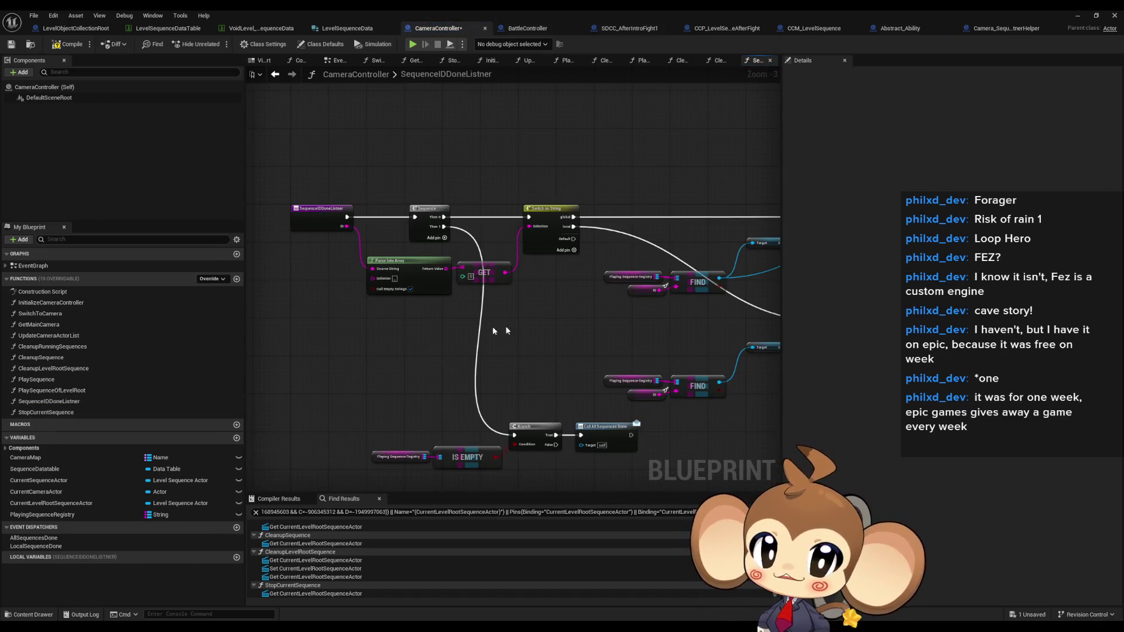
Pan past the Stop, Destroy Actor and REMOVE nodes and select the Branch and Call nodes.
drag(466, 266, 269, 232)
mouse_move(637, 239)
mouse_down()
mouse_move(445, 199)
mouse_move(660, 240)
mouse_move(939, 261)
mouse_up()
mouse_move(571, 375)
mouse_down()
mouse_move(286, 443)
mouse_move(362, 445)
mouse_up()
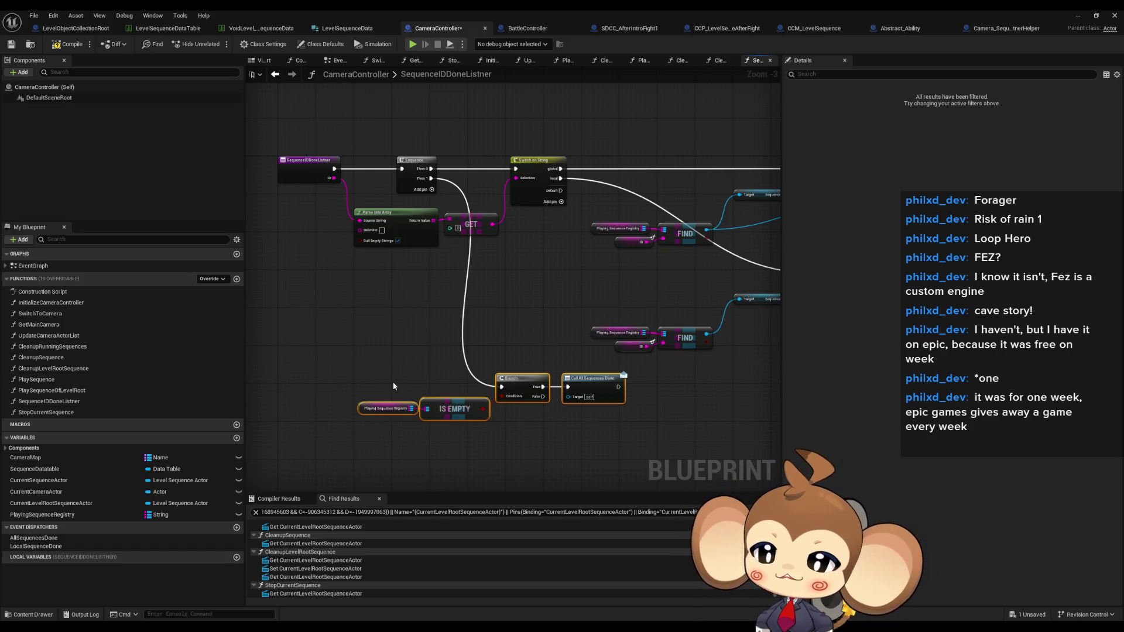
Check references to the LocalSequenceDone event dispatcher, then delete it.
click(28, 538)
click(29, 547)
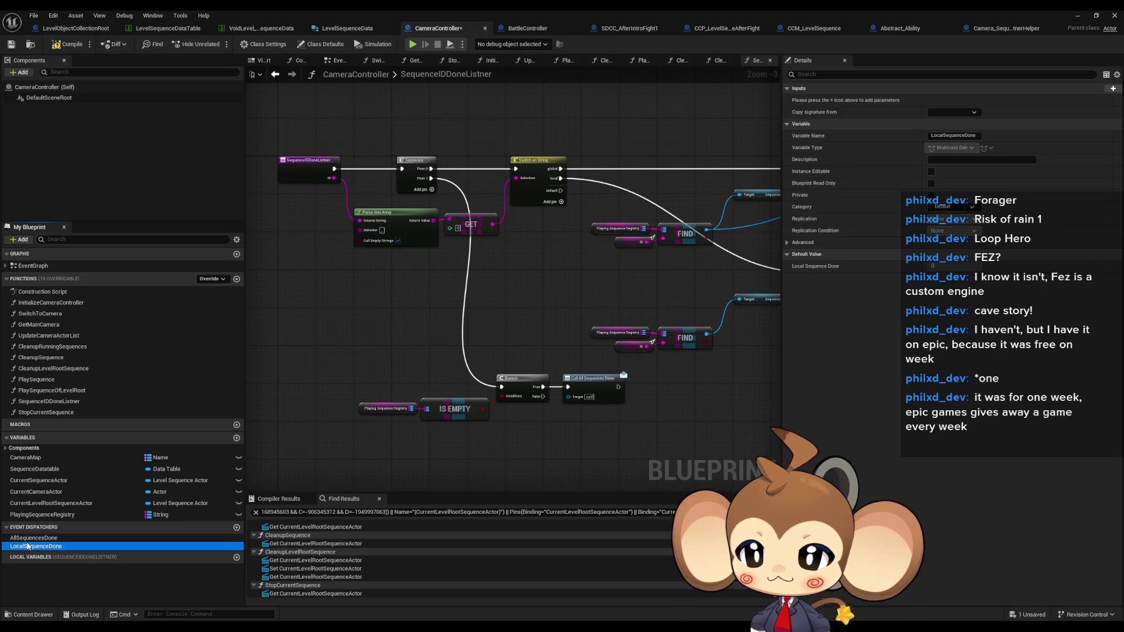
right_click(28, 547)
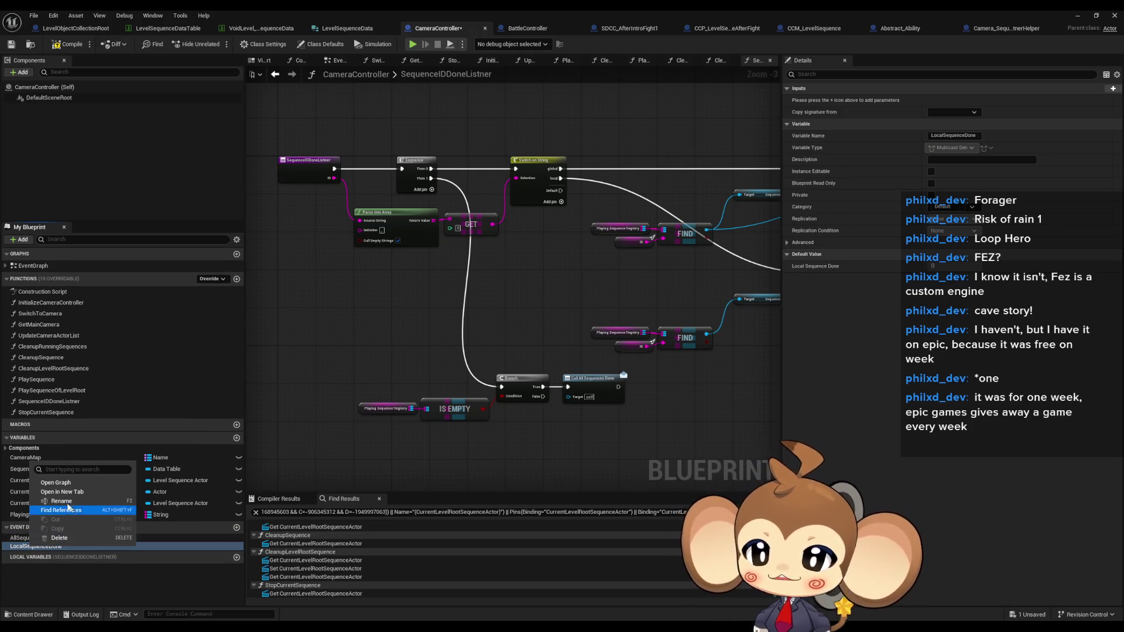
click(65, 579)
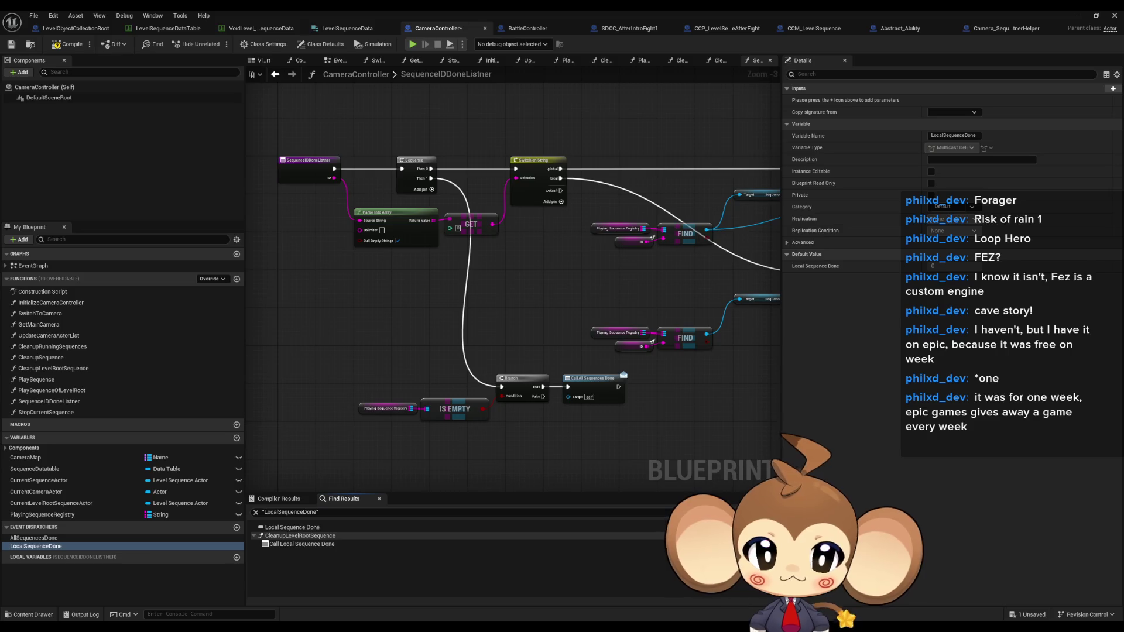
click(64, 547)
key(Delete)
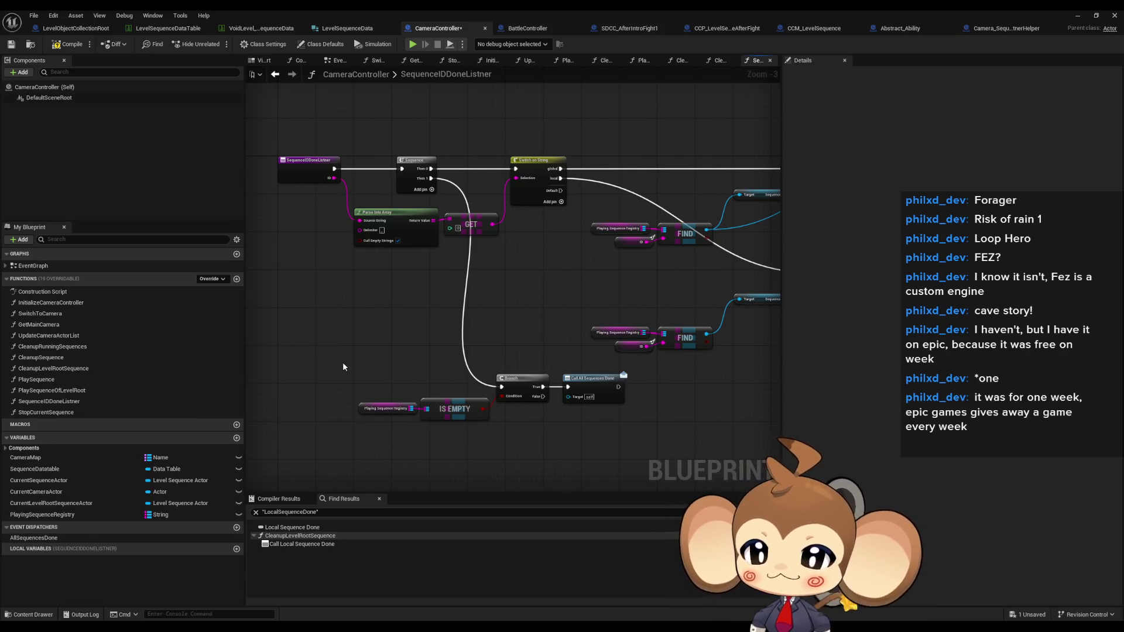
Look over the listener graph and open the StopCurrentSequence function.
mouse_move(341, 346)
mouse_down()
mouse_move(329, 321)
mouse_move(274, 339)
mouse_move(309, 331)
mouse_up()
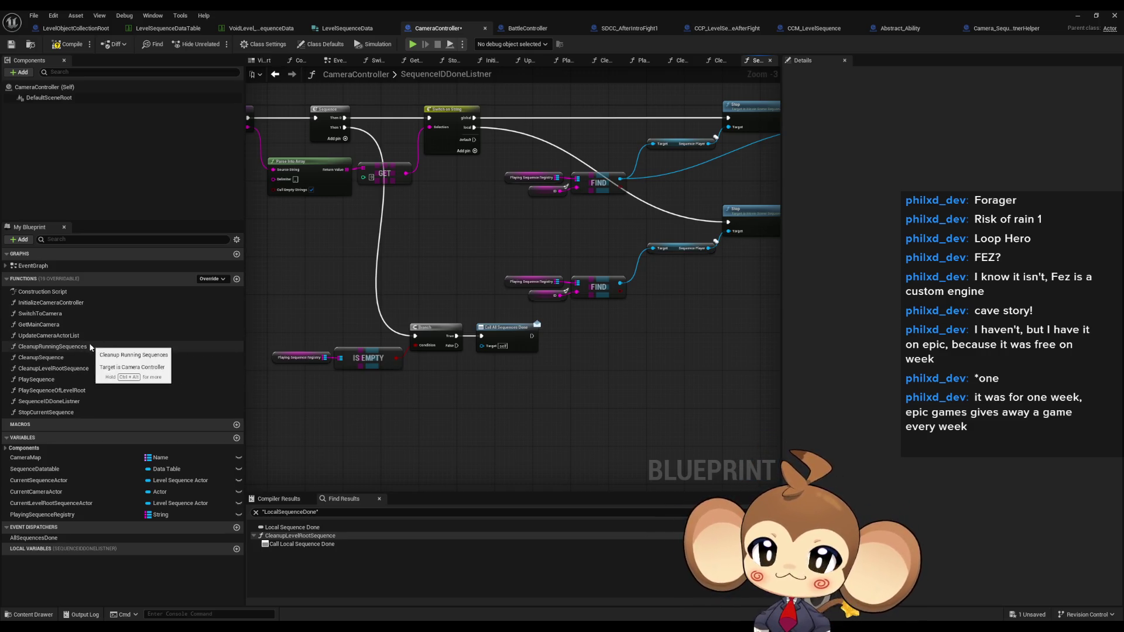
drag(294, 336, 372, 358)
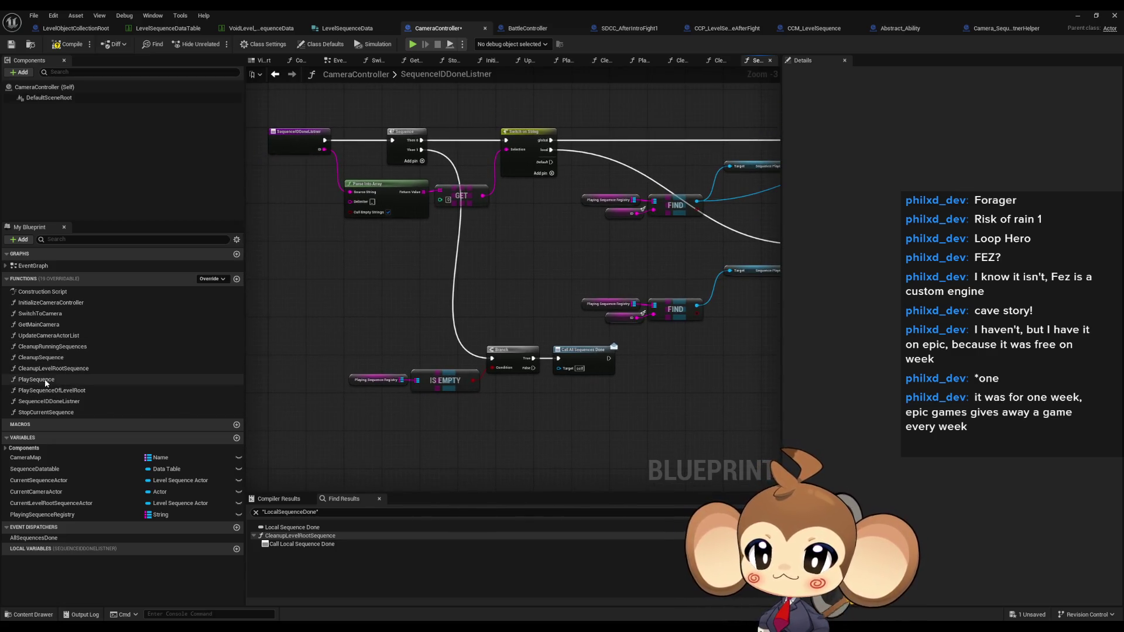
double_click(42, 413)
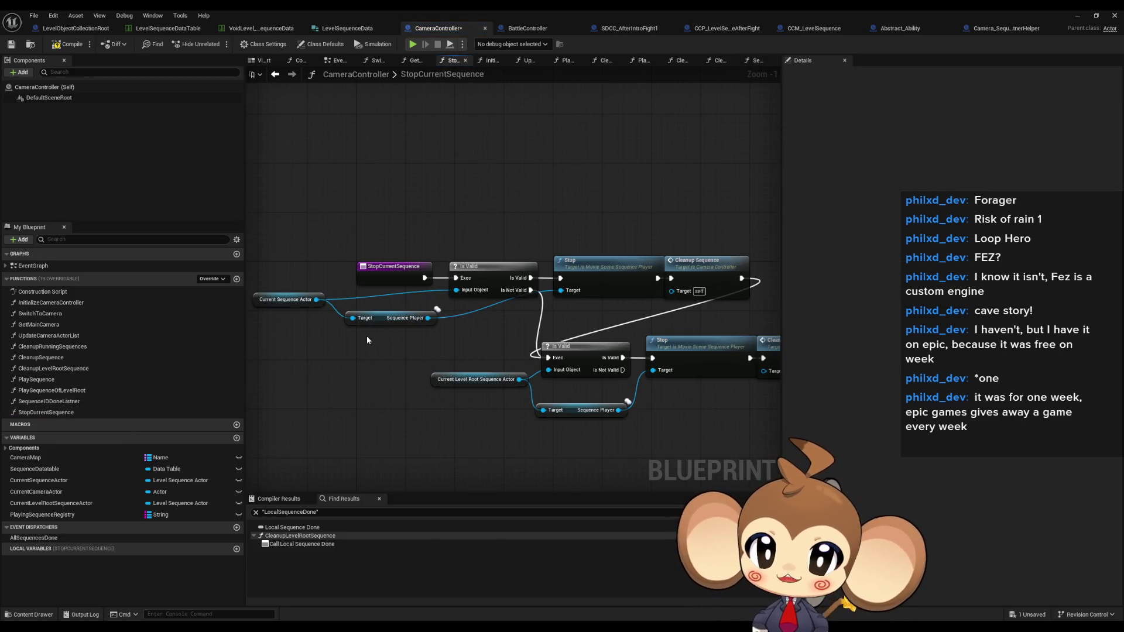
Rename the StopCurrentSequence function to StopAllSequences.
key(F2)
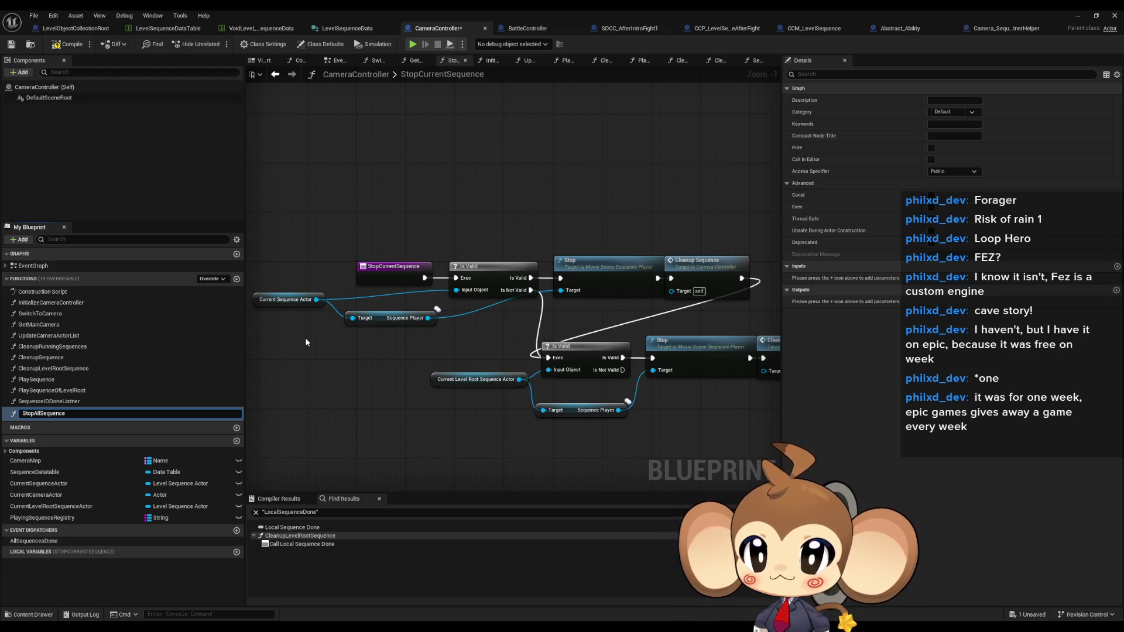
text(s)
key(Return)
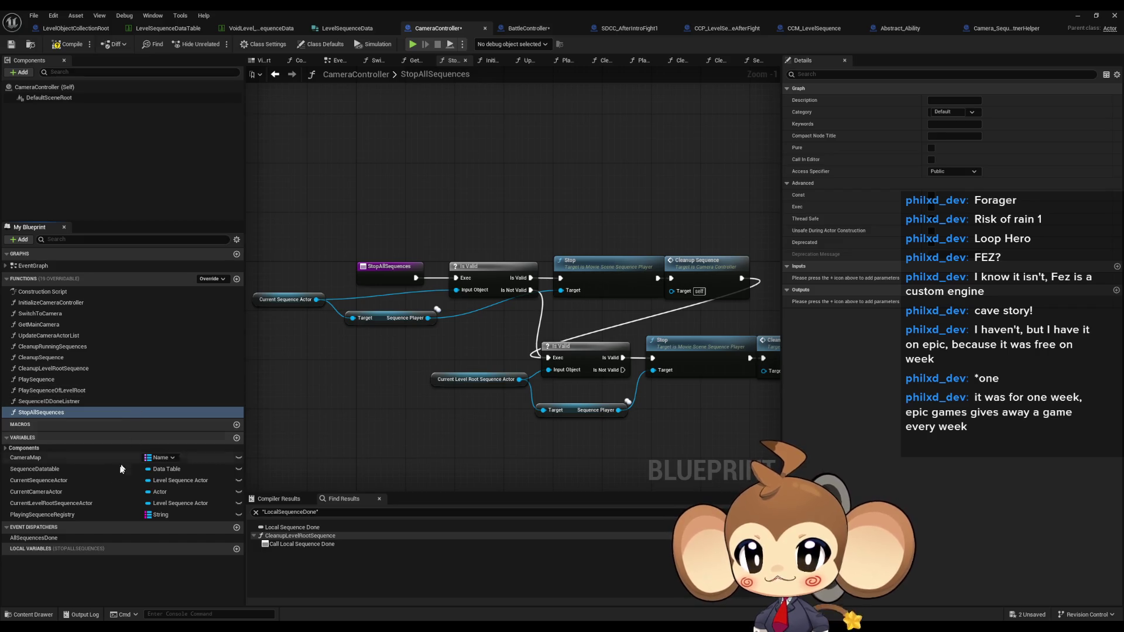
Add a Playing Sequence Registry getter and search 'value' from its output.
mouse_move(42, 514)
mouse_down()
mouse_move(316, 416)
mouse_move(424, 249)
mouse_move(412, 195)
mouse_up()
click(319, 421)
drag(445, 182, 446, 180)
text(va)
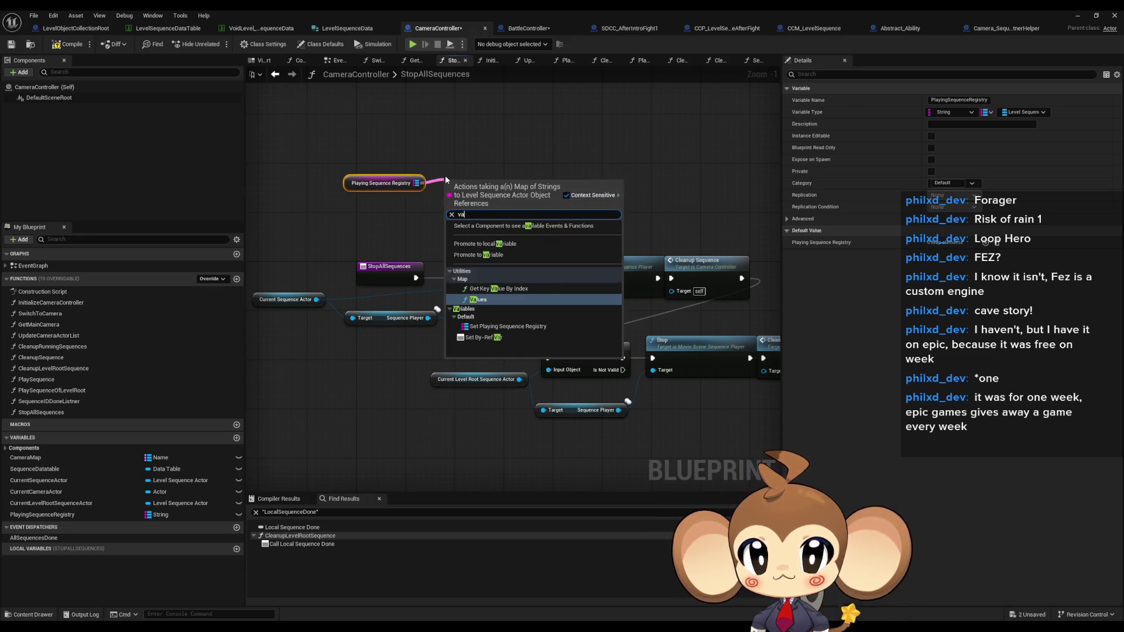
text(lue)
Add the registry's Values node and nudge it slightly upward.
key(Return)
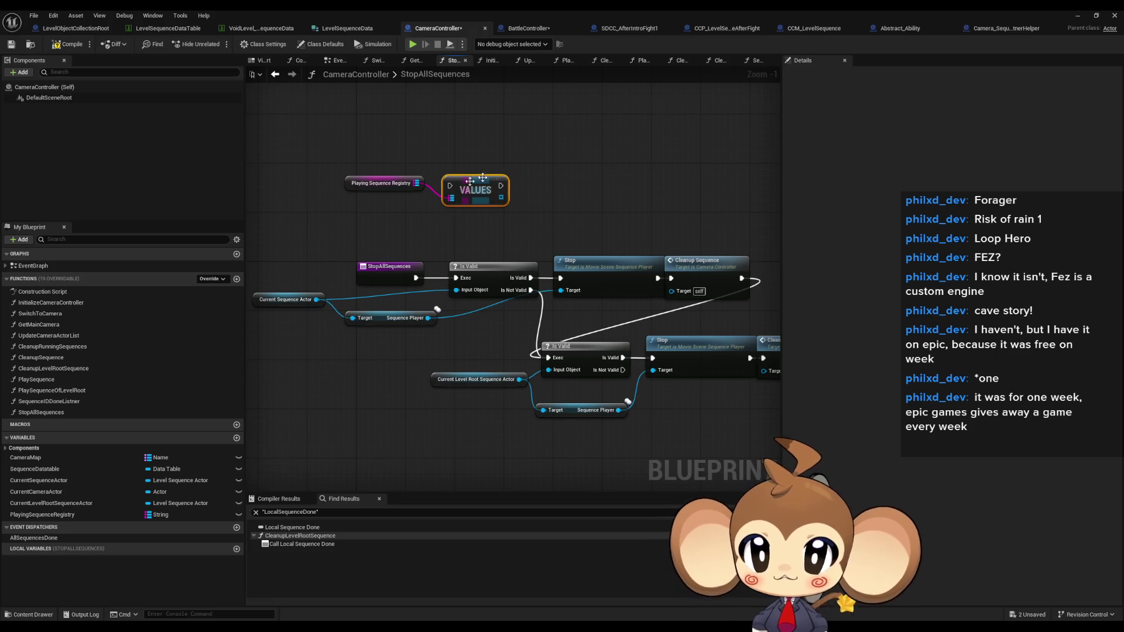
drag(476, 182, 475, 164)
click(621, 177)
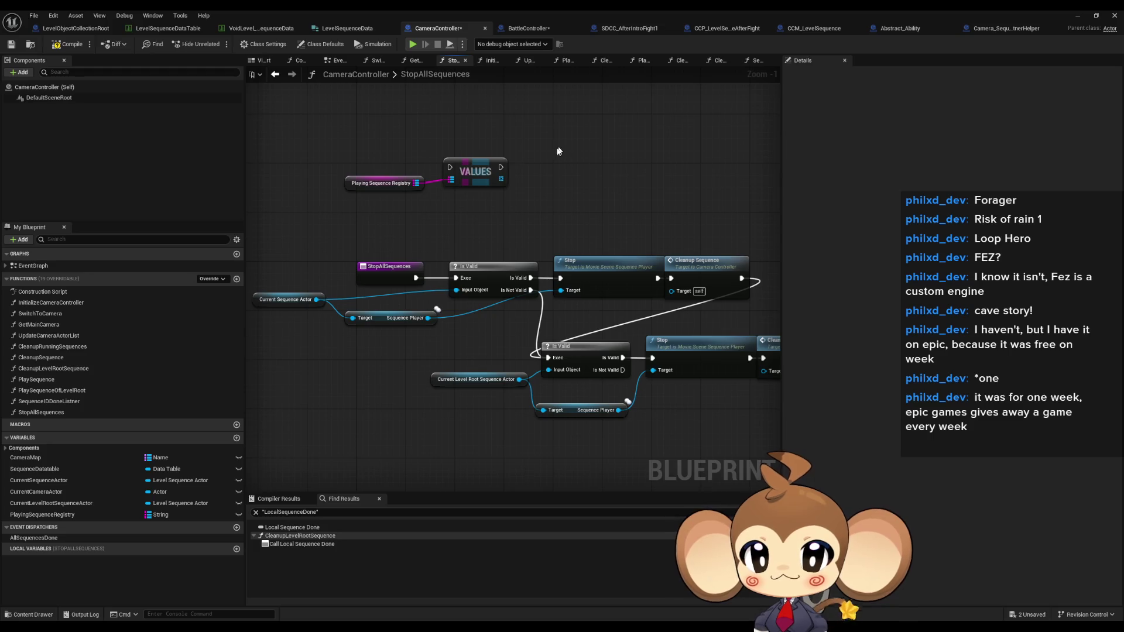
Add a For Each Loop over the registry Values array.
mouse_move(505, 184)
drag(502, 181, 561, 188)
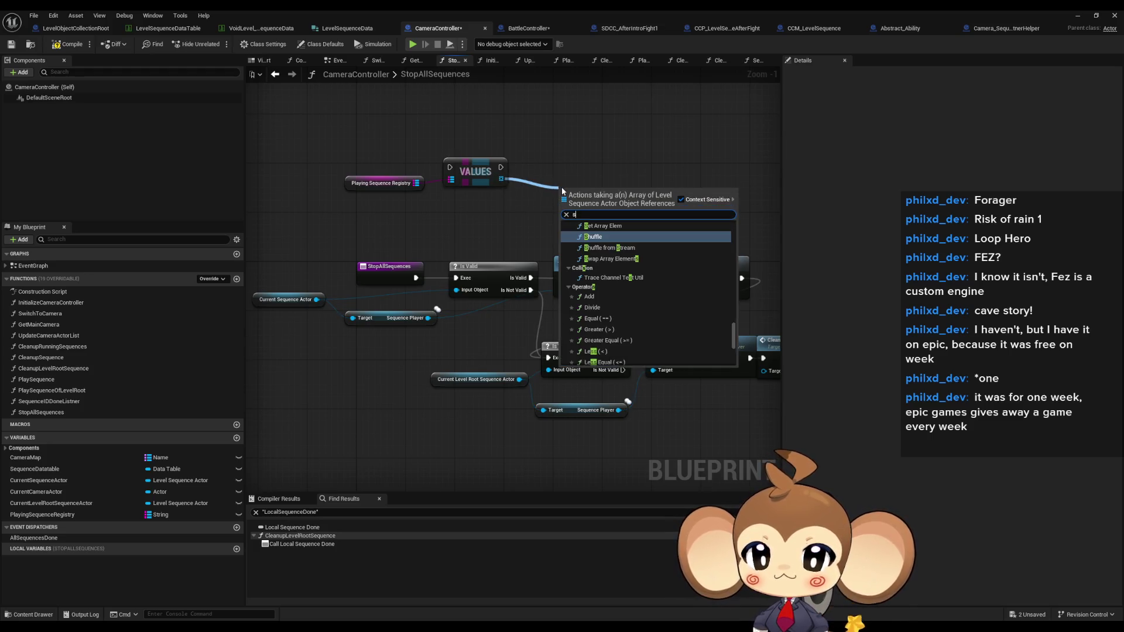
text(stop)
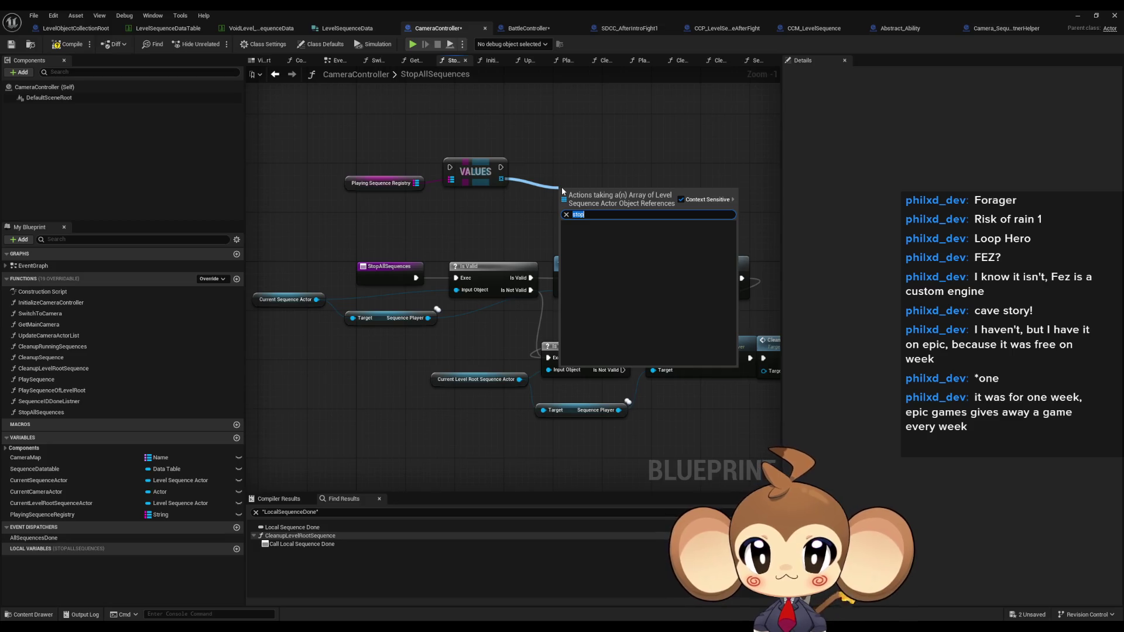
text(forea)
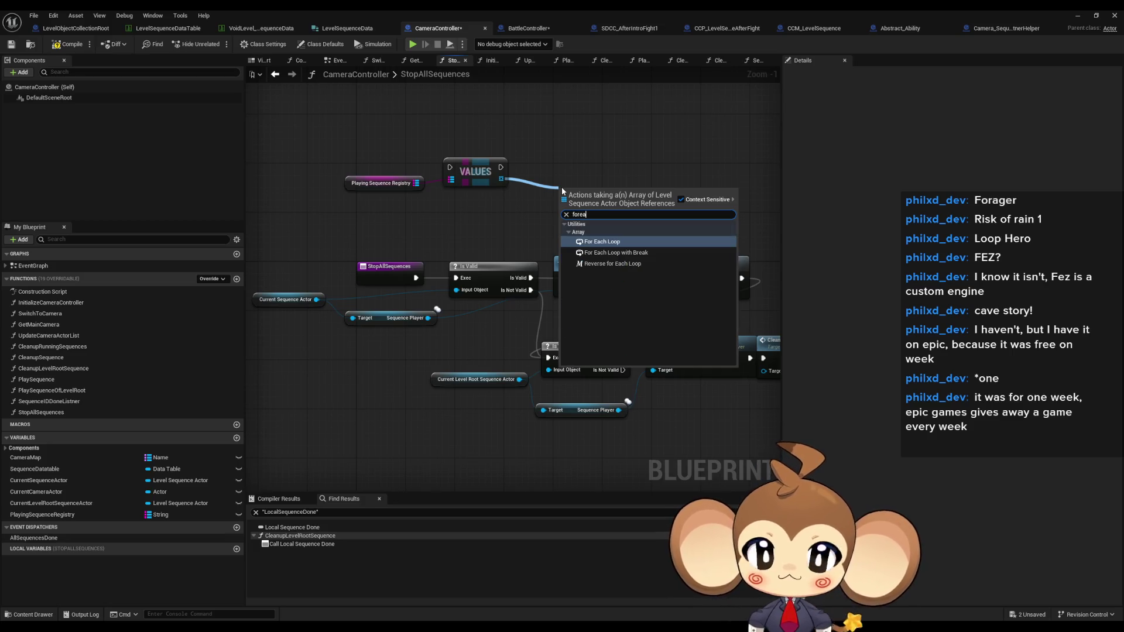
key(Return)
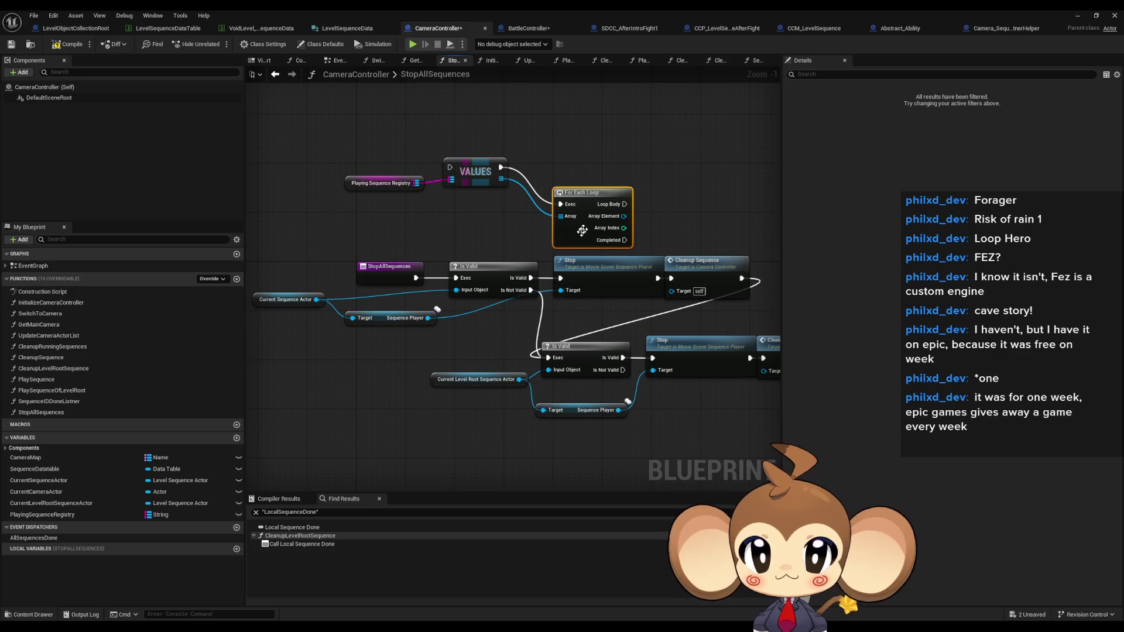
Call Stop on each element's Sequence Player from Loop Body, then switch to Camera_SequenceListnerHelper.
mouse_move(583, 199)
mouse_down()
mouse_move(546, 162)
mouse_move(601, 177)
mouse_up()
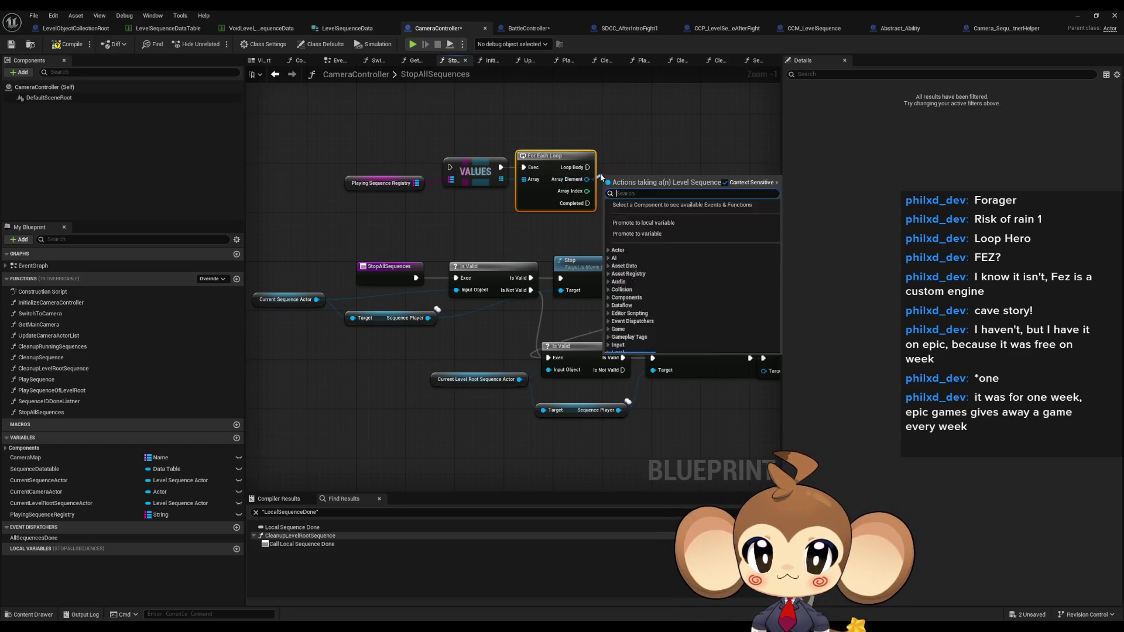
text(stop)
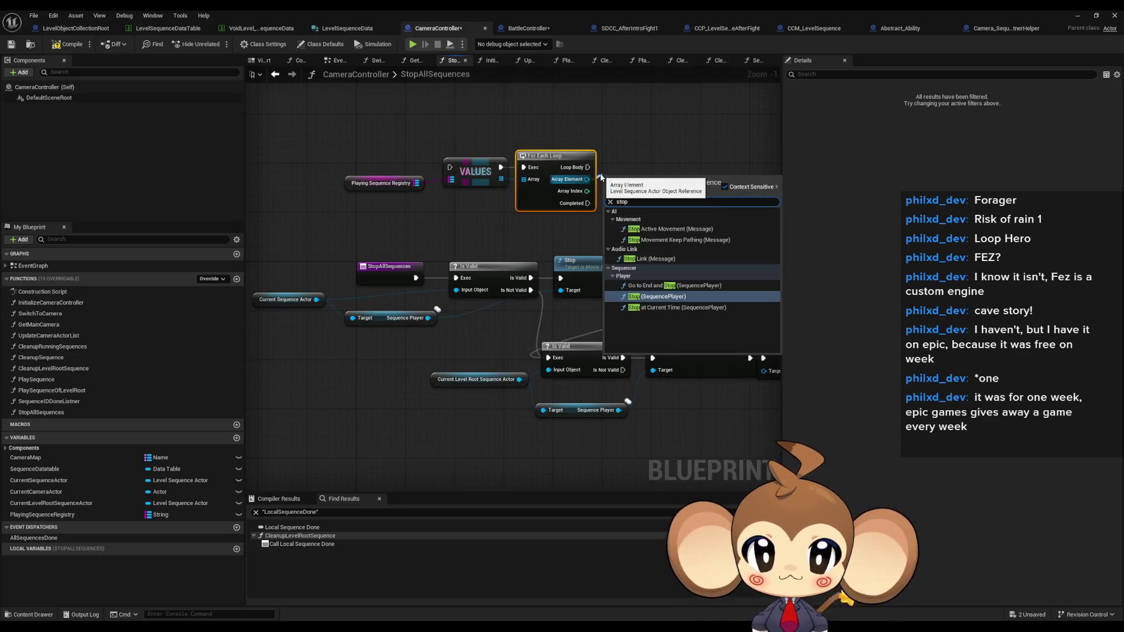
key(Return)
mouse_move(655, 186)
mouse_down()
mouse_move(747, 189)
mouse_move(587, 167)
mouse_up()
drag(656, 164, 649, 203)
drag(743, 196, 737, 159)
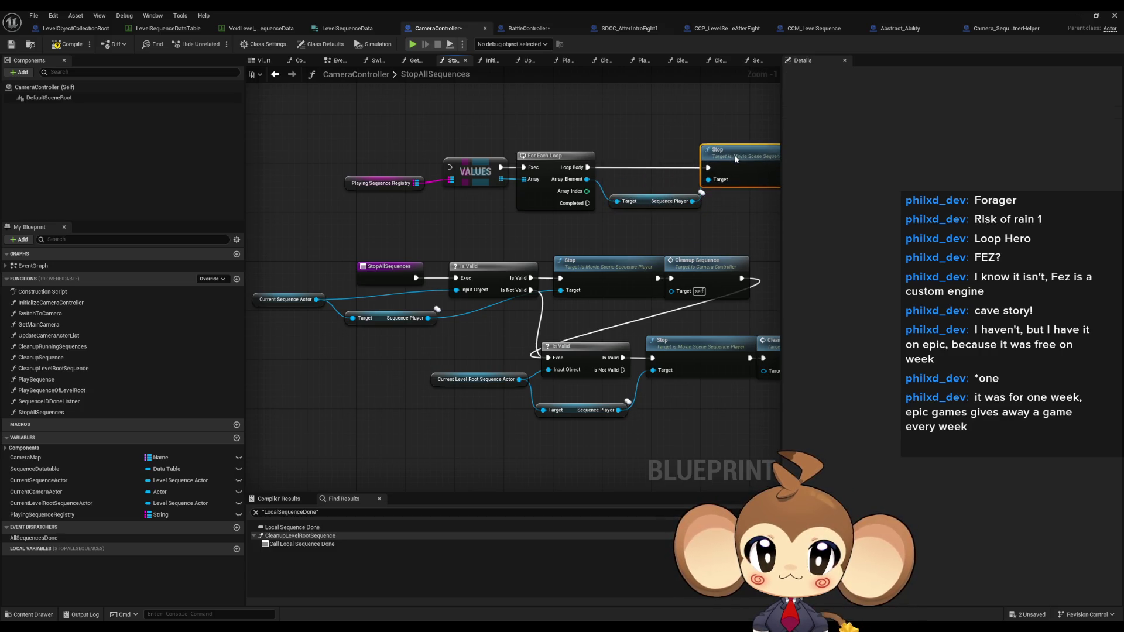
mouse_move(646, 200)
mouse_down()
mouse_move(639, 195)
mouse_move(620, 240)
mouse_move(538, 268)
mouse_up()
click(644, 223)
mouse_move(349, 303)
mouse_down()
mouse_move(397, 320)
mouse_move(377, 319)
mouse_move(396, 225)
mouse_up()
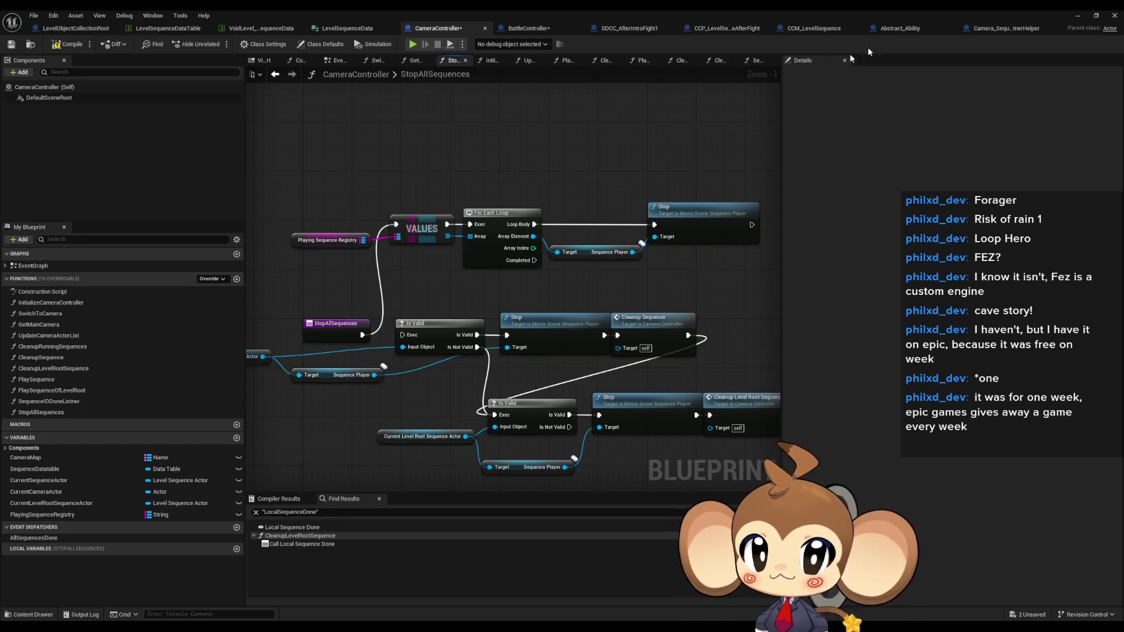
click(988, 30)
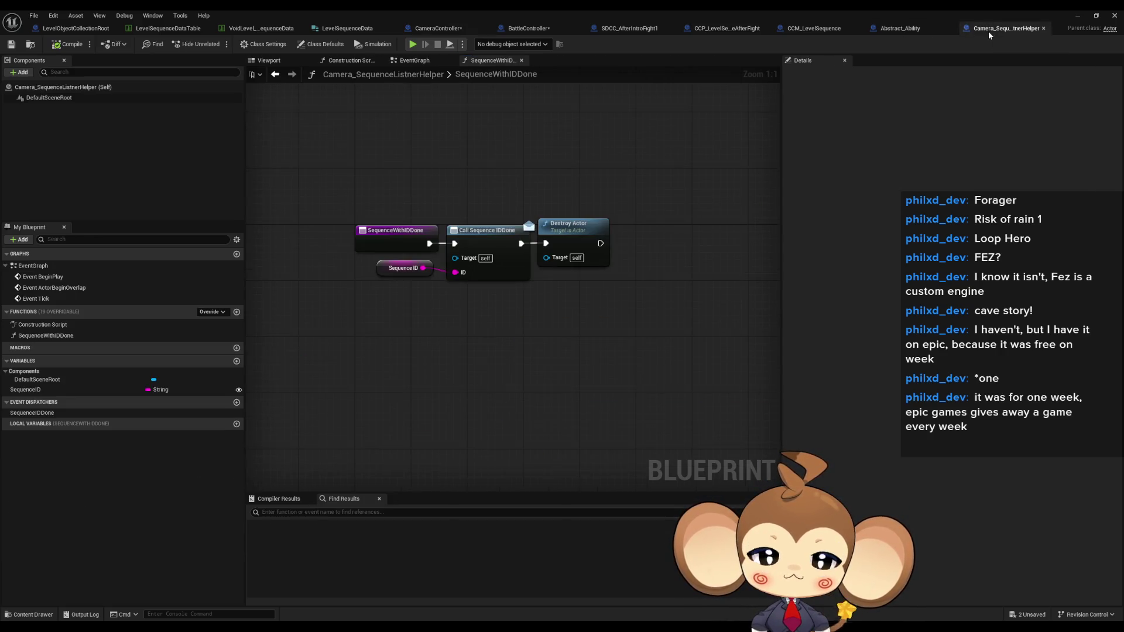
Add a Print String after SequenceWithIDDone and duplicate the Sequence ID getter.
drag(429, 243, 419, 153)
text(print)
key(Return)
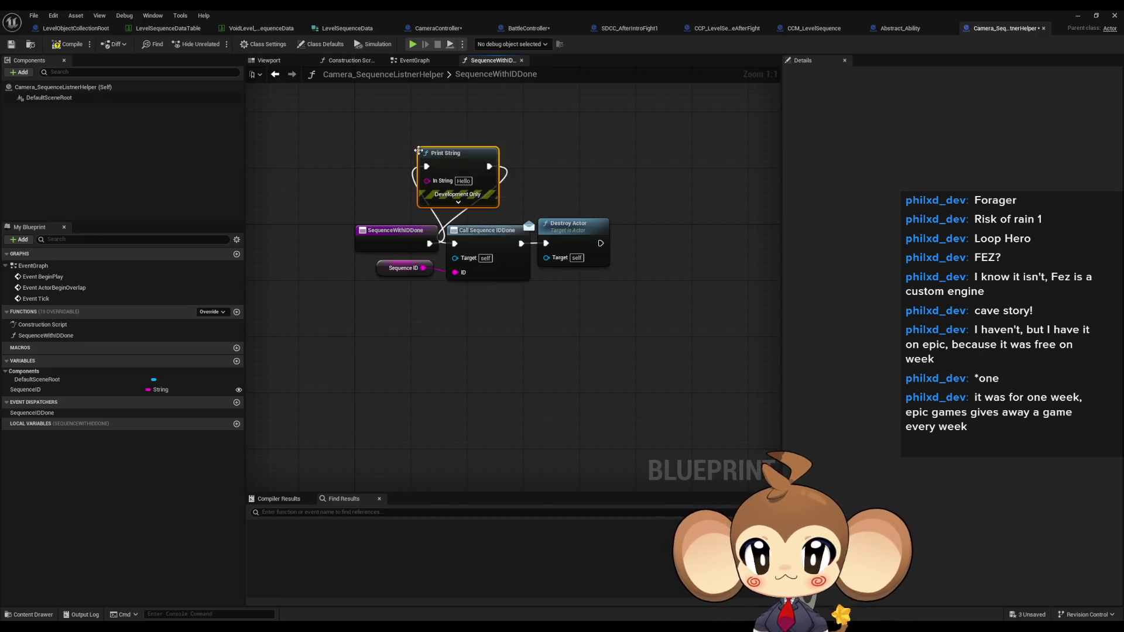
drag(405, 292, 385, 270)
key(ctrl+c)
key(ctrl+v)
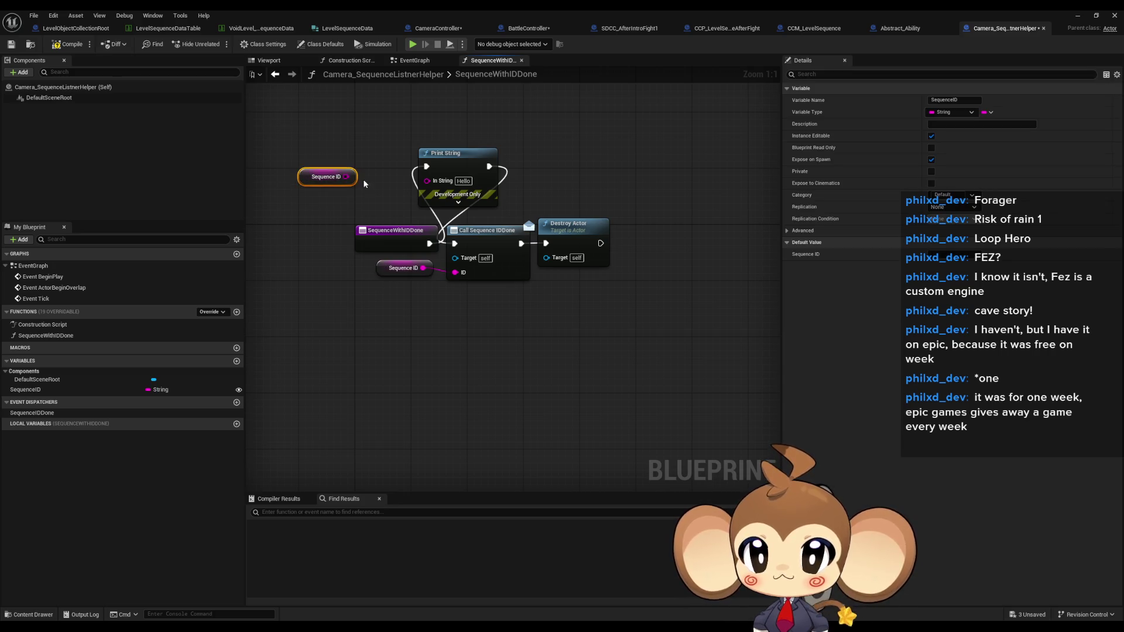
right_click(331, 176)
key(Escape)
Build an Append of 'Warning:', Sequence ID and ' triggered' for the message, and save.
drag(346, 177, 358, 127)
text(append)
key(Return)
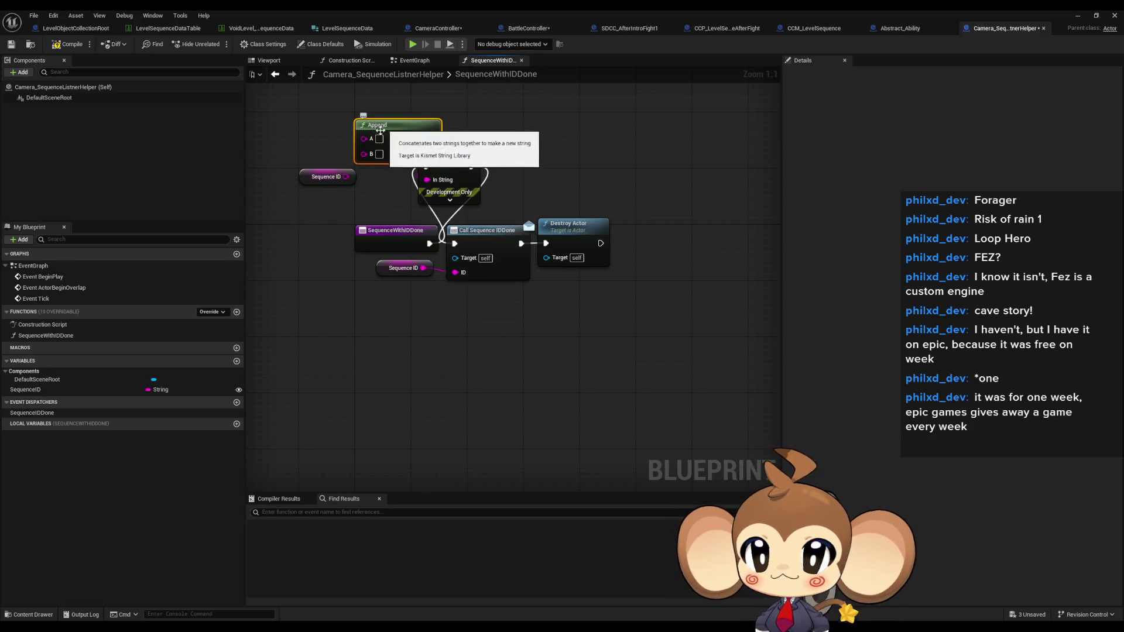
key(BackSpace)
text(aiting:)
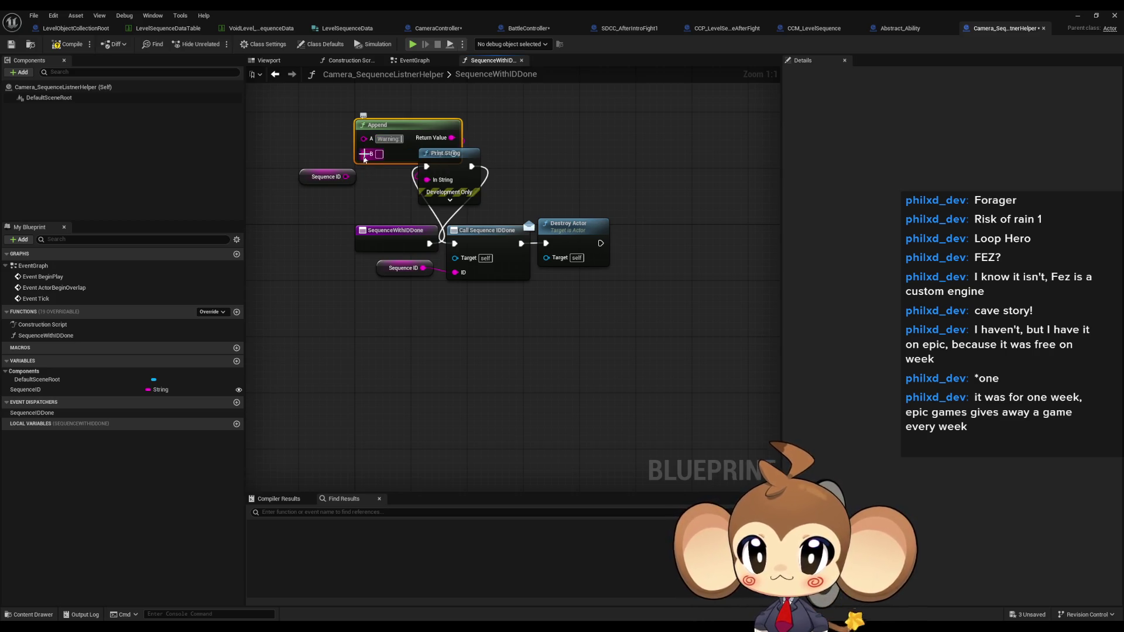
drag(364, 154, 346, 177)
drag(415, 130, 387, 115)
click(428, 140)
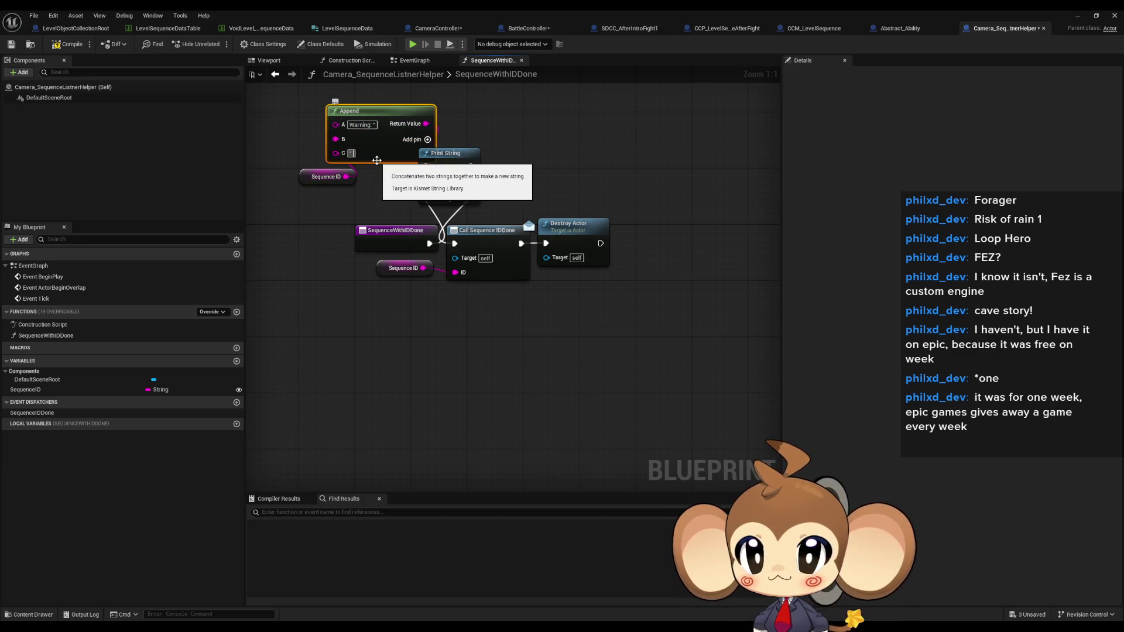
text( triggered)
key(Return)
click(532, 109)
key(ctrl+s)
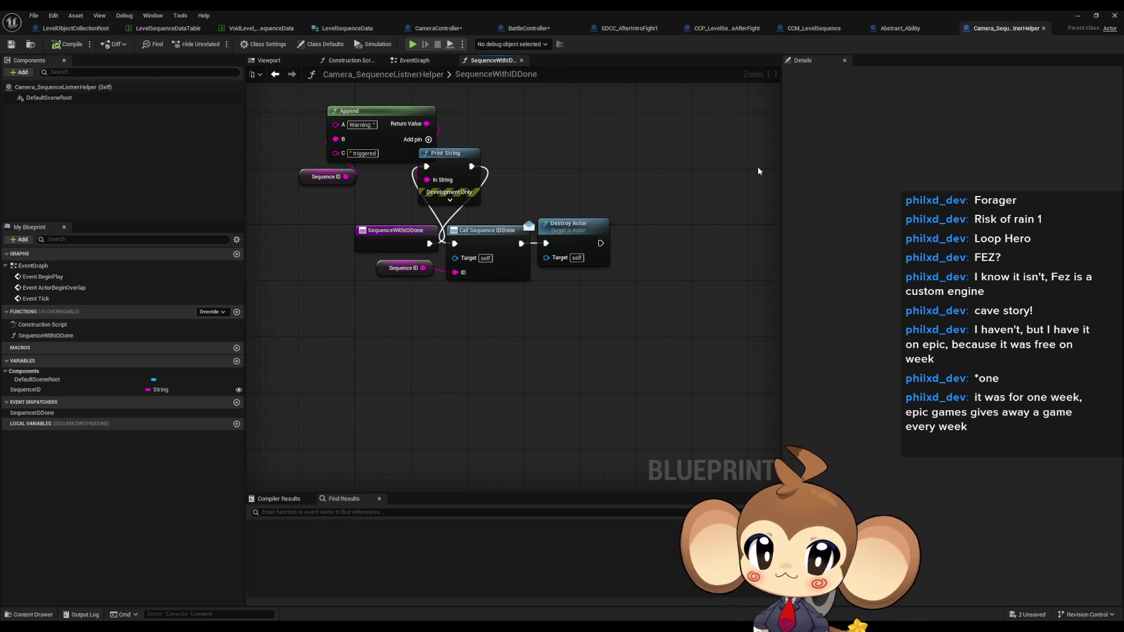
click(529, 28)
Compile BattleController and CameraController and jump to the node causing the error.
click(68, 45)
click(444, 29)
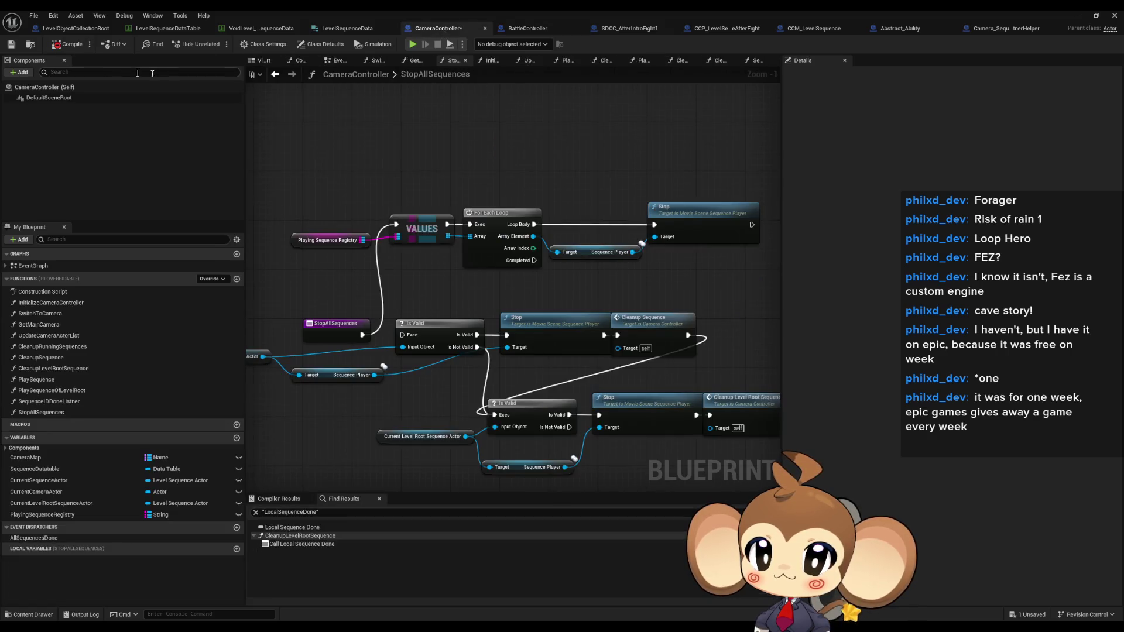
click(54, 46)
click(548, 516)
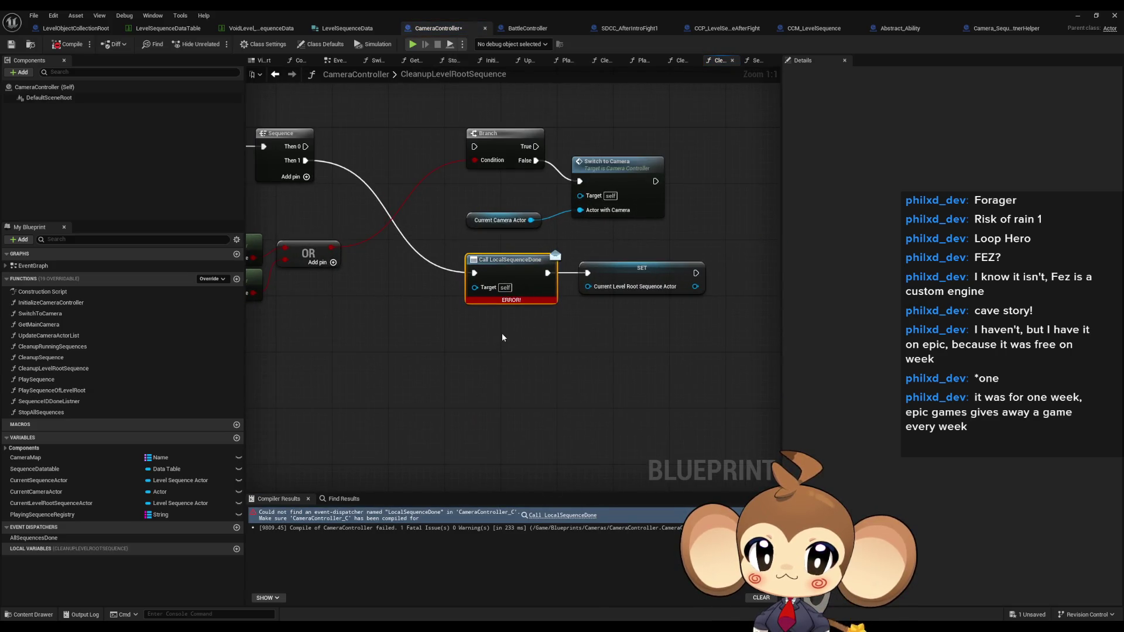
scroll(502, 338, down, 4)
scroll(504, 304, up, 3)
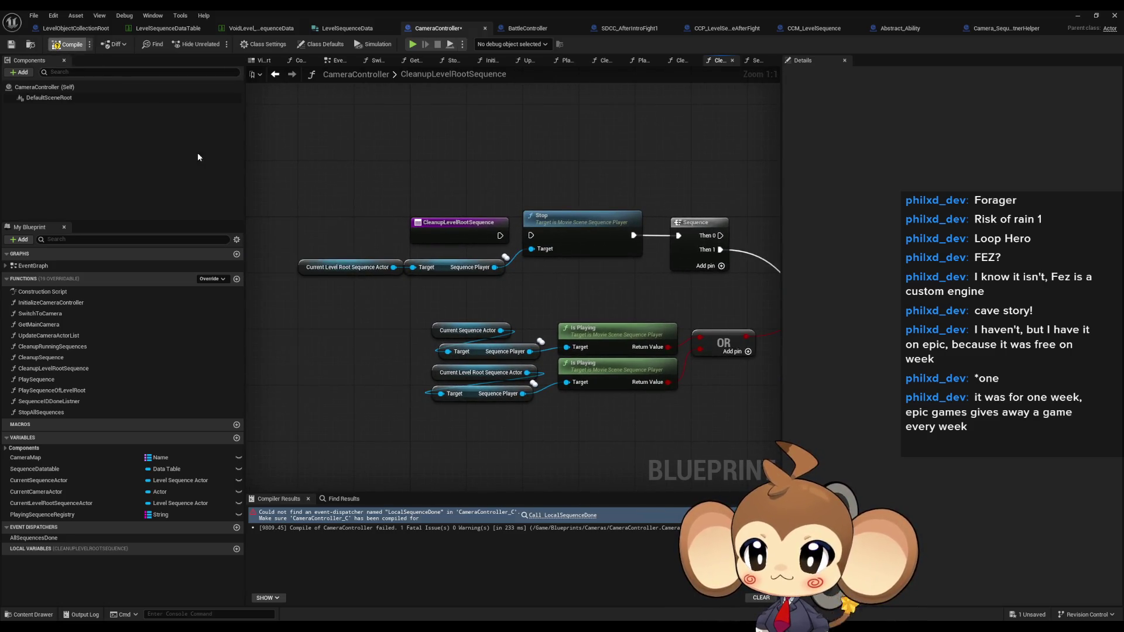
Find all references to CleanupSequence and open StopAllSequences to view them.
double_click(51, 358)
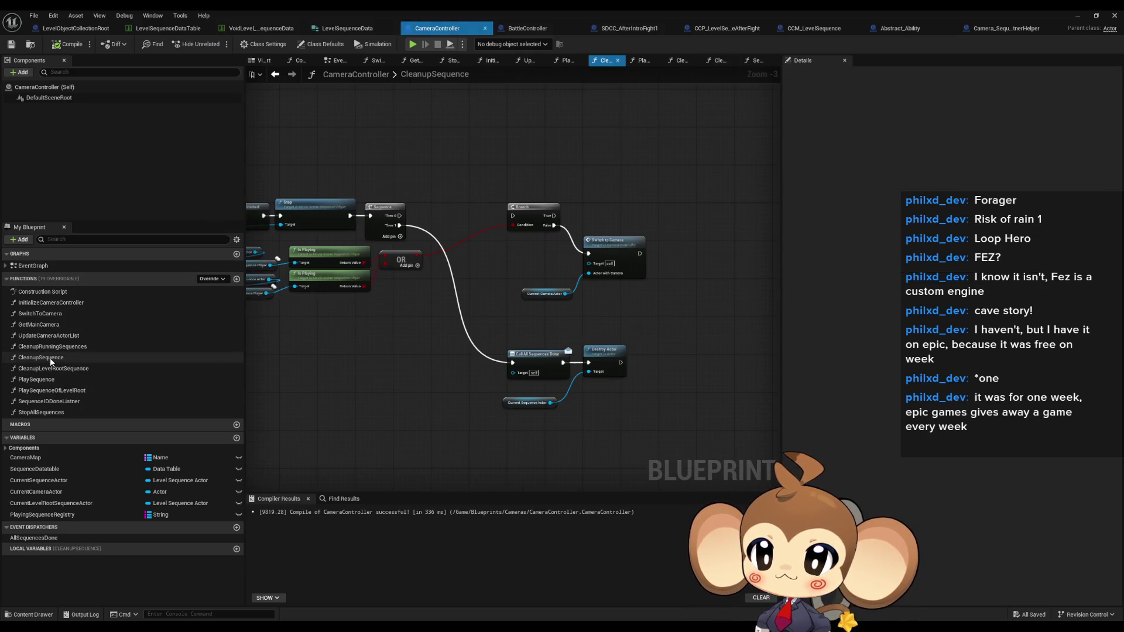
drag(361, 335, 498, 346)
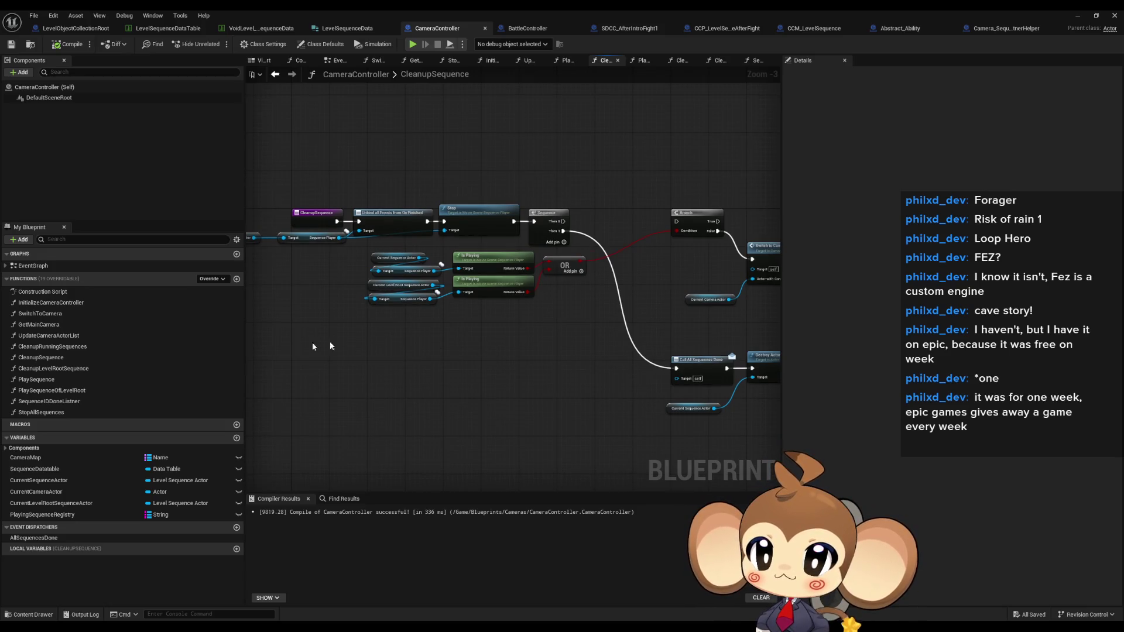
right_click(59, 358)
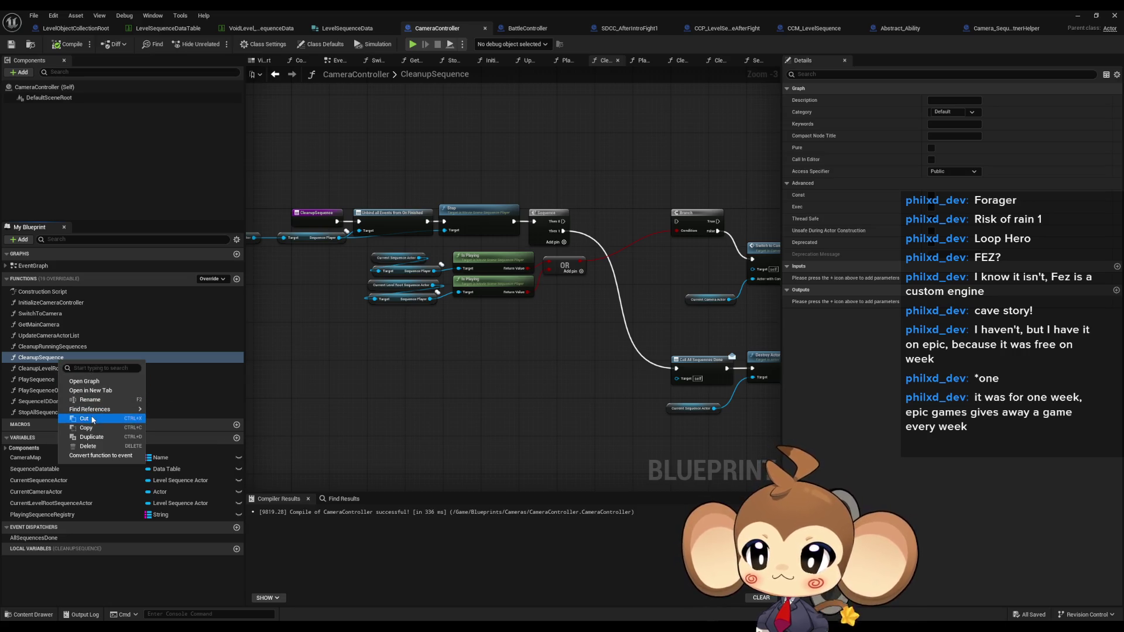
mouse_move(105, 409)
click(185, 435)
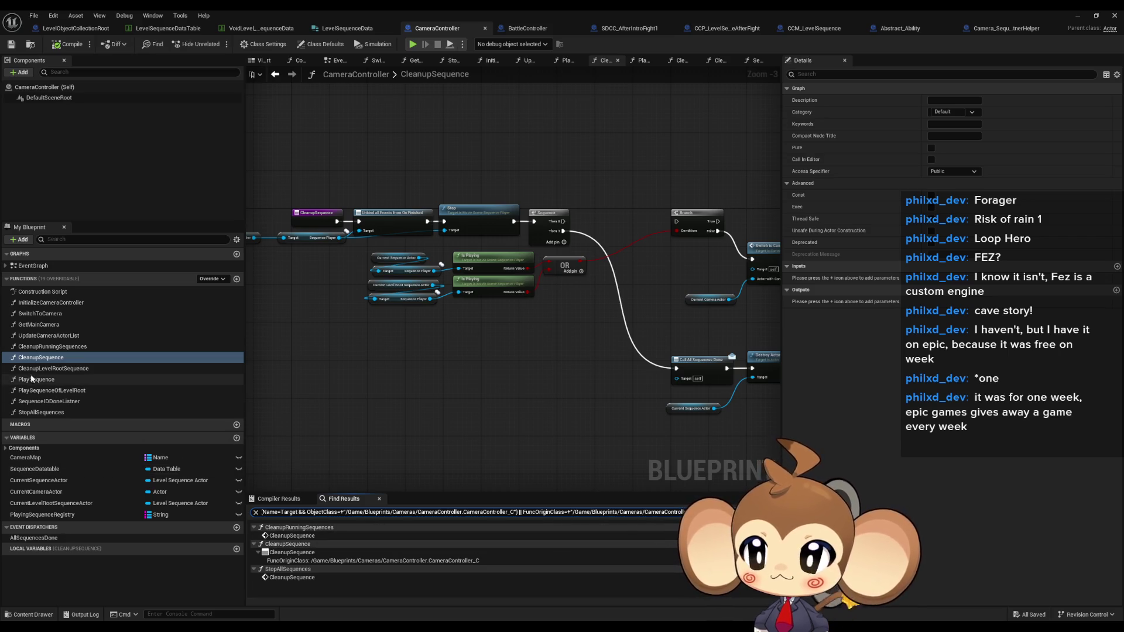
double_click(45, 412)
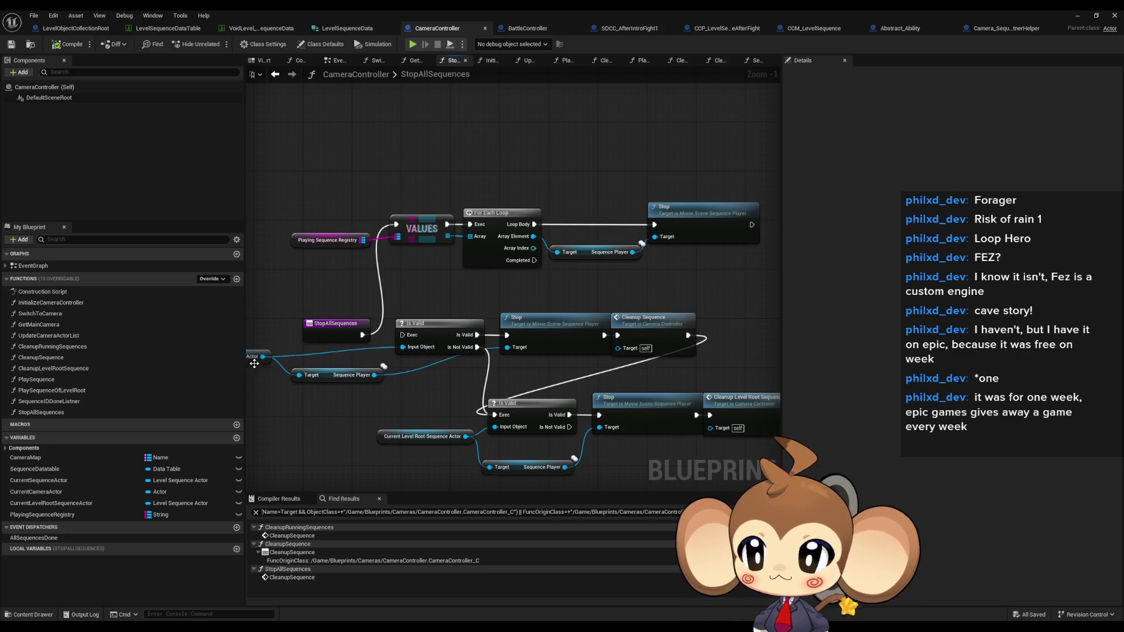
Inspect SequenceIDDoneListner's Stop, Destroy Actor, REMOVE and IS EMPTY nodes, then open PlaySequence.
double_click(78, 401)
mouse_move(672, 293)
mouse_down()
mouse_move(355, 313)
mouse_move(630, 339)
mouse_up()
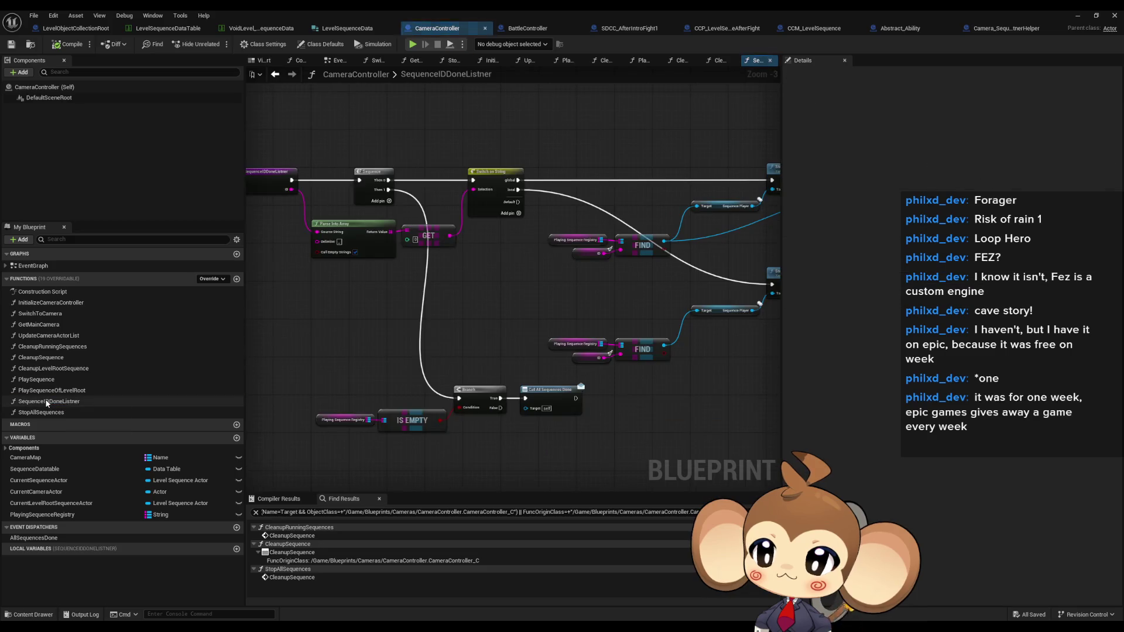
drag(546, 269, 260, 280)
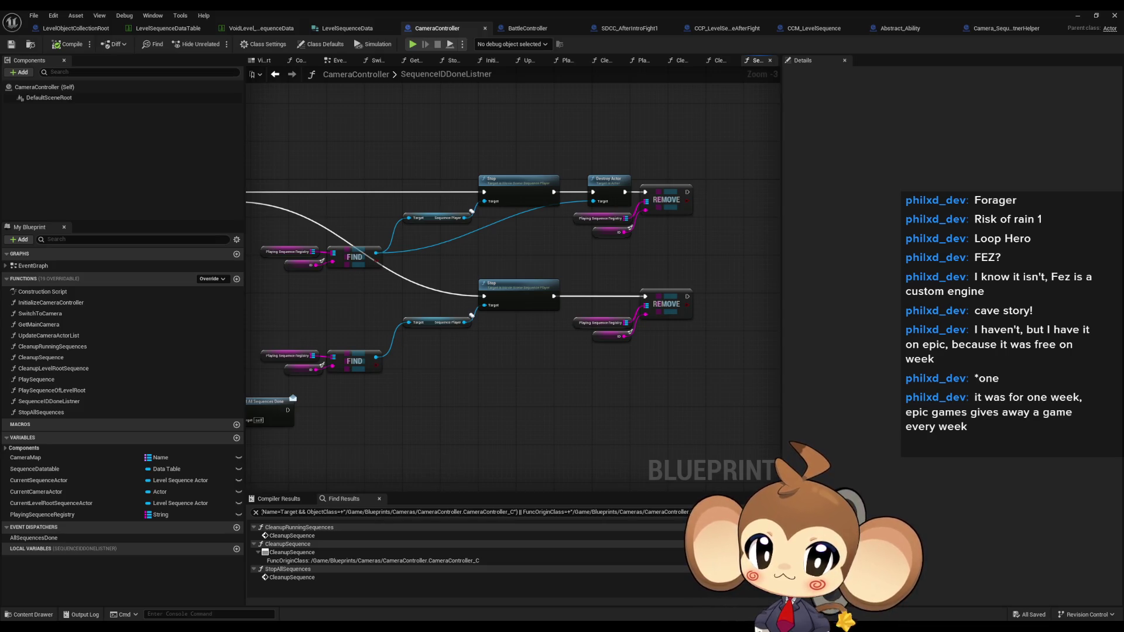
drag(501, 135, 512, 381)
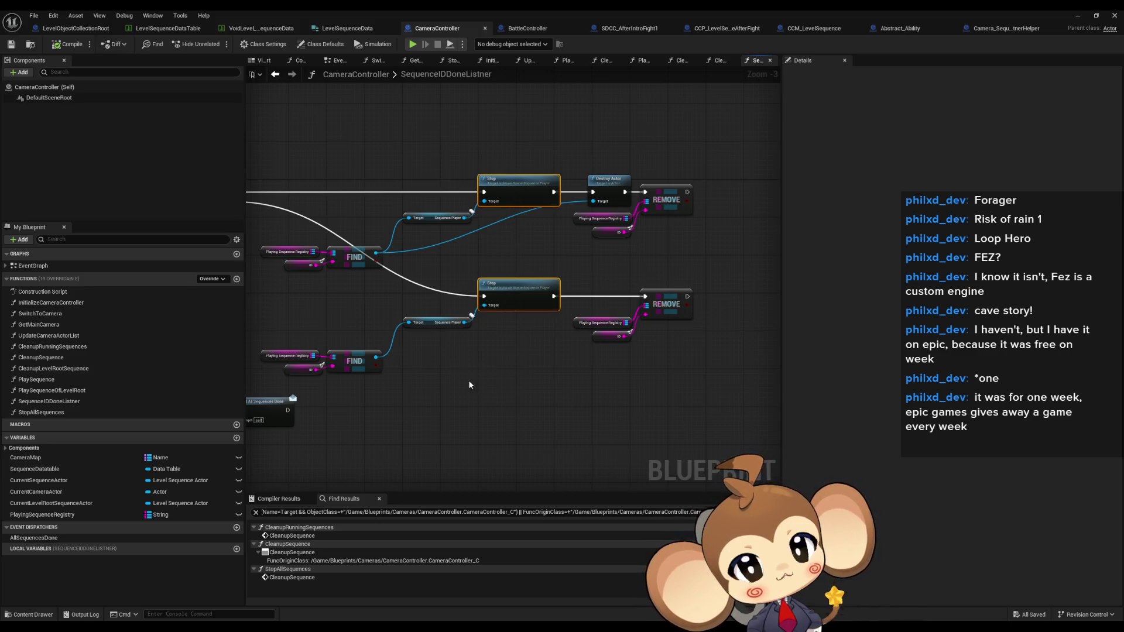
drag(459, 383, 546, 370)
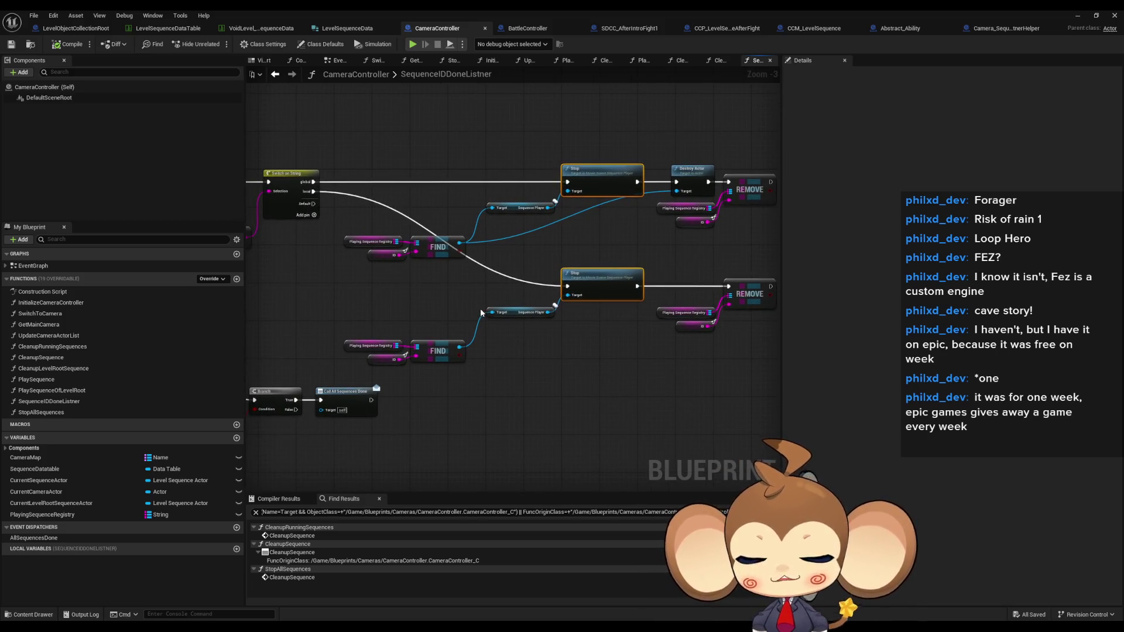
mouse_move(483, 325)
mouse_down()
mouse_move(536, 335)
mouse_move(646, 325)
mouse_up()
drag(712, 241, 790, 241)
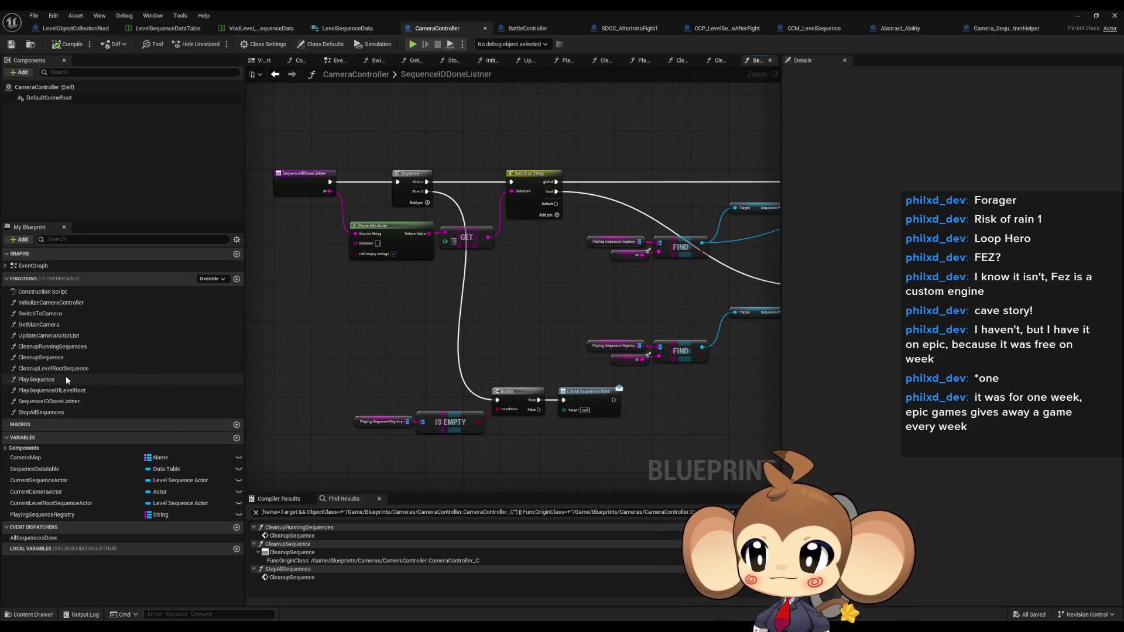
double_click(36, 379)
scroll(431, 294, down, 4)
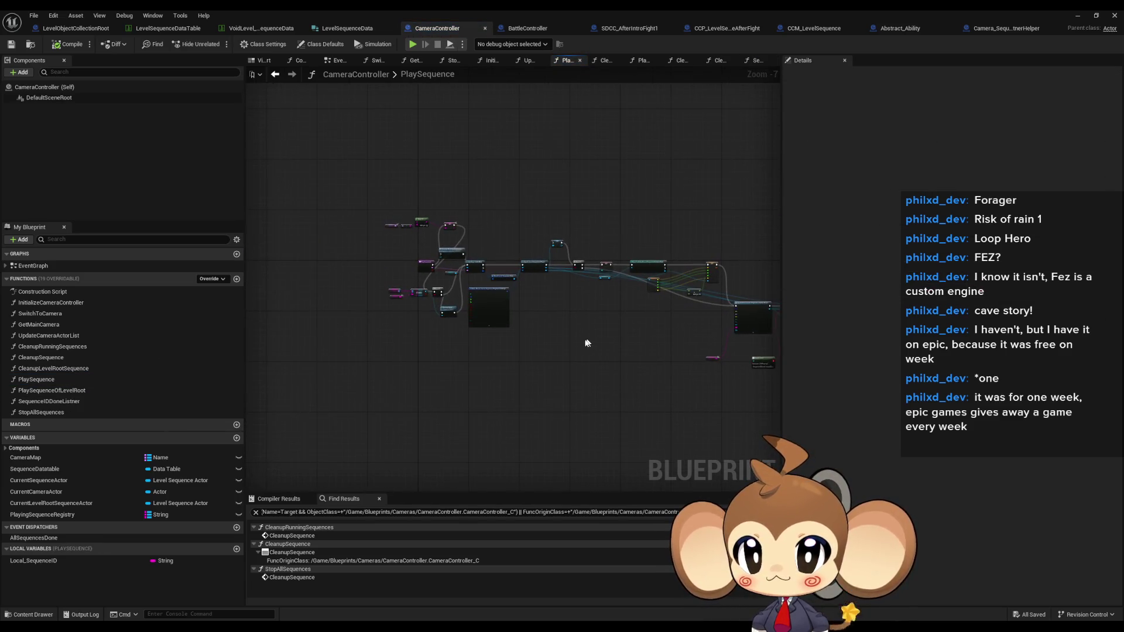
Return to the level editor, close Message Log and start a Play-in-Editor test.
click(1077, 16)
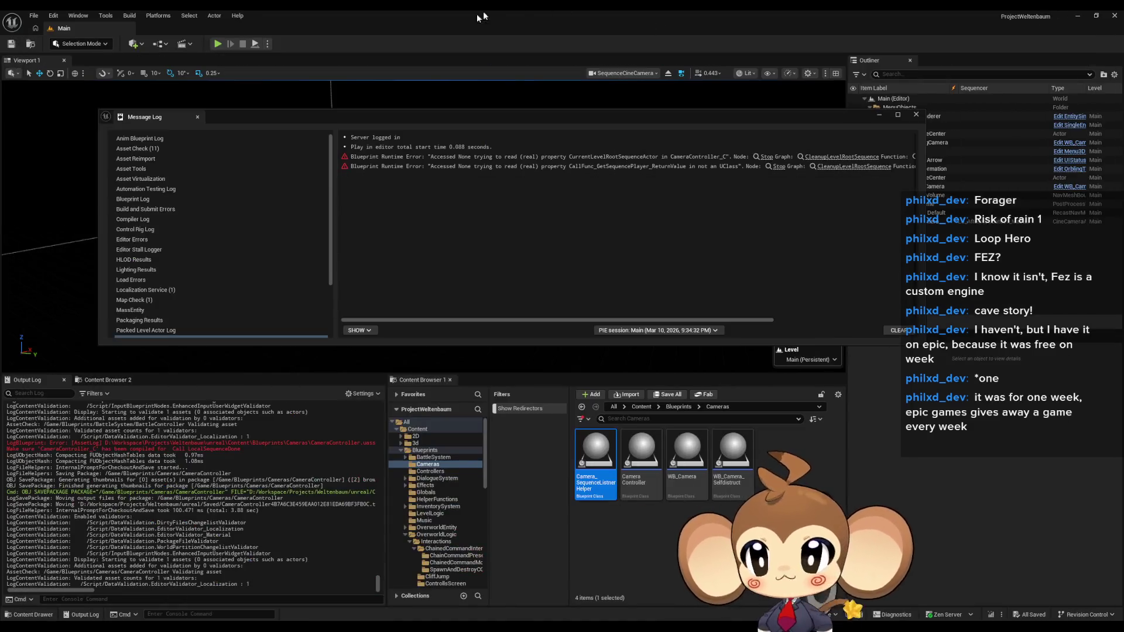
click(916, 115)
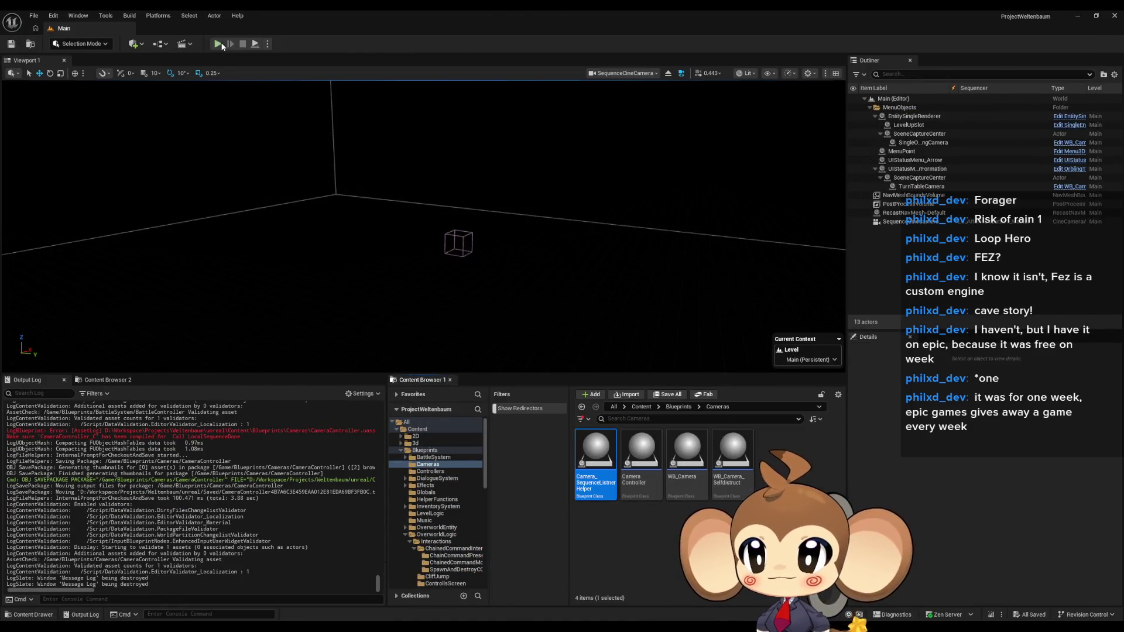
click(220, 44)
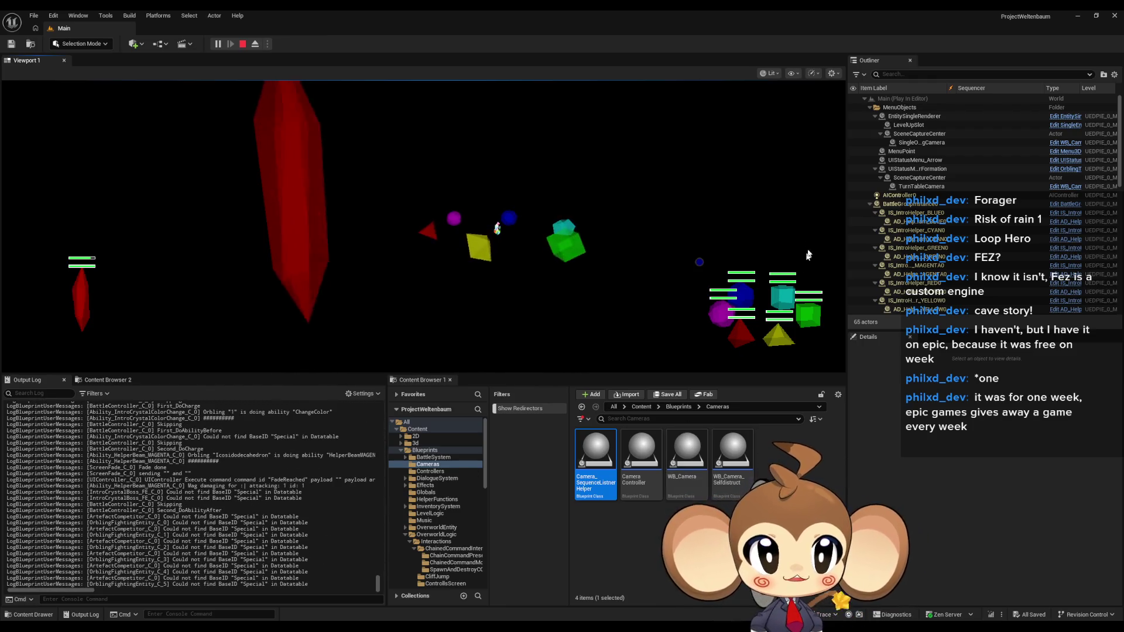
Filter the Outliner for 'helper' actors, select them all, and stop the test with Esc.
click(912, 74)
text(helper)
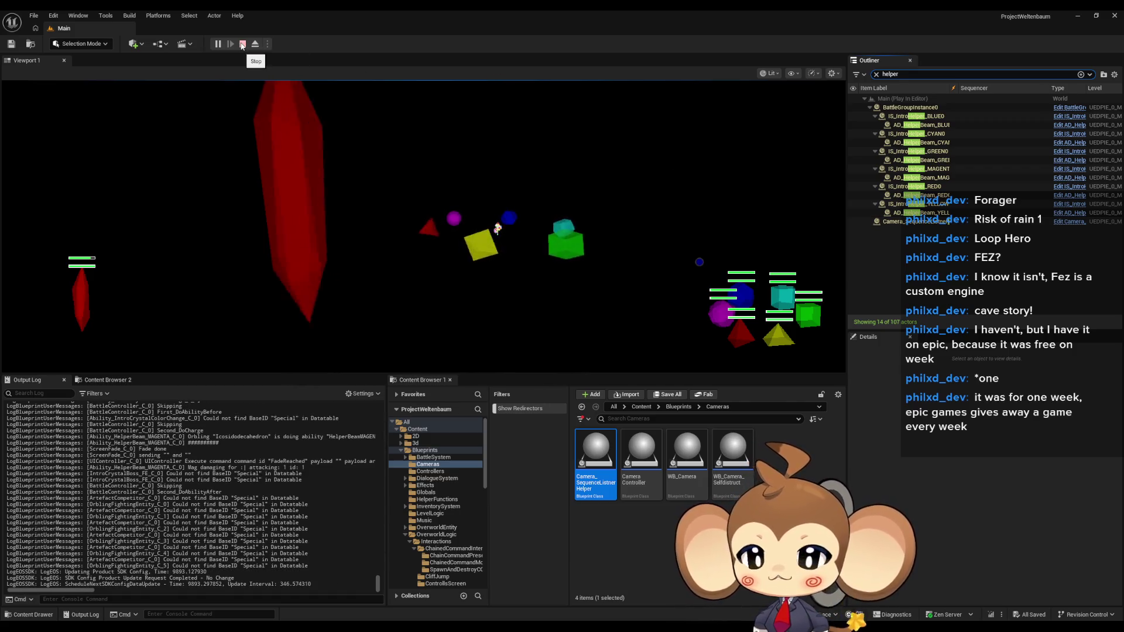
click(406, 254)
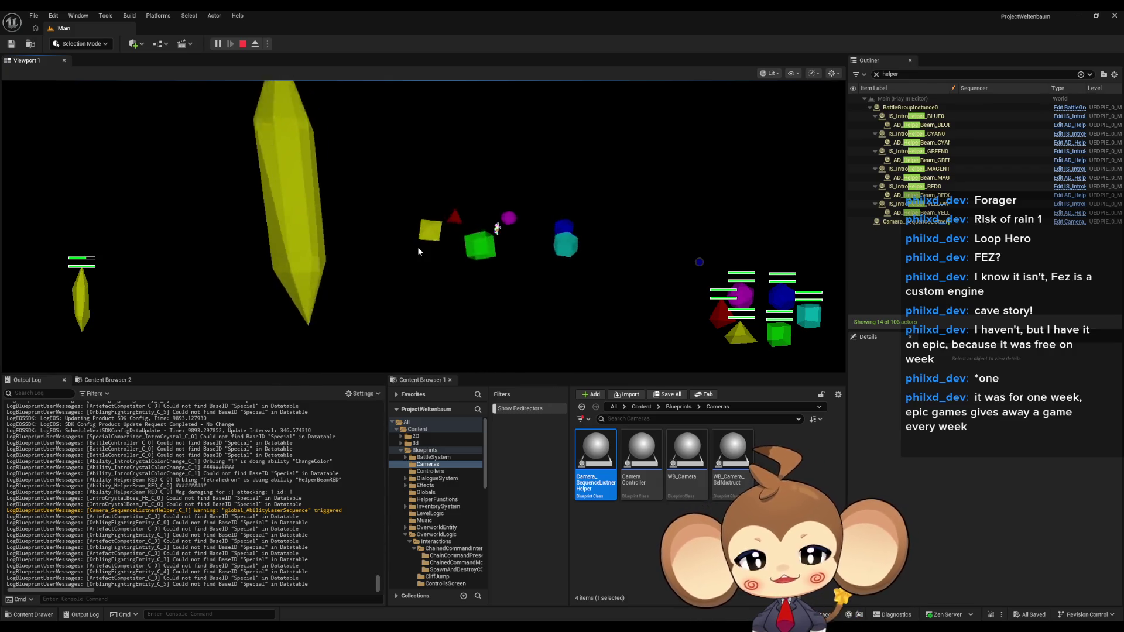
click(418, 250)
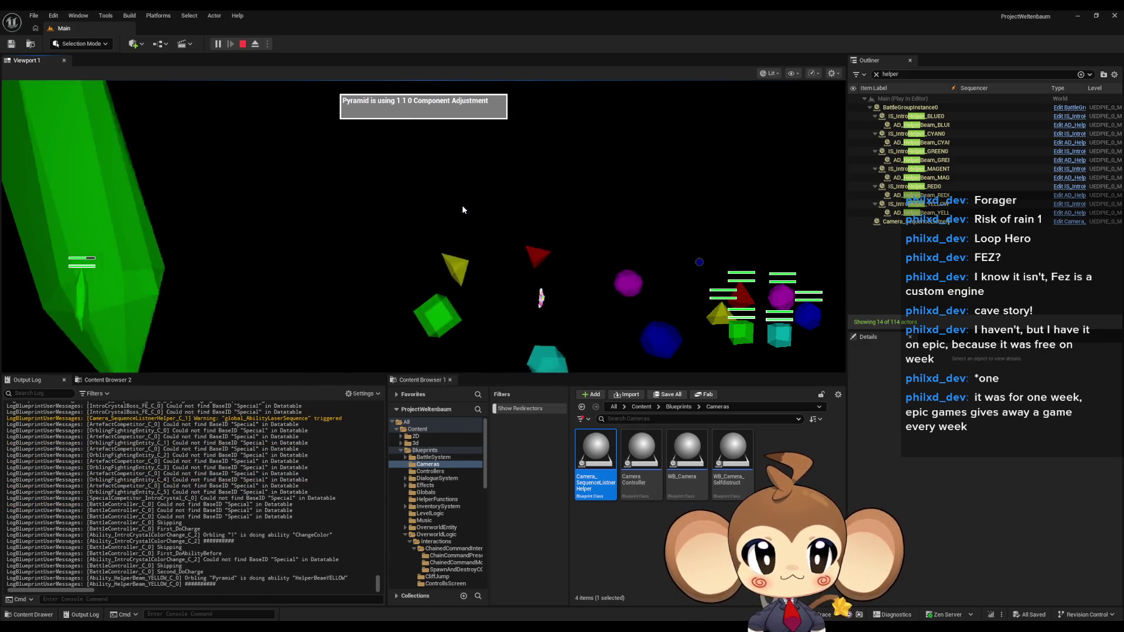
click(948, 133)
key(ctrl+a)
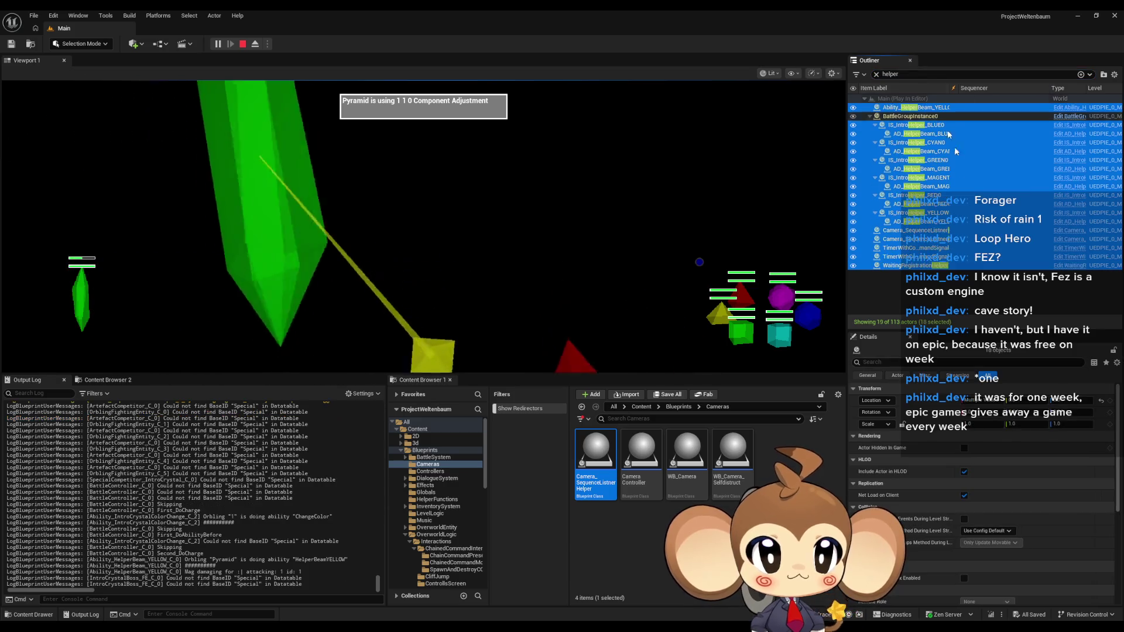
click(920, 294)
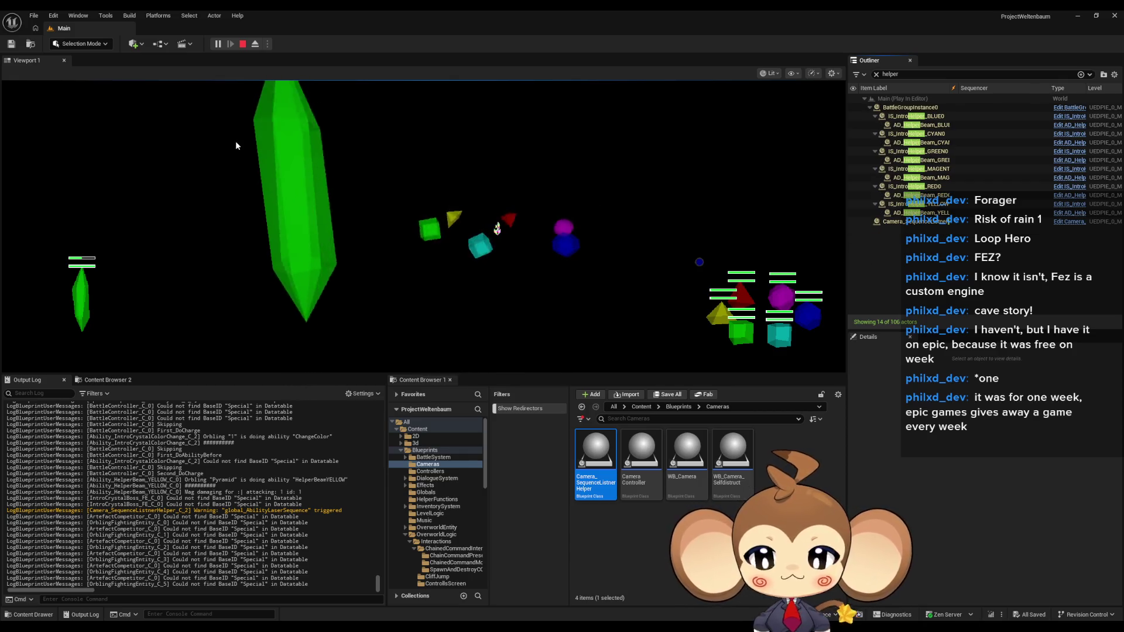
key(Escape)
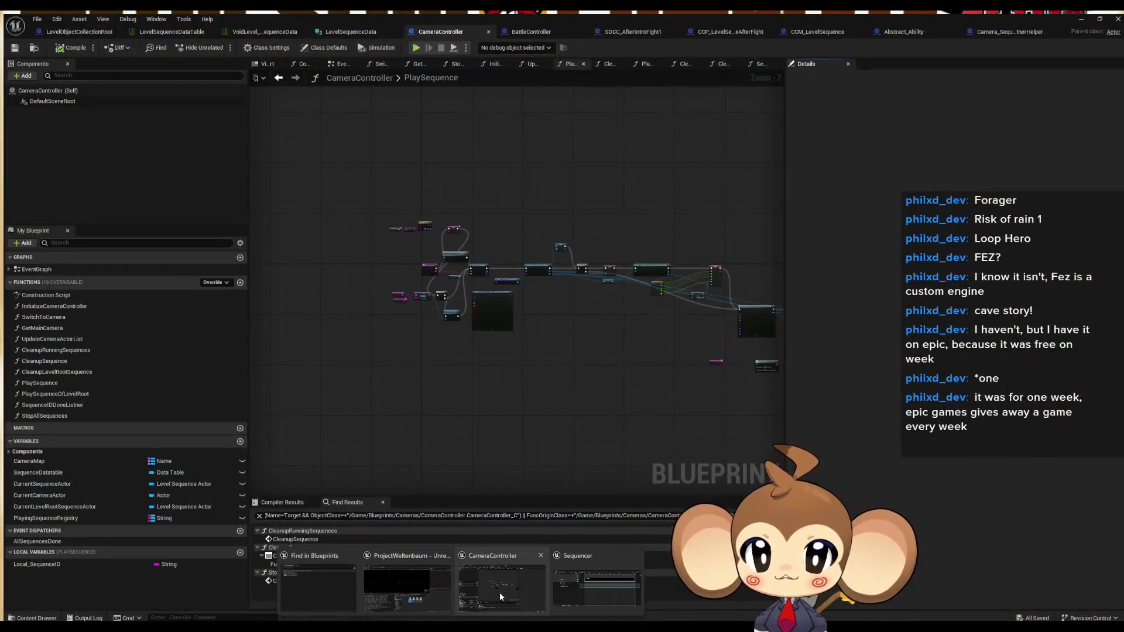
Review PlaySequence's Append and SET nodes, then inspect StopAllSequences' For Each Loop and Stop nodes.
click(500, 592)
scroll(388, 325, up, 4)
drag(458, 344, 367, 385)
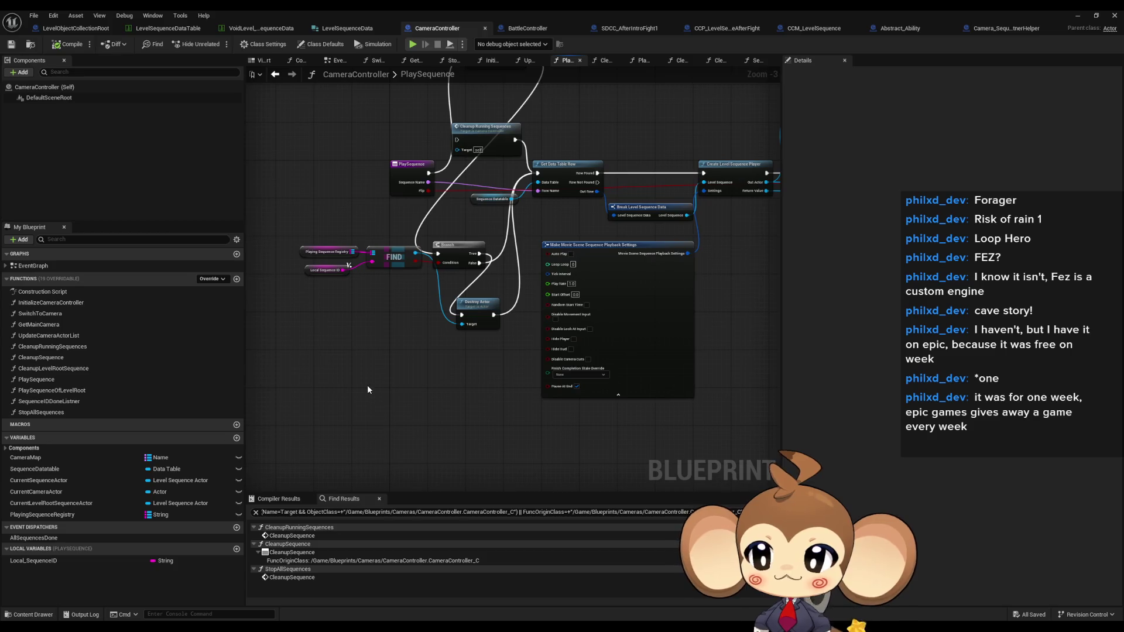
drag(349, 334, 349, 395)
double_click(41, 412)
mouse_move(388, 155)
mouse_down()
mouse_move(701, 269)
mouse_move(677, 280)
mouse_up()
click(677, 279)
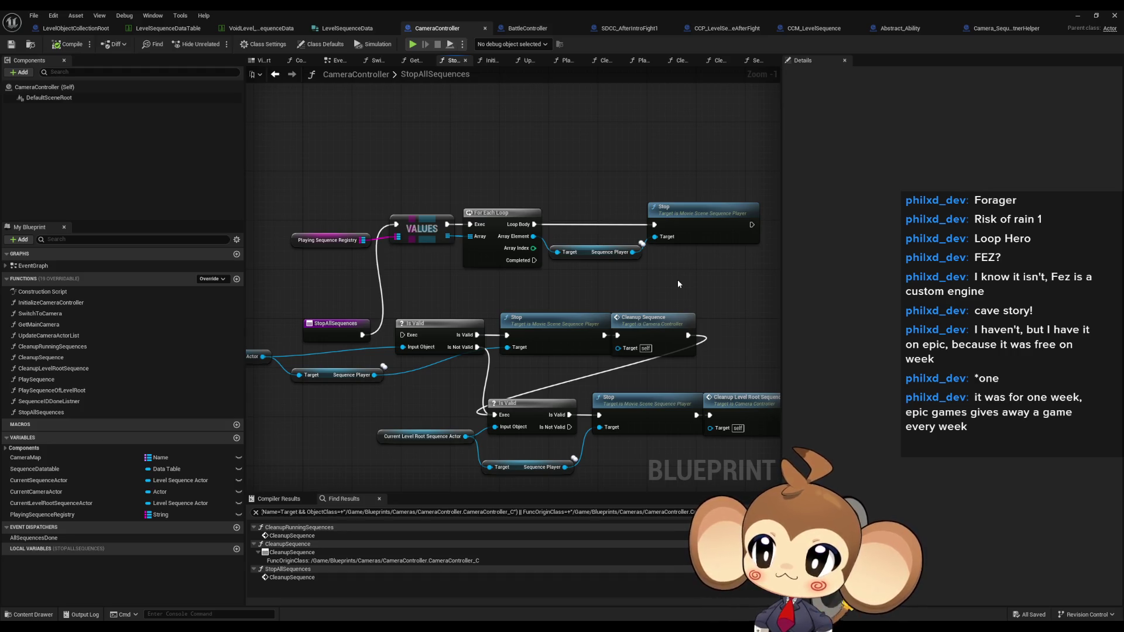
Reopen PlaySequence and search 'on stop' from Create Level Sequence Player's Return Value.
click(52, 381)
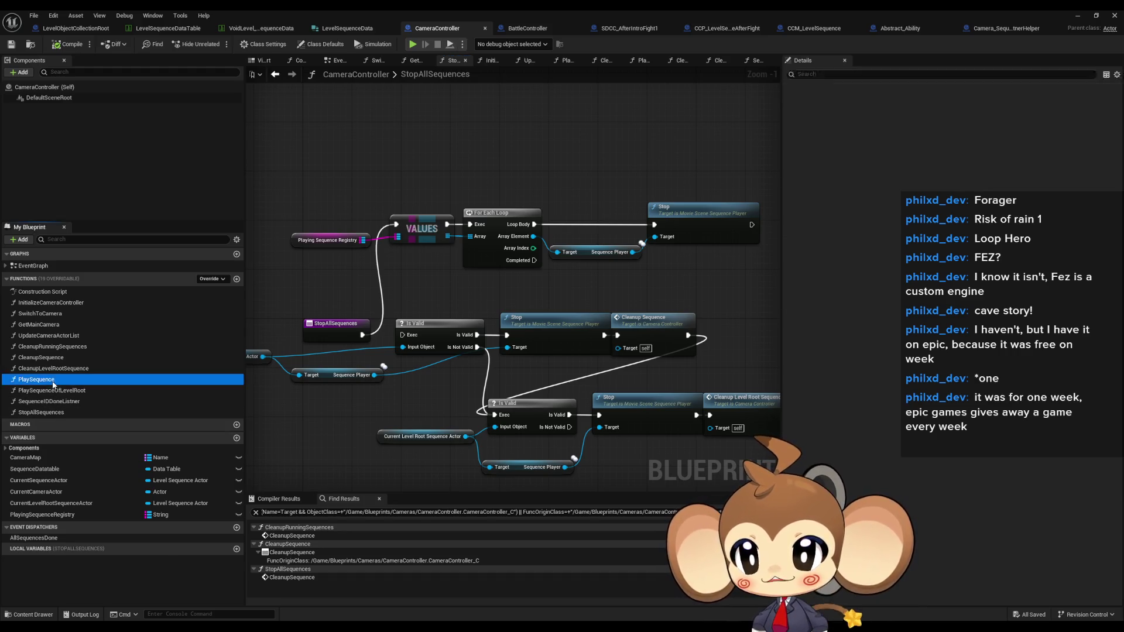
double_click(52, 381)
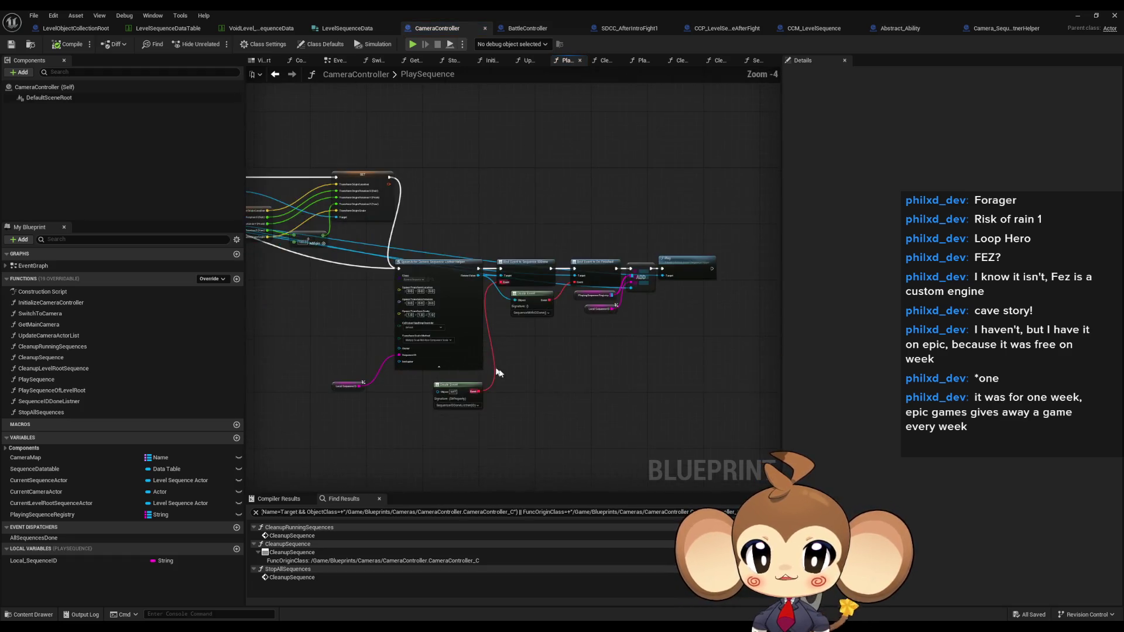
scroll(498, 372, up, 3)
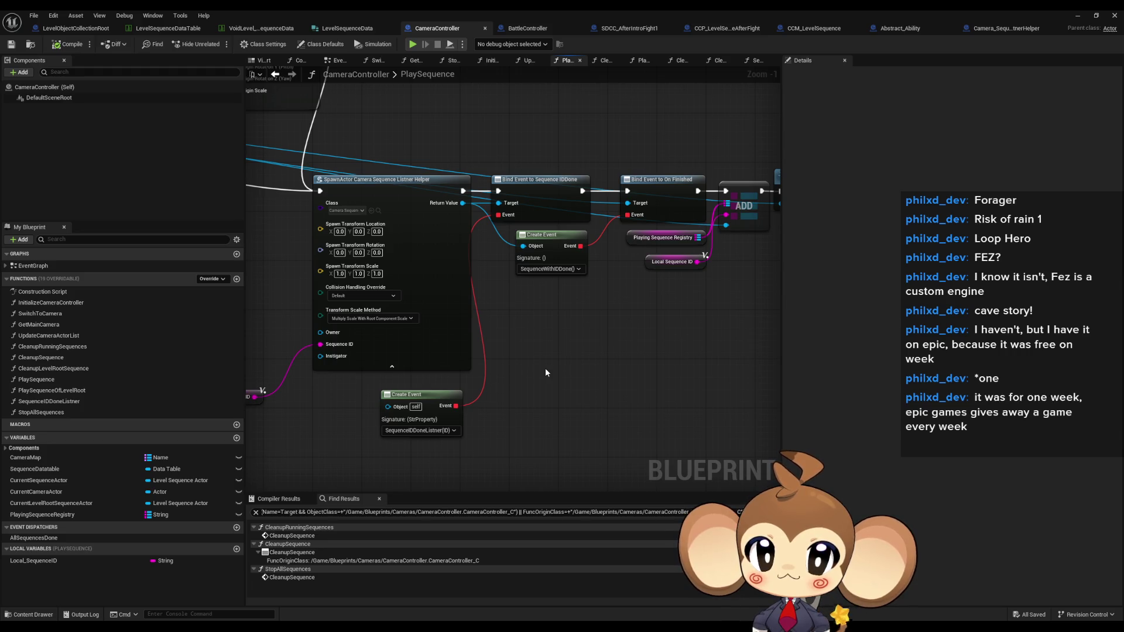
click(660, 176)
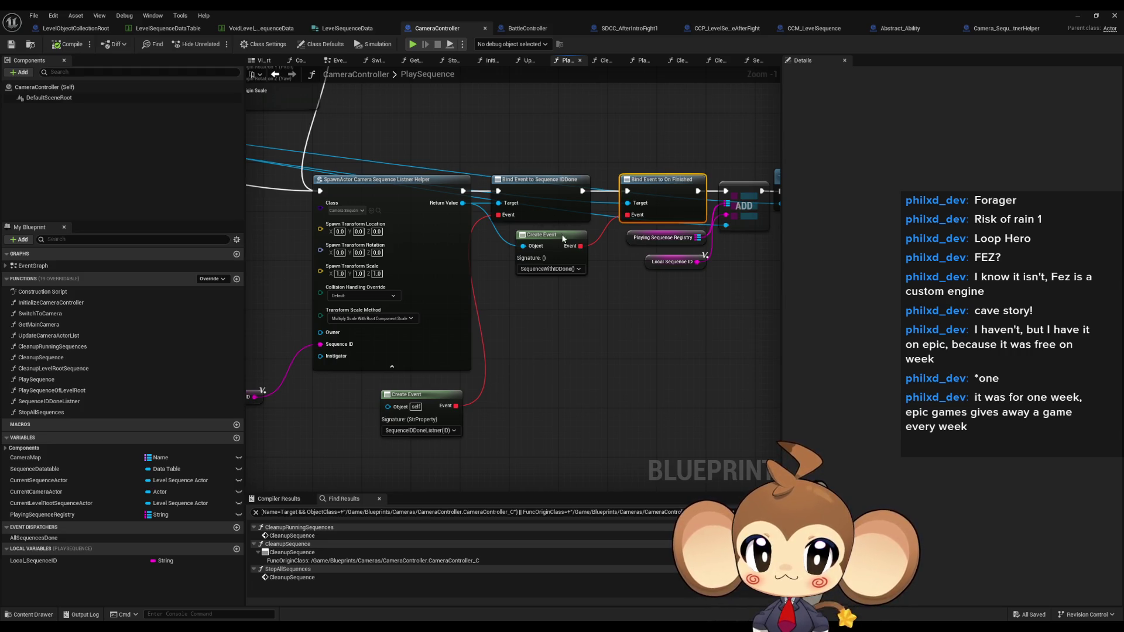
scroll(627, 204, down, 4)
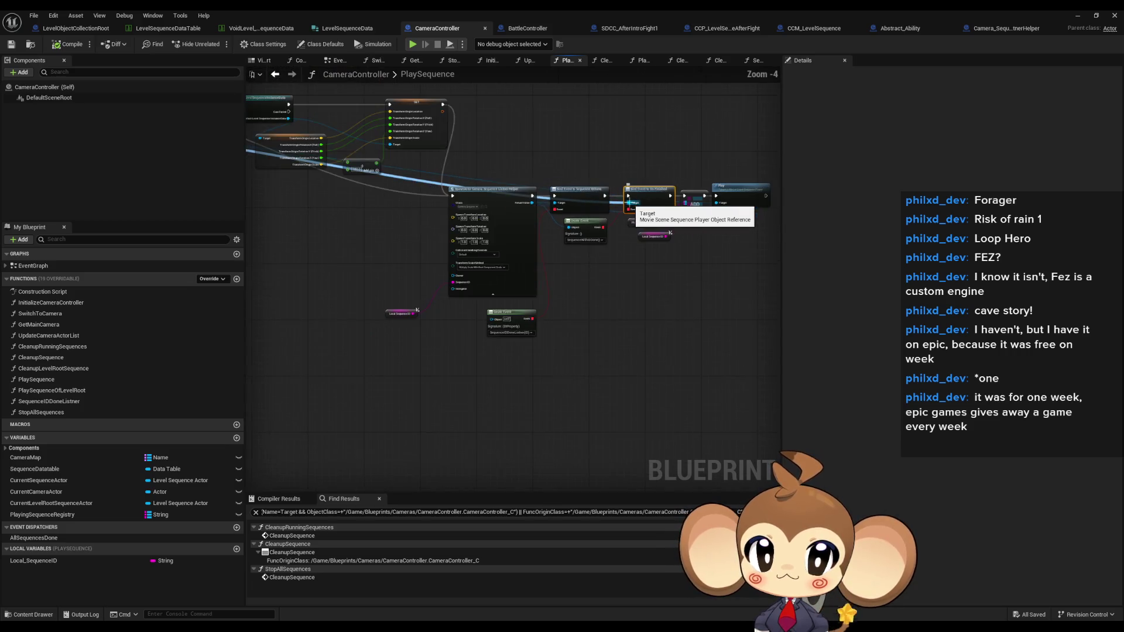
drag(630, 203, 741, 249)
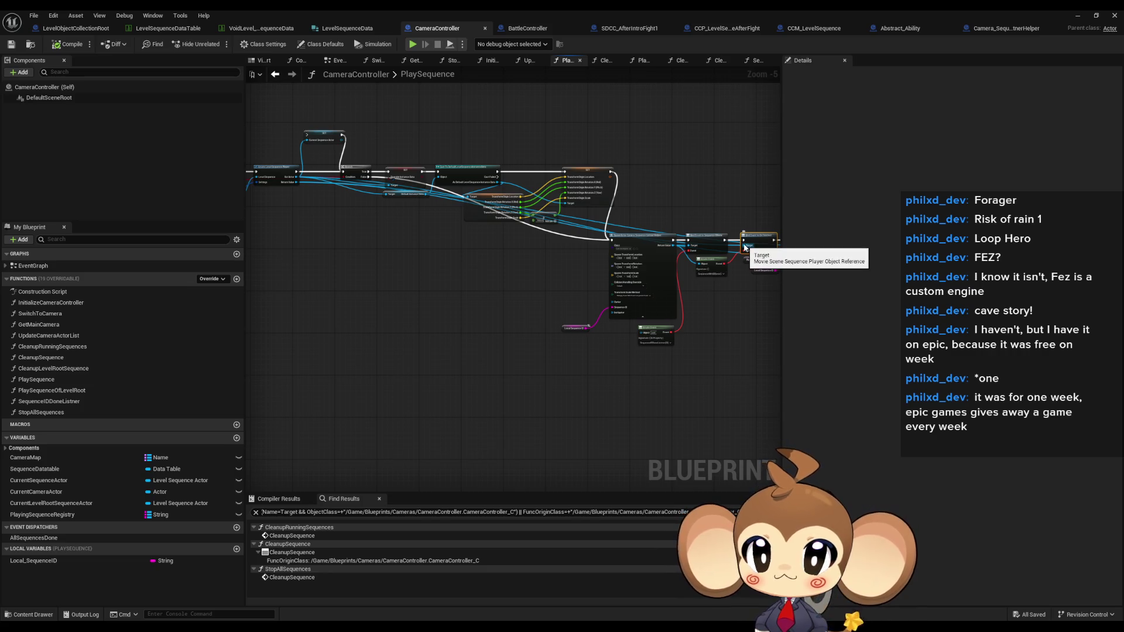
scroll(295, 184, up, 2)
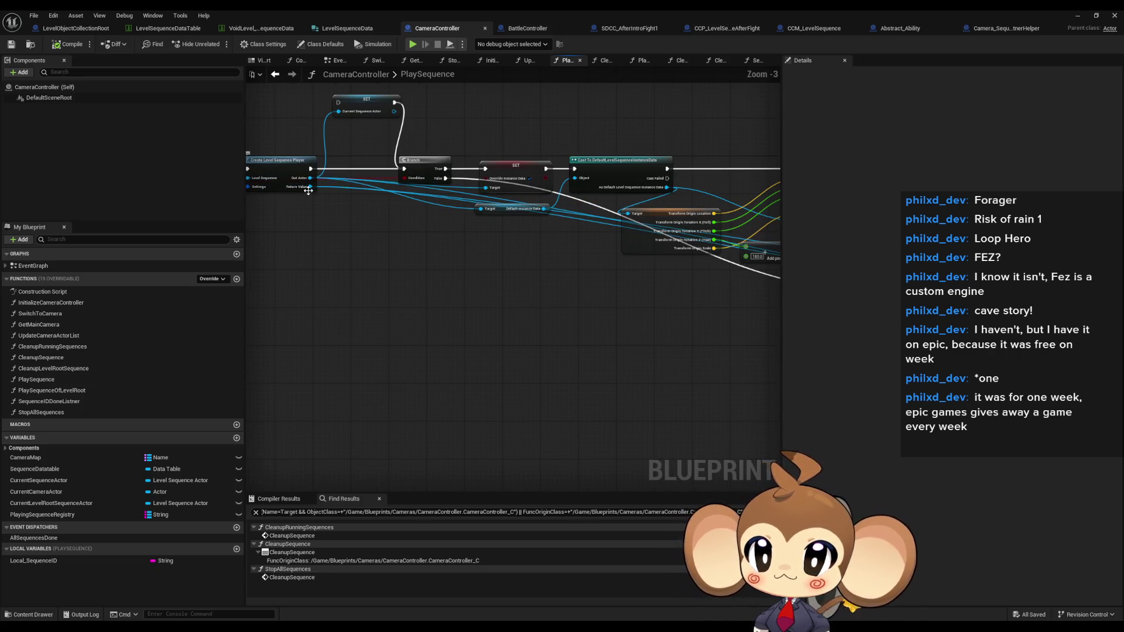
mouse_move(310, 187)
mouse_down()
mouse_move(896, 402)
mouse_move(579, 394)
mouse_move(726, 421)
mouse_up()
text(on stop)
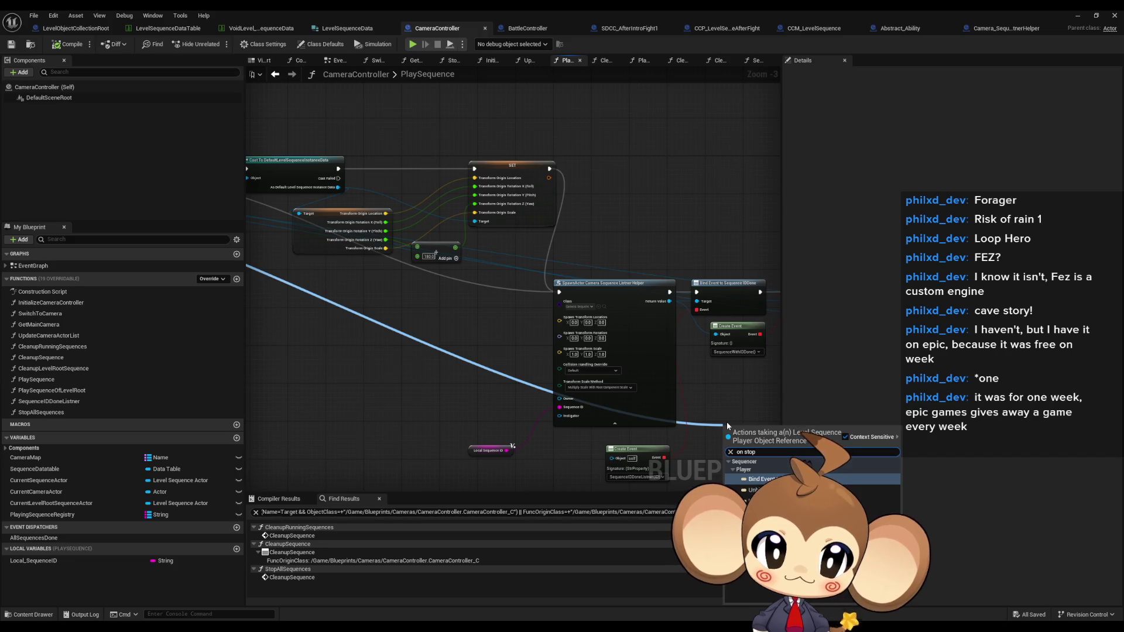
Add Bind Event to On Stop, wire the listener Create Event into it, and align it under On Finished.
key(Return)
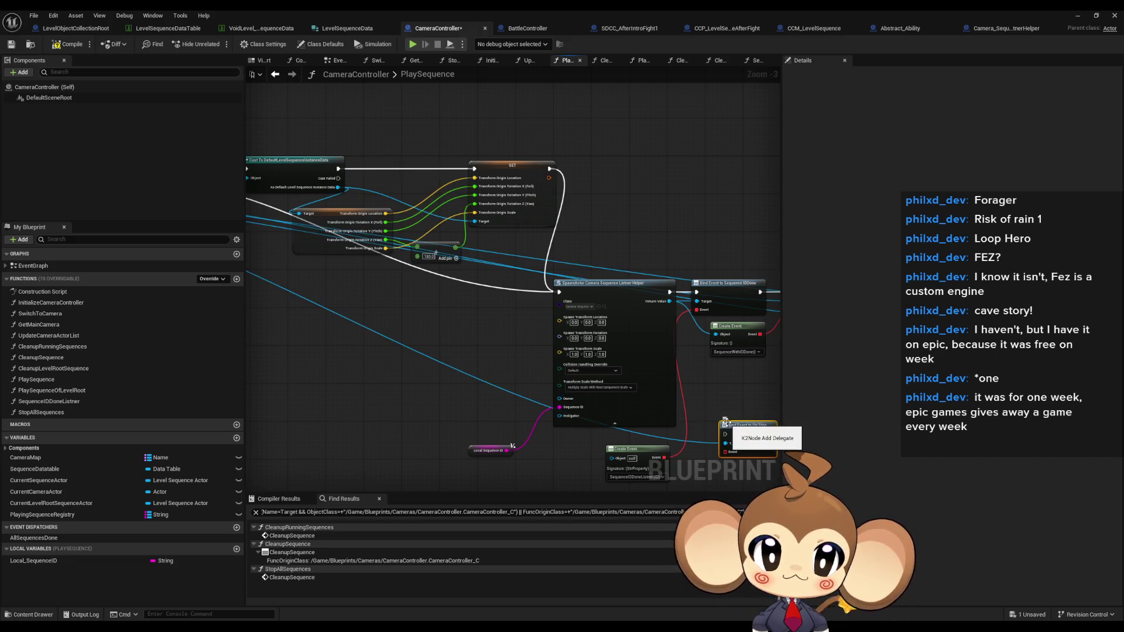
scroll(746, 462, up, 3)
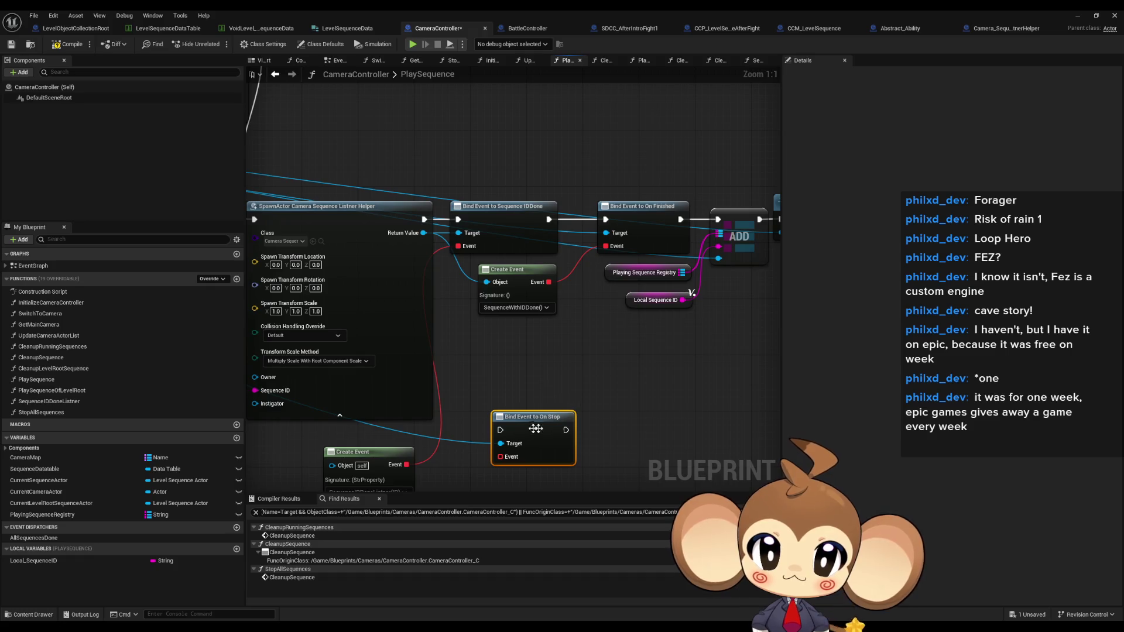
drag(498, 457, 549, 281)
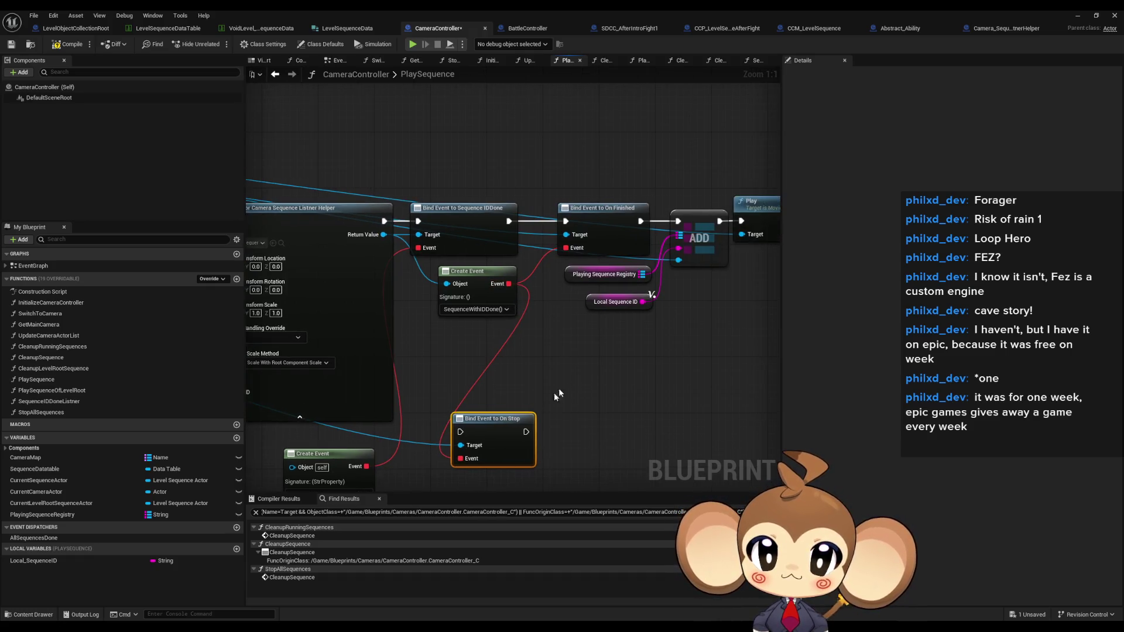
drag(549, 411, 667, 355)
click(567, 220)
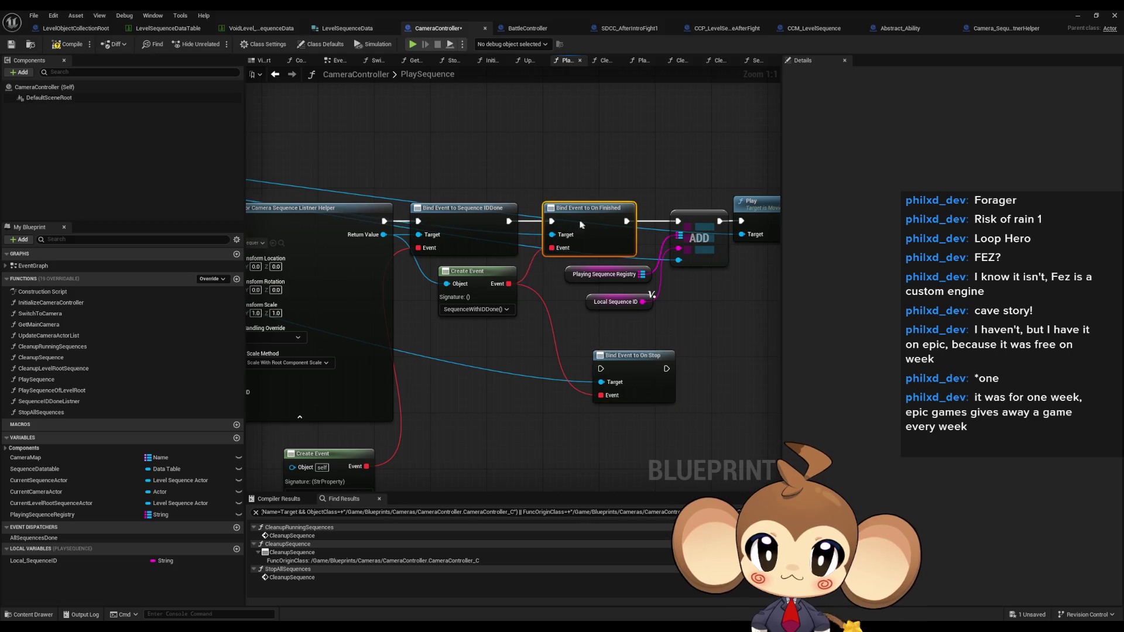
drag(569, 220, 573, 220)
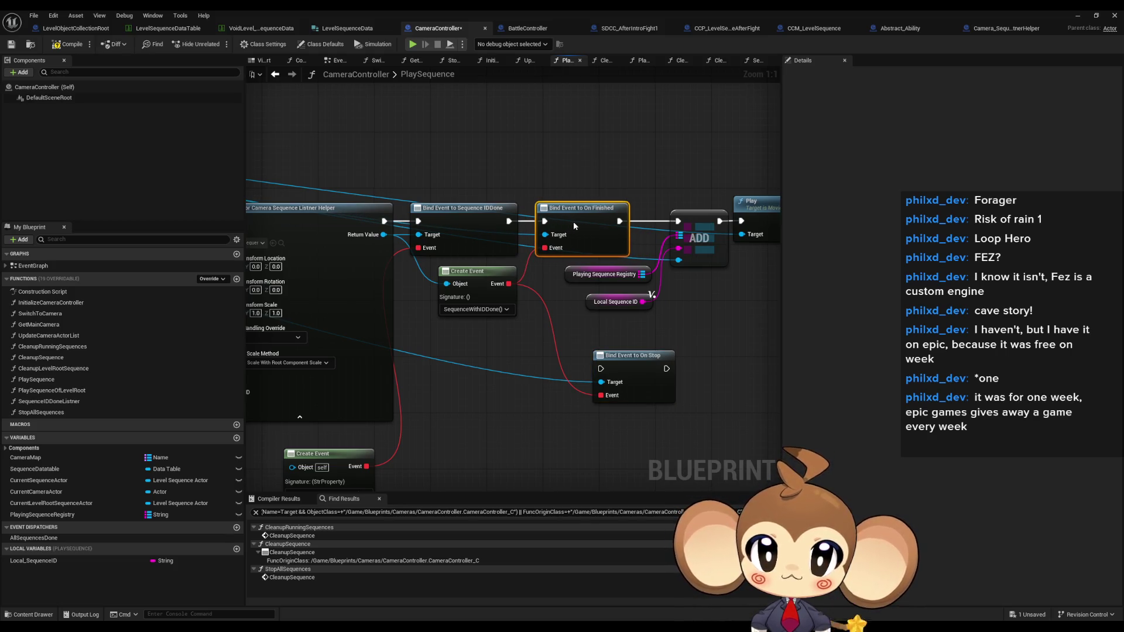
Inspect the Create Event, StopAllSequences and SpawnActor Camera Sequence Listner Helper nodes.
click(633, 355)
click(475, 304)
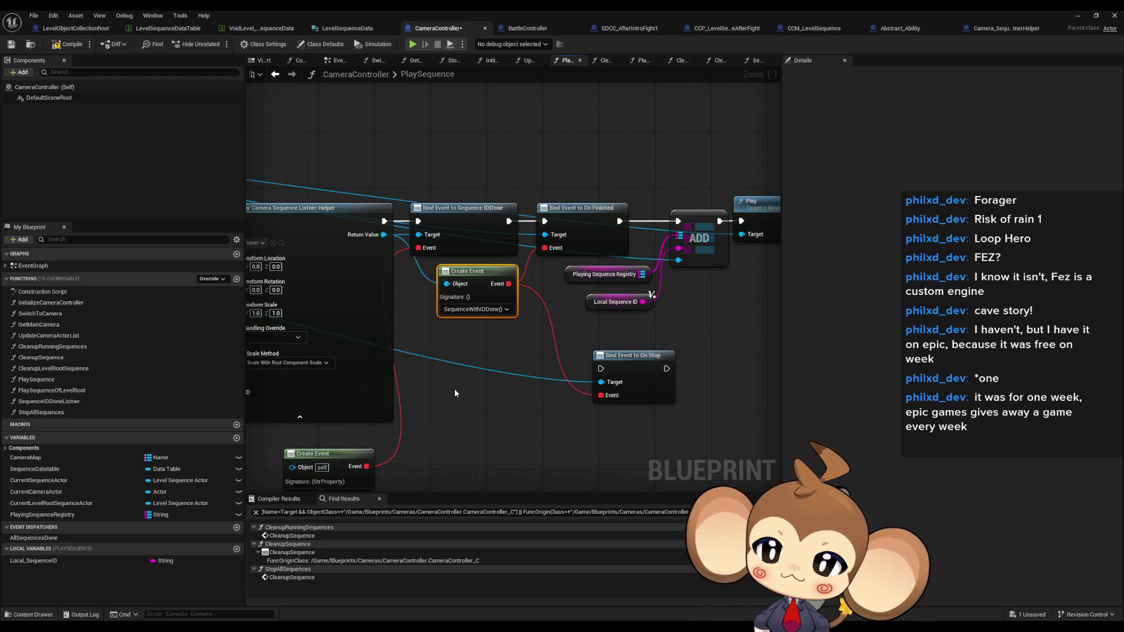
click(79, 413)
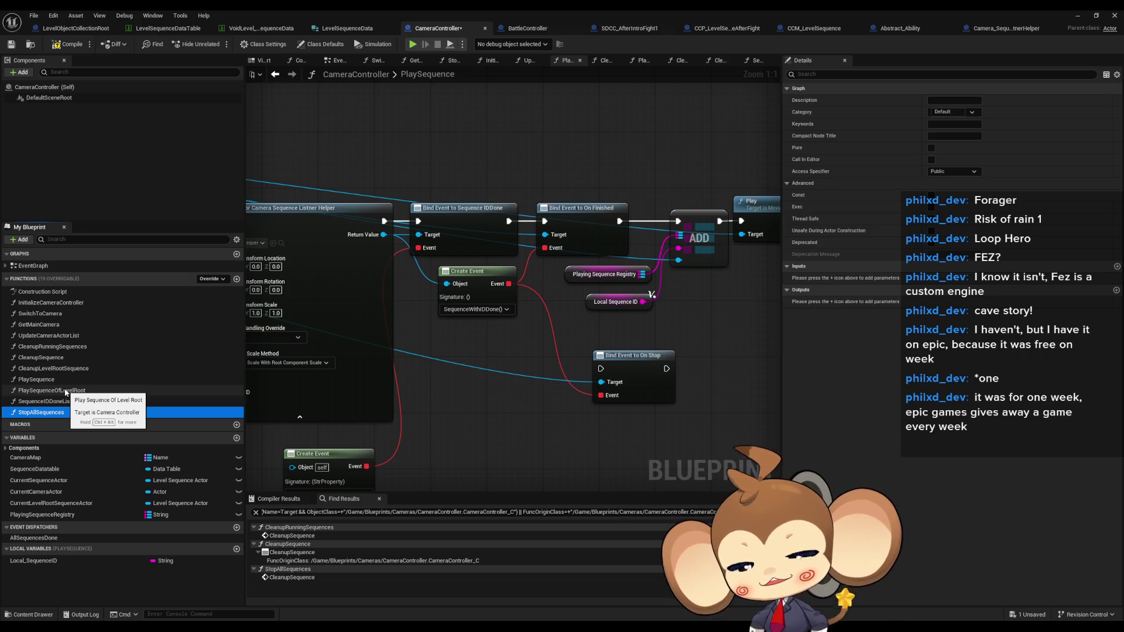
click(367, 335)
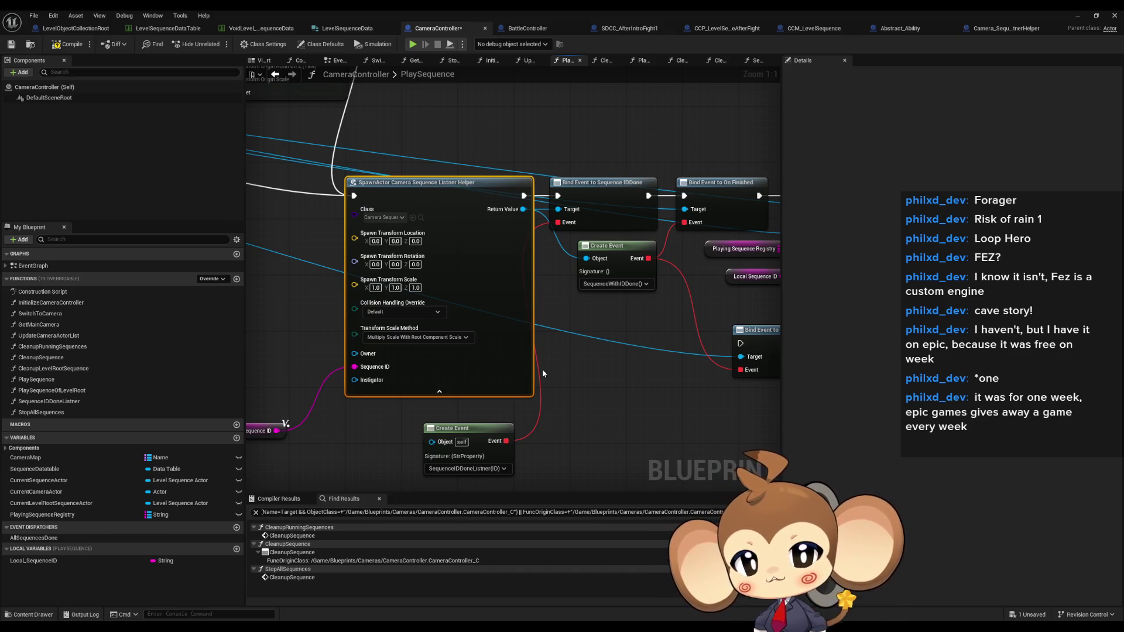
click(588, 321)
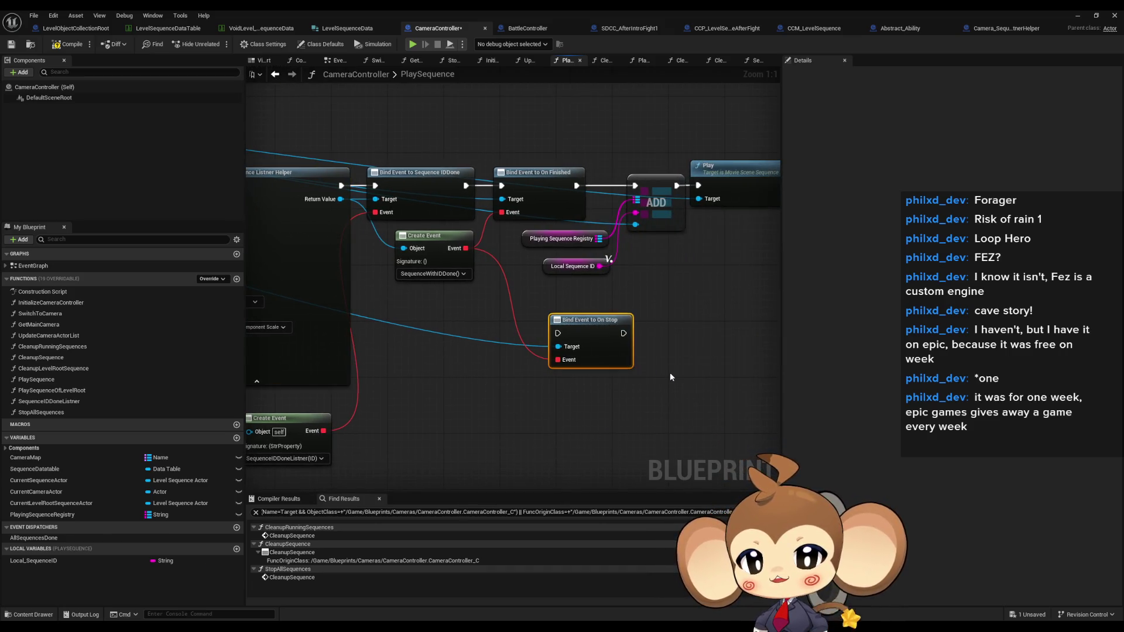
drag(543, 378, 676, 413)
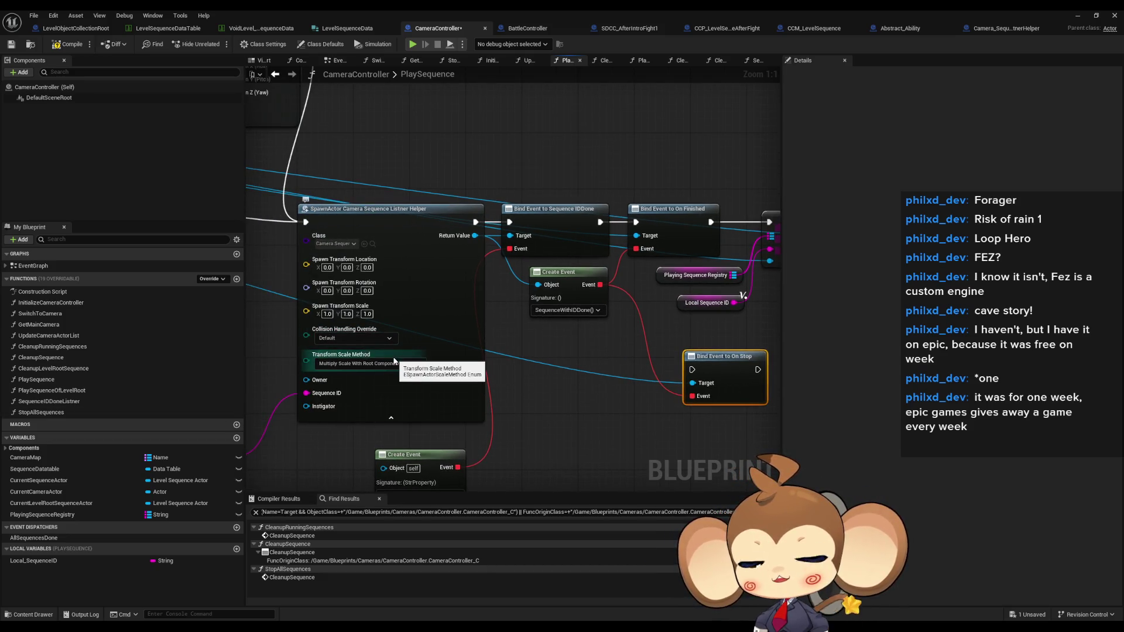
Check the AllSequencesDone event dispatcher and the StopAllSequences function.
click(52, 538)
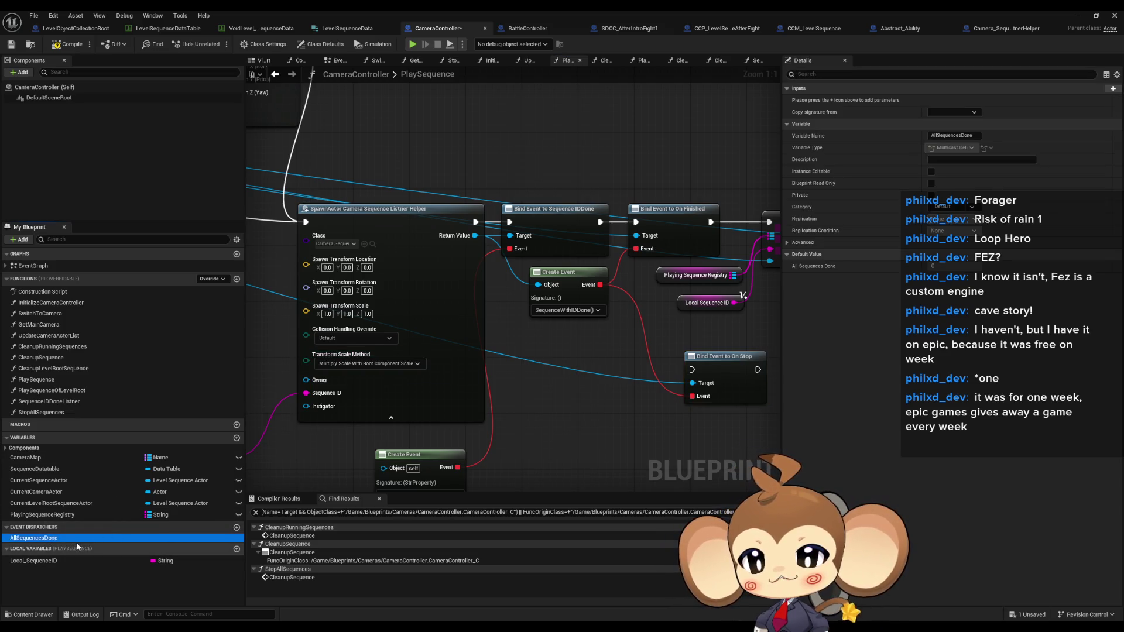
click(76, 412)
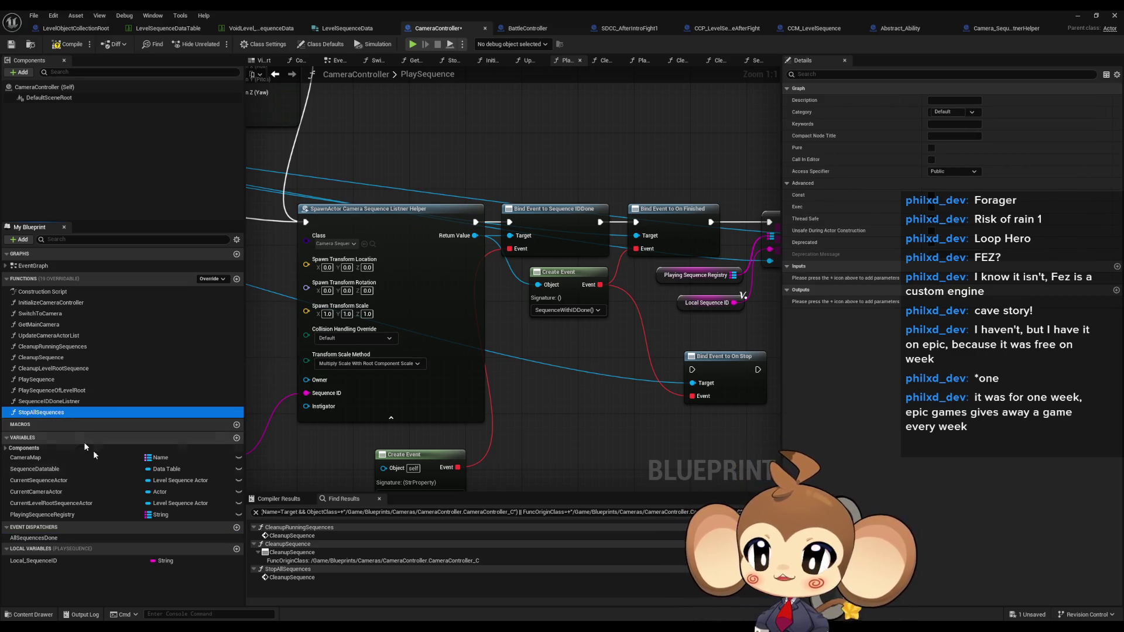
click(41, 537)
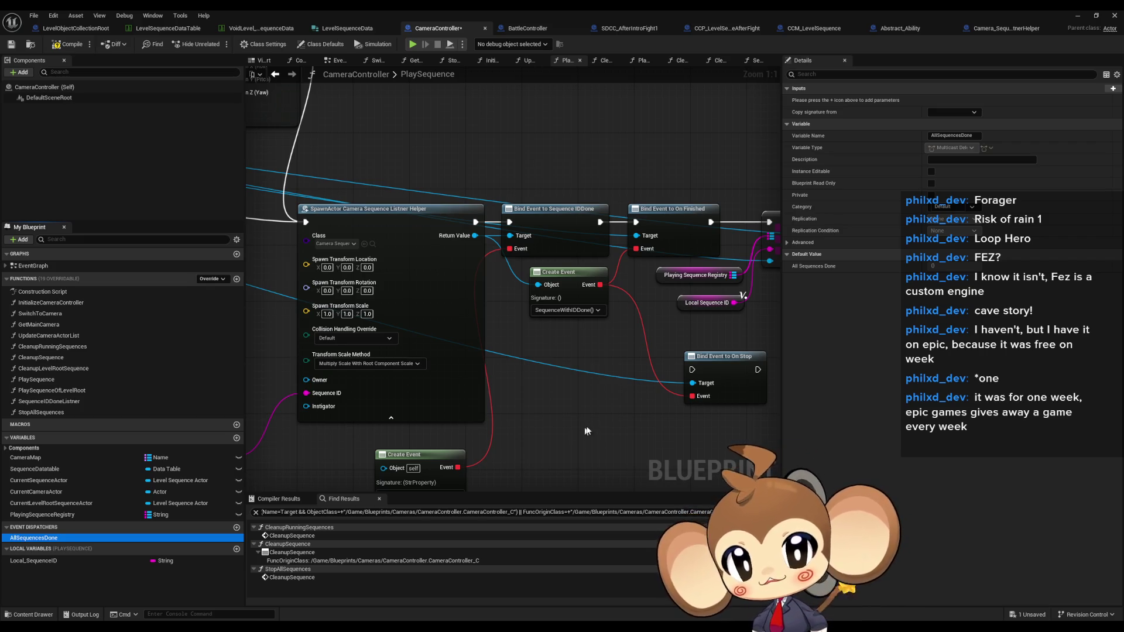
Delete the Bind Event to On Stop node, glance at Camera_SequenceListnerHelper, and return to CameraController.
drag(654, 356, 725, 405)
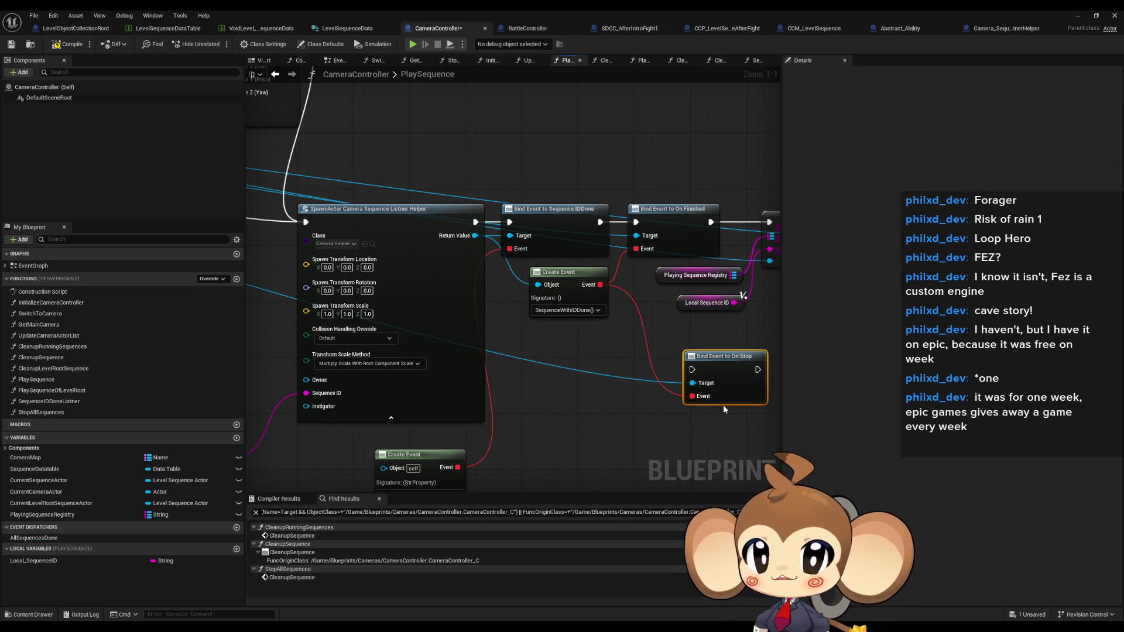
key(Delete)
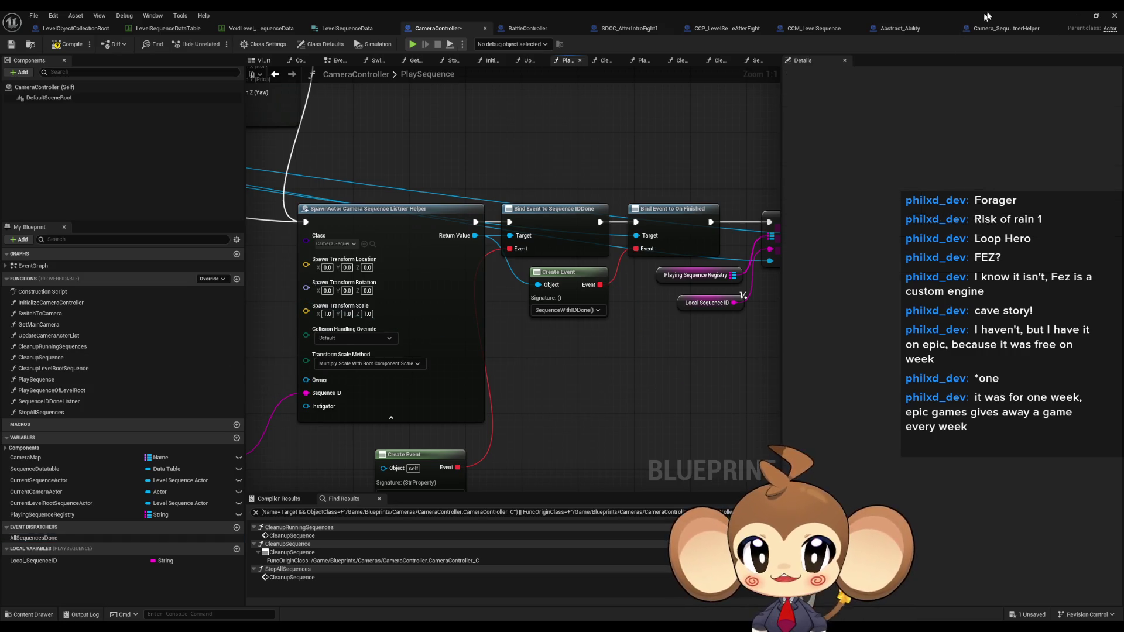
click(1001, 29)
key(Home)
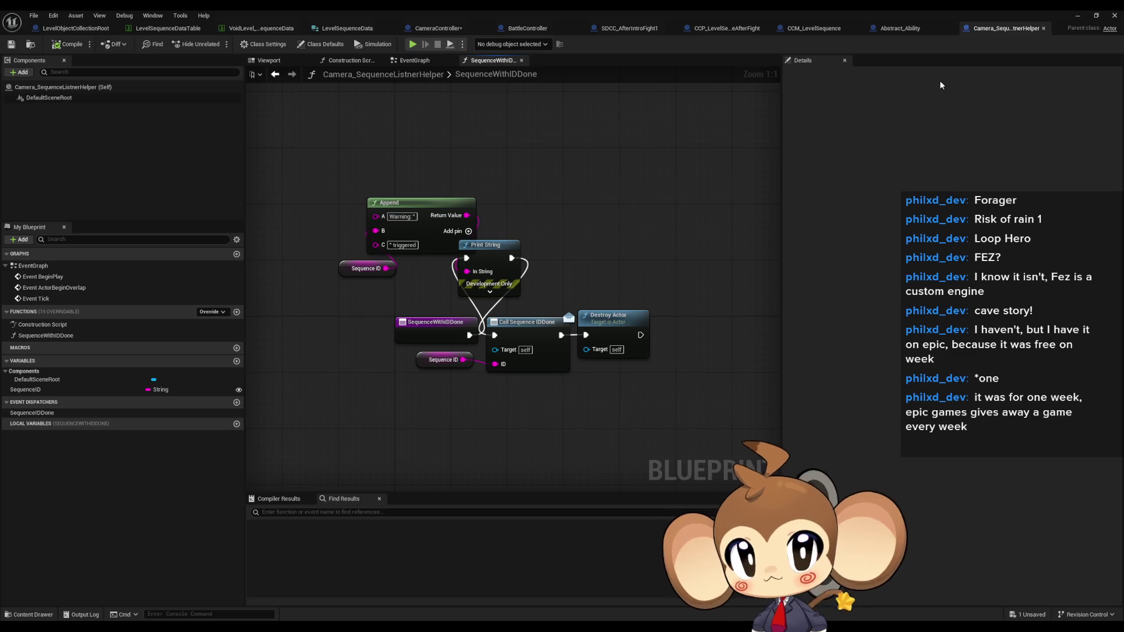
click(438, 28)
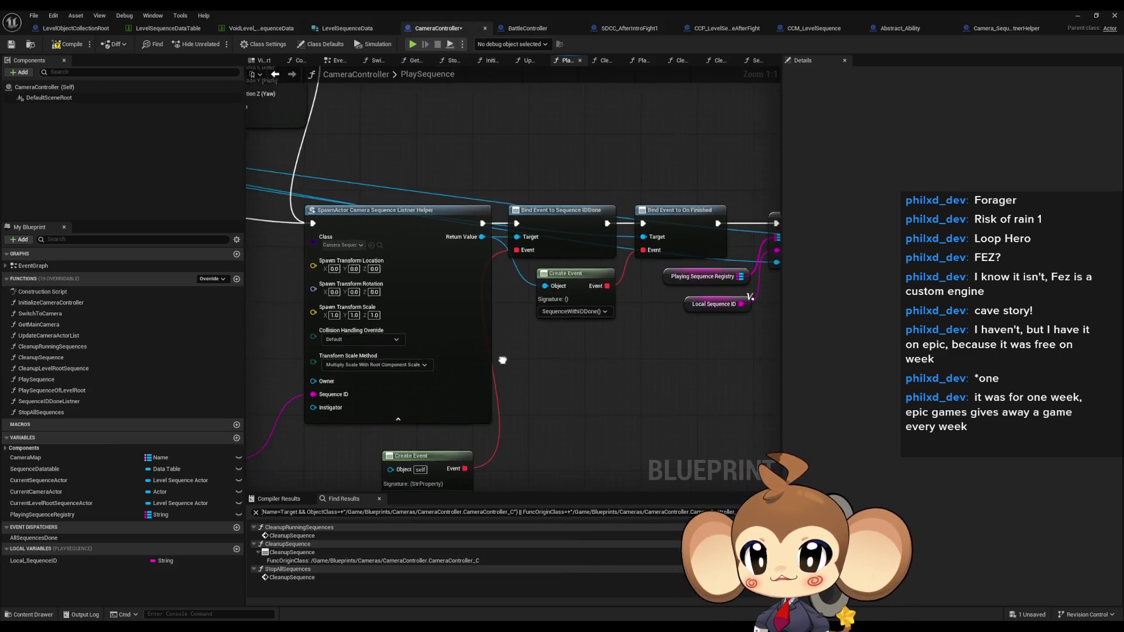
drag(515, 386, 571, 383)
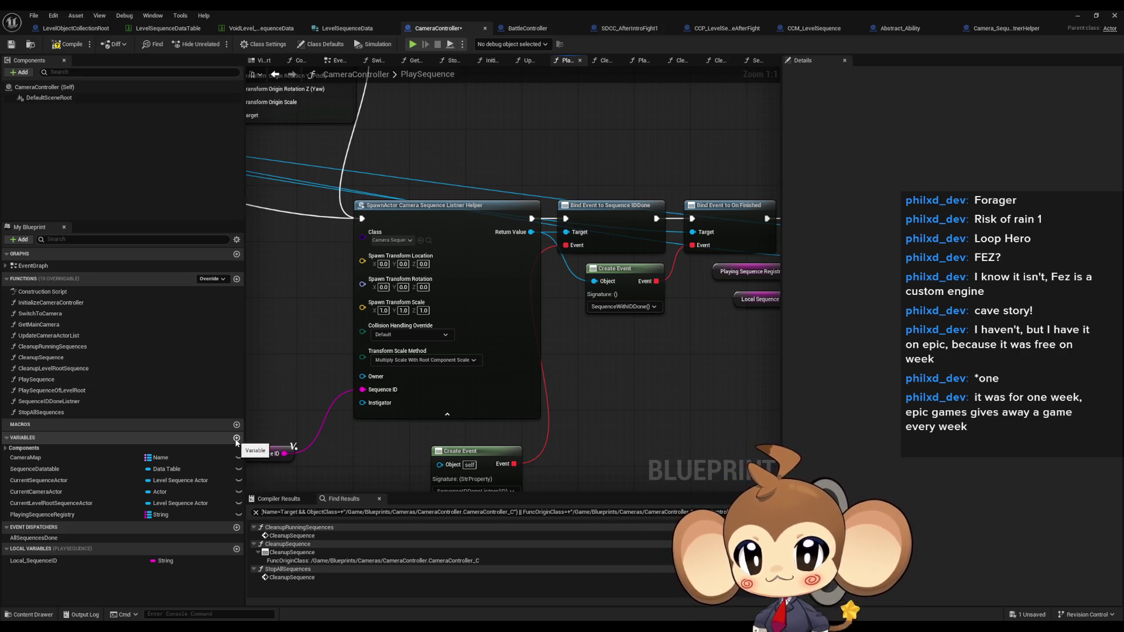
Create the map variable CurrentHelperListeners: String keys, Camera Sequence Listner Helper object reference values.
click(236, 438)
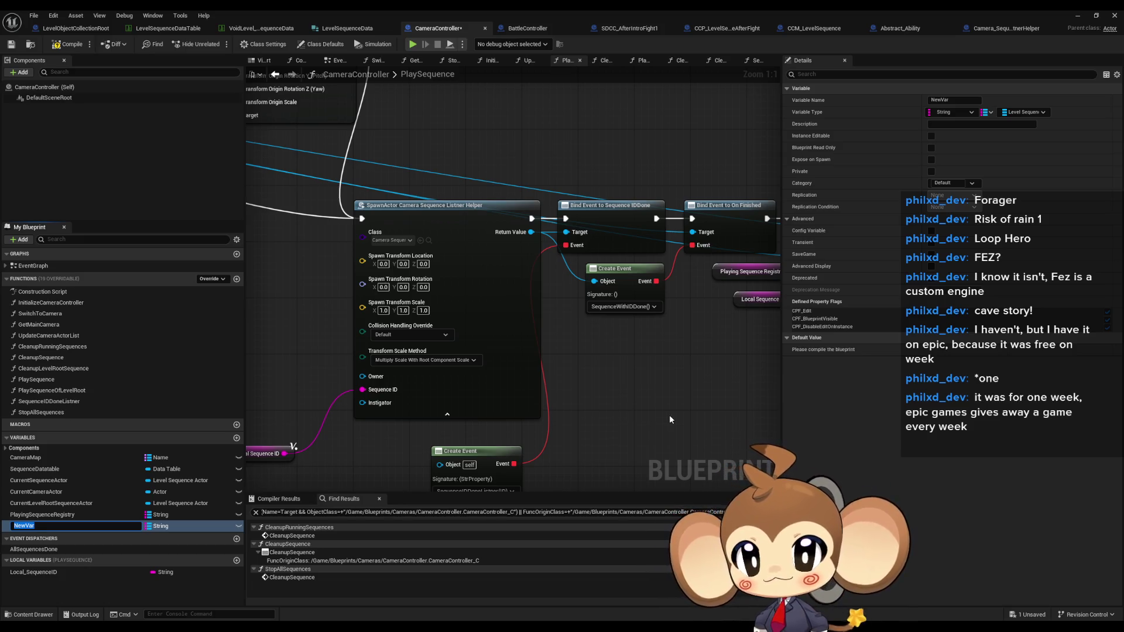
text(Curren)
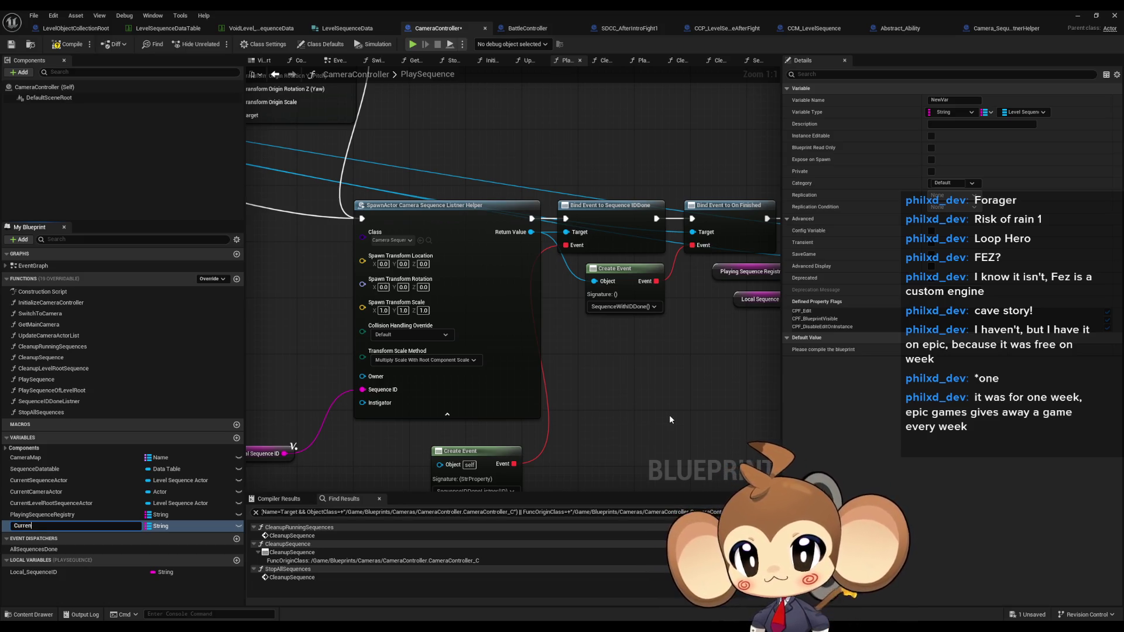
text(tH)
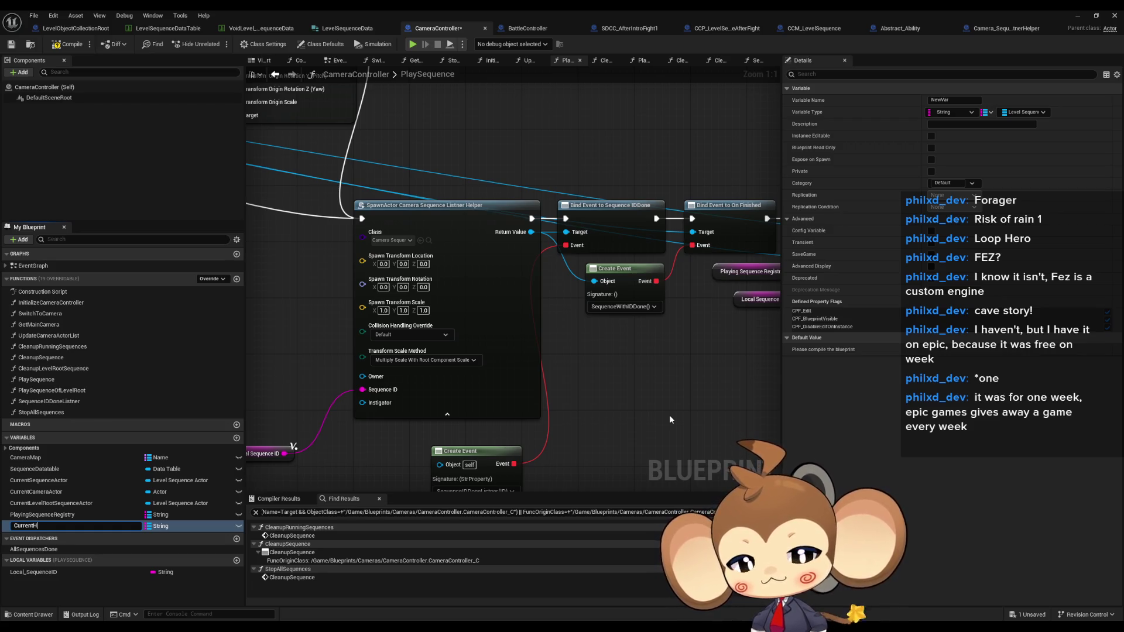
text(elperListeners)
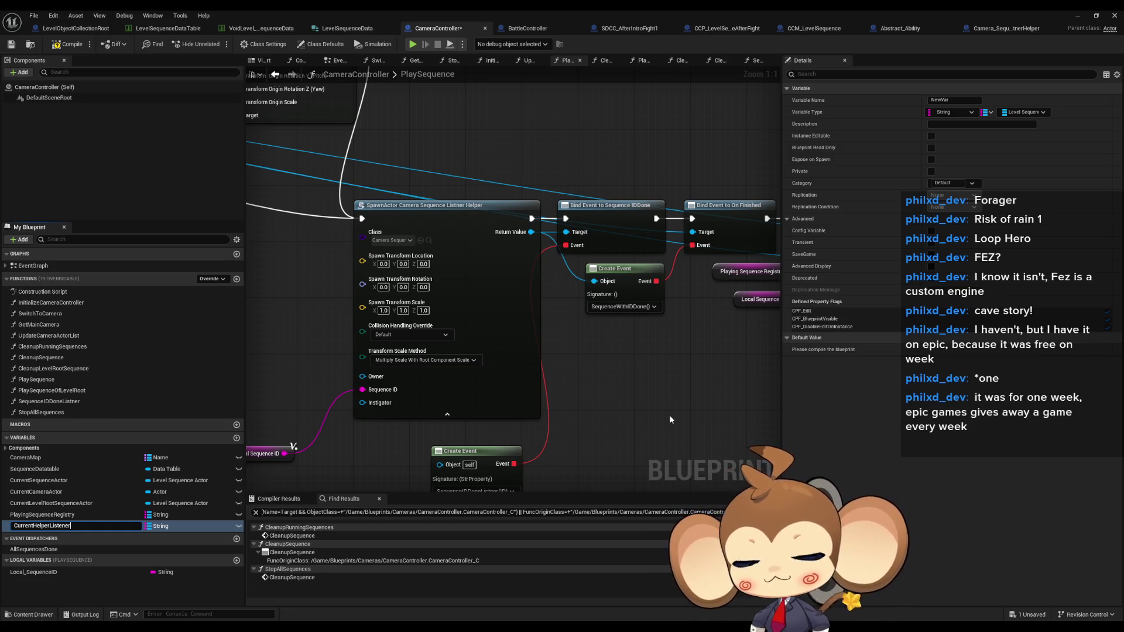
key(Return)
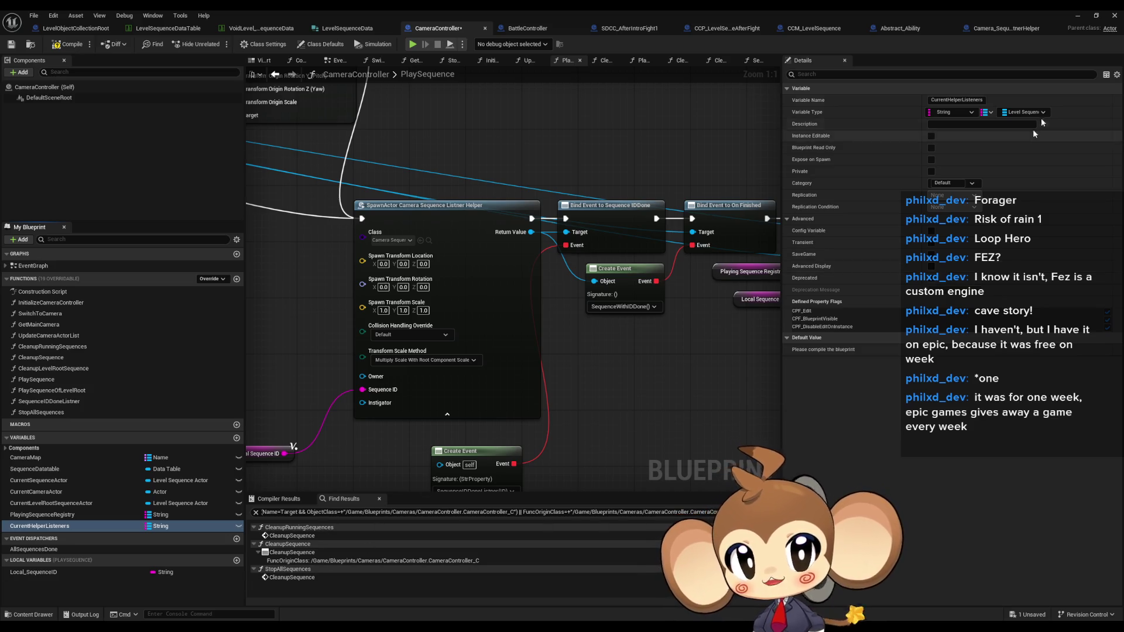
click(1024, 113)
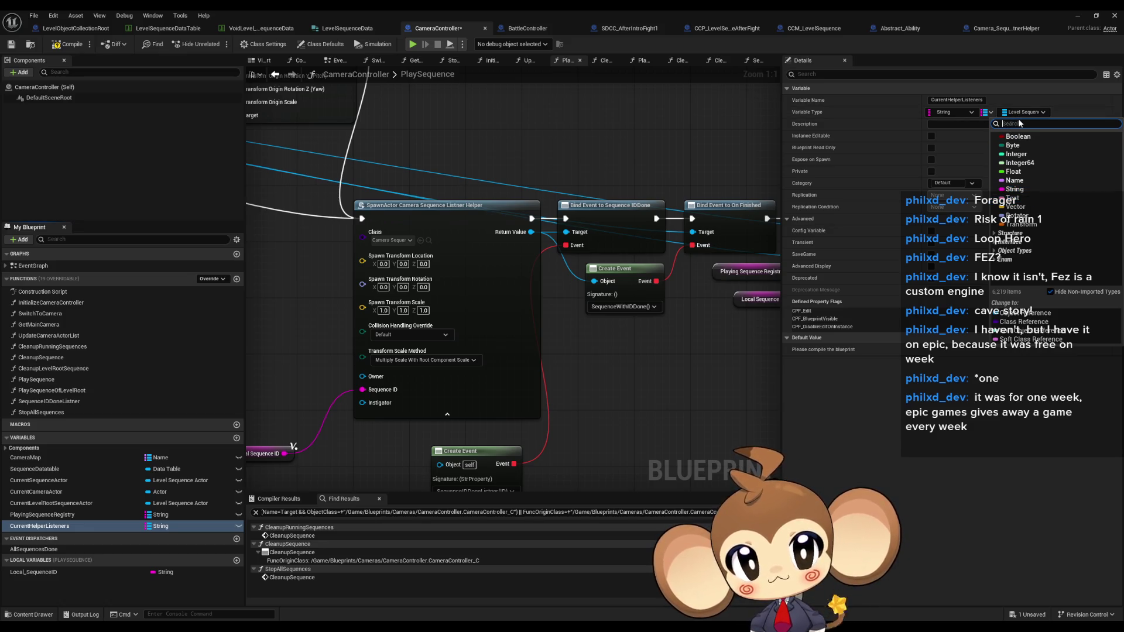
text(list se)
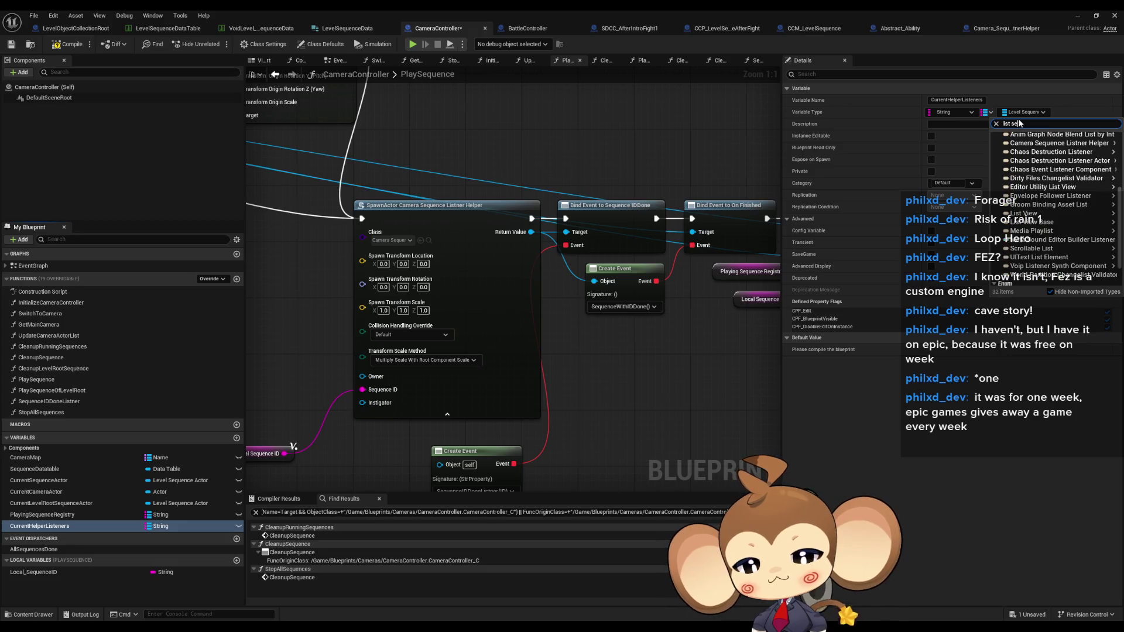
text(qu)
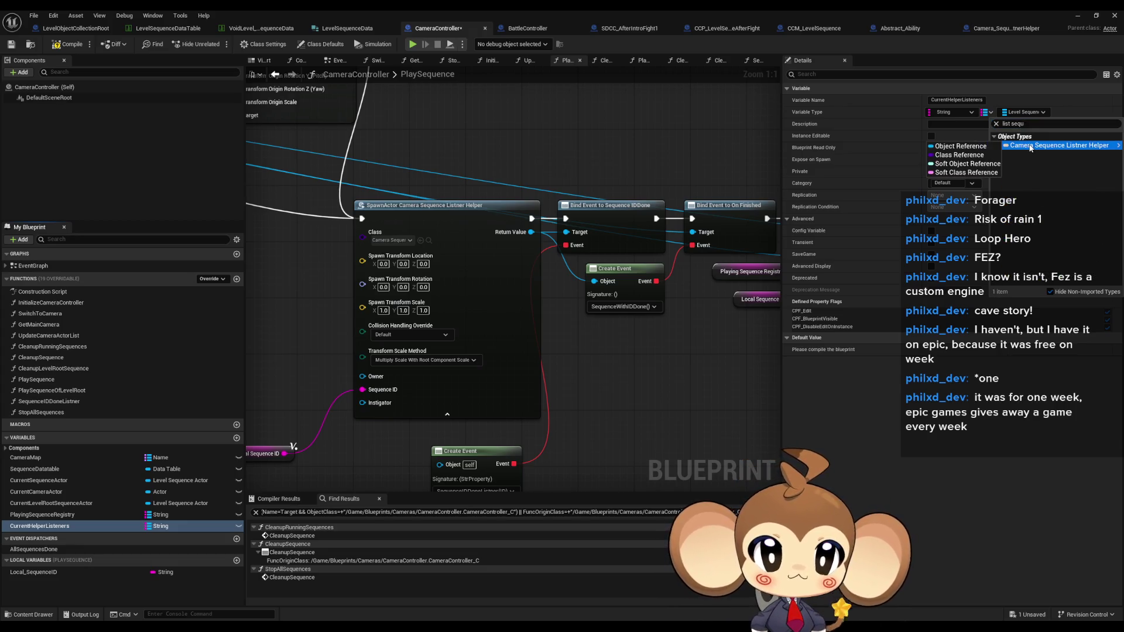
click(982, 146)
scroll(529, 279, down, 5)
scroll(623, 326, up, 4)
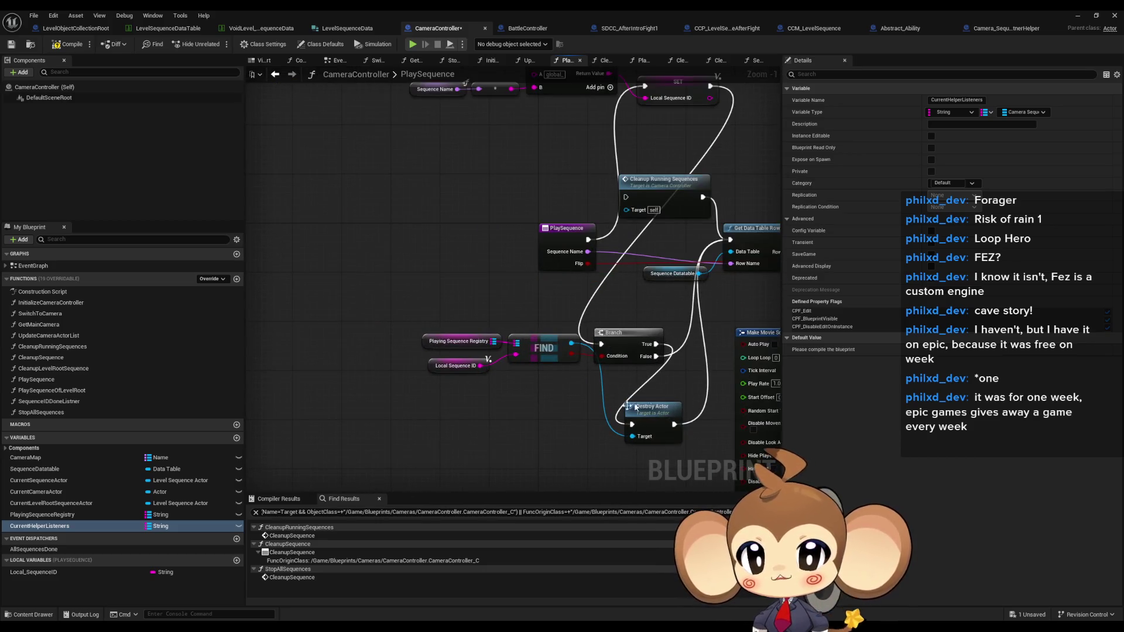
Add a CurrentHelperListeners getter and Map ADD node, feeding the spawned helper as the value.
scroll(617, 387, down, 3)
scroll(342, 338, up, 5)
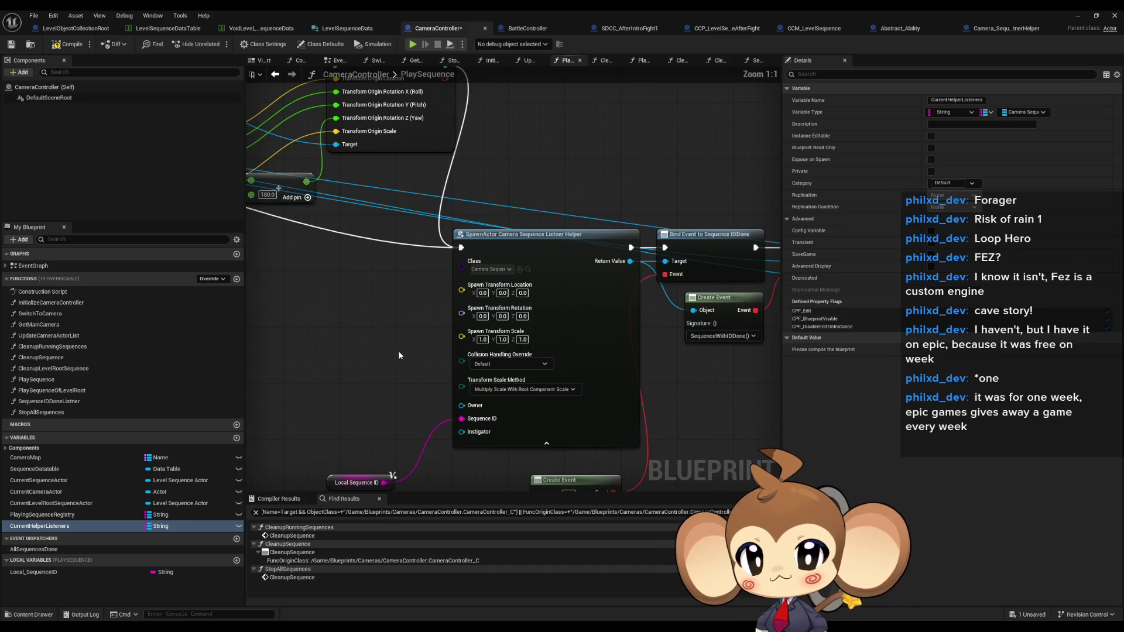
mouse_move(40, 526)
mouse_down()
mouse_move(641, 473)
mouse_move(620, 458)
mouse_up()
click(620, 457)
drag(555, 429, 590, 387)
text(add)
click(621, 444)
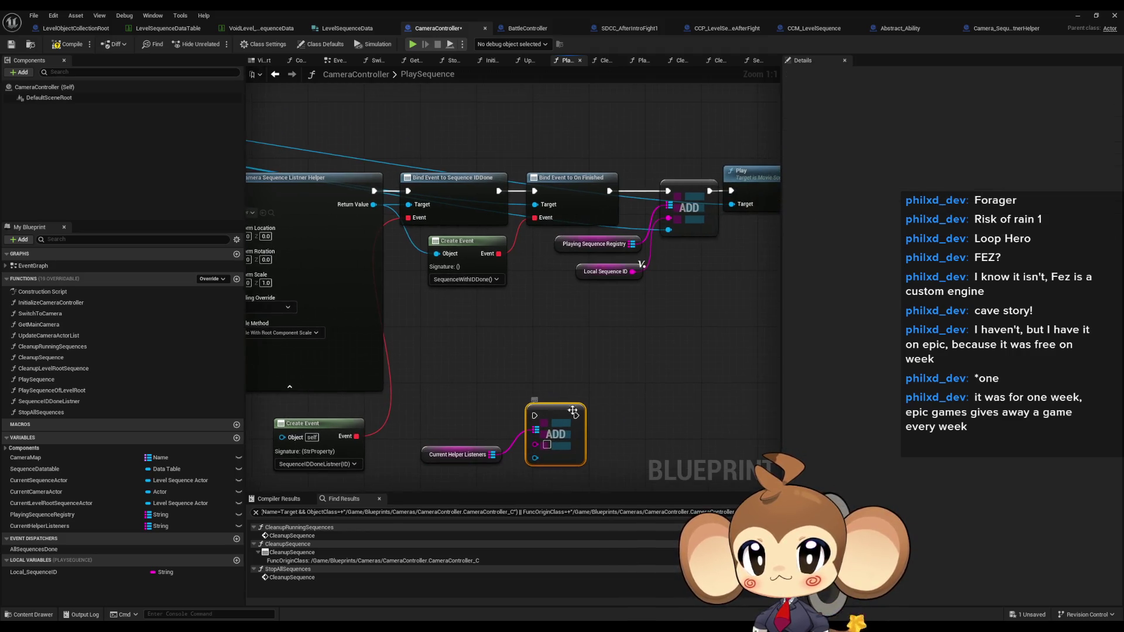
drag(559, 414, 587, 379)
drag(563, 423, 374, 206)
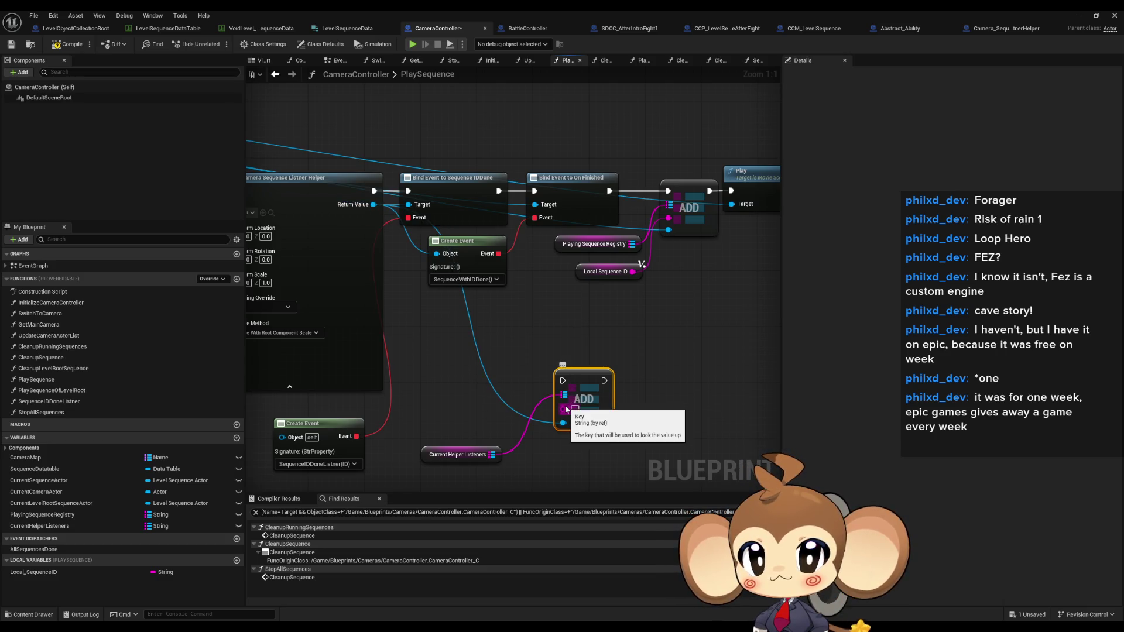
Use a copied Local Sequence ID as the ADD key and route execution from Play into it.
click(623, 276)
key(ctrl+c)
key(ctrl+v)
drag(563, 409, 463, 434)
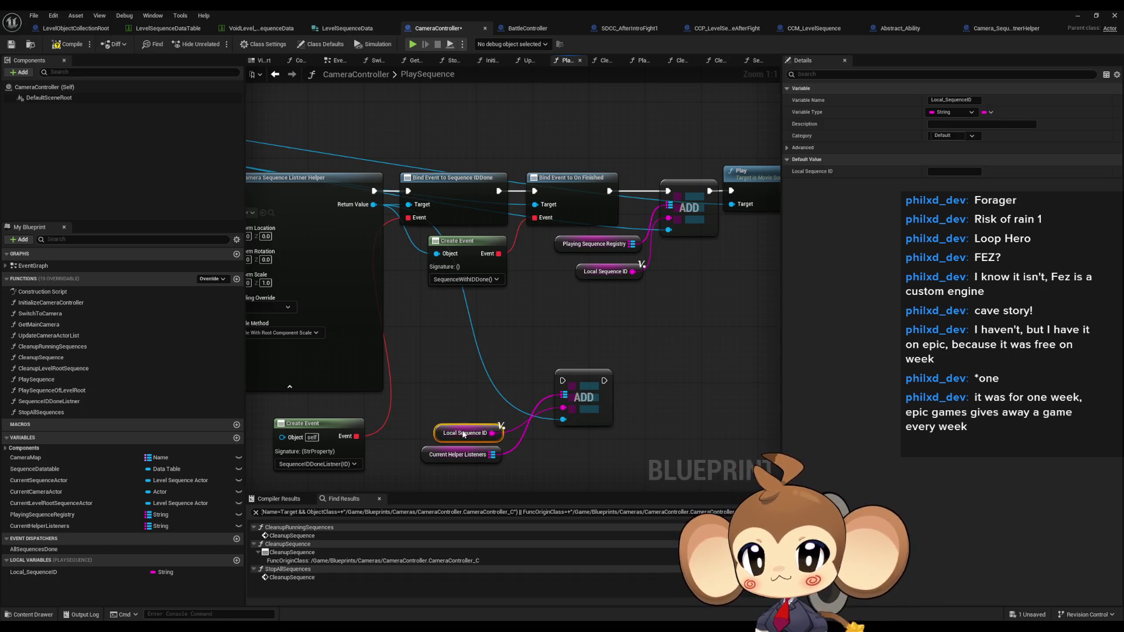
mouse_move(438, 392)
mouse_down()
mouse_move(653, 385)
mouse_move(370, 387)
mouse_move(381, 426)
mouse_up()
mouse_move(508, 413)
mouse_down()
mouse_move(656, 227)
mouse_move(585, 328)
mouse_move(554, 417)
mouse_up()
drag(448, 403, 560, 329)
click(561, 328)
scroll(560, 328, down, 6)
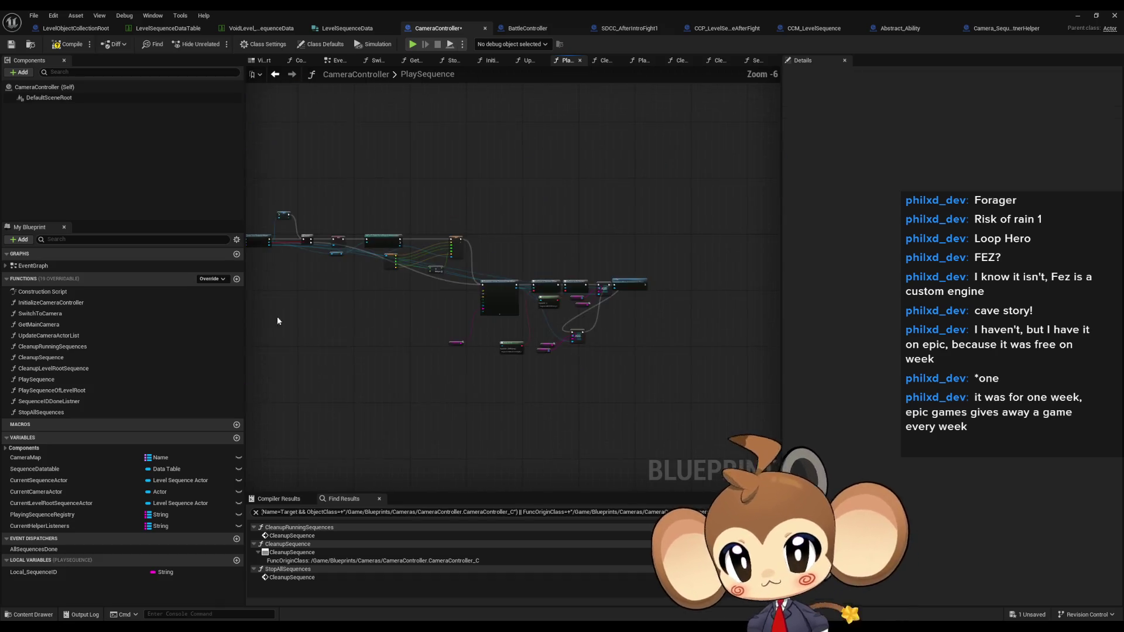
scroll(521, 345, up, 4)
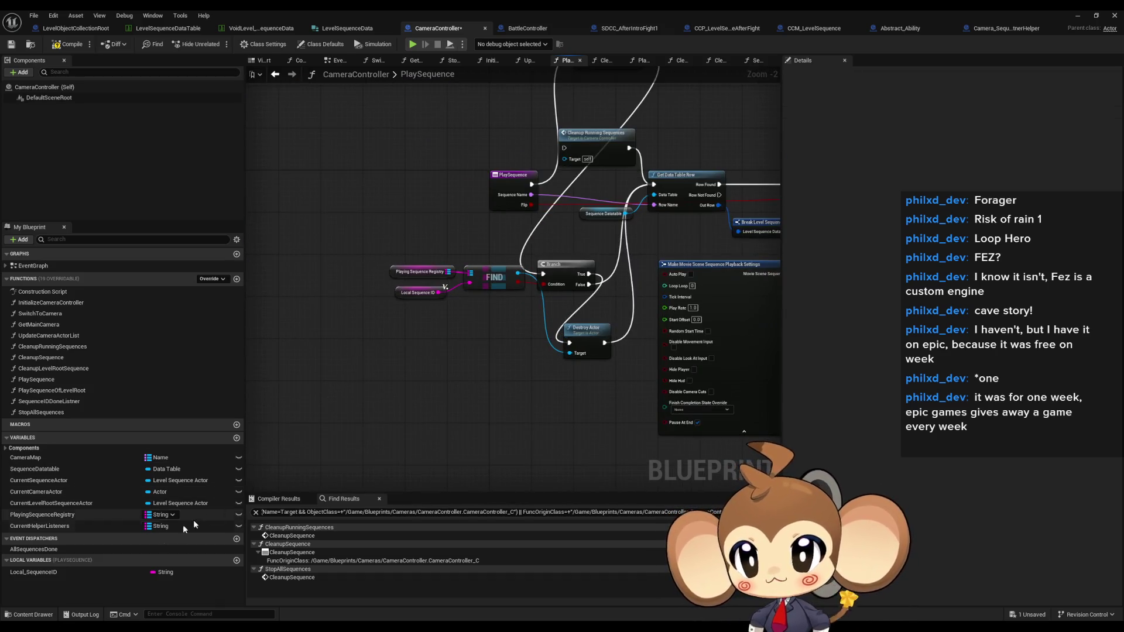
mouse_move(42, 532)
mouse_down()
mouse_move(346, 436)
mouse_move(379, 353)
mouse_move(406, 335)
mouse_move(460, 384)
mouse_up()
click(436, 355)
scroll(462, 352, up, 2)
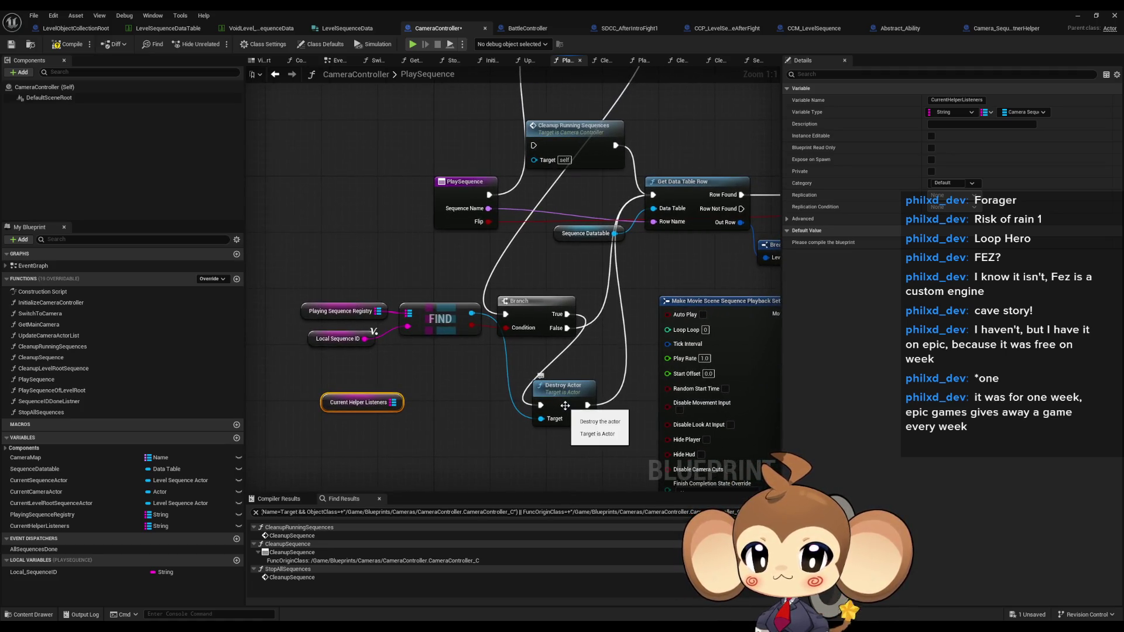
drag(328, 285, 474, 354)
drag(433, 323, 392, 337)
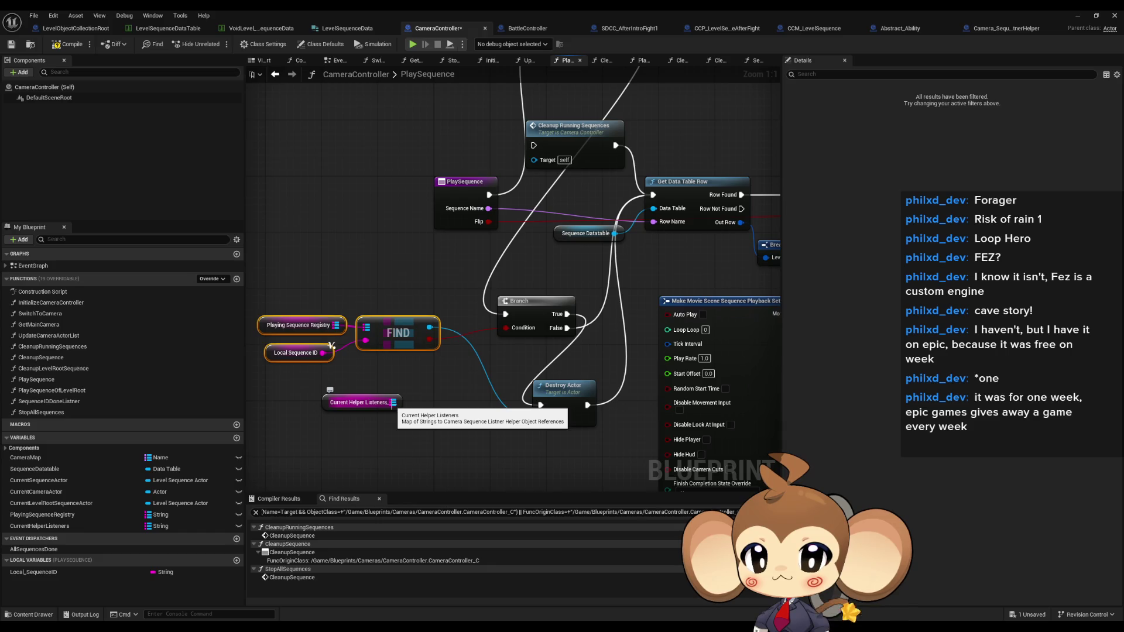
drag(394, 402, 448, 448)
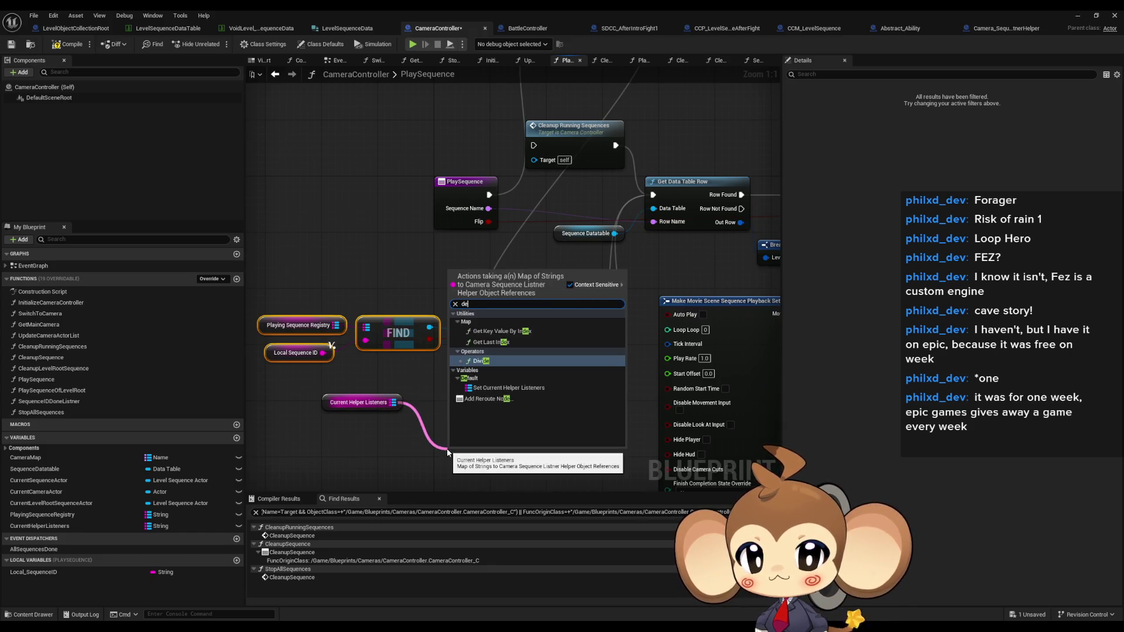
click(396, 405)
drag(395, 404, 450, 413)
text(find)
key(Return)
click(321, 356)
key(ctrl+c)
key(ctrl+v)
drag(407, 444, 436, 438)
drag(511, 458, 320, 381)
mouse_move(502, 425)
mouse_down()
mouse_move(402, 425)
mouse_move(429, 429)
mouse_up()
text(destroy)
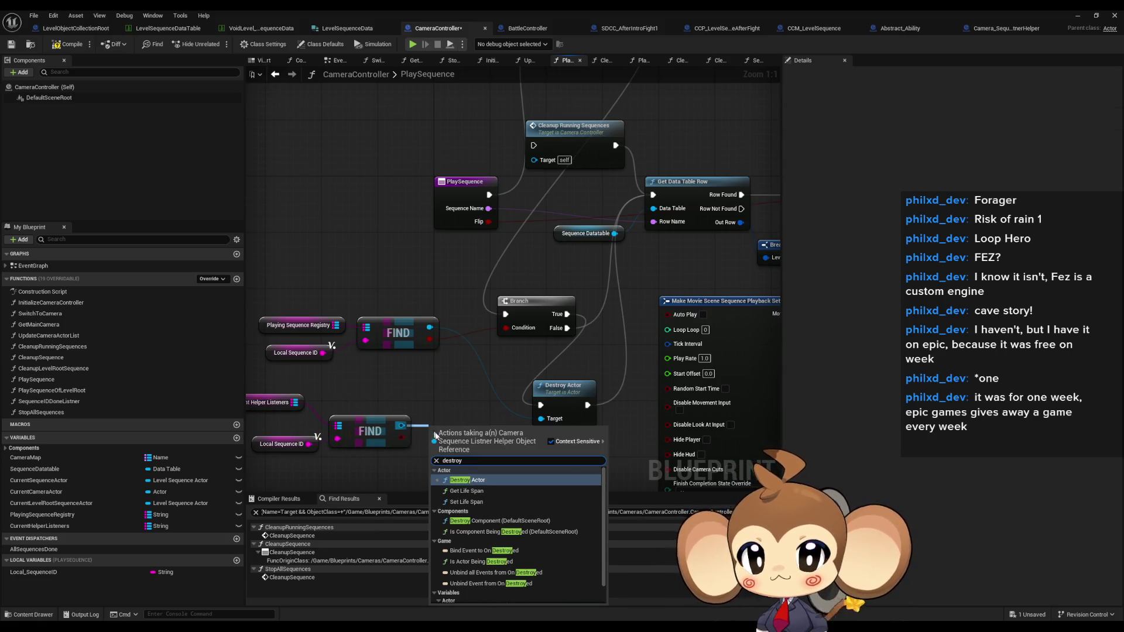
click(483, 480)
drag(466, 387, 521, 409)
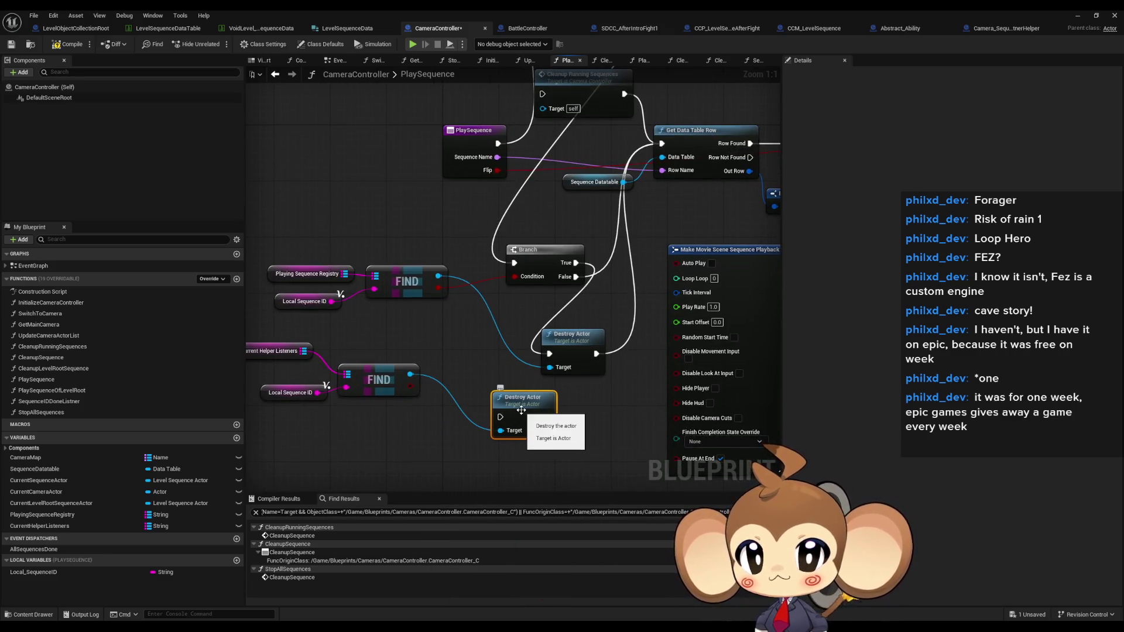
drag(548, 416, 661, 143)
drag(596, 353, 500, 417)
drag(571, 337, 501, 329)
mouse_move(538, 413)
mouse_down()
mouse_move(580, 381)
mouse_move(585, 330)
mouse_move(599, 342)
mouse_up()
drag(280, 359, 295, 381)
mouse_move(295, 344)
mouse_down()
mouse_move(413, 404)
mouse_move(485, 404)
mouse_move(491, 393)
mouse_up()
click(567, 426)
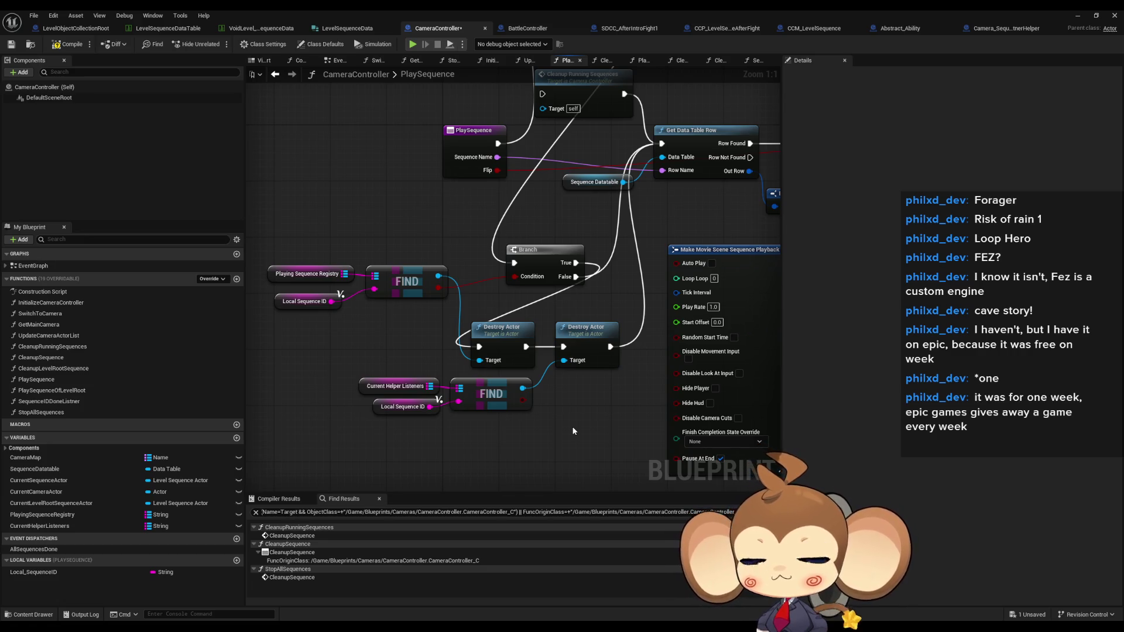
drag(290, 231, 414, 317)
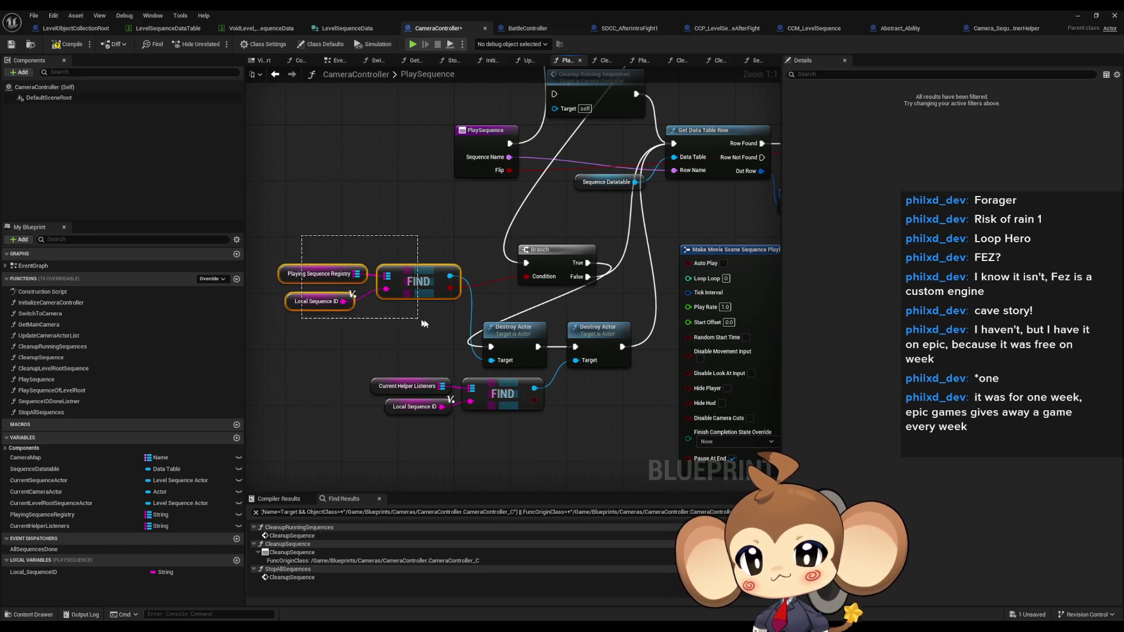
drag(332, 377, 553, 437)
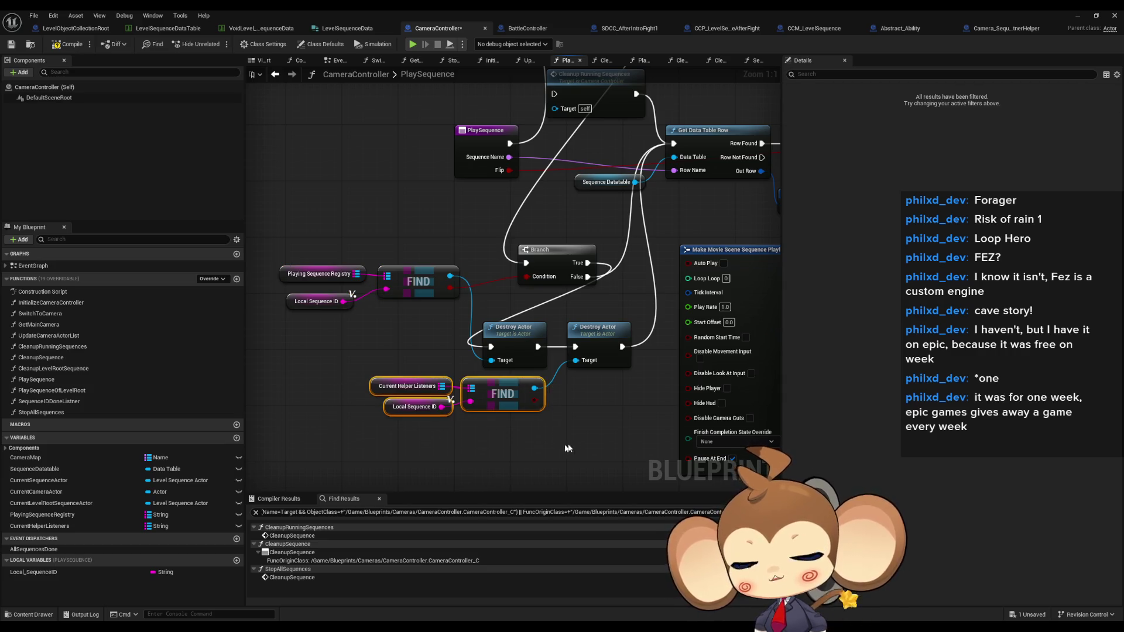
scroll(665, 400, down, 5)
scroll(584, 356, up, 3)
scroll(584, 355, down, 1)
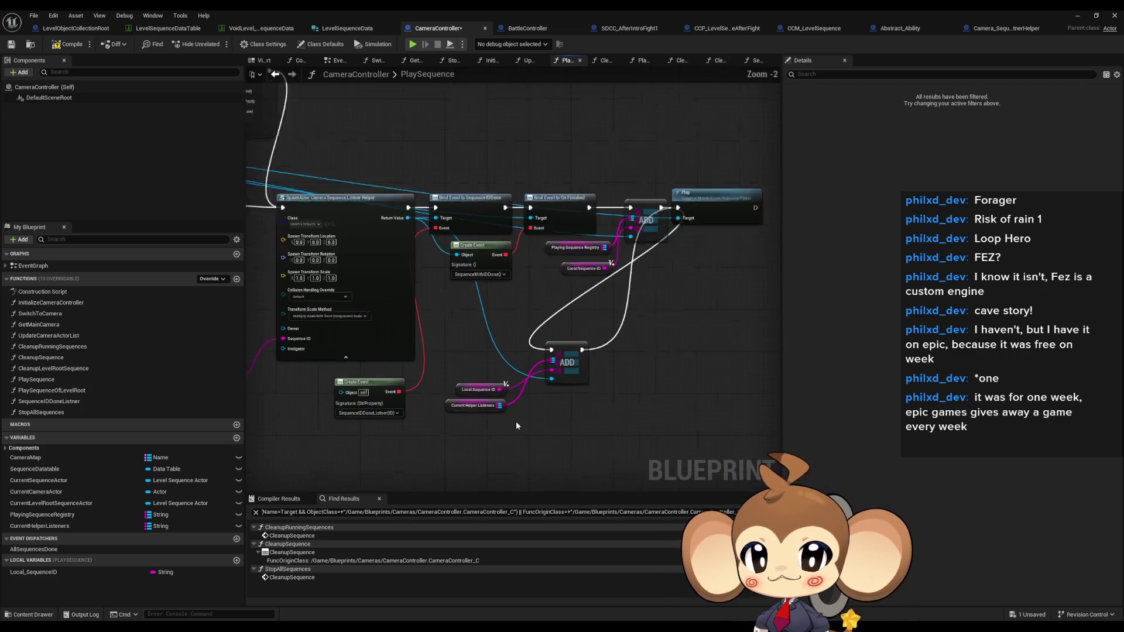
scroll(515, 420, up, 1)
drag(446, 404, 540, 404)
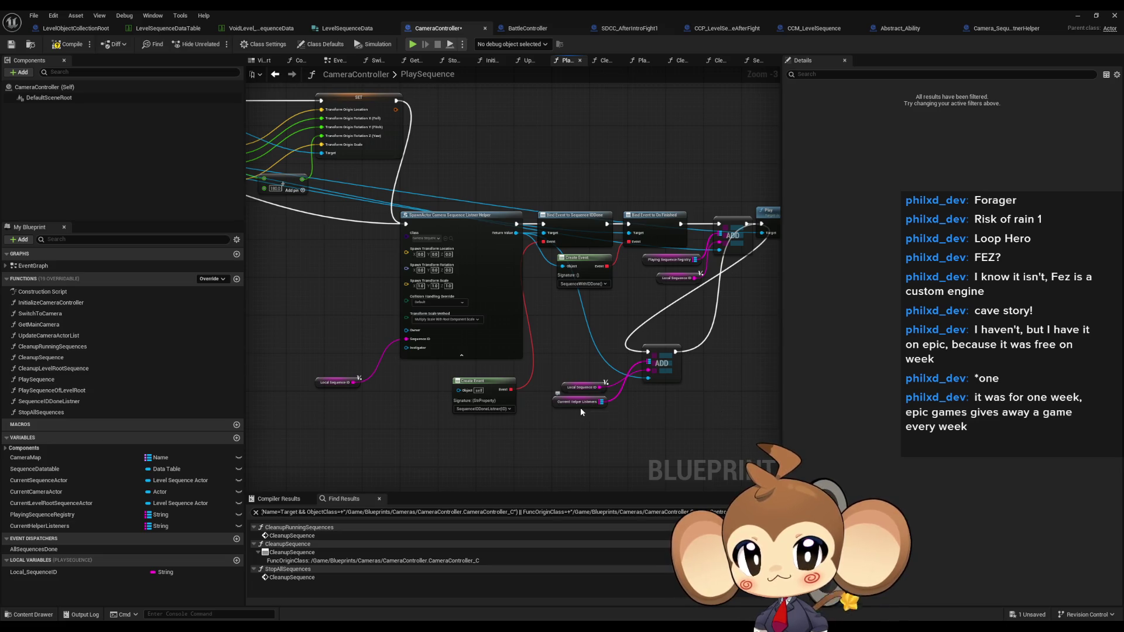
drag(655, 417, 613, 409)
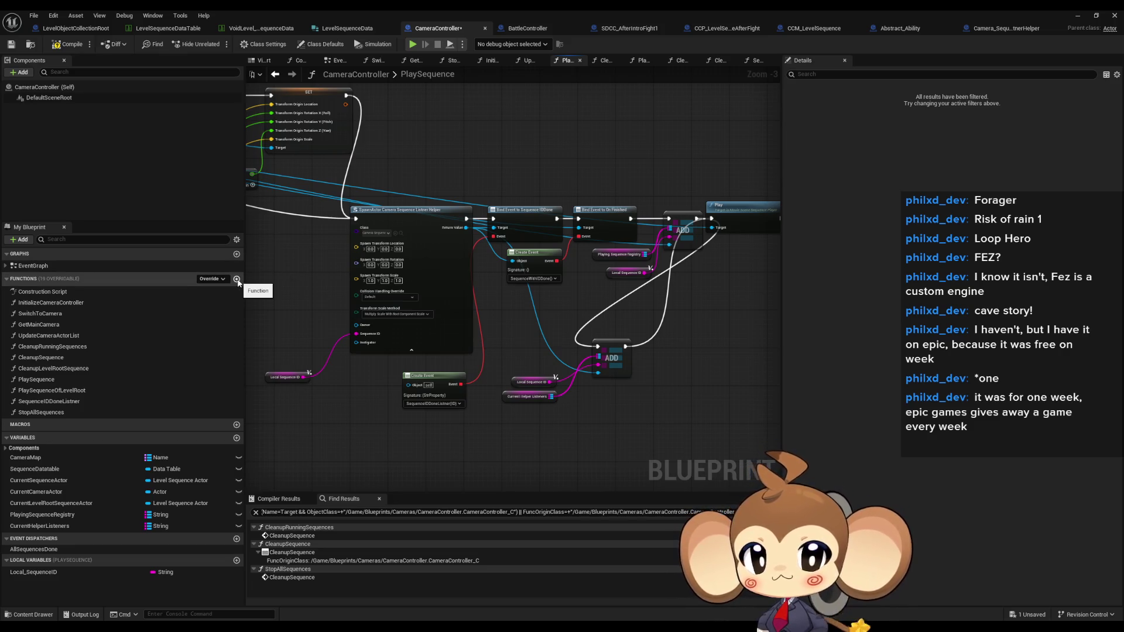
Create function RemoveListenerFromRegistry with an input parameter named ID.
click(237, 279)
text(RemoveListenerFromRegistry)
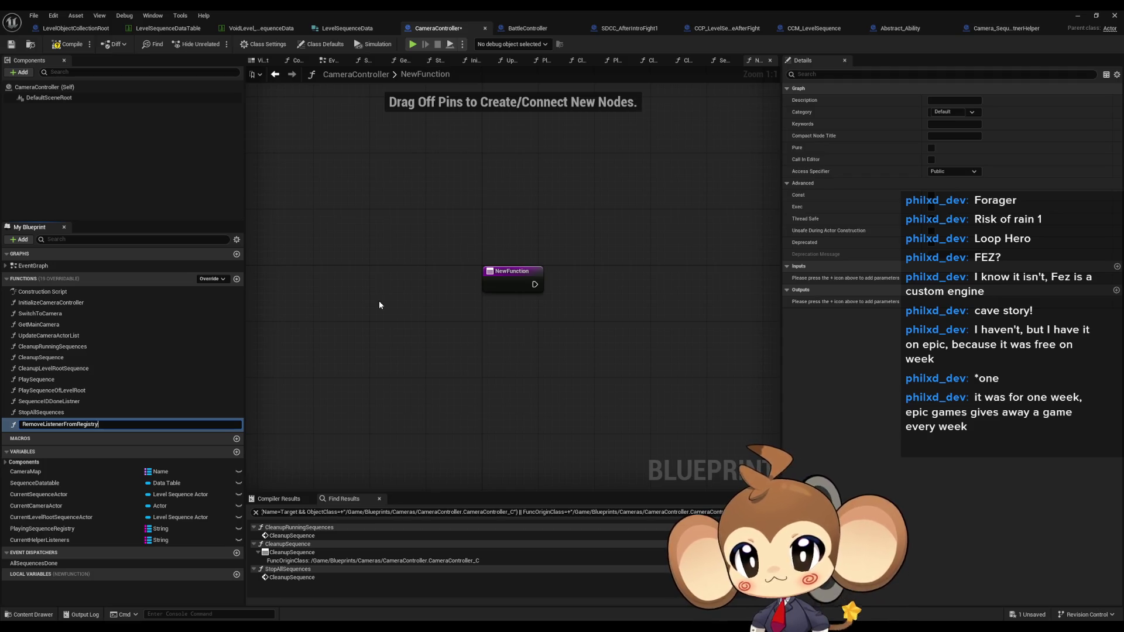
key(Return)
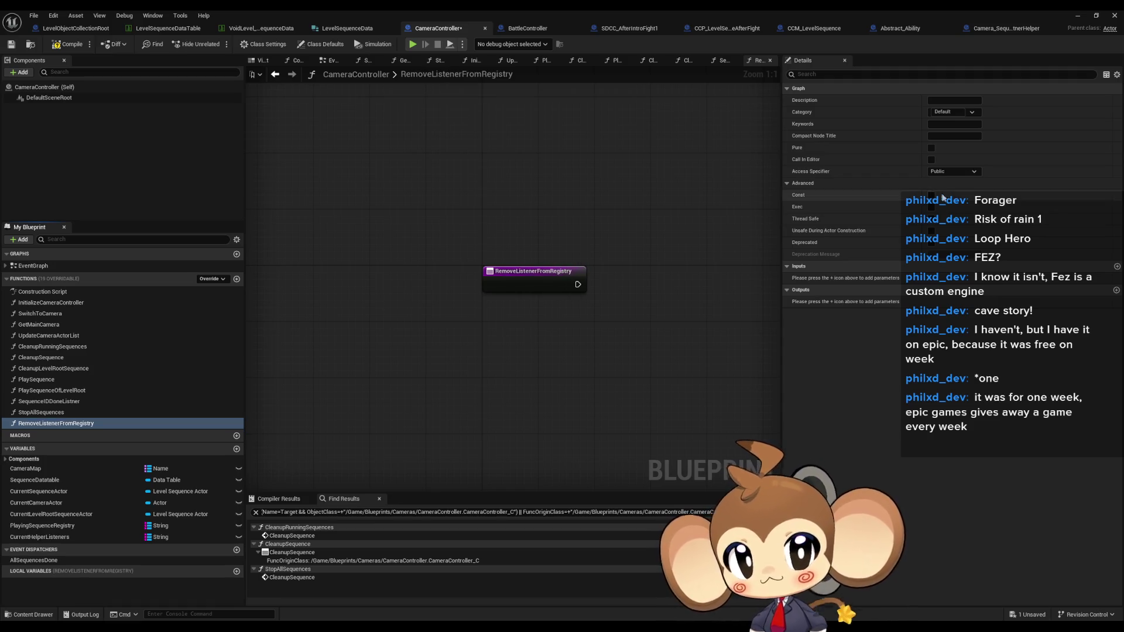
click(1116, 266)
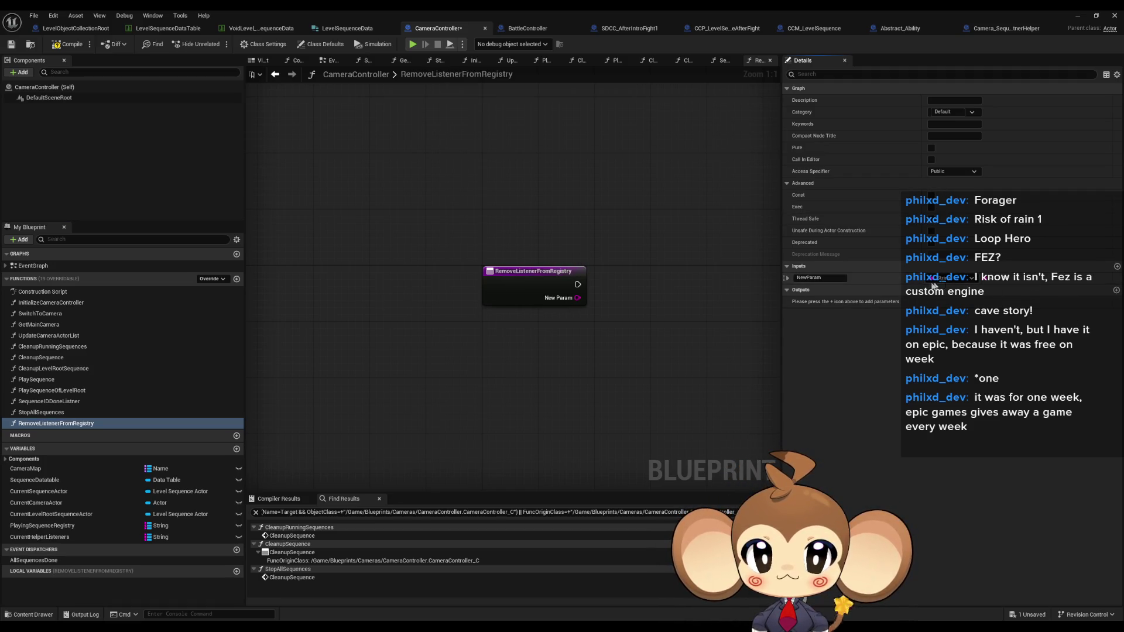
text(ID)
key(Return)
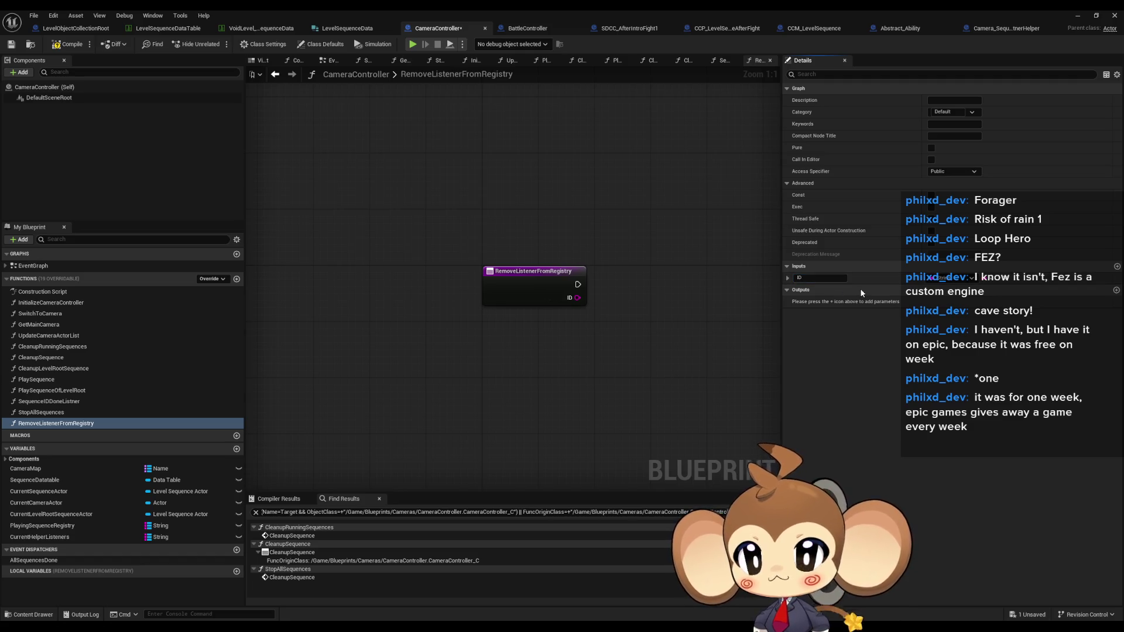
Add a Current Helper Listeners getter with a Map Remove node keyed by the ID input.
mouse_move(47, 536)
mouse_down()
mouse_move(469, 311)
mouse_move(541, 346)
mouse_up()
click(514, 331)
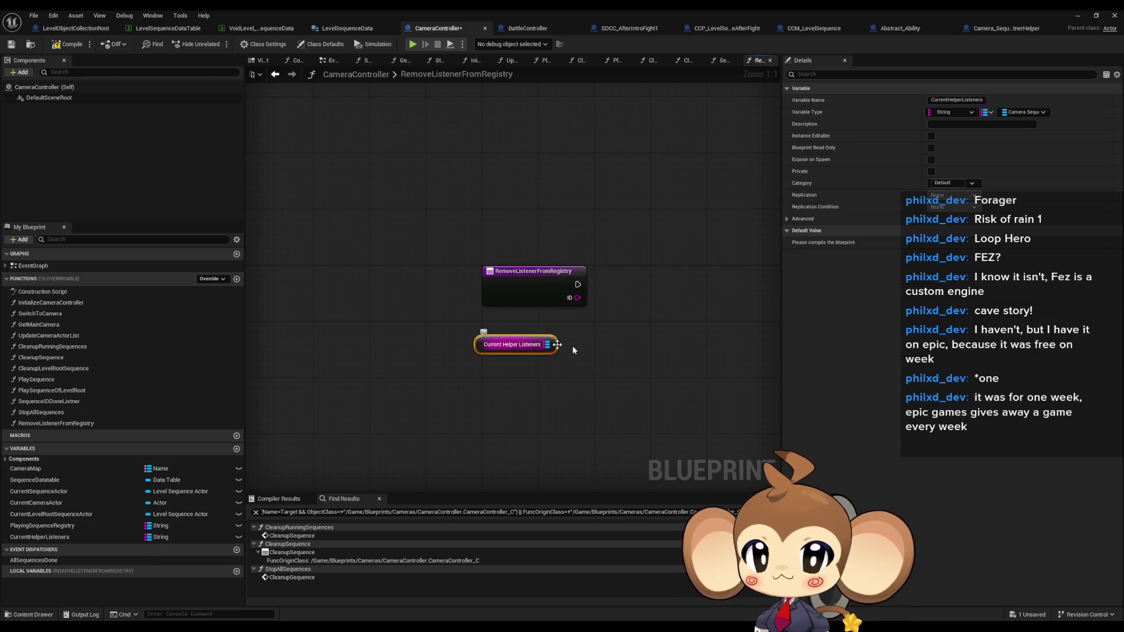
drag(455, 355, 496, 354)
text(remove)
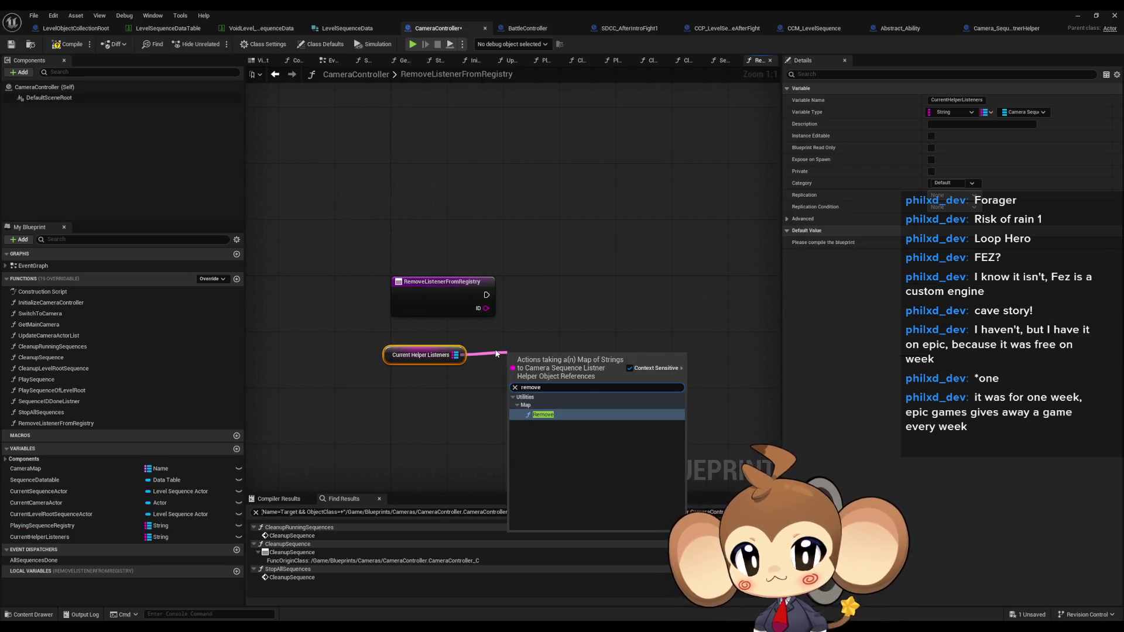
key(Return)
mouse_move(512, 386)
mouse_down()
mouse_move(485, 310)
mouse_move(512, 358)
mouse_move(530, 303)
mouse_up()
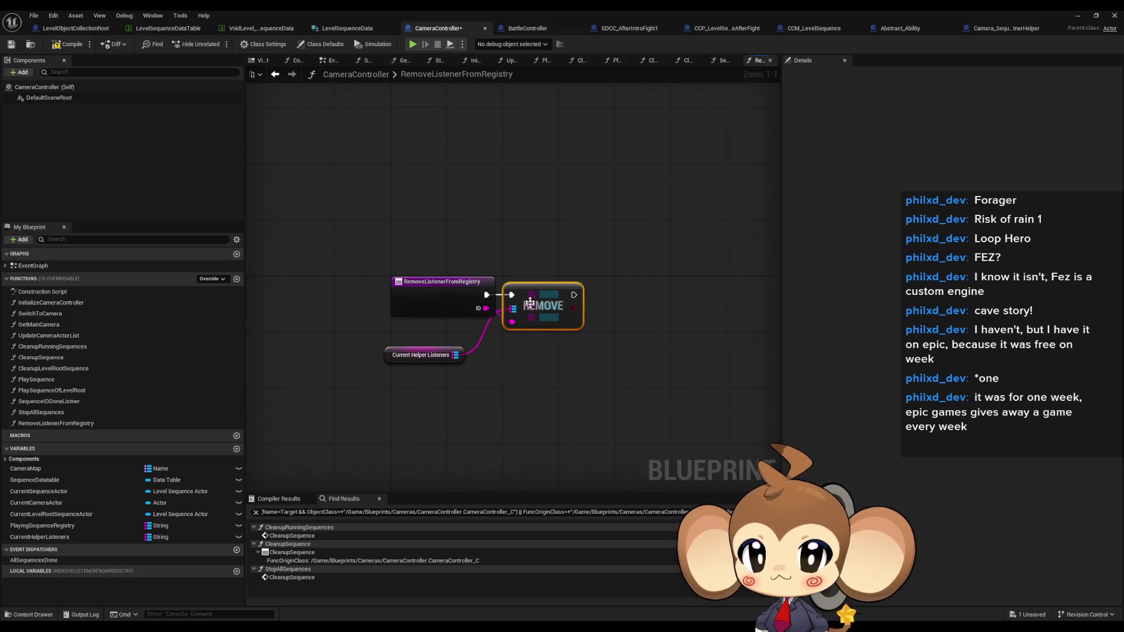
drag(422, 355, 442, 333)
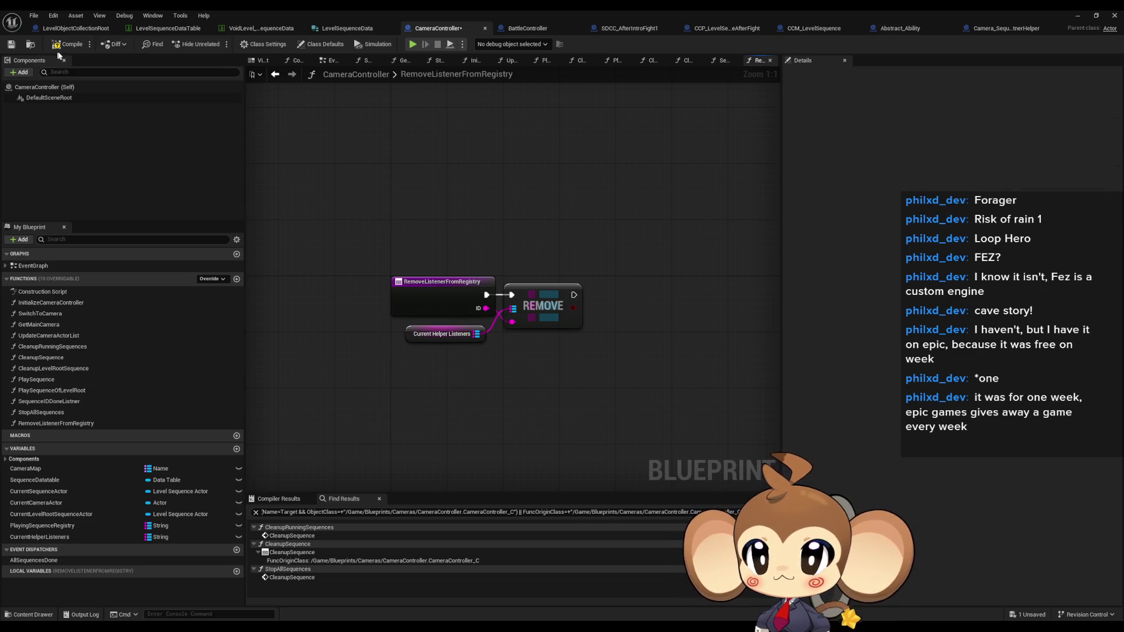
click(984, 30)
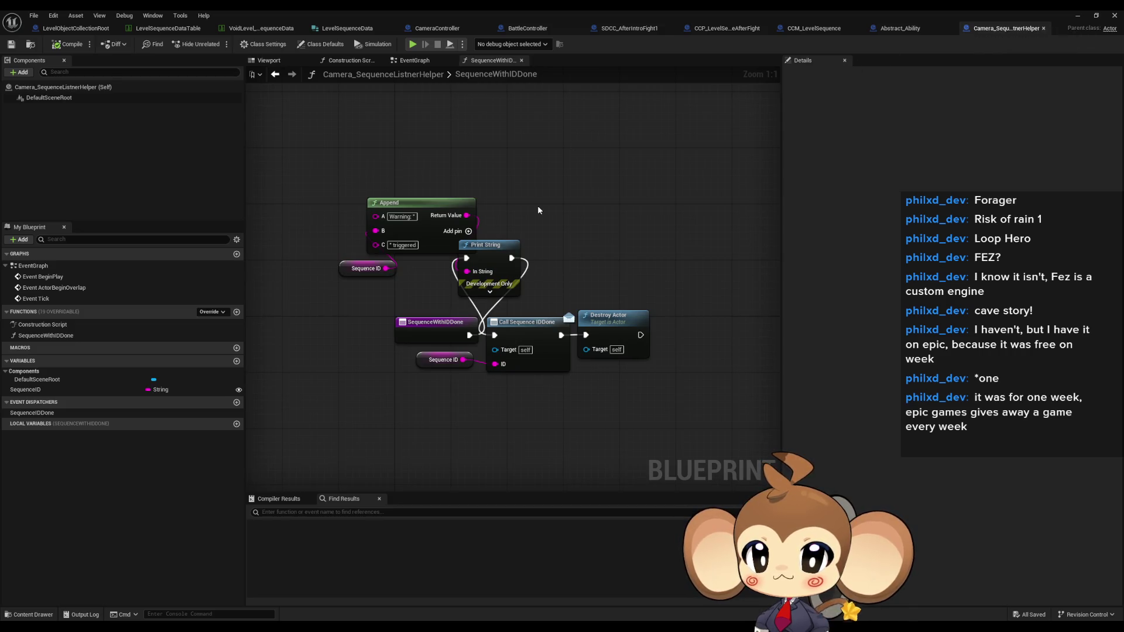
Add Find First Actor Of Class and cast its Found Actor to CameraController.
right_click(438, 443)
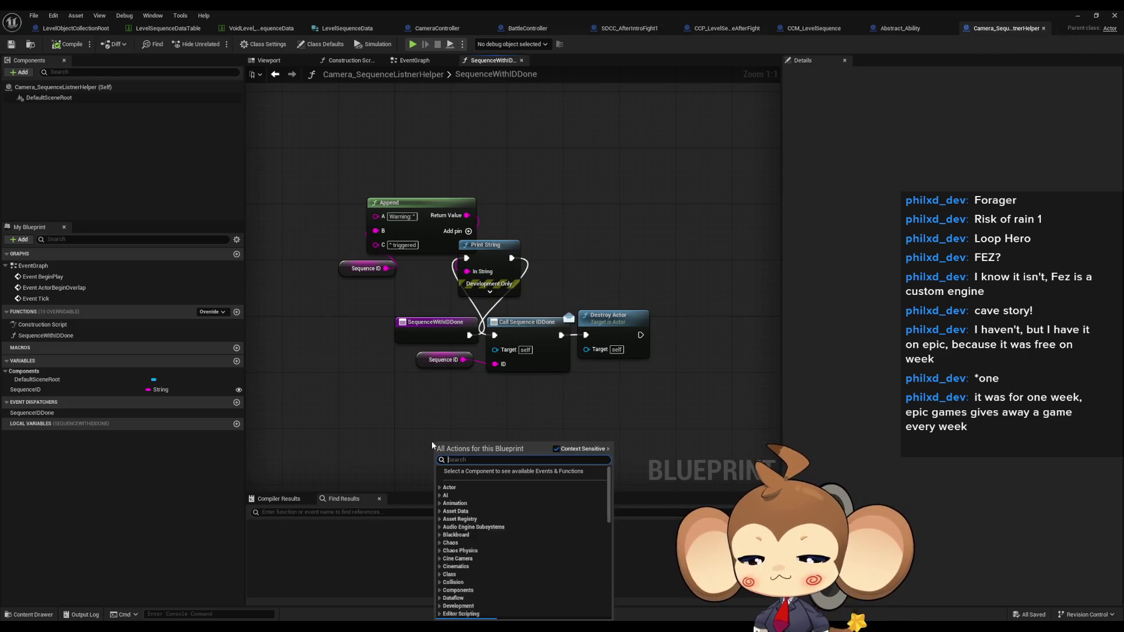
text(get first)
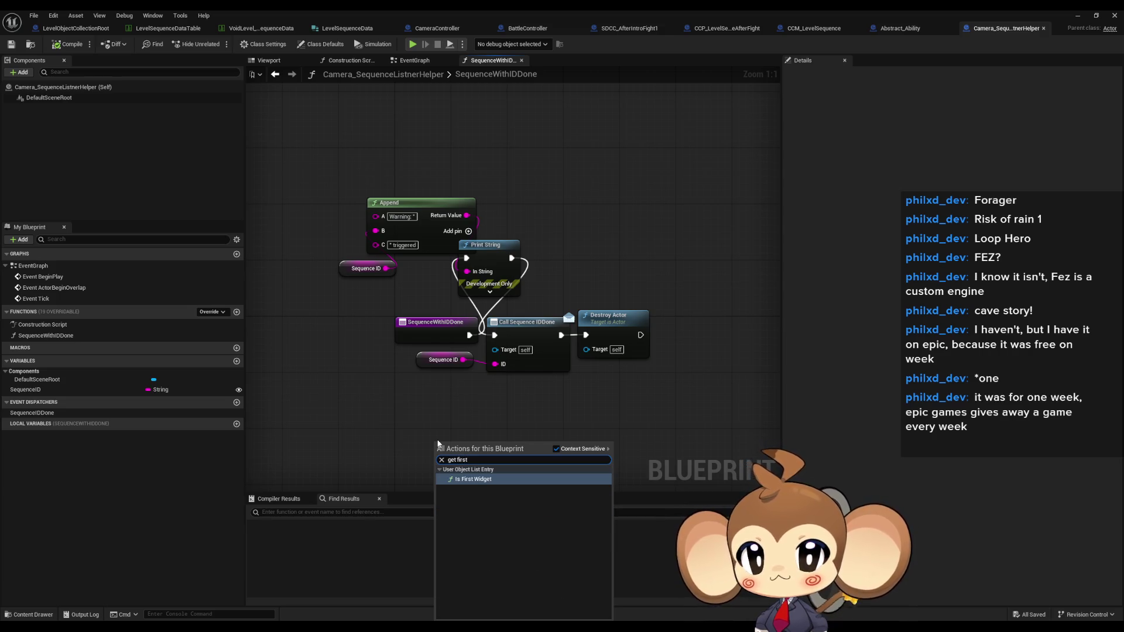
text(find first)
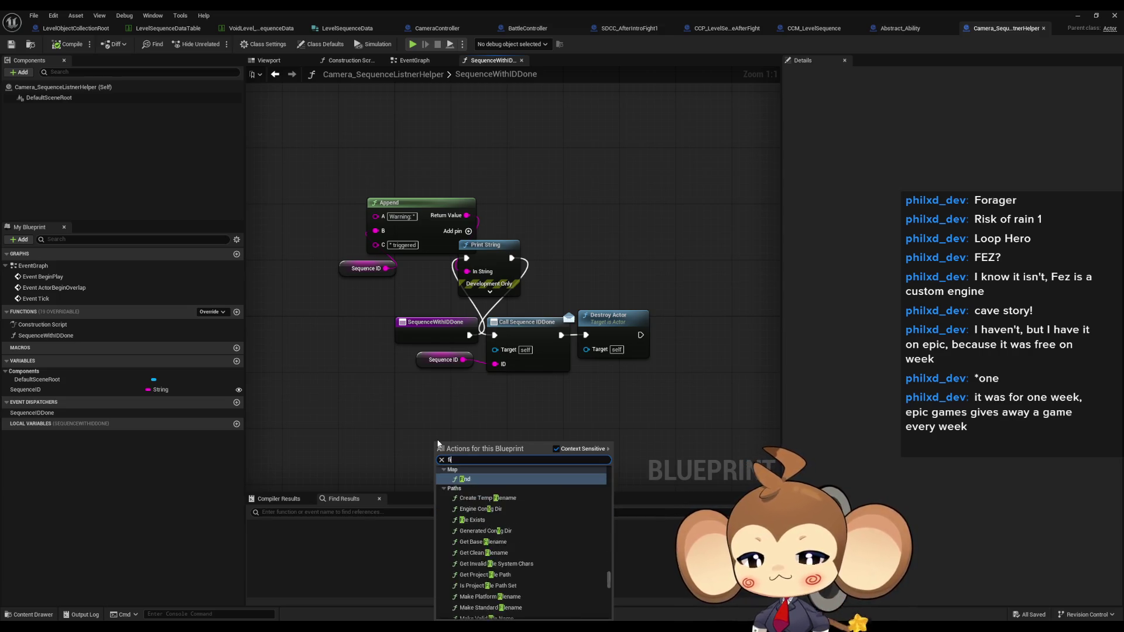
key(Return)
mouse_move(537, 431)
mouse_down()
mouse_move(461, 357)
mouse_move(529, 400)
mouse_up()
text(cam cont)
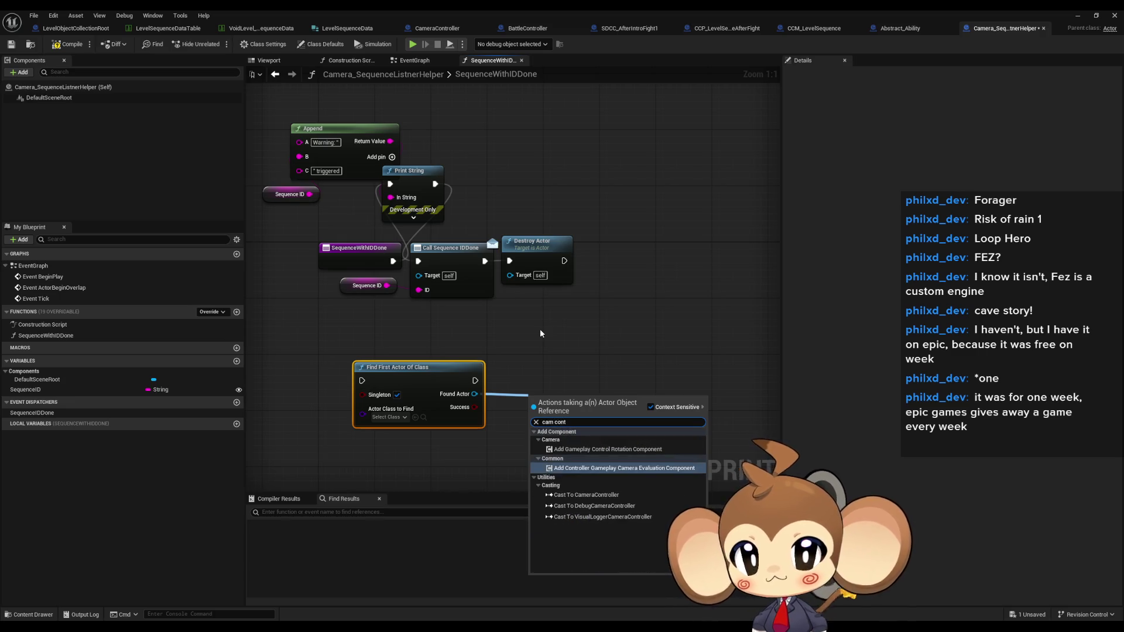
text( g)
key(BackSpace)
key(Down)
key(Return)
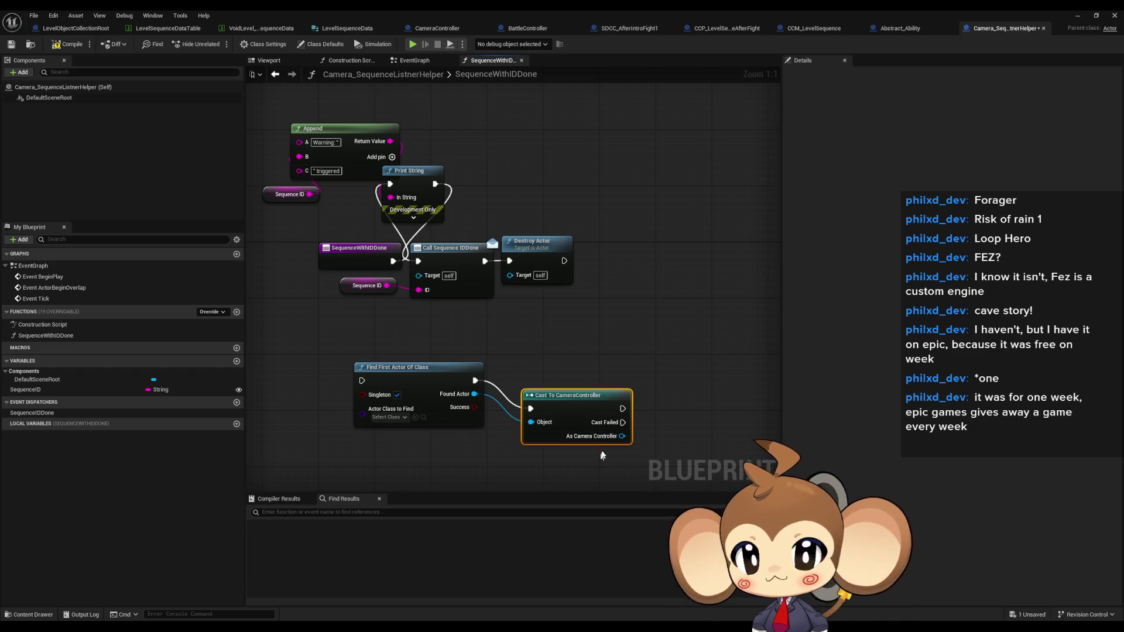
mouse_move(558, 408)
mouse_down()
mouse_move(530, 386)
mouse_move(538, 375)
mouse_up()
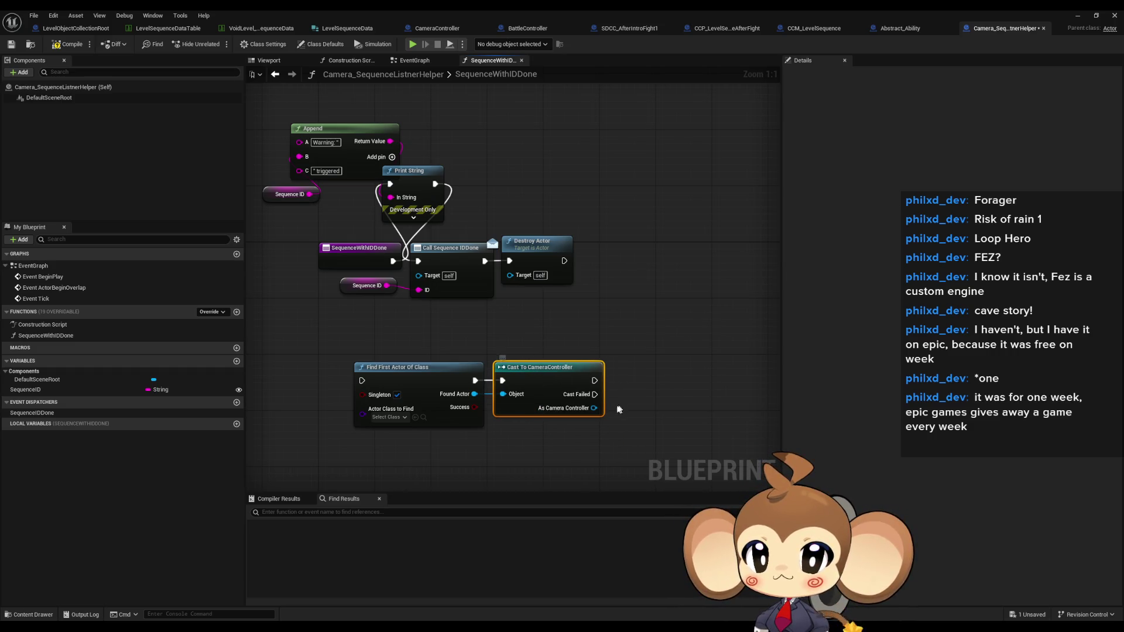
Call Remove Listener from Registry on the controller with Sequence ID, chained before Call Sequence IDDone.
drag(594, 408, 630, 402)
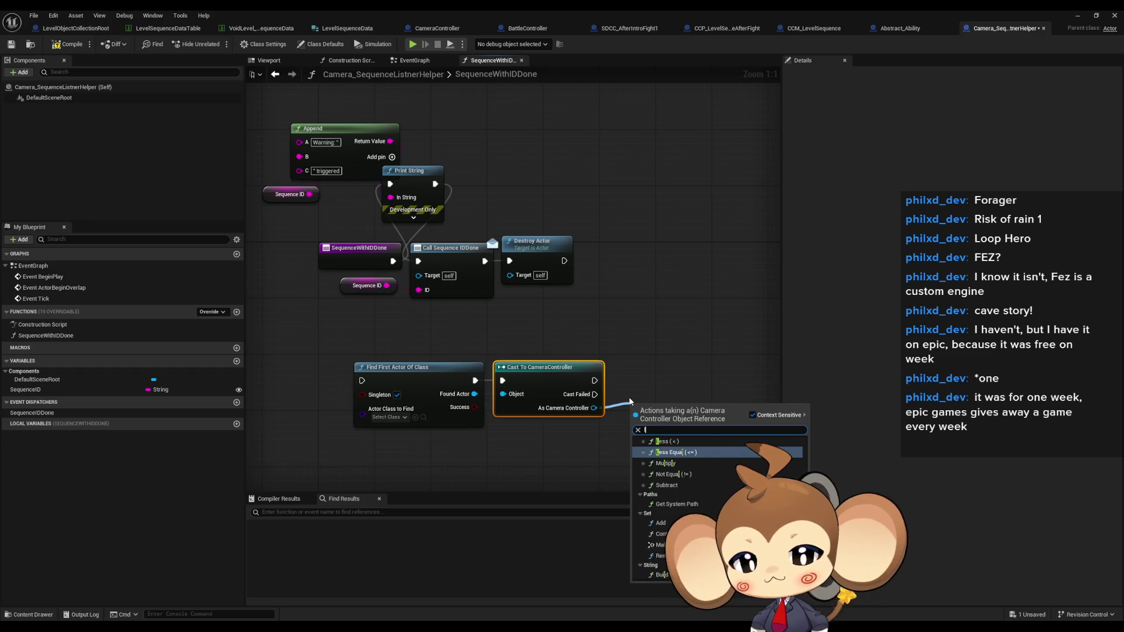
key(Escape)
drag(629, 401, 630, 402)
click(638, 422)
click(363, 285)
key(ctrl+c)
key(ctrl+v)
mouse_move(597, 440)
mouse_down()
mouse_move(673, 433)
mouse_move(622, 407)
mouse_move(562, 430)
mouse_up()
click(625, 310)
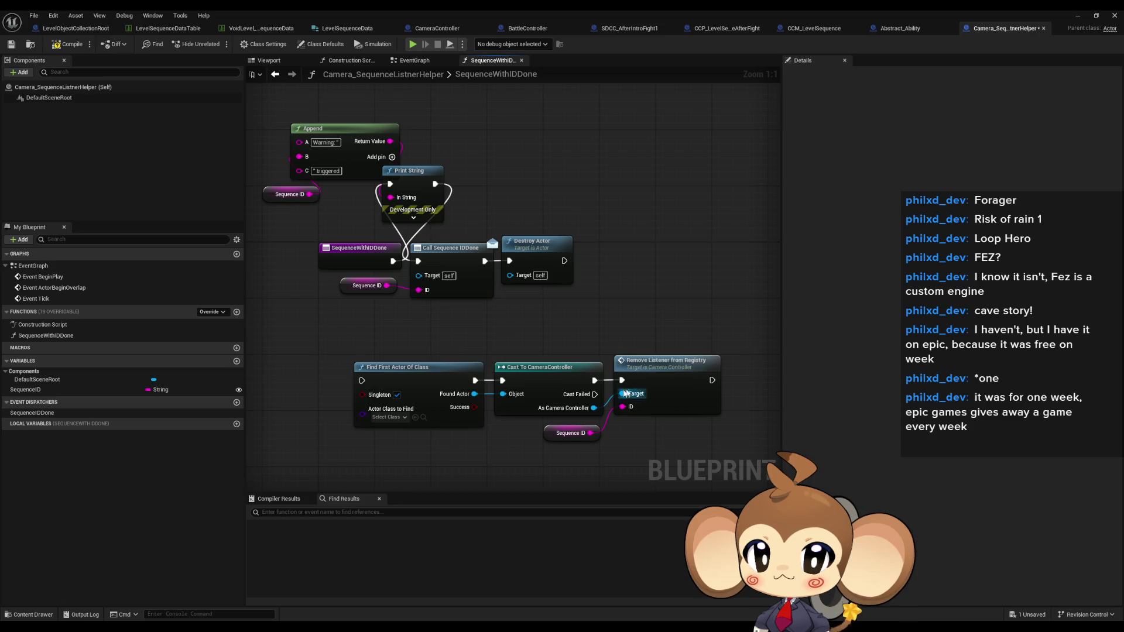
mouse_move(712, 380)
mouse_down()
mouse_move(731, 394)
mouse_move(412, 262)
mouse_move(383, 367)
mouse_move(362, 381)
mouse_up()
Wire Print String into Find First Actor, place IDDone and Destroy Actor after Remove Listener, and save.
drag(466, 233, 515, 275)
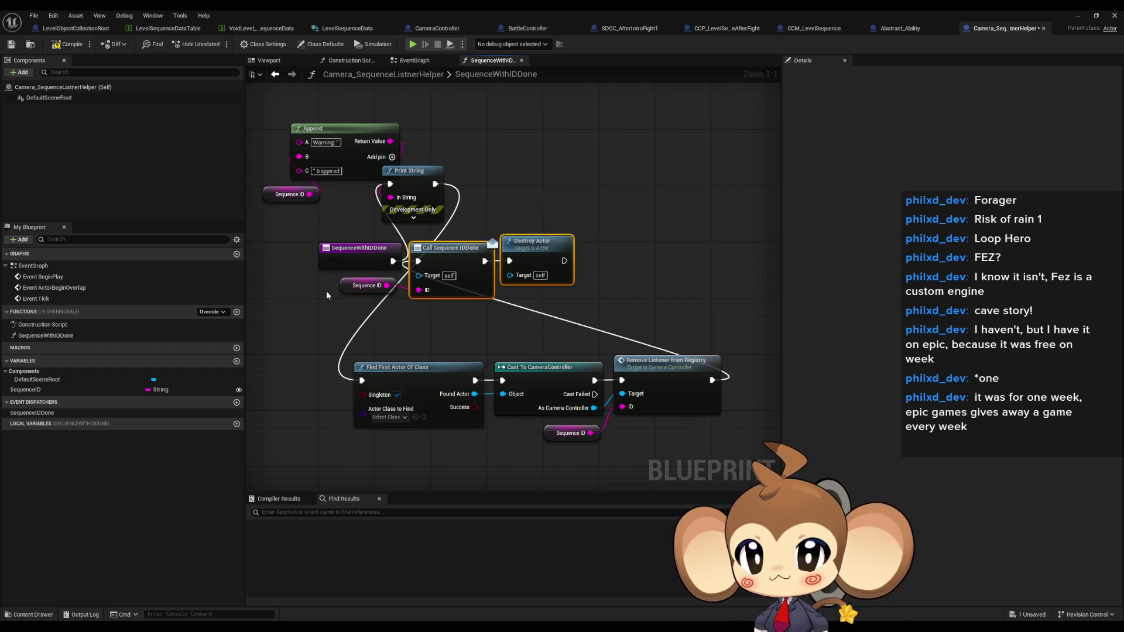
ctrl+click(363, 286)
mouse_move(387, 223)
mouse_down()
mouse_move(710, 370)
mouse_move(694, 346)
mouse_up()
ctrl+click(625, 405)
scroll(530, 335, down, 1)
drag(364, 305, 615, 391)
mouse_move(435, 361)
mouse_down()
mouse_move(520, 272)
mouse_move(494, 238)
mouse_up()
click(515, 334)
click(67, 44)
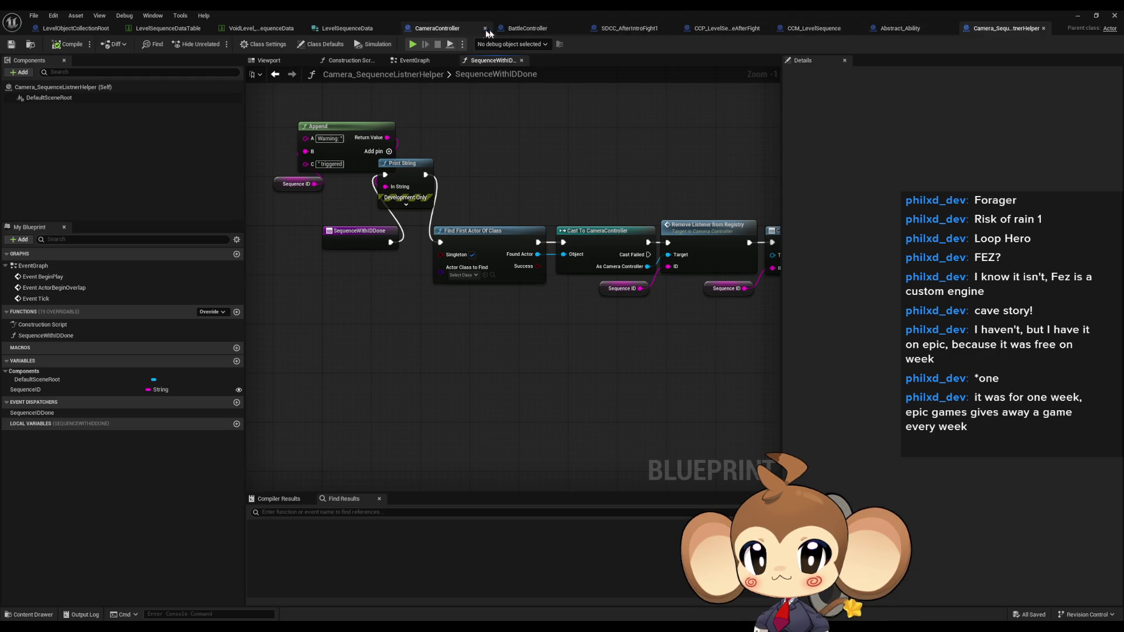
click(436, 28)
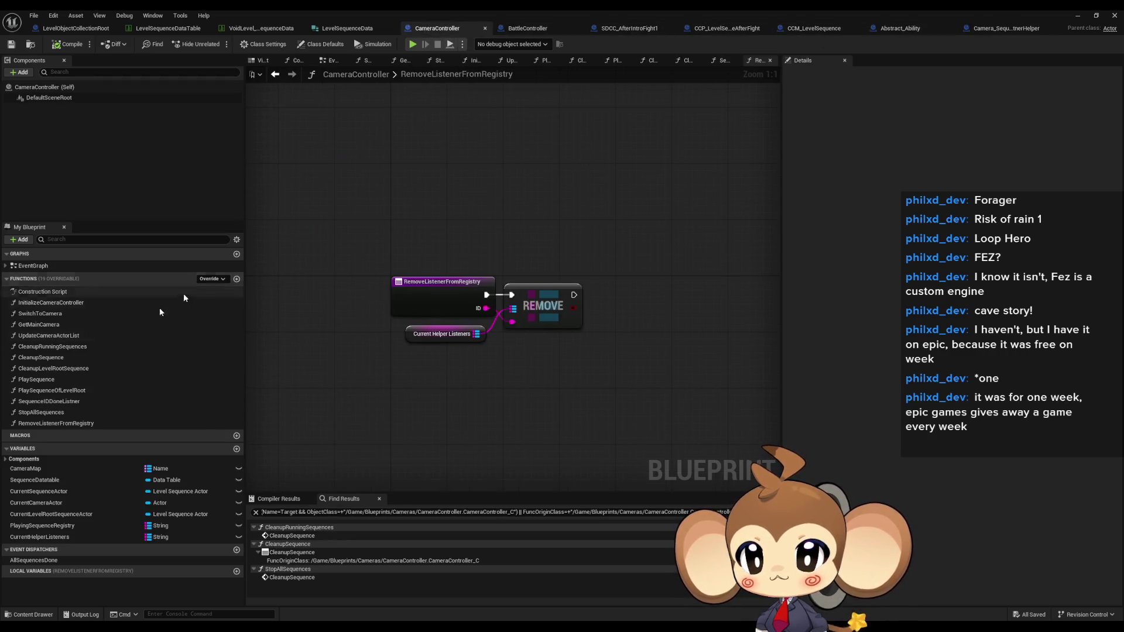
Review PlaySequence's SequenceWithIDDone Create Event and Play node, then StopAllSequences' Playing Sequence Registry loop.
double_click(32, 379)
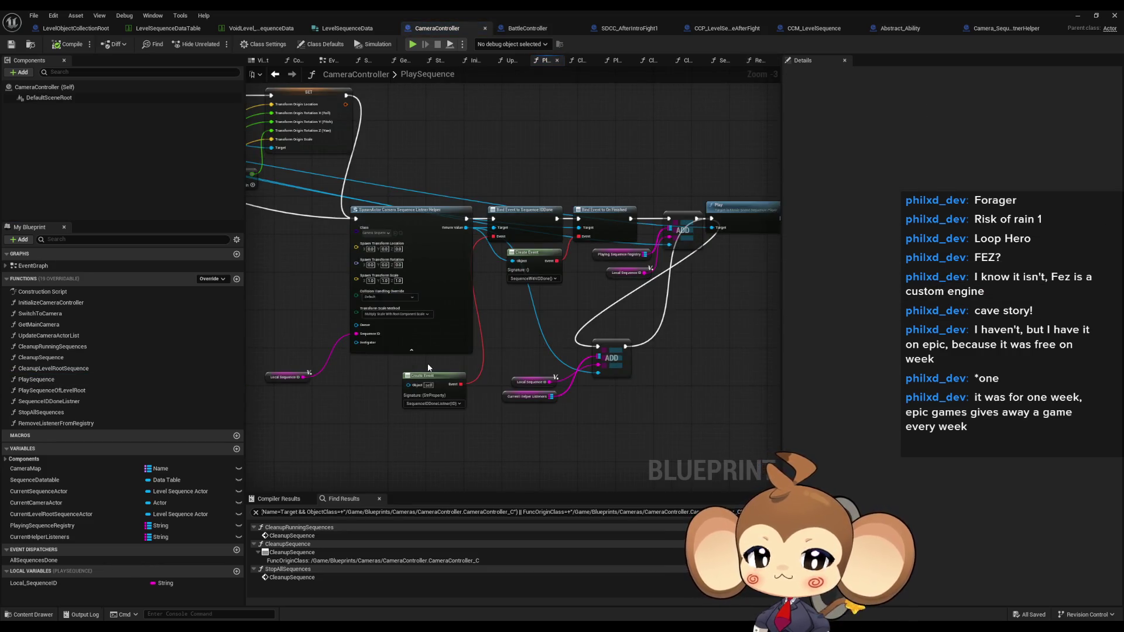
scroll(427, 363, down, 8)
scroll(430, 293, up, 9)
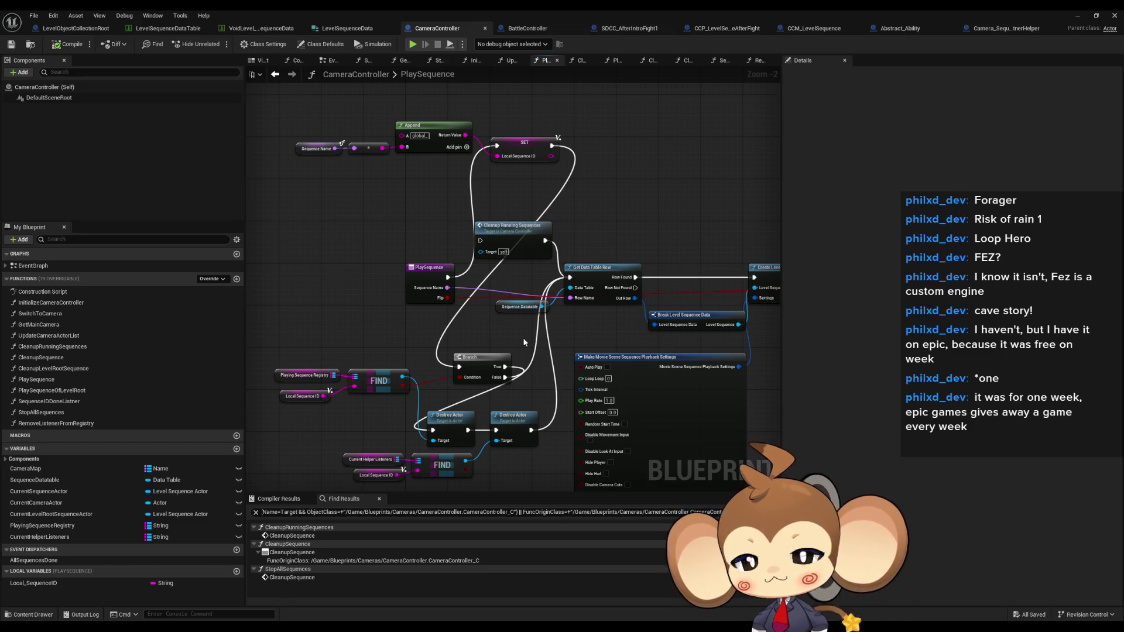
scroll(523, 337, down, 8)
scroll(493, 373, up, 8)
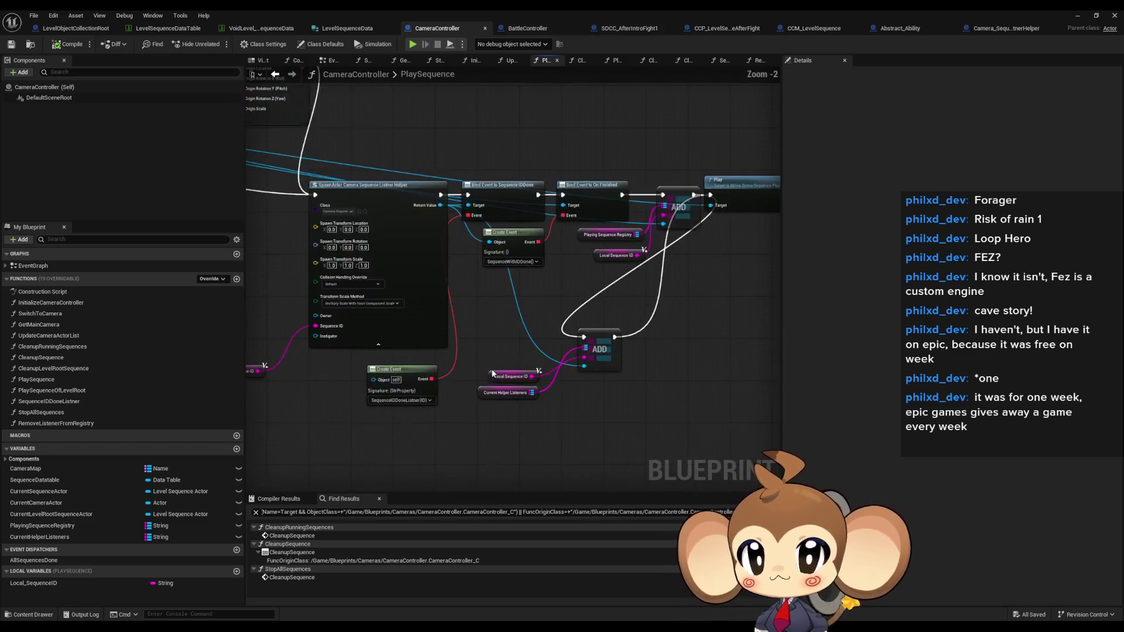
scroll(427, 335, up, 1)
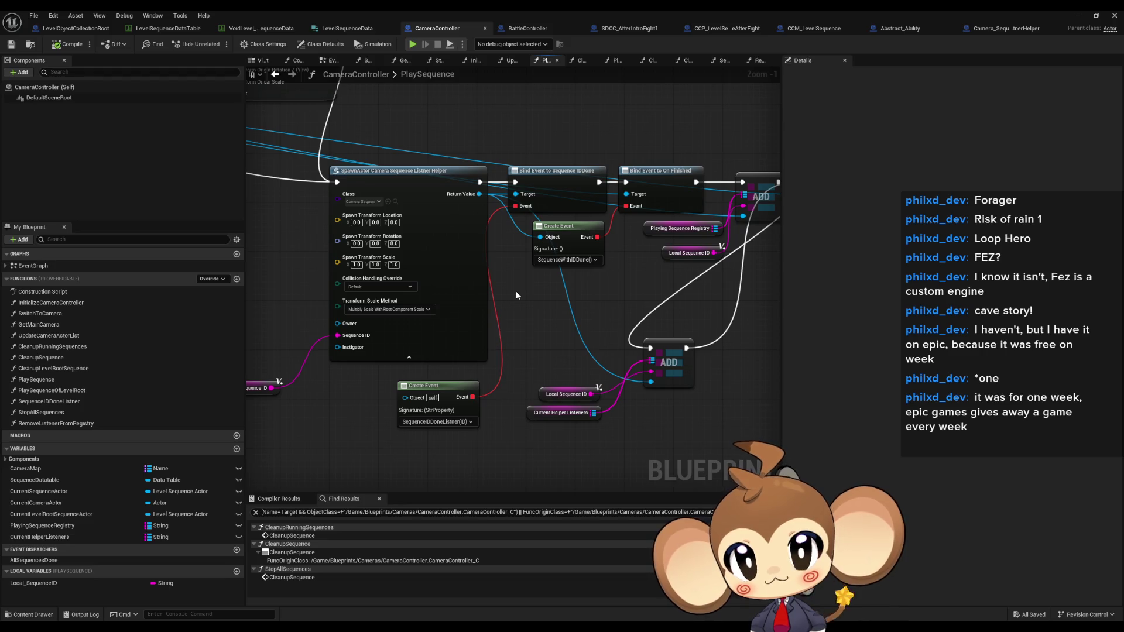
click(557, 261)
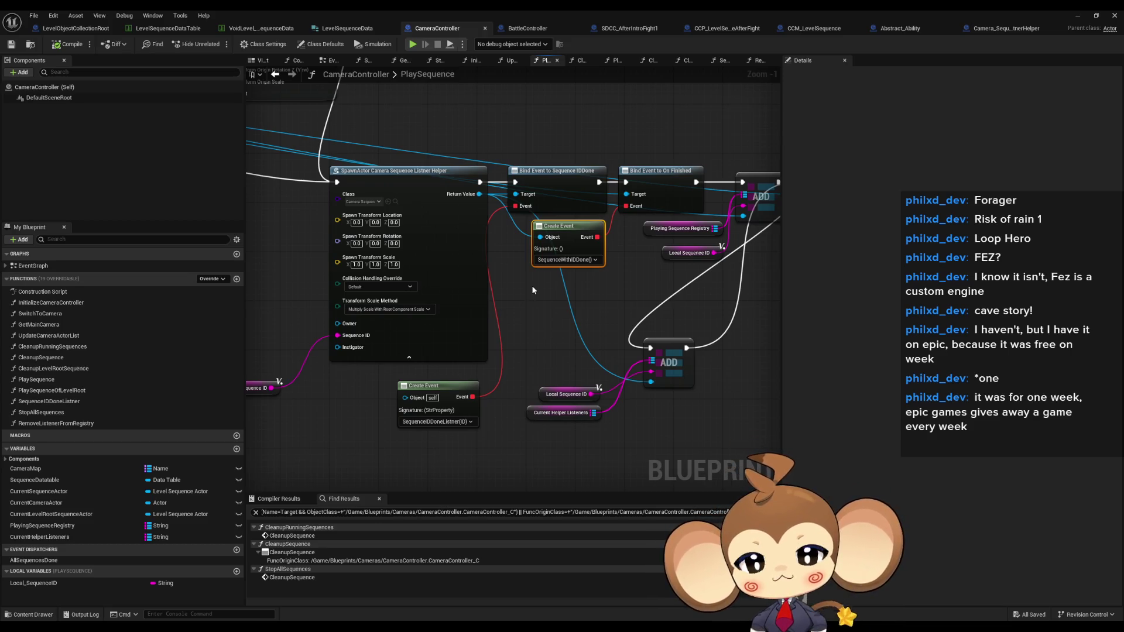
drag(615, 242, 524, 273)
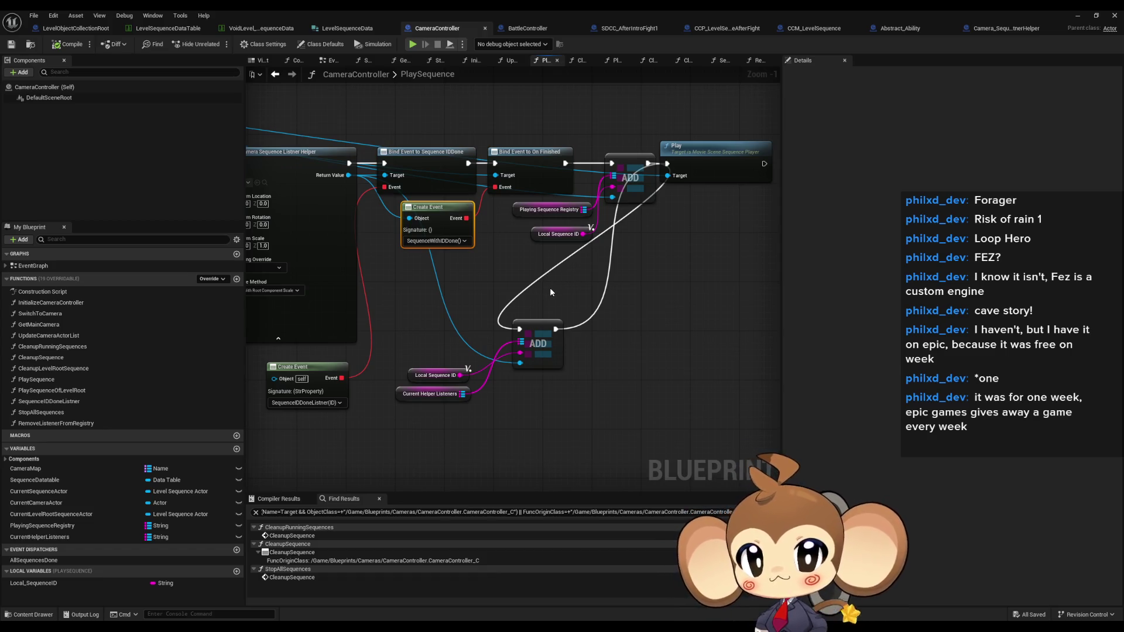
key(alt+Left)
drag(315, 204, 421, 263)
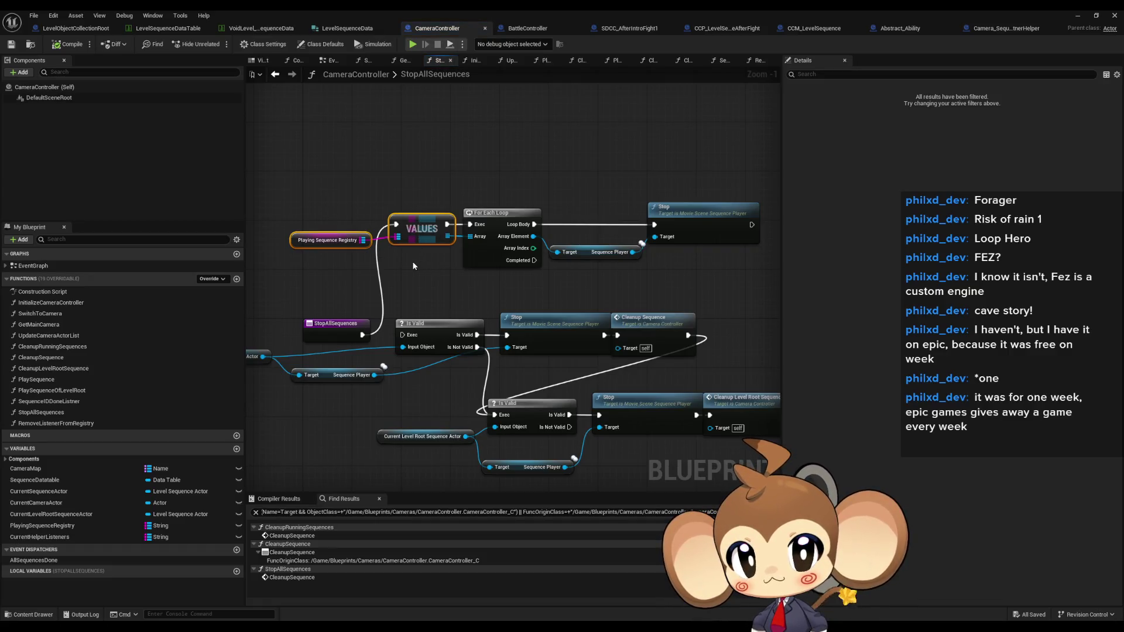
Delete the old lower nodes (Is Valid, Stop, Cleanup) from the StopAllSequences graph.
drag(688, 199, 715, 261)
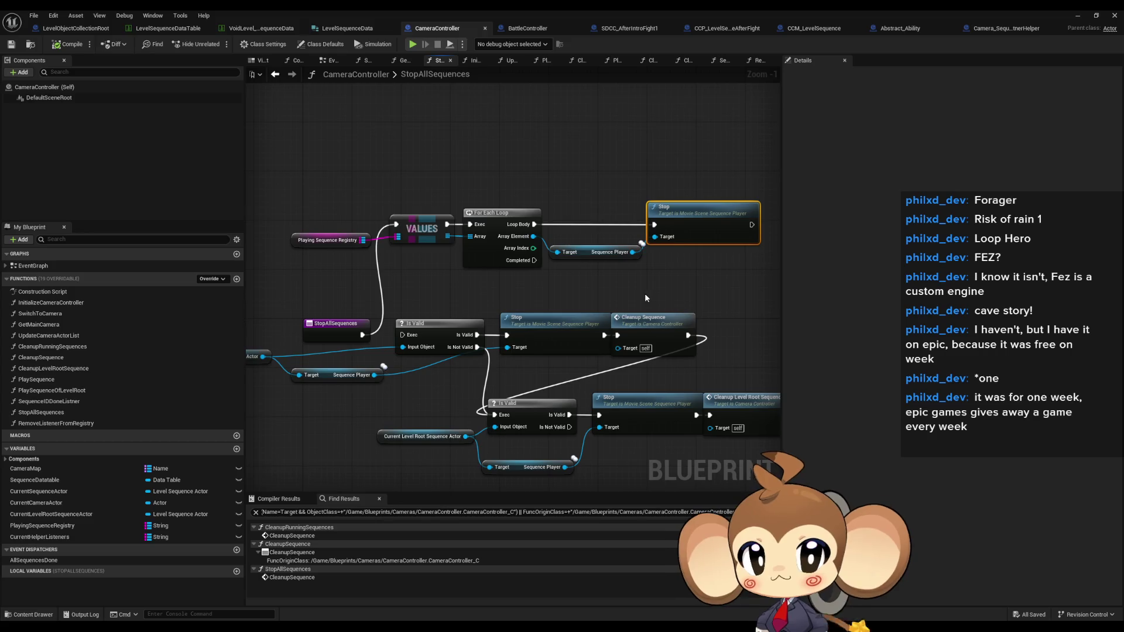
drag(645, 295, 671, 256)
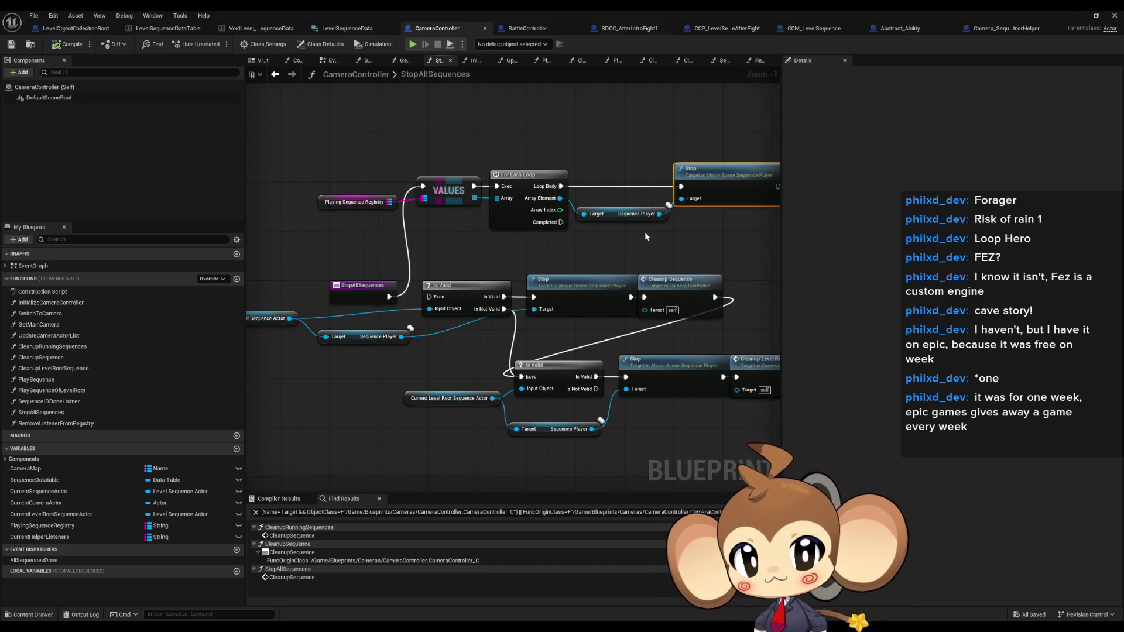
mouse_move(645, 232)
mouse_down()
mouse_move(620, 267)
mouse_move(552, 292)
mouse_up()
scroll(551, 292, down, 1)
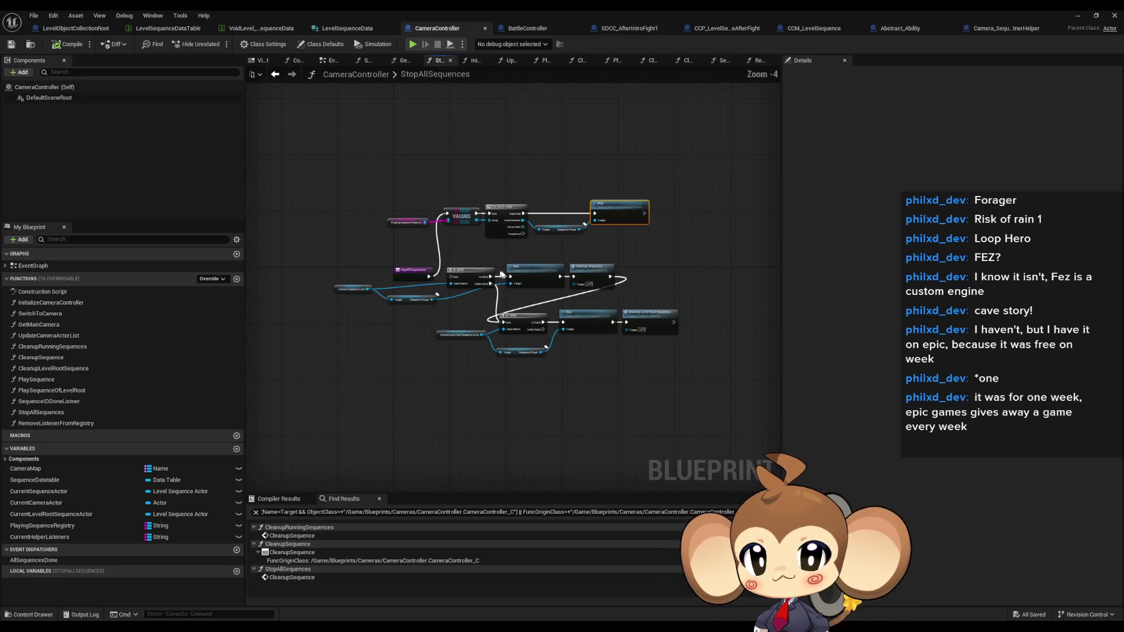
click(452, 321)
mouse_move(358, 226)
mouse_down()
mouse_move(642, 370)
mouse_move(389, 327)
mouse_move(411, 392)
mouse_up()
key(Delete)
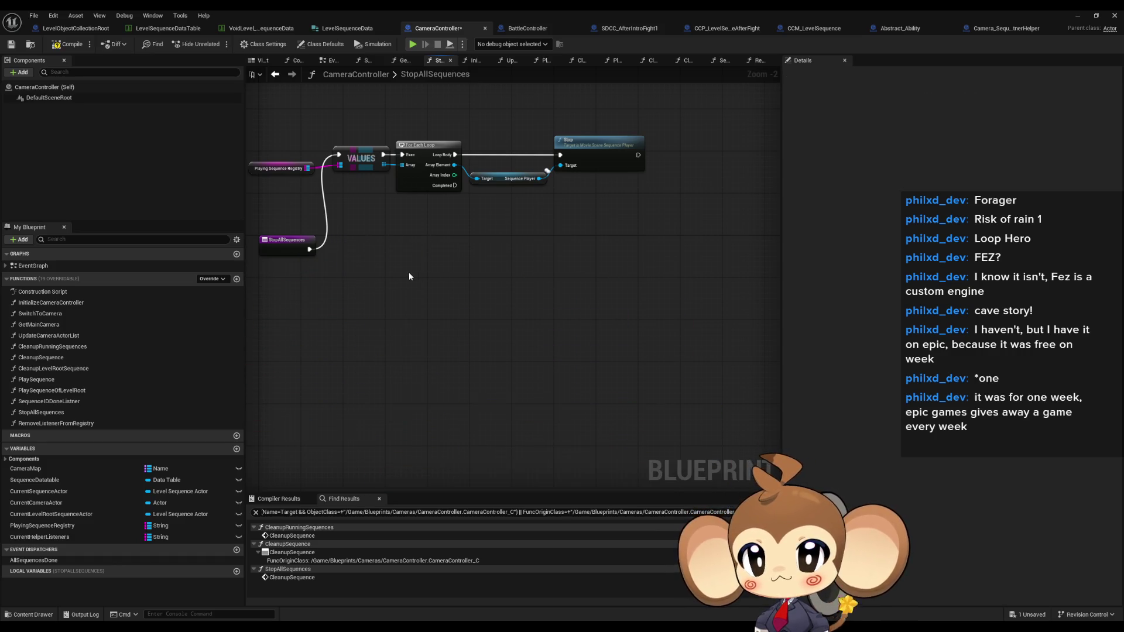
Move the For Each Loop/Stop chain beside StopAllSequences and start deleting CleanupRunningSequences.
drag(409, 273, 476, 304)
drag(336, 139, 662, 218)
drag(431, 195, 426, 295)
click(366, 358)
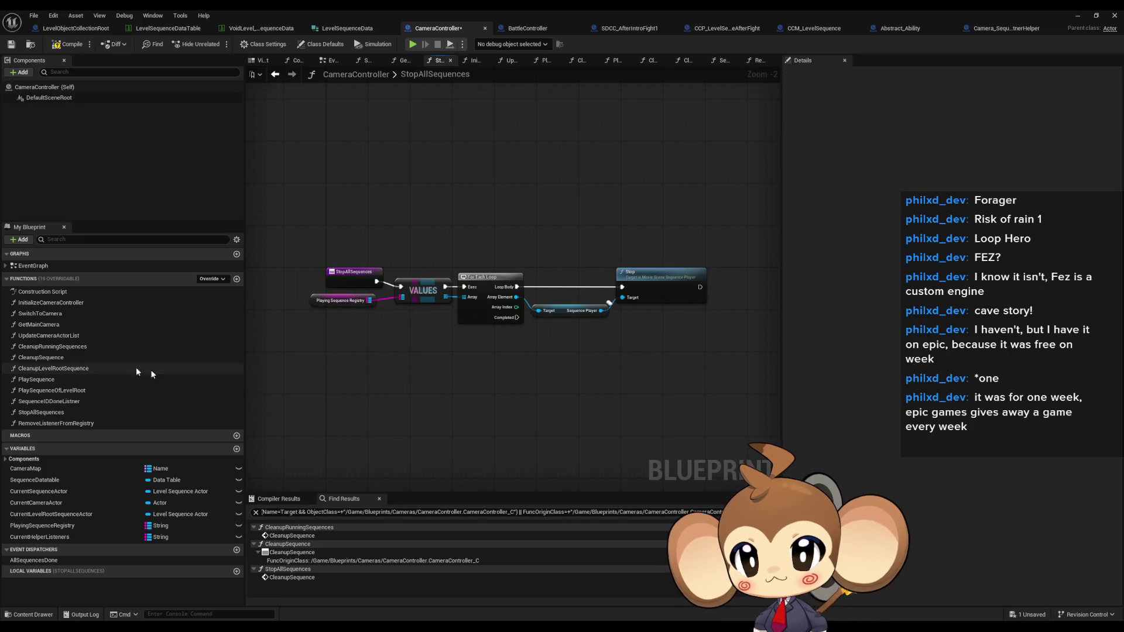
click(58, 348)
key(Delete)
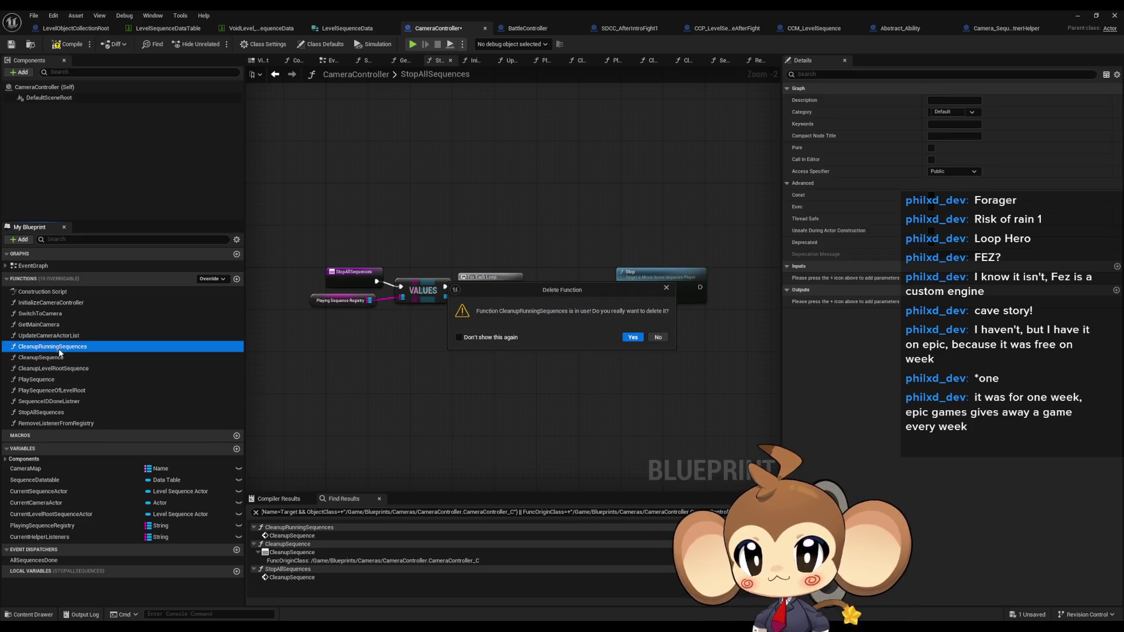
Check CleanupRunningSequences' calls in PlaySequence and PlaySequenceOfLevelRoot, then delete the function.
click(666, 287)
right_click(50, 348)
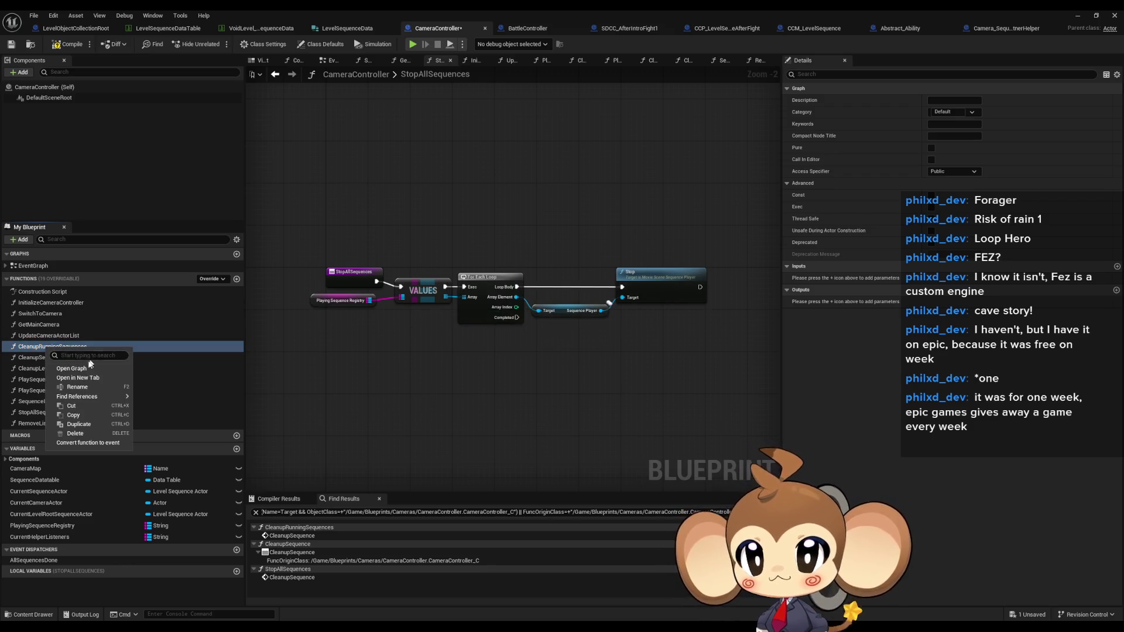
mouse_move(71, 398)
click(167, 418)
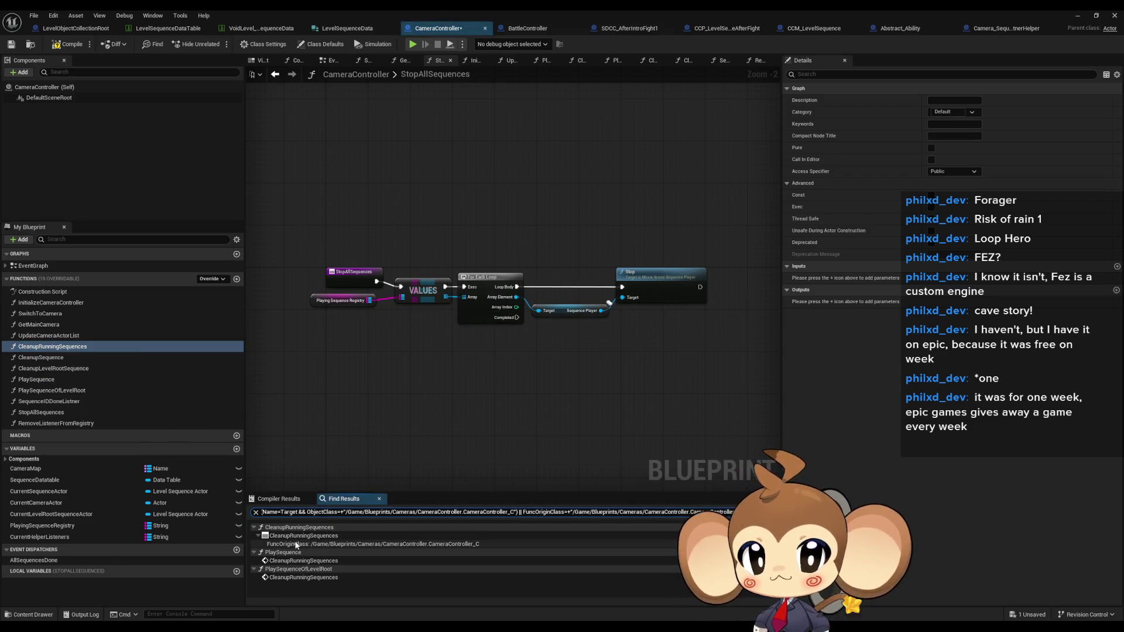
click(280, 561)
double_click(280, 561)
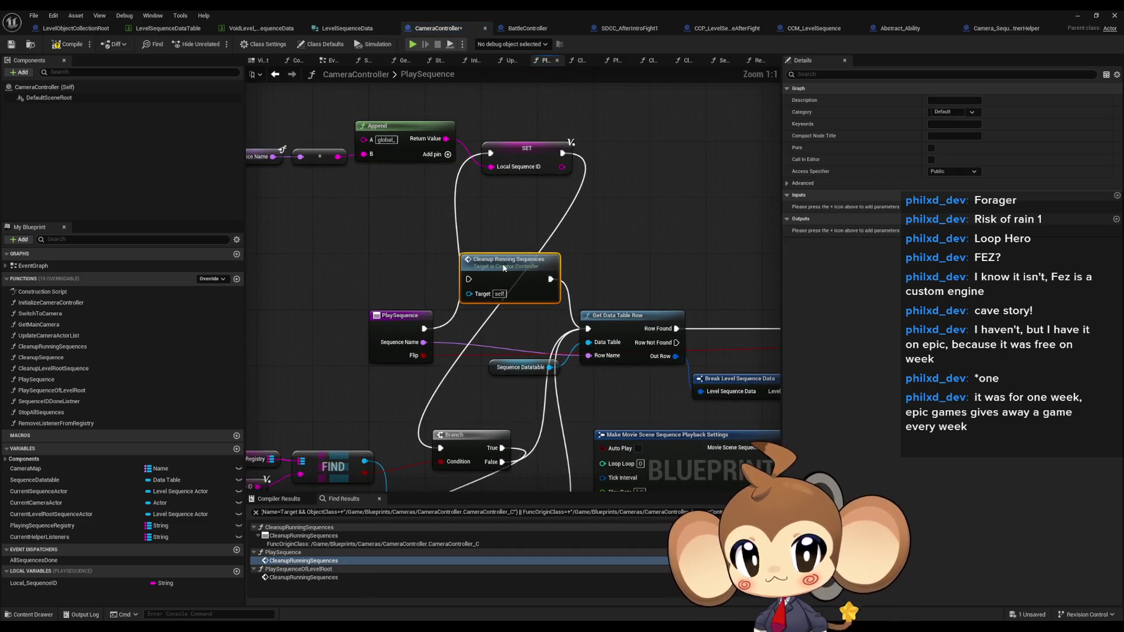
double_click(275, 577)
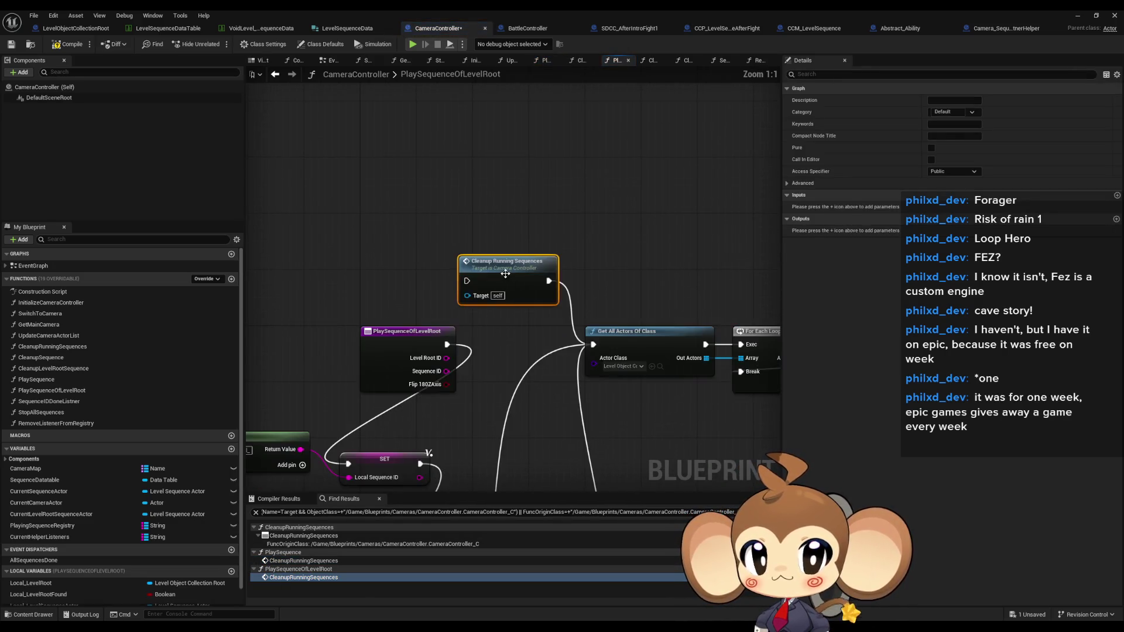
click(82, 346)
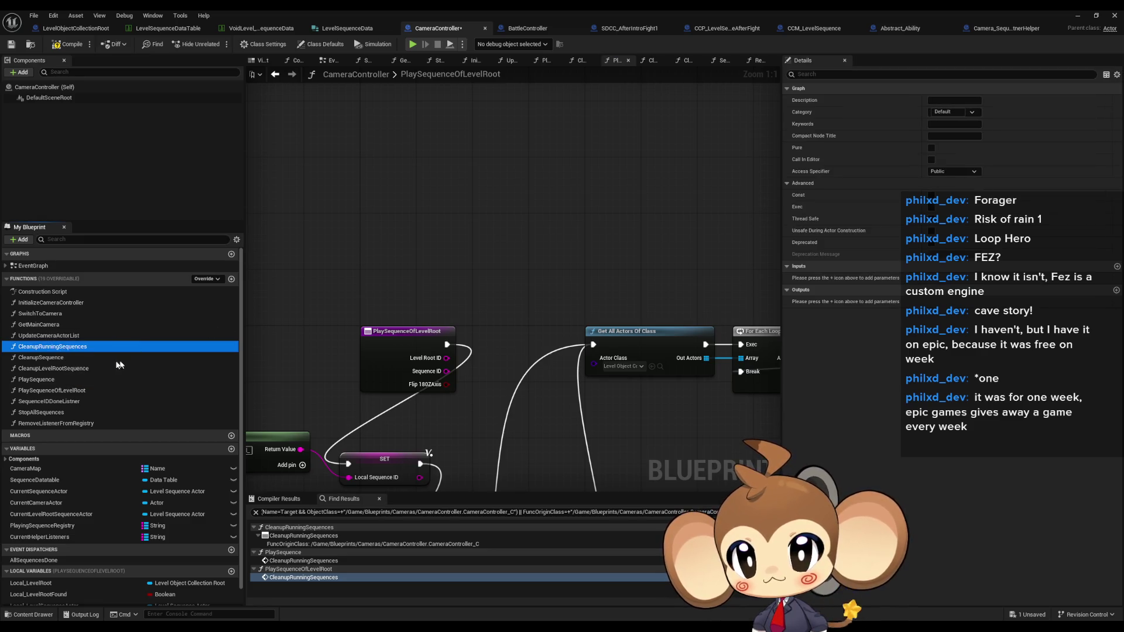
key(Delete)
Open CleanupSequence and find references to CleanupSequence and CleanupLevelRootSequence.
double_click(52, 347)
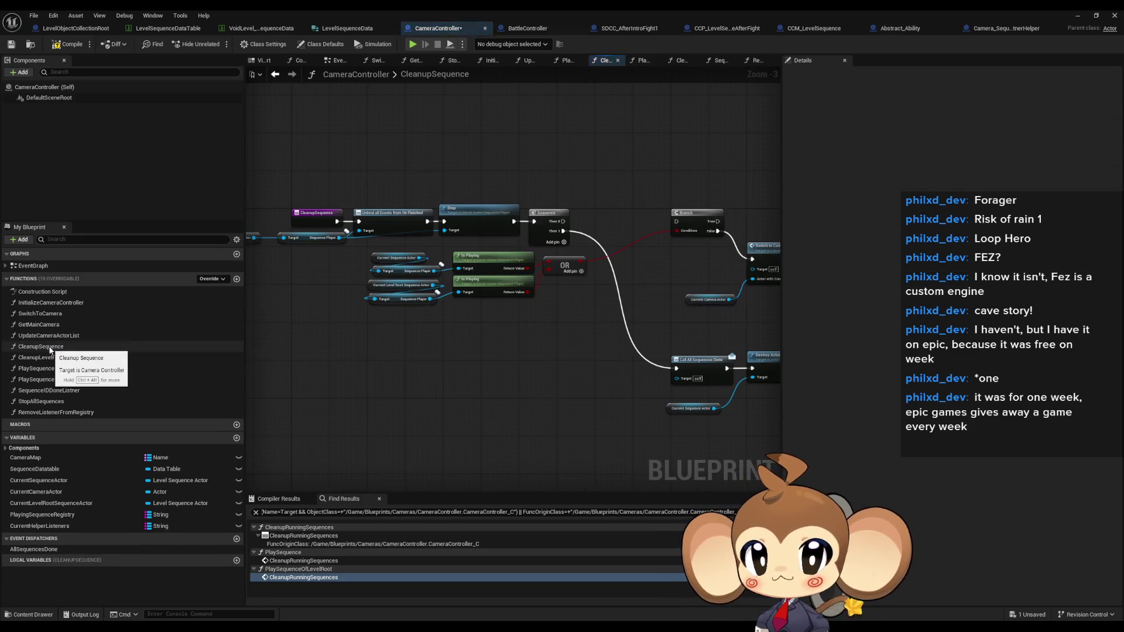
right_click(51, 349)
mouse_move(90, 399)
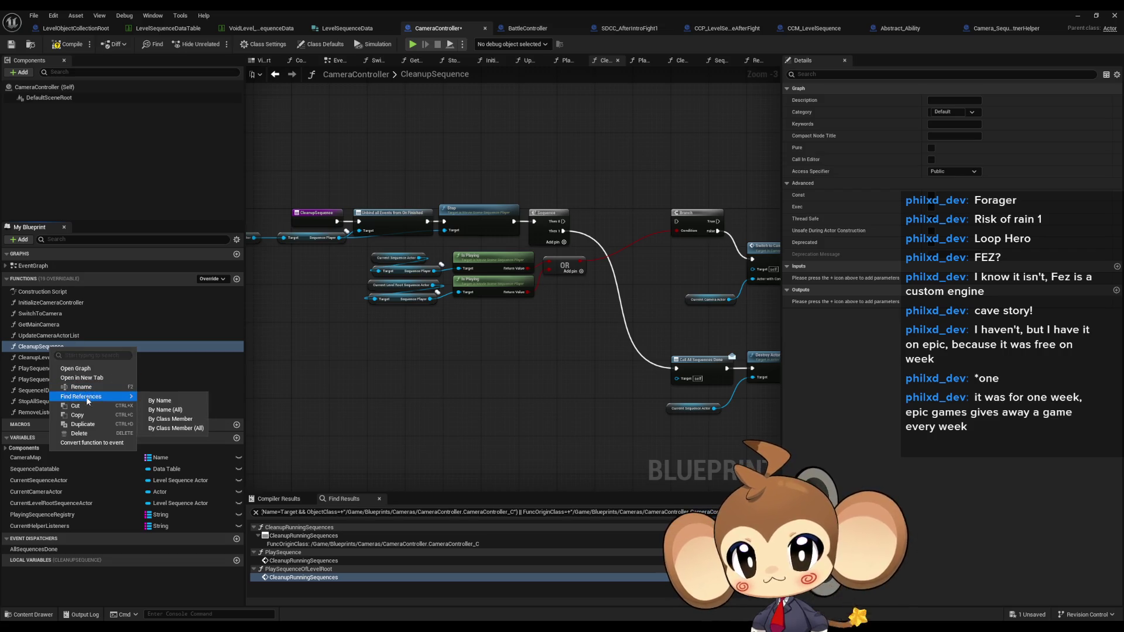
click(175, 419)
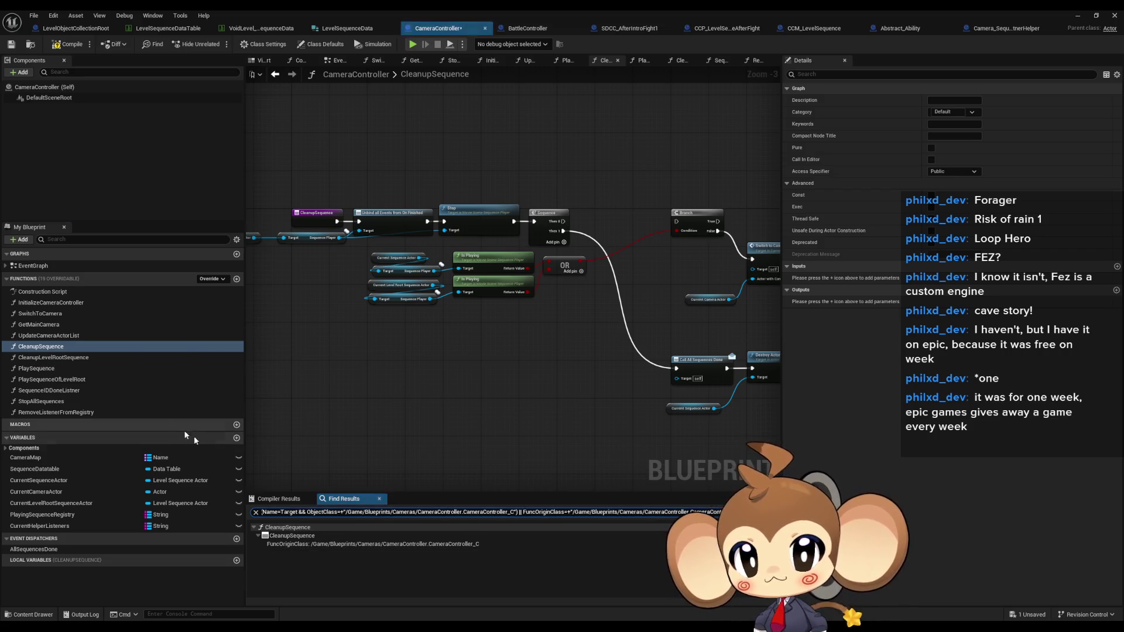
right_click(34, 358)
mouse_move(68, 404)
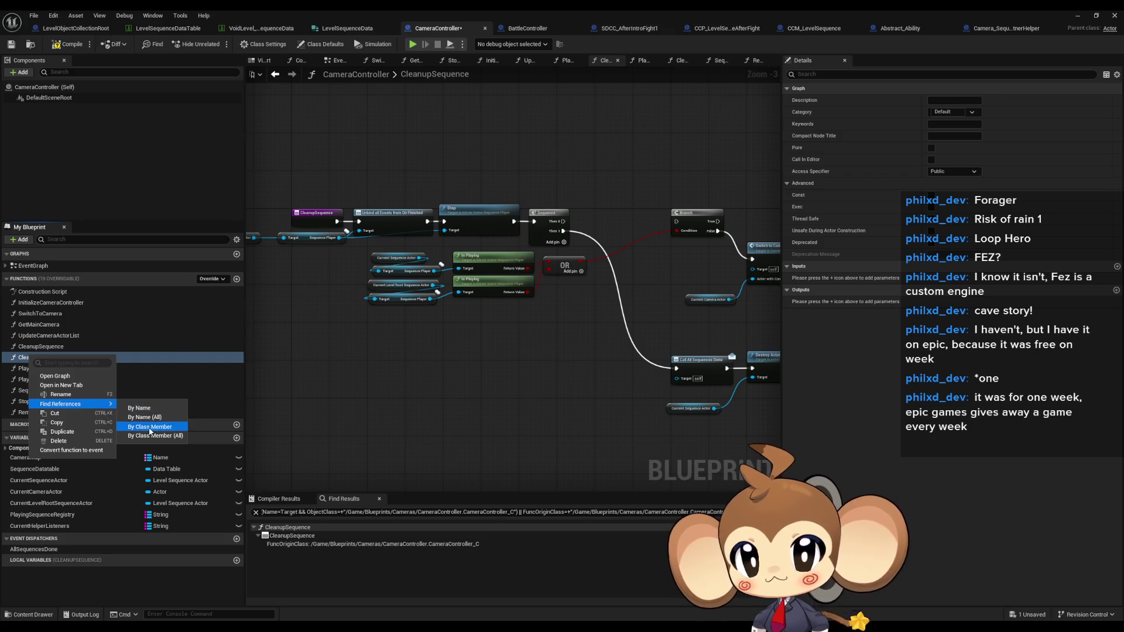
click(152, 426)
Select the Branch, Switch to Camera and Current Camera Actor nodes in CleanupSequence.
mouse_move(479, 336)
mouse_down()
mouse_move(309, 333)
mouse_move(516, 354)
mouse_up()
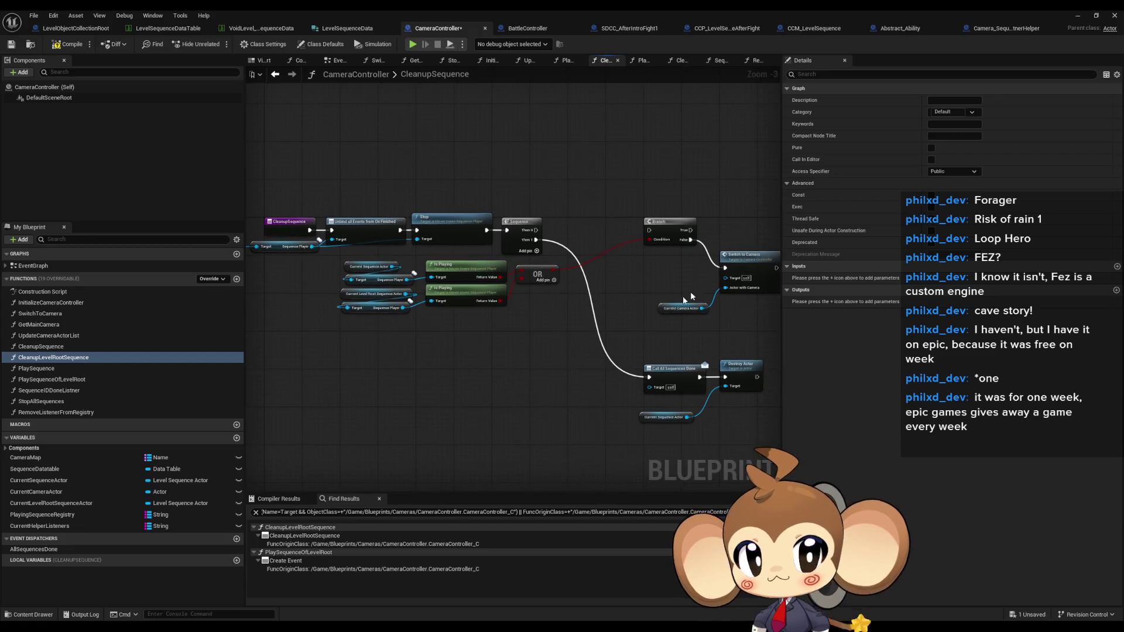
drag(690, 291, 582, 295)
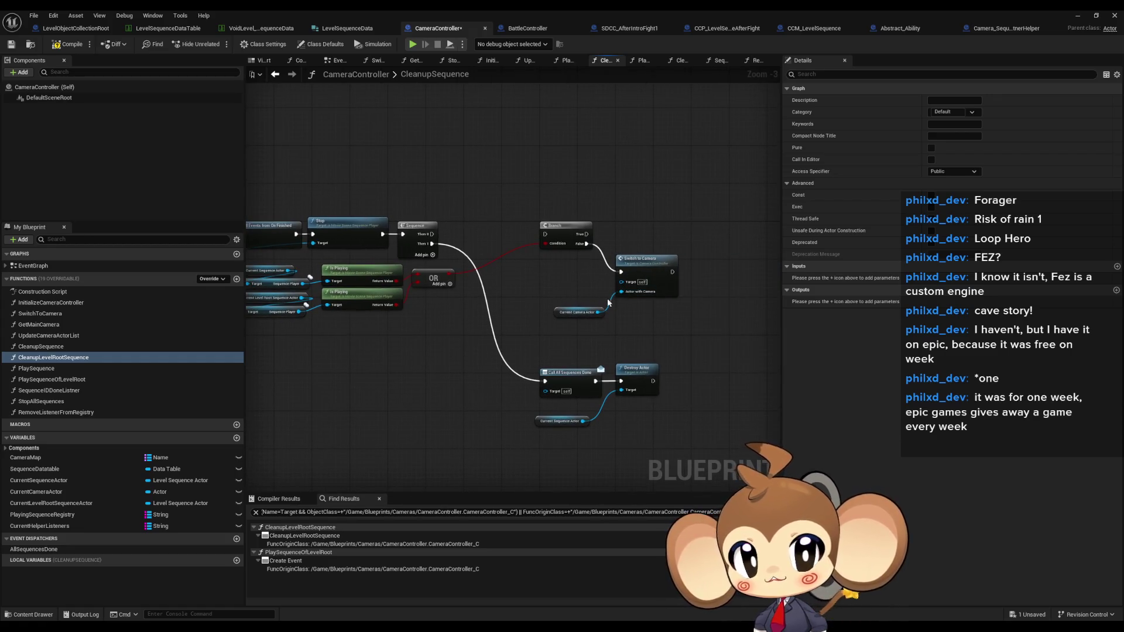
drag(535, 211, 674, 322)
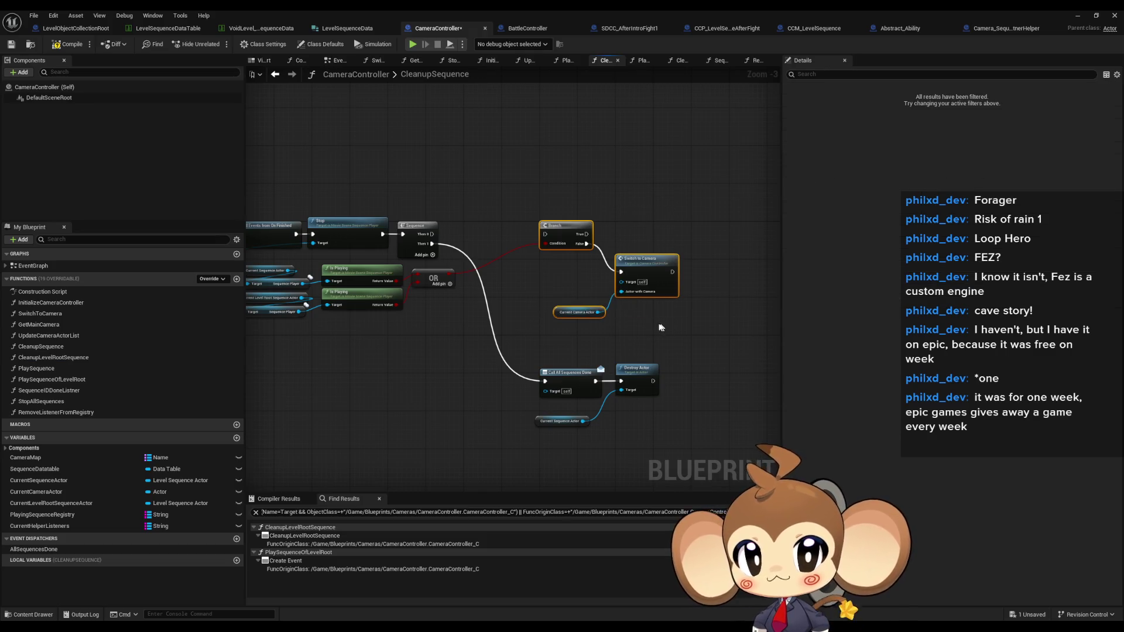
Paste the camera-switch nodes into SequenceIDDoneListner below the existing Branch.
double_click(49, 390)
key(ctrl+v)
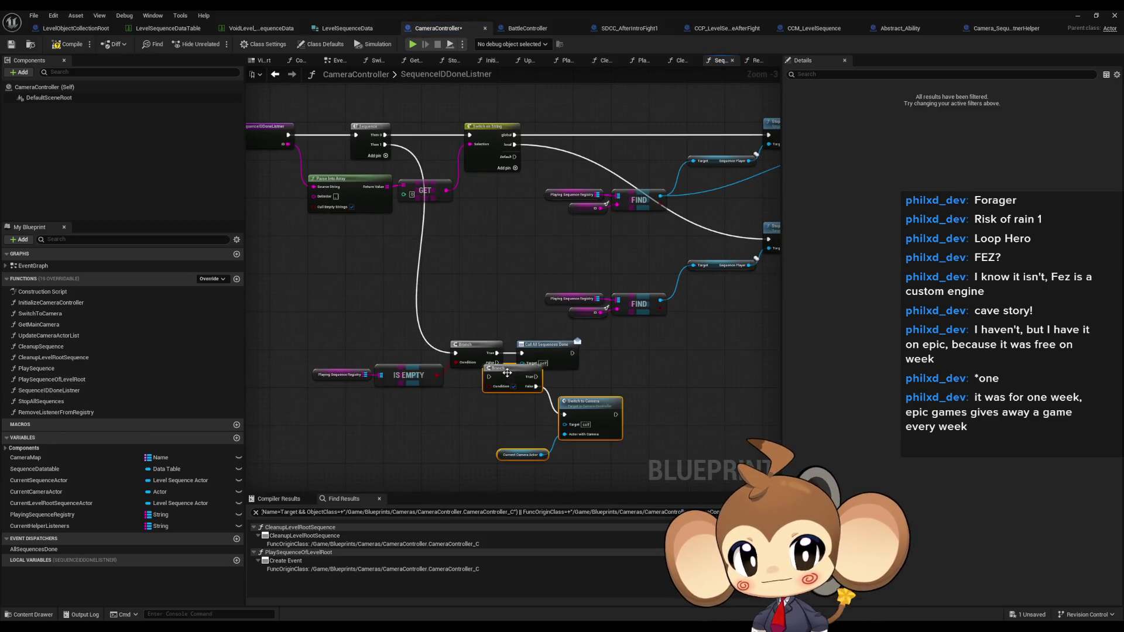
drag(510, 377, 505, 401)
click(610, 380)
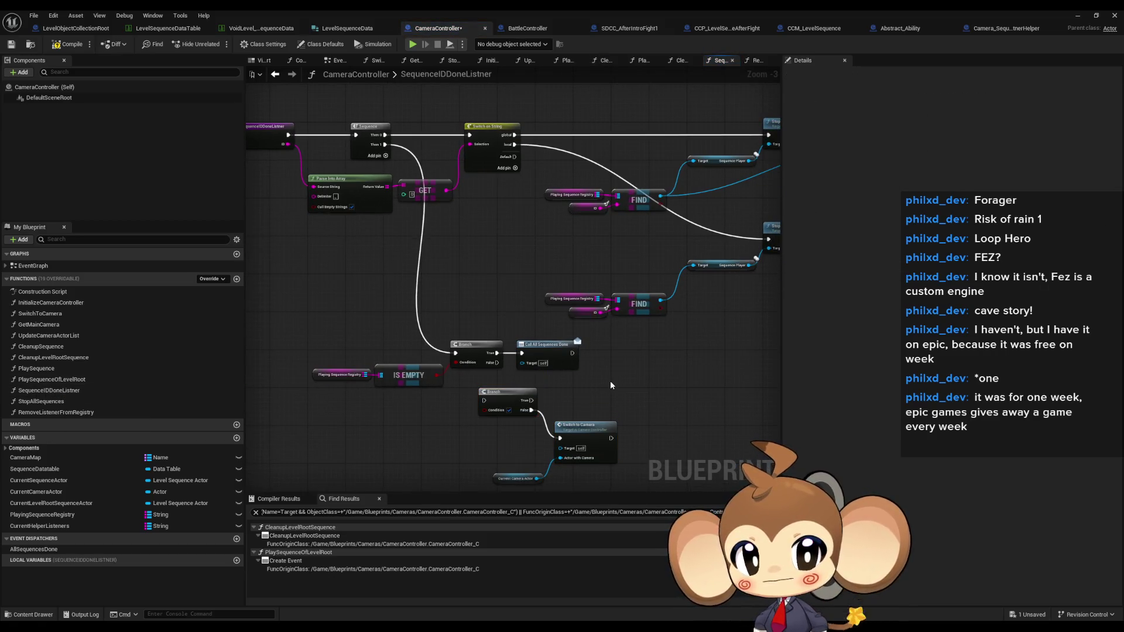
Review the Switch to Camera nodes in CleanupSequence, then open CleanupLevelRootSequence.
click(292, 75)
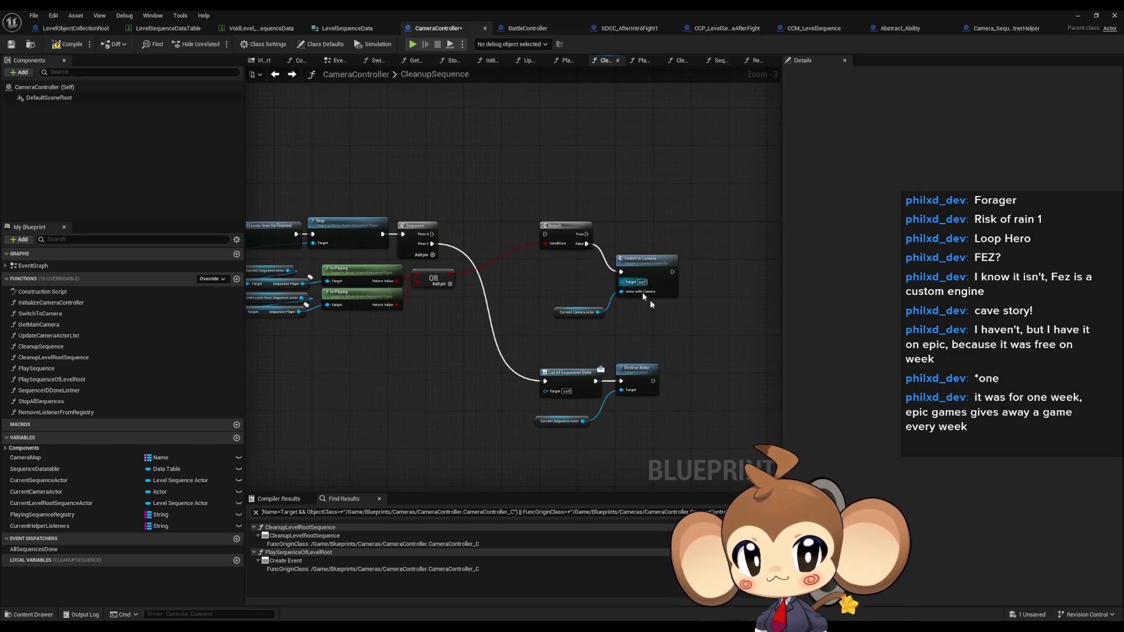
drag(542, 276, 627, 333)
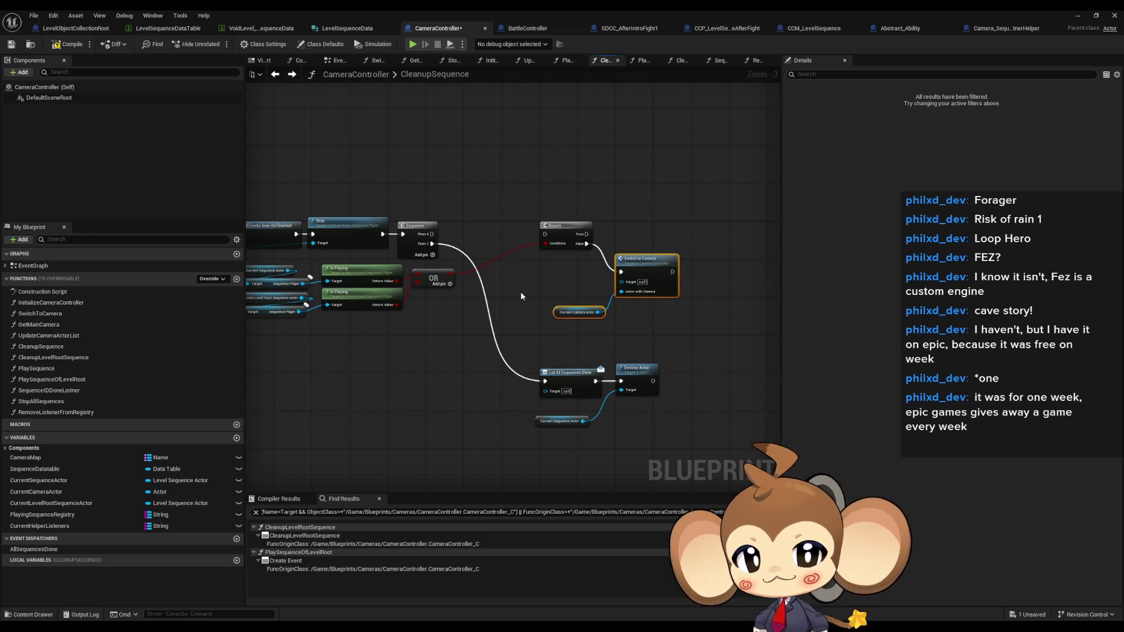
drag(521, 292, 659, 321)
click(532, 425)
click(52, 357)
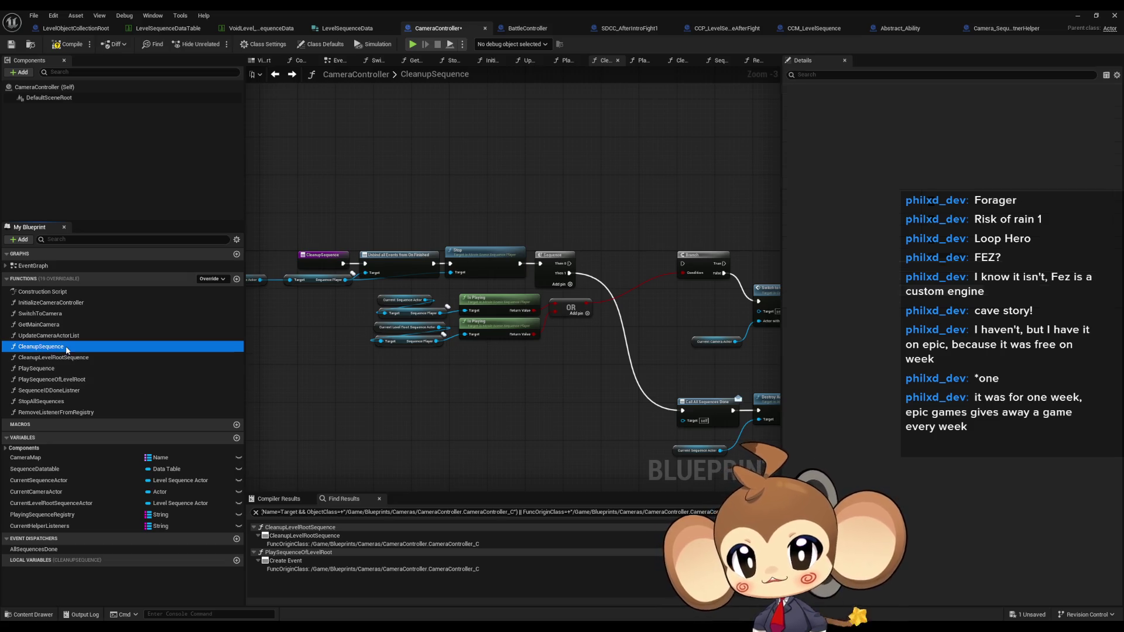
double_click(72, 357)
Delete the Call LocalSequenceDone node in CleanupLevelRootSequence.
drag(450, 365, 158, 369)
scroll(316, 367, down, 1)
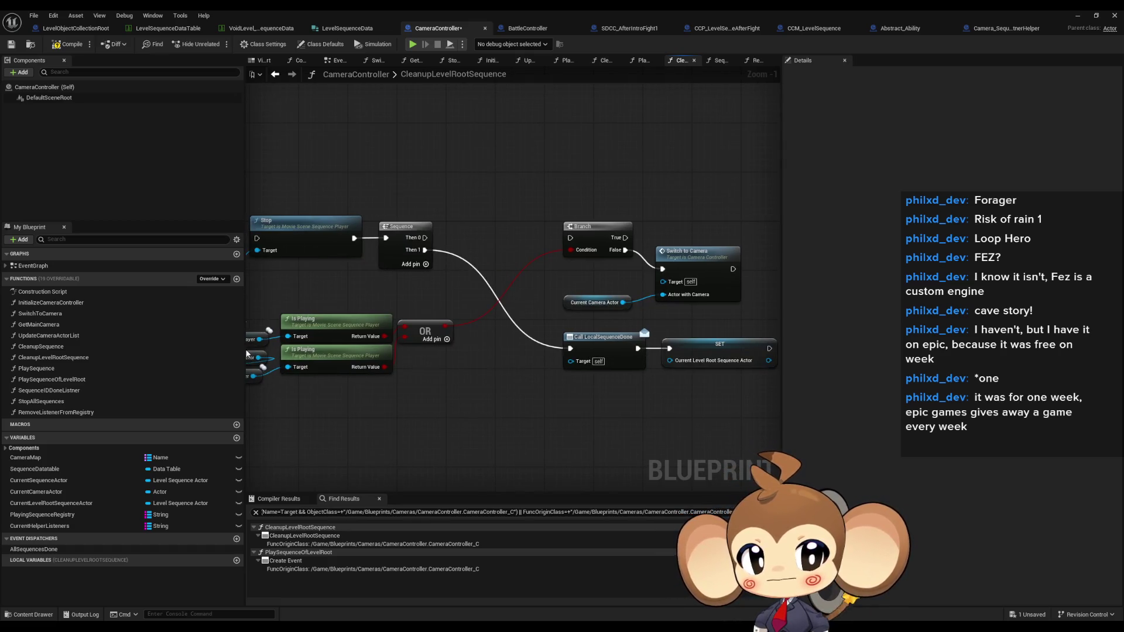
click(578, 339)
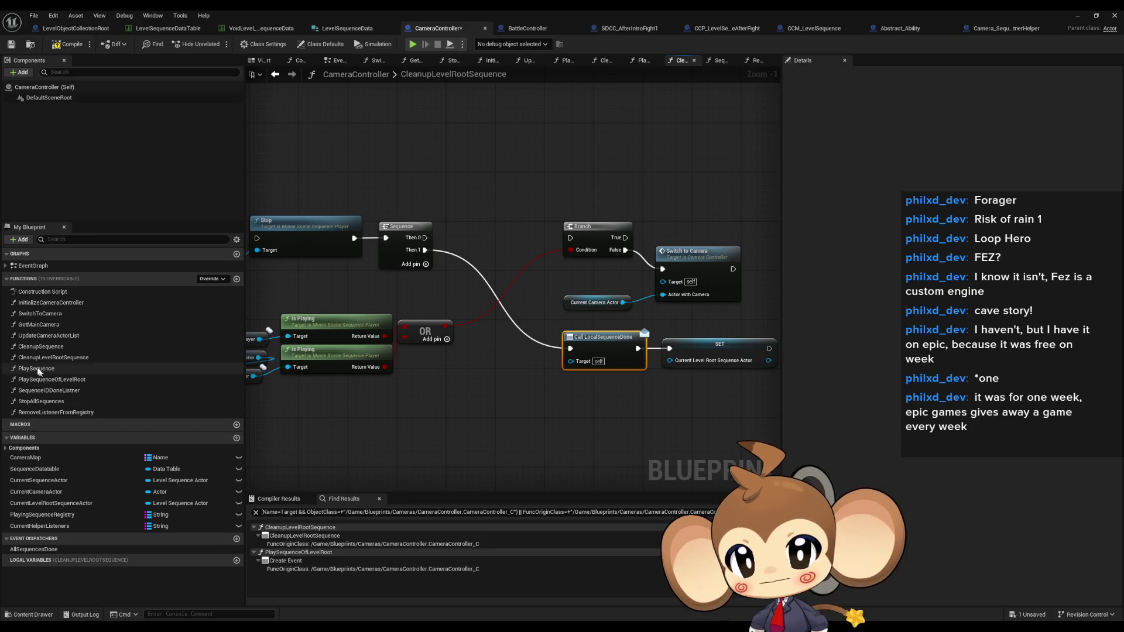
key(Delete)
Delete the CleanupSequence and CleanupLevelRootSequence functions from My Blueprint.
click(57, 359)
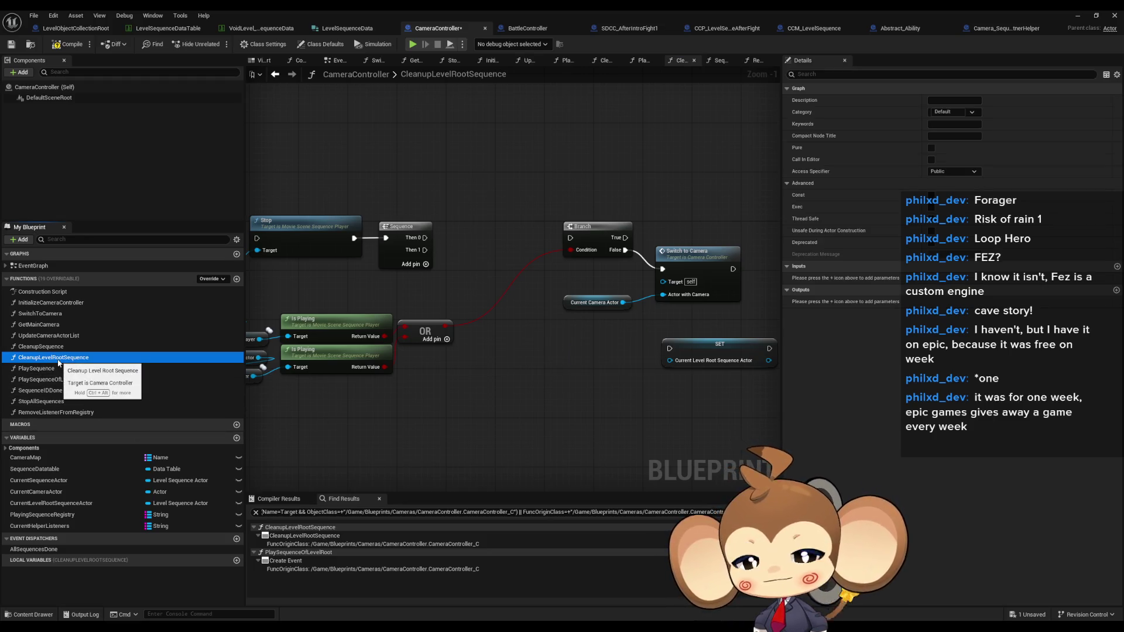
click(57, 347)
key(Delete)
click(57, 346)
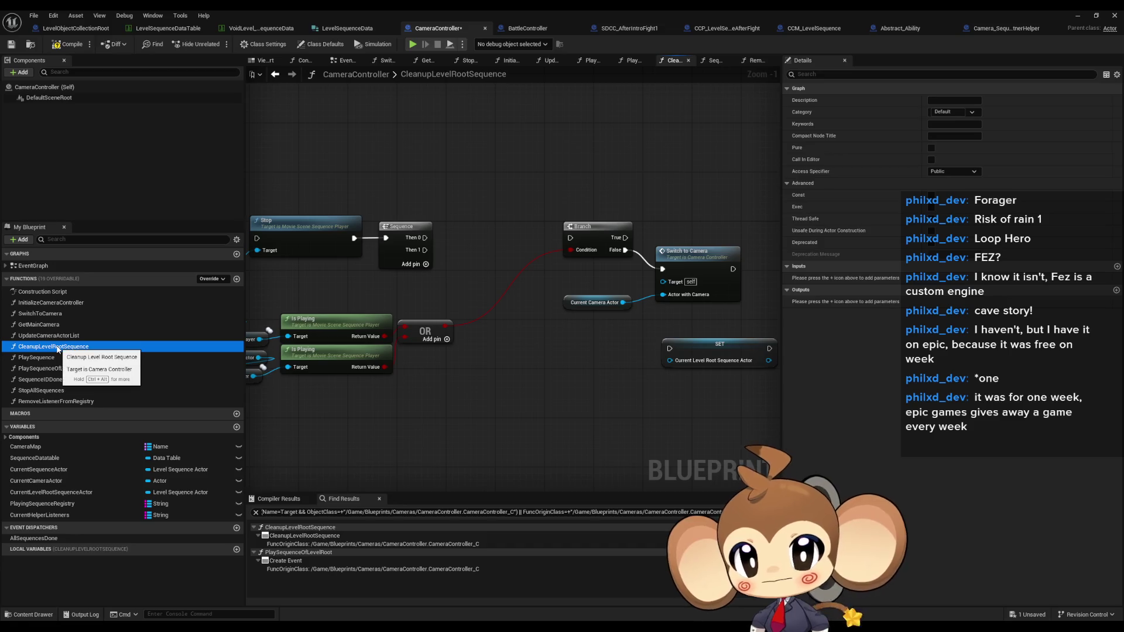
key(Delete)
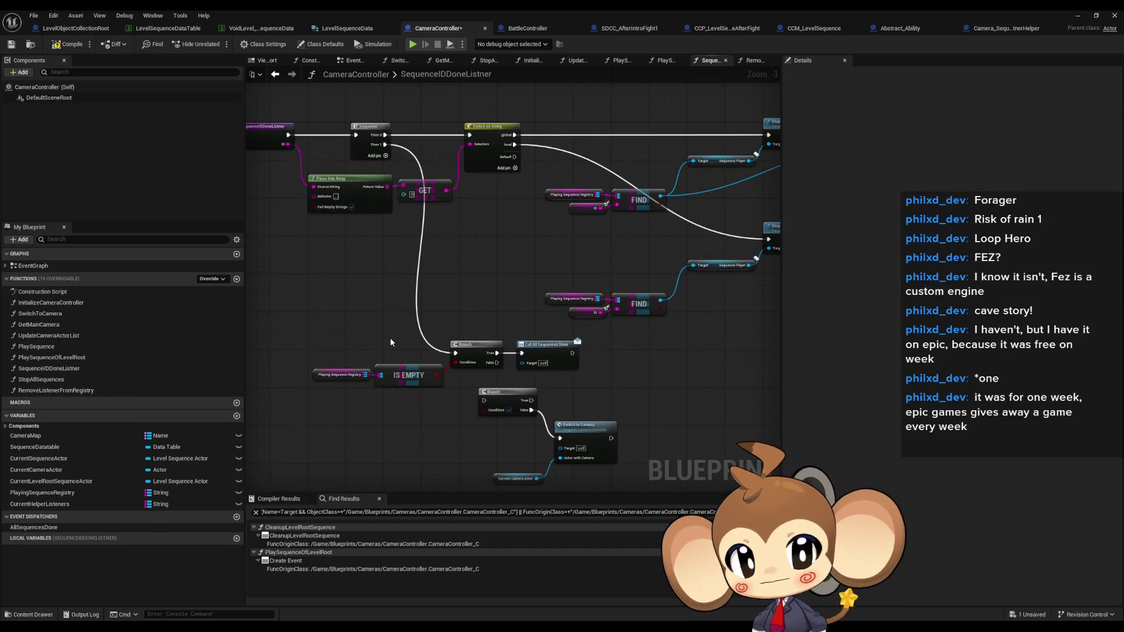
click(59, 459)
Find CurrentSequenceActor's references and delete the node that sets it.
right_click(63, 464)
mouse_move(96, 498)
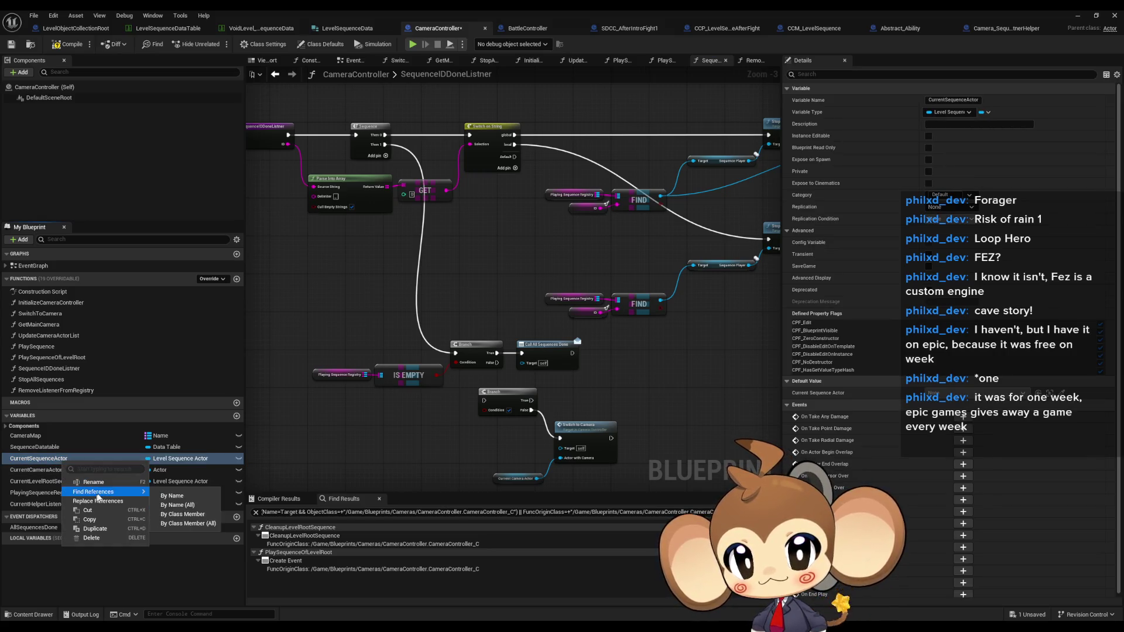
click(182, 517)
double_click(305, 535)
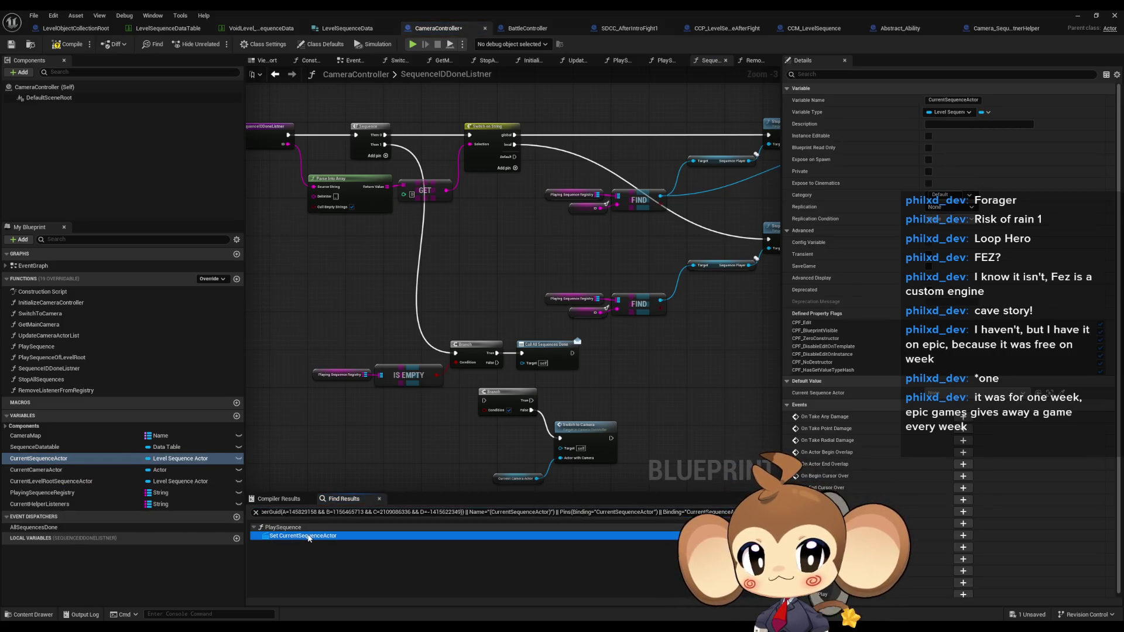
key(Delete)
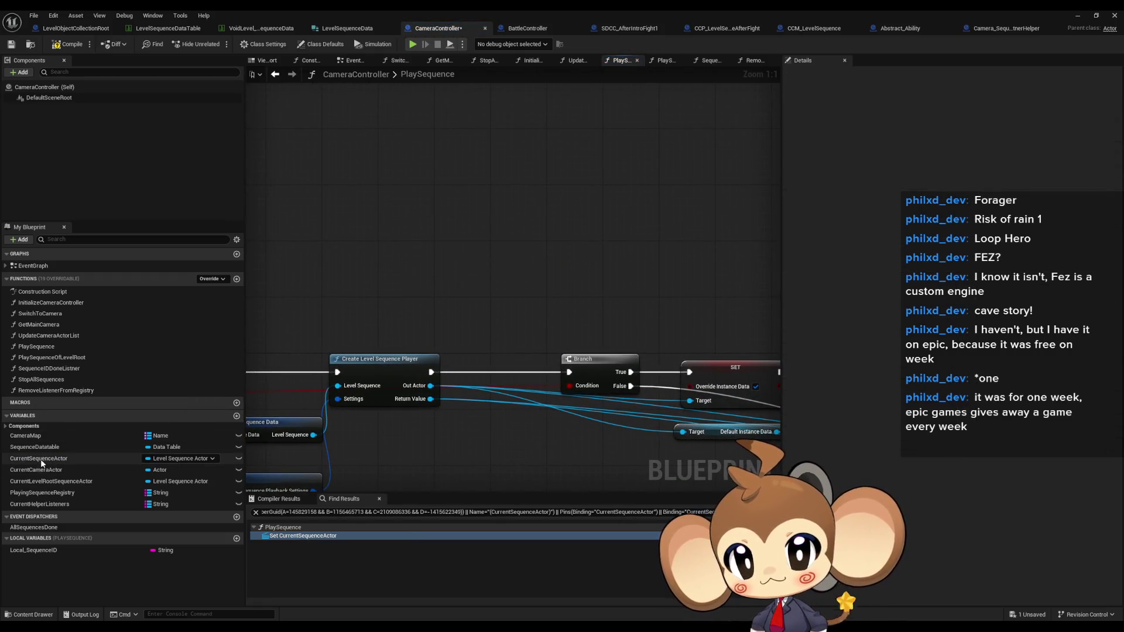
right_click(41, 460)
mouse_move(87, 490)
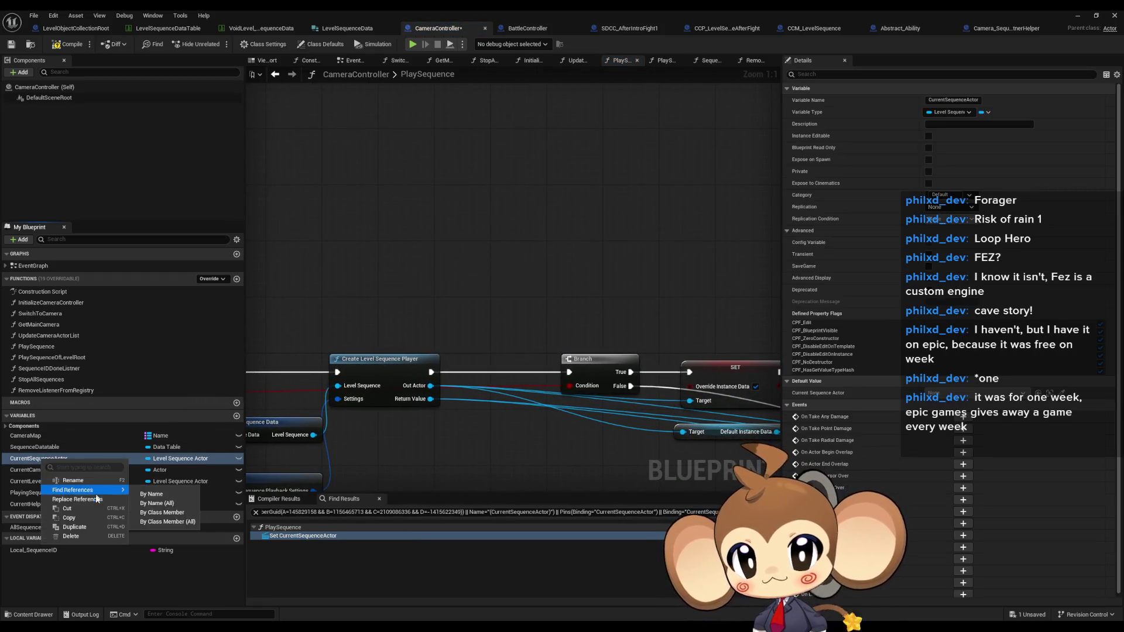
click(164, 524)
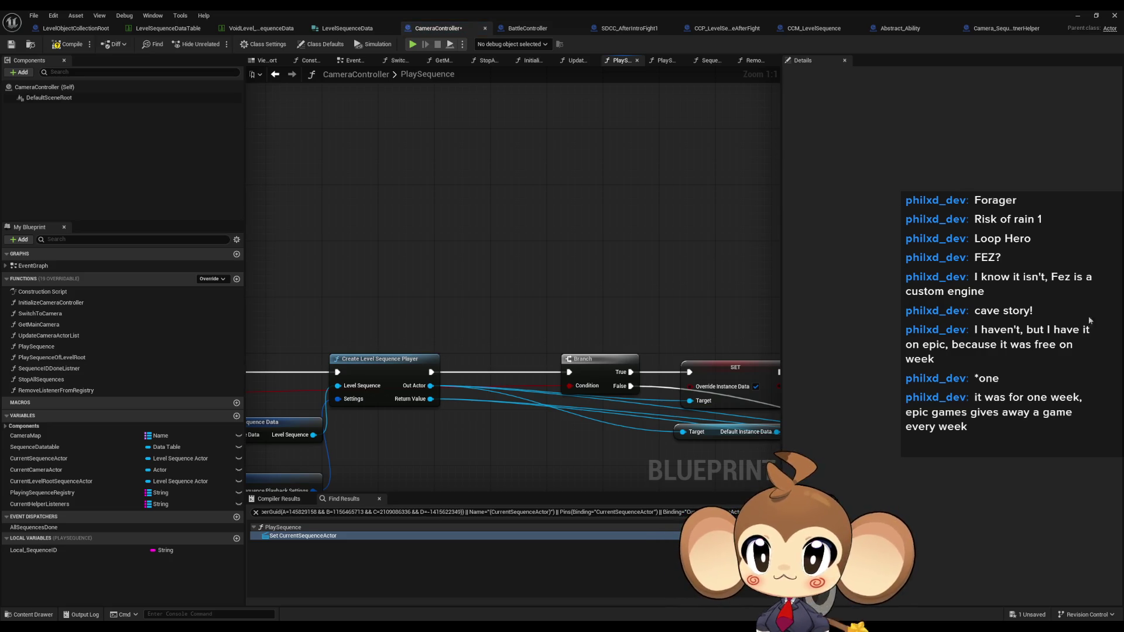
Review the PlaySequence graph and delete the CurrentLevelRootSequenceActor variable.
scroll(612, 306, down, 4)
drag(815, 310, 548, 281)
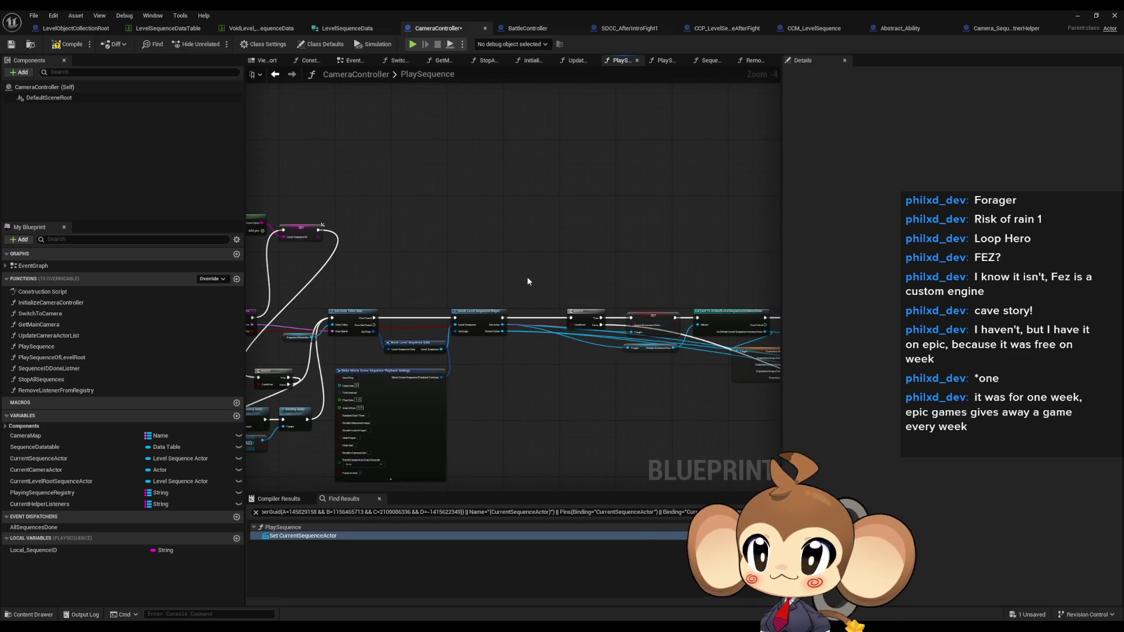
drag(527, 278, 495, 272)
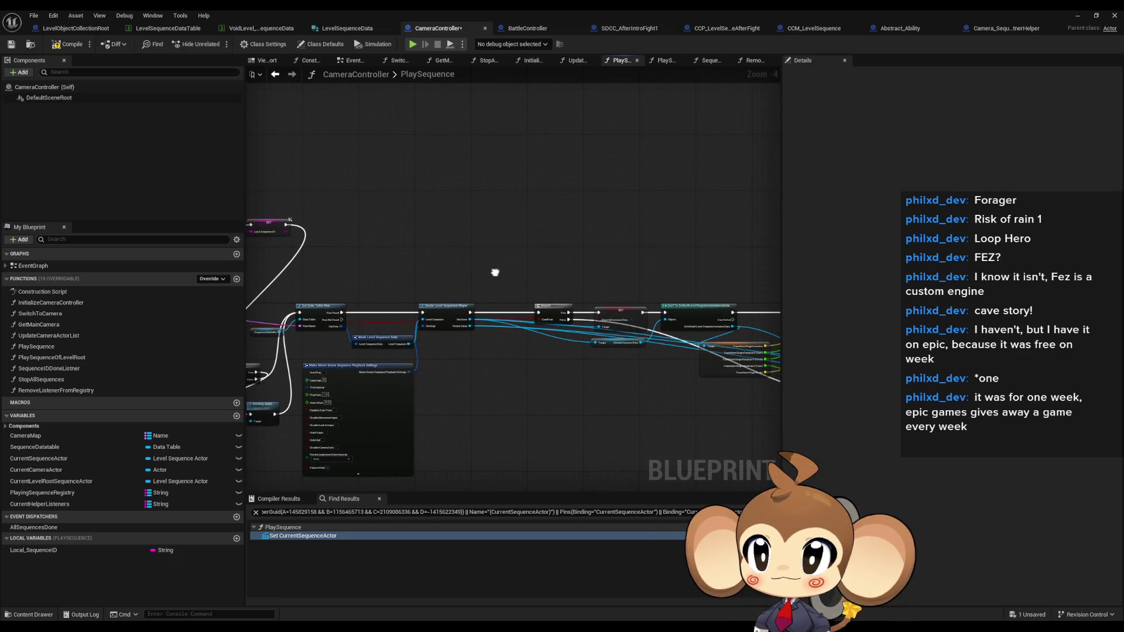
click(94, 480)
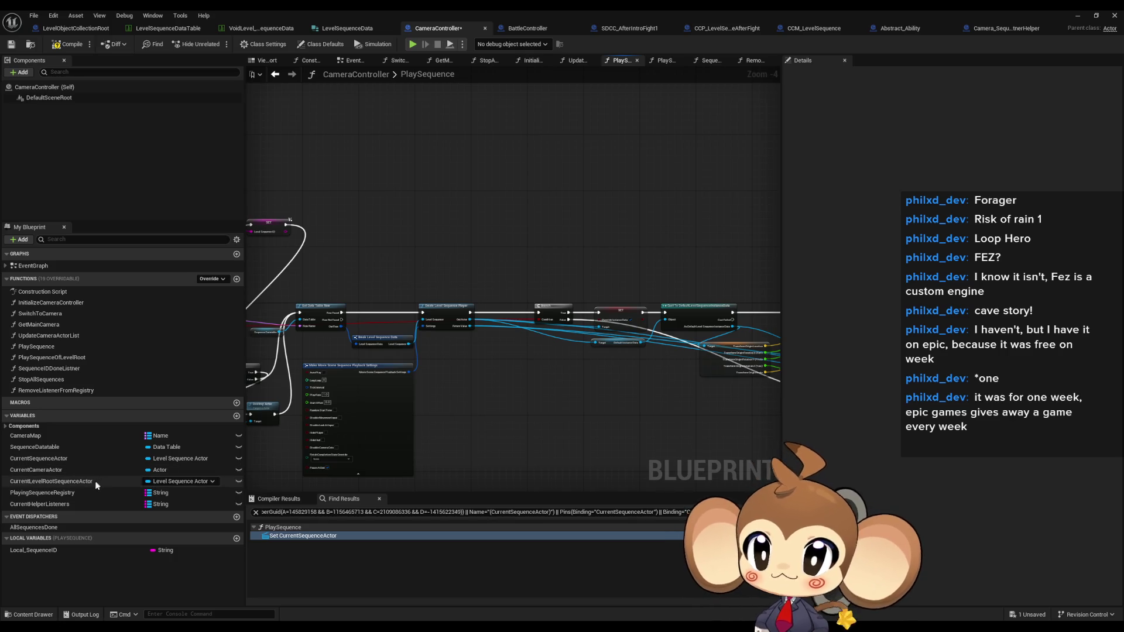
right_click(95, 485)
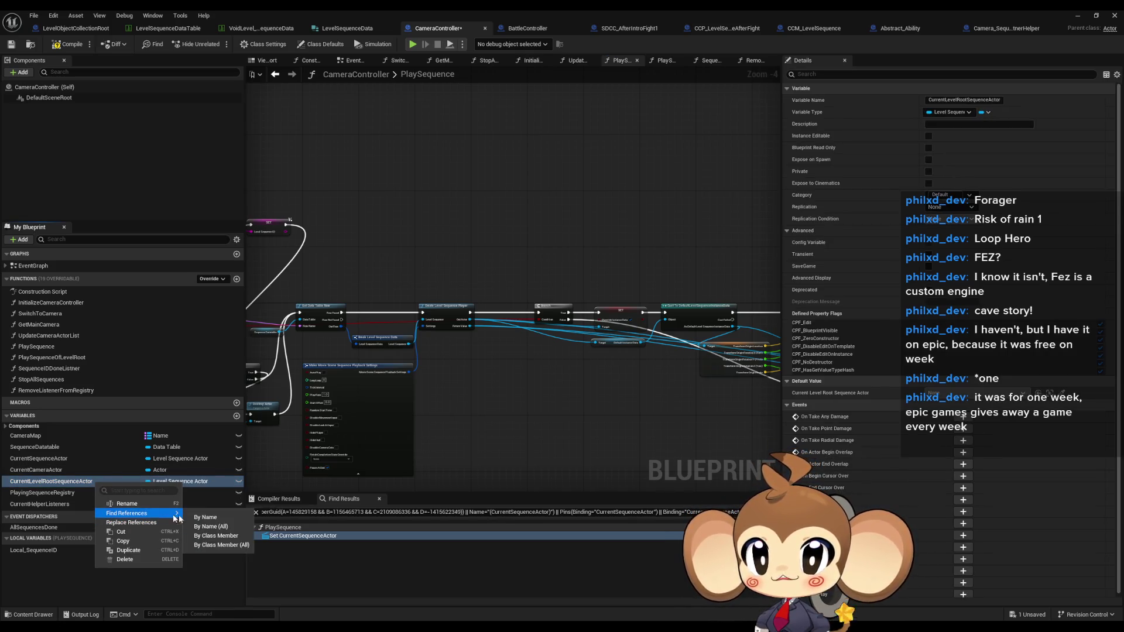
click(210, 543)
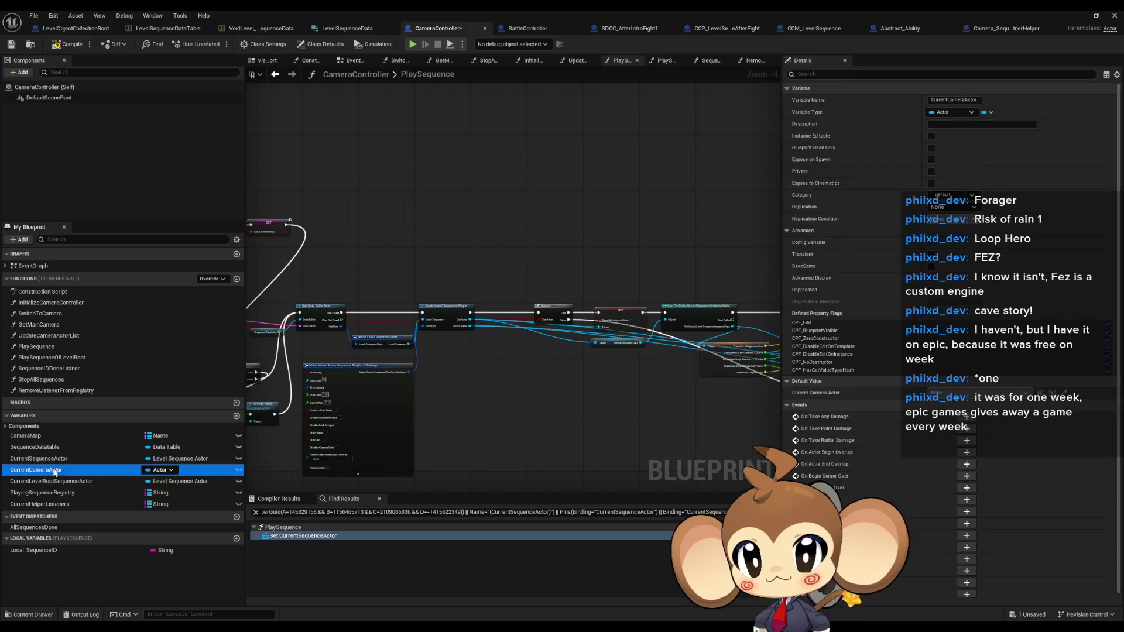
click(49, 482)
key(Delete)
Inspect the CurrentSequenceActor and SequenceDatatable variables and CurrentSequenceActor's reference options.
click(37, 459)
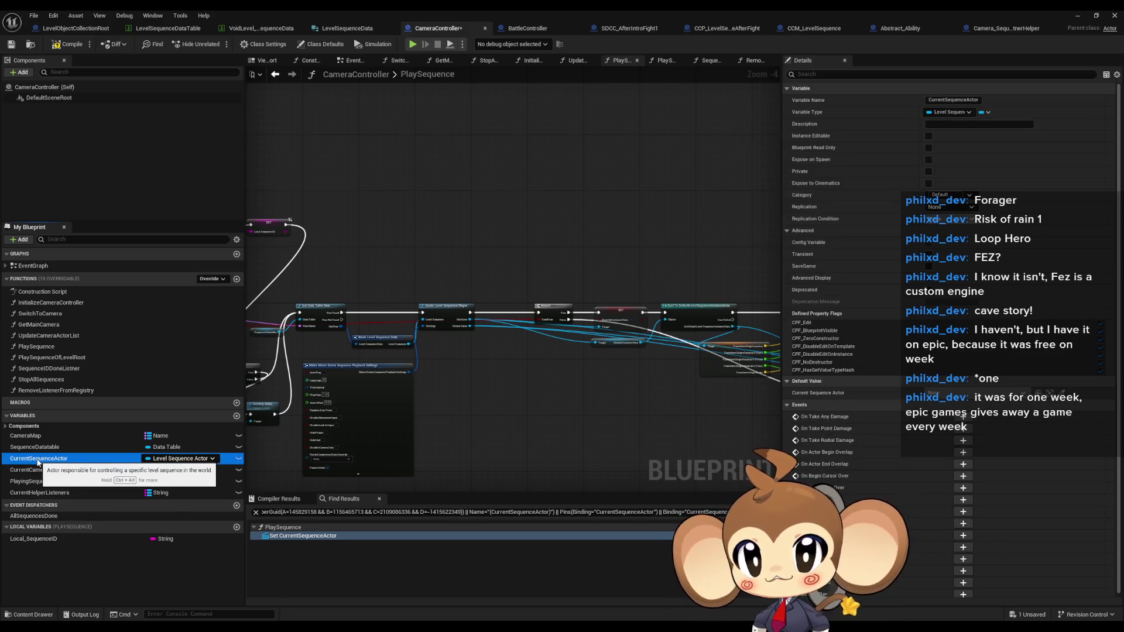
click(50, 449)
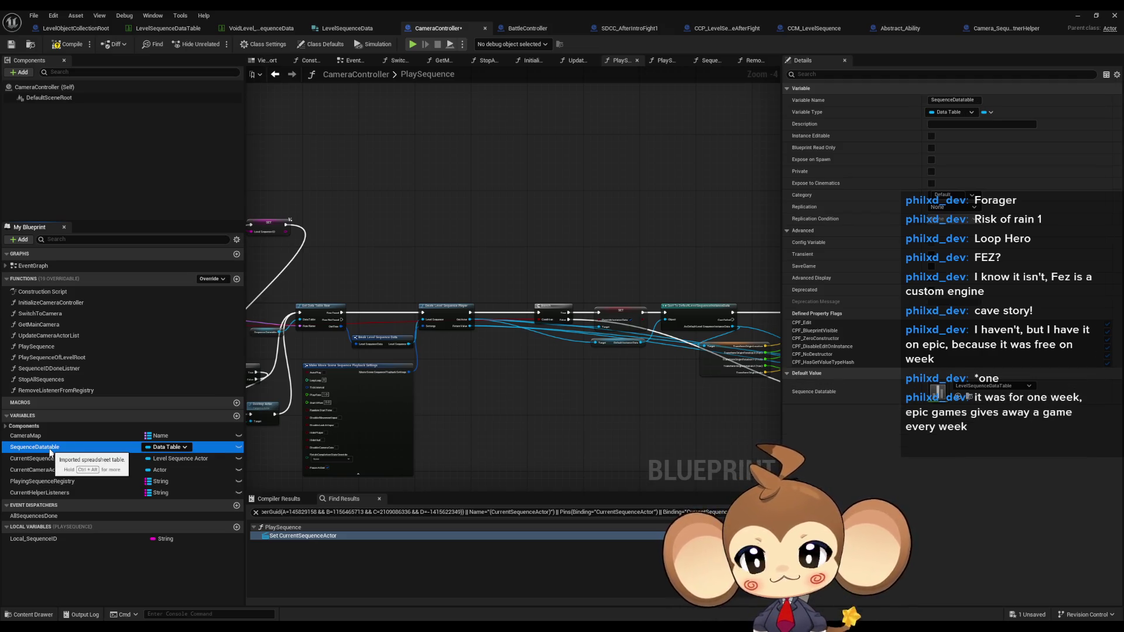
click(41, 460)
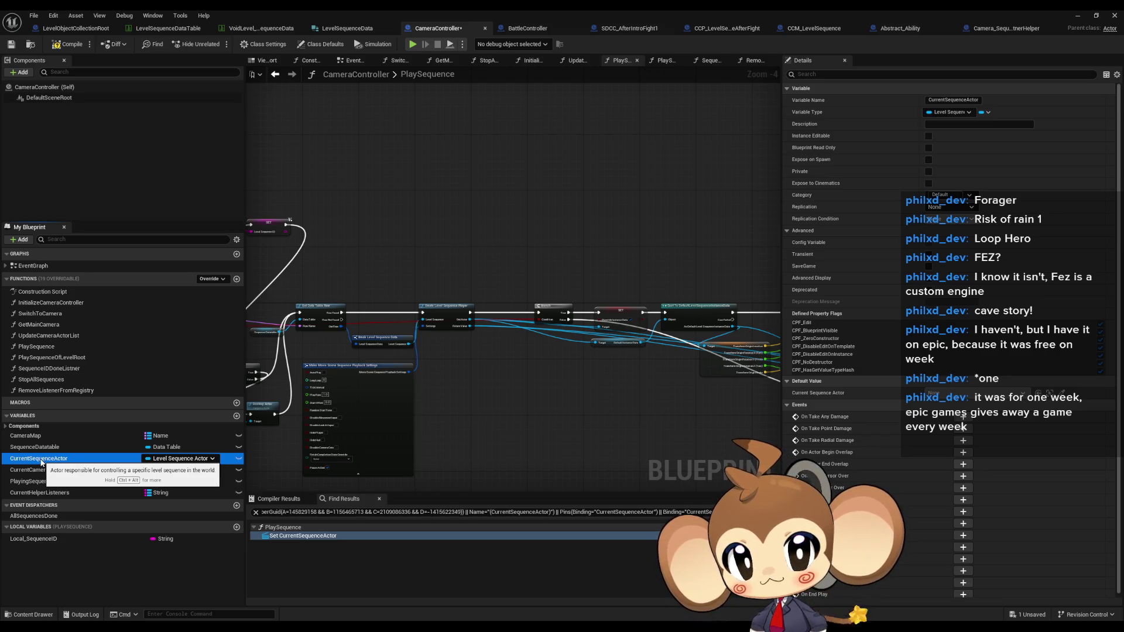
right_click(41, 461)
mouse_move(75, 494)
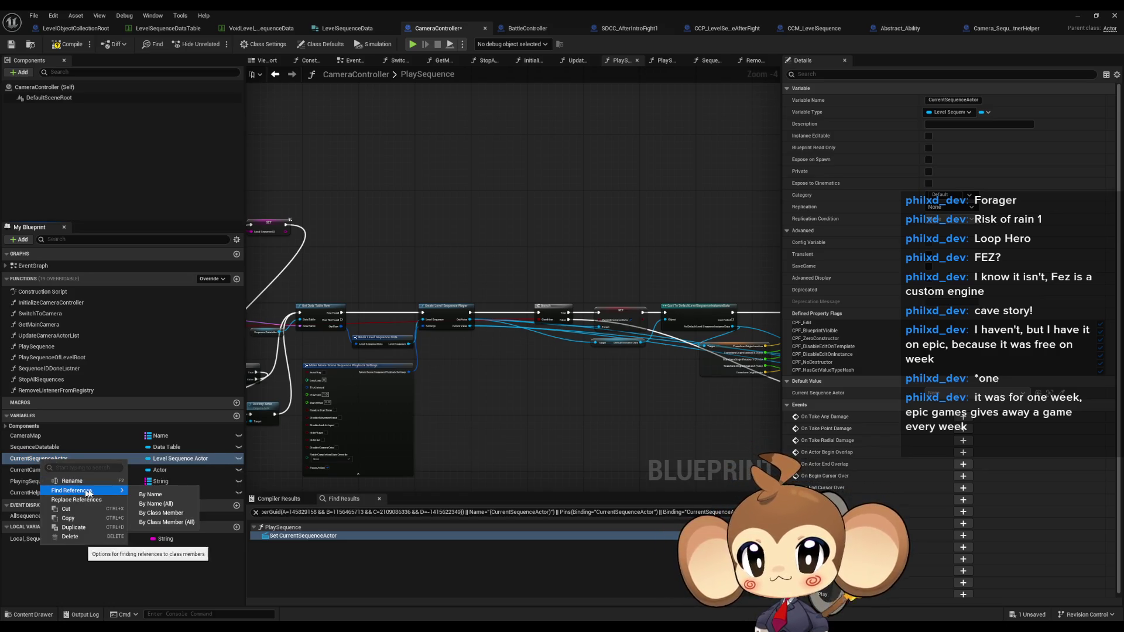
click(161, 512)
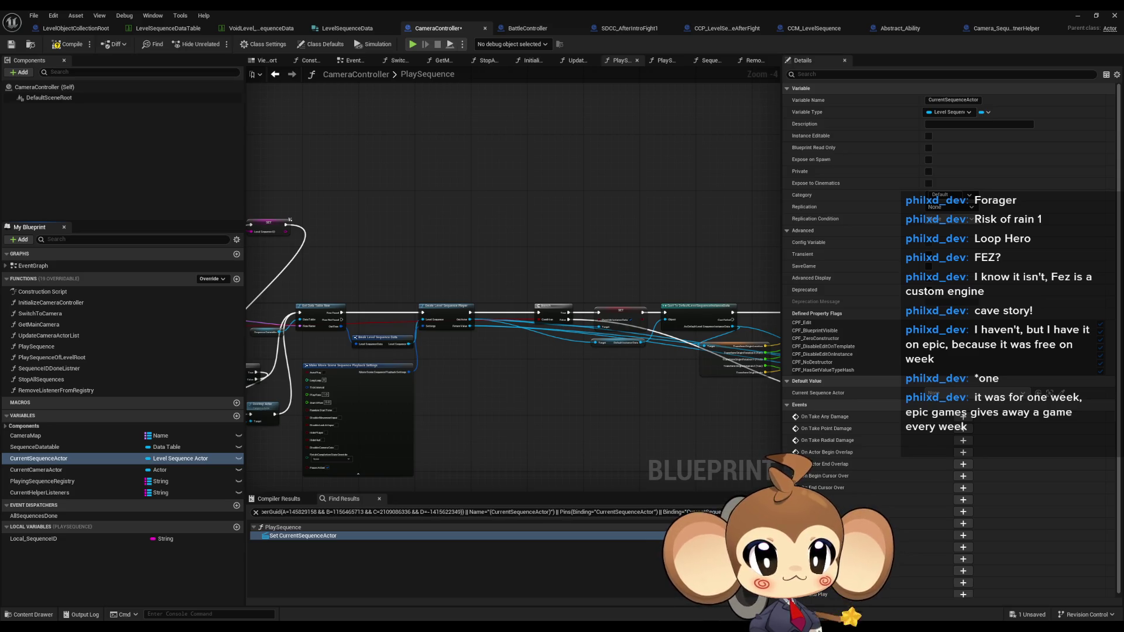
click(527, 28)
Pan and zoom the 2_CameraLevelLoadedListener graph to center Play Sequence and its On Finished binding.
scroll(585, 322, down, 5)
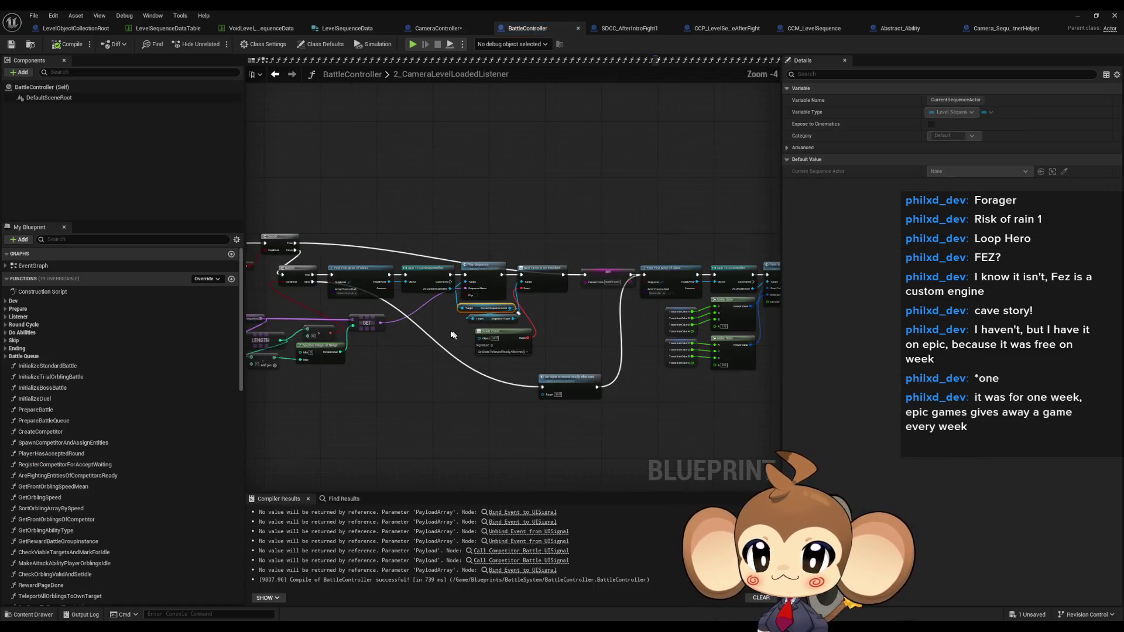
scroll(586, 323, up, 5)
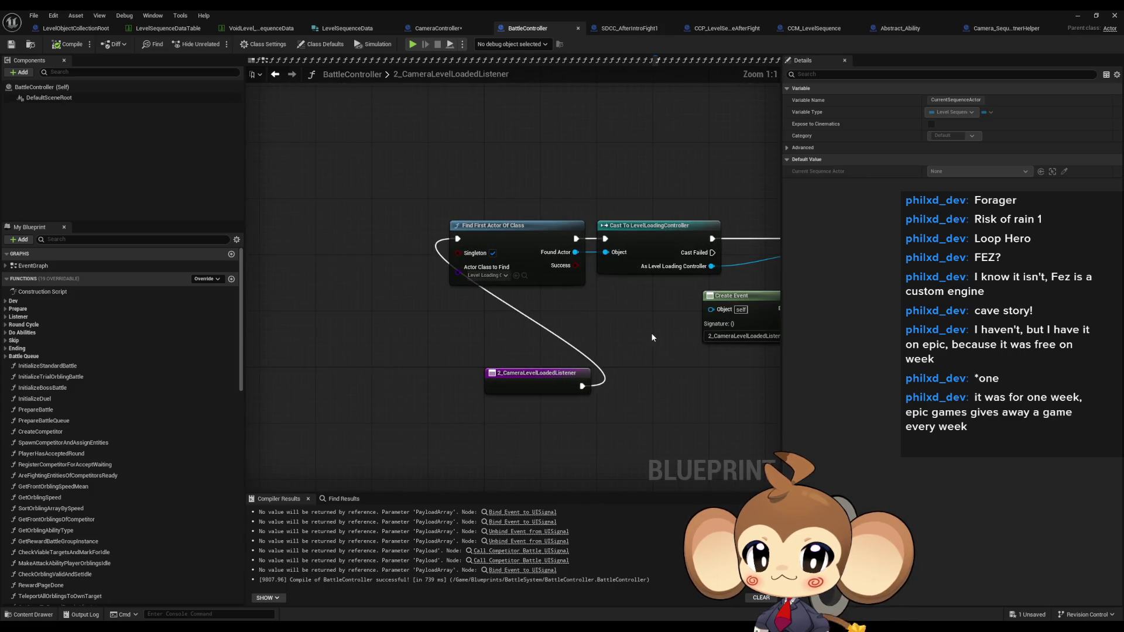
scroll(649, 332, down, 1)
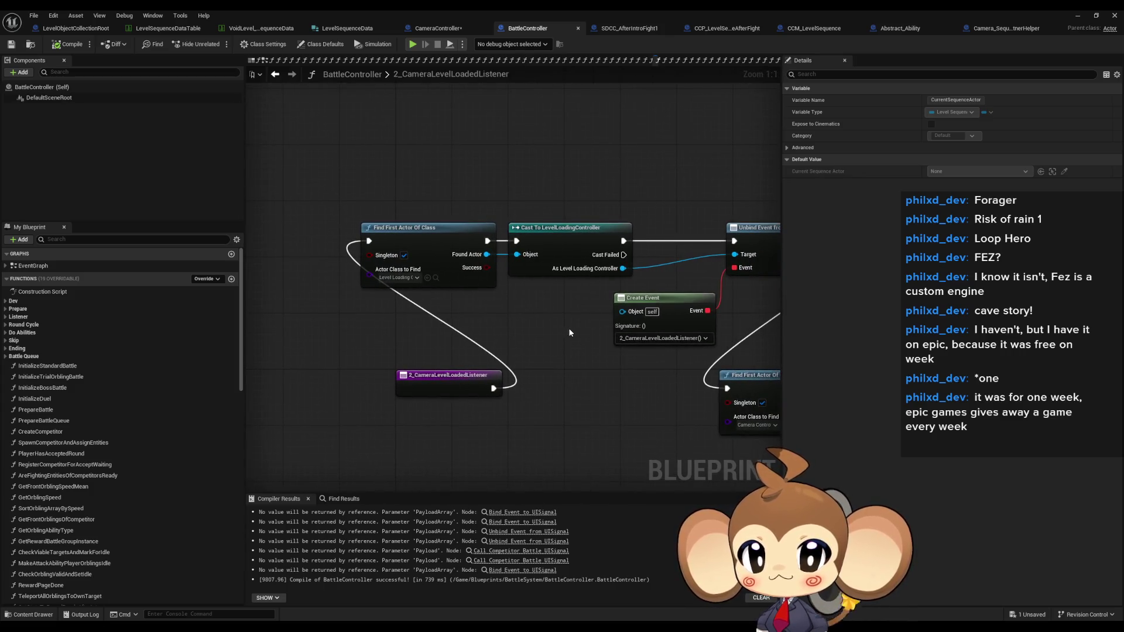
scroll(609, 331, down, 3)
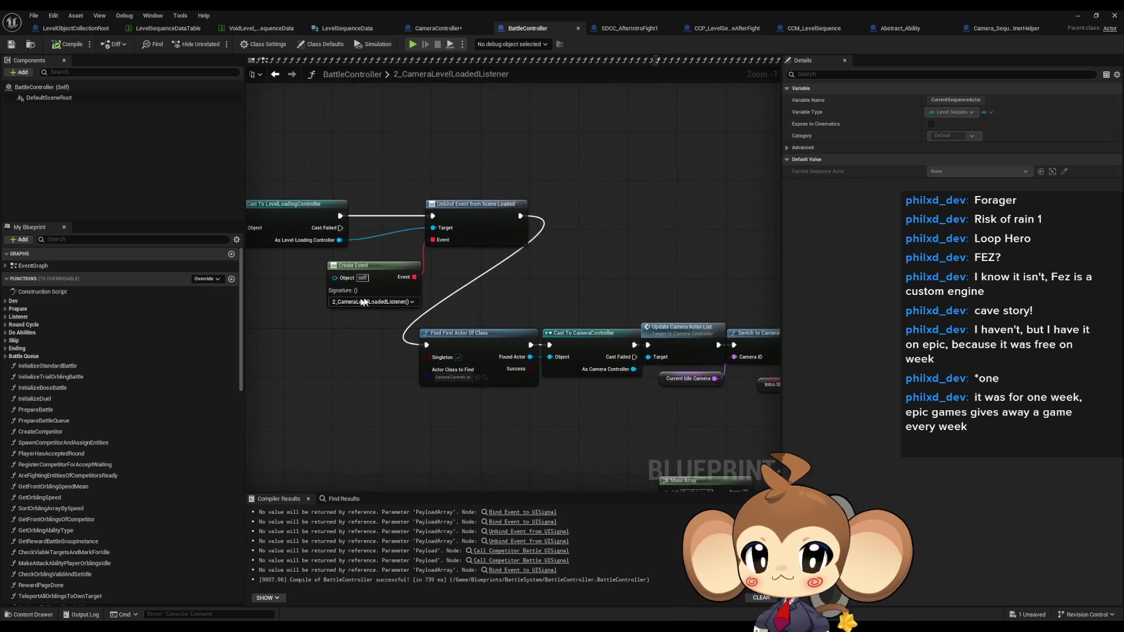
drag(567, 318, 417, 331)
scroll(417, 330, up, 2)
scroll(417, 330, up, 2)
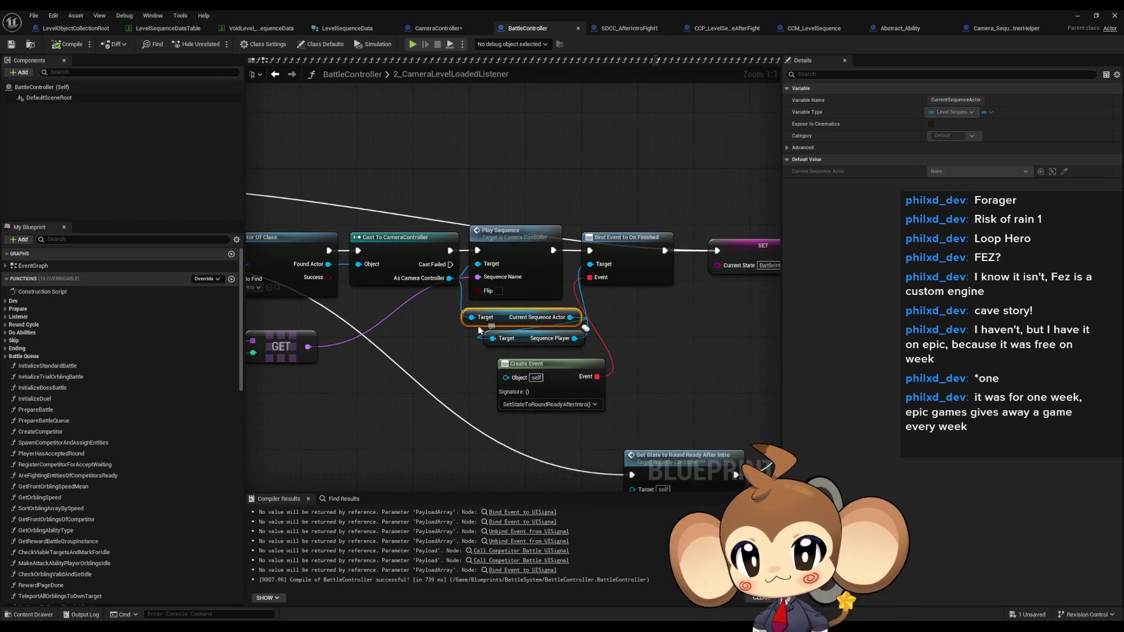
drag(434, 338, 630, 346)
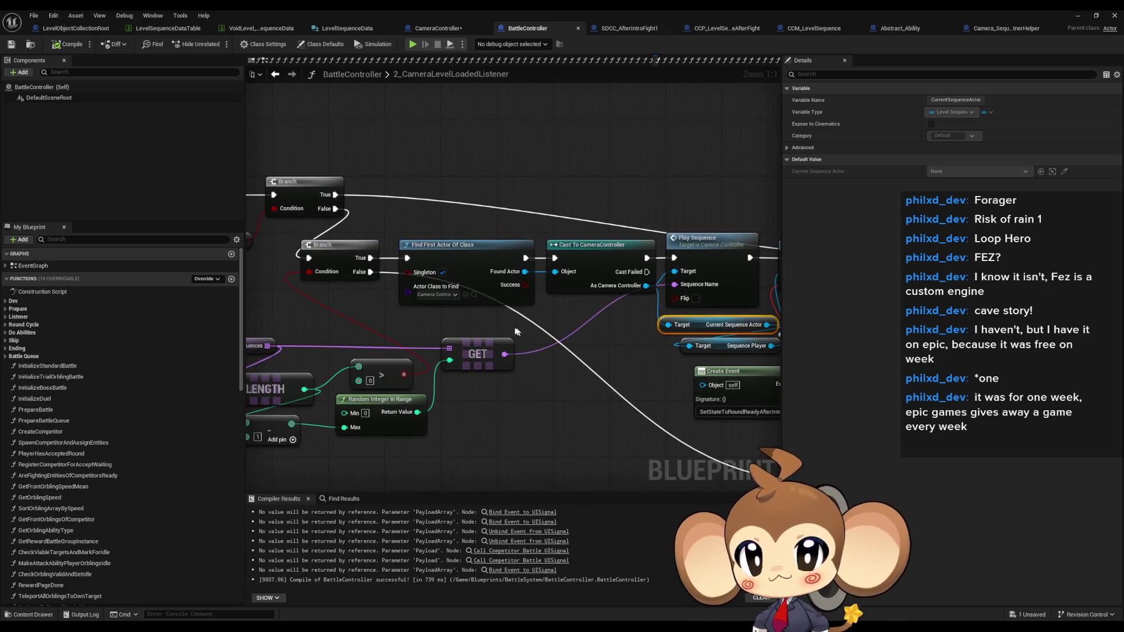
mouse_move(705, 207)
mouse_down()
mouse_move(732, 272)
mouse_move(625, 288)
mouse_move(621, 274)
mouse_up()
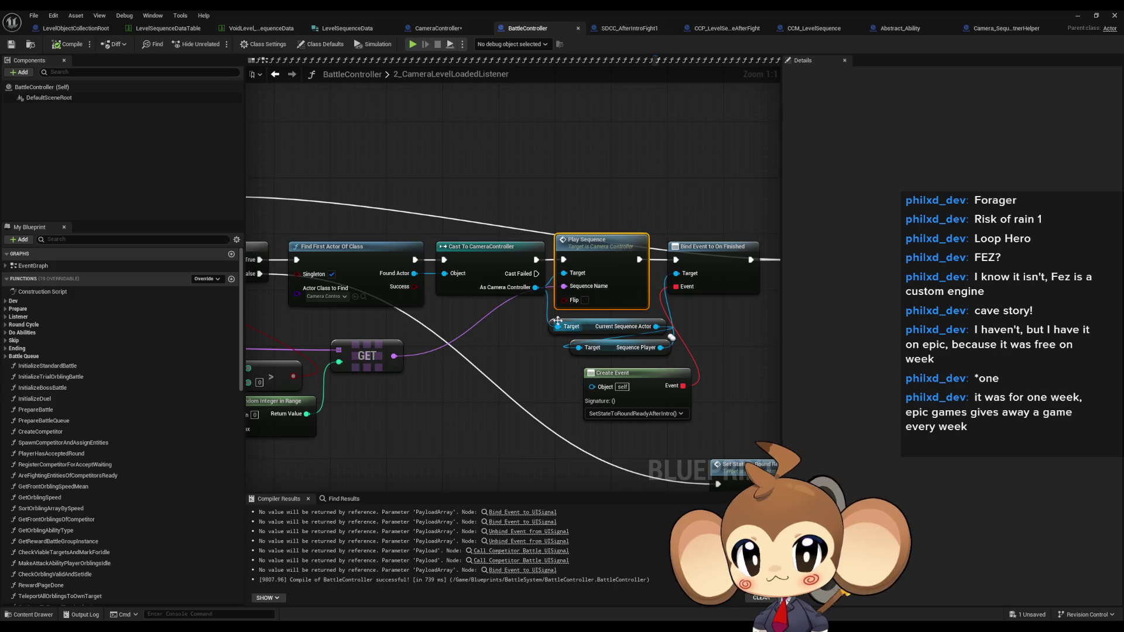
mouse_move(532, 292)
mouse_down()
mouse_move(901, 270)
mouse_move(633, 246)
mouse_up()
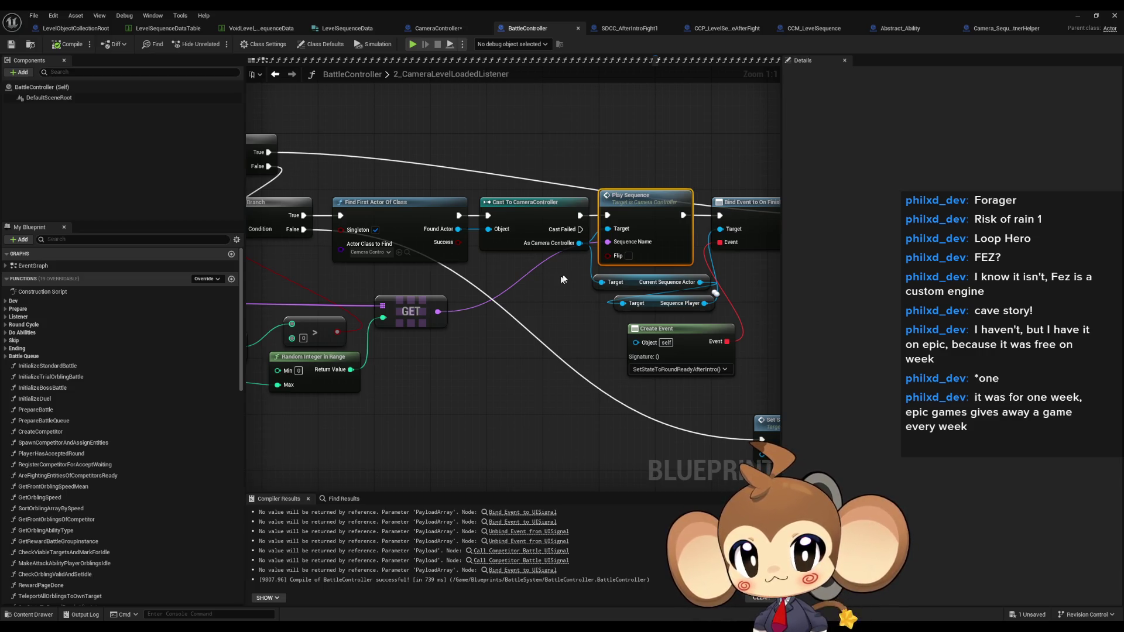
mouse_move(666, 209)
mouse_down()
mouse_move(627, 264)
mouse_move(574, 287)
mouse_up()
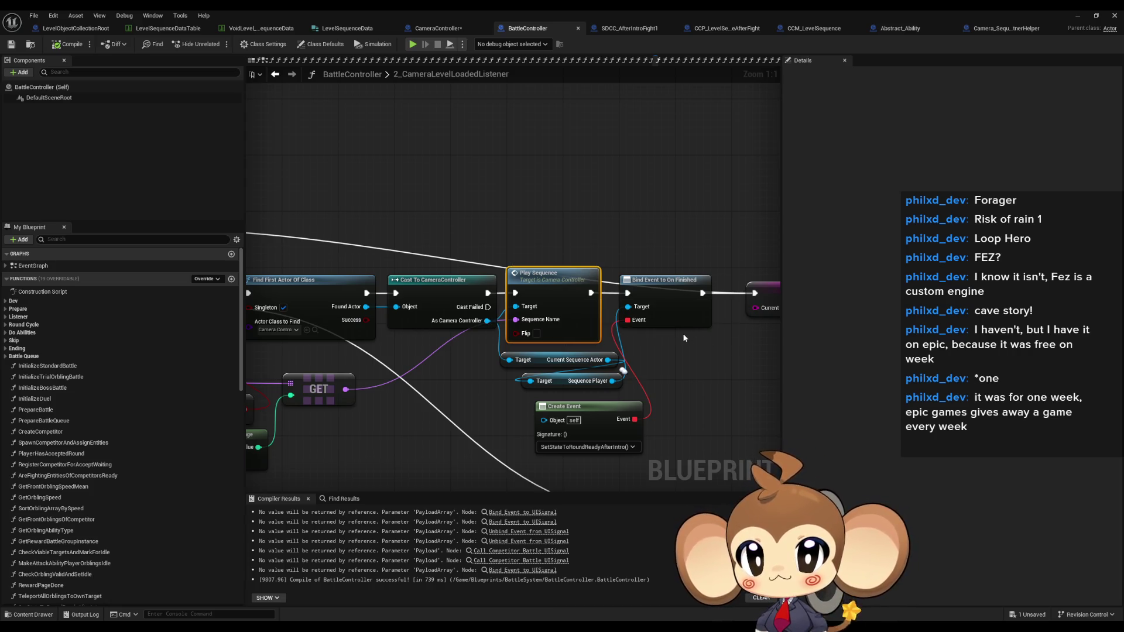
drag(487, 320, 425, 408)
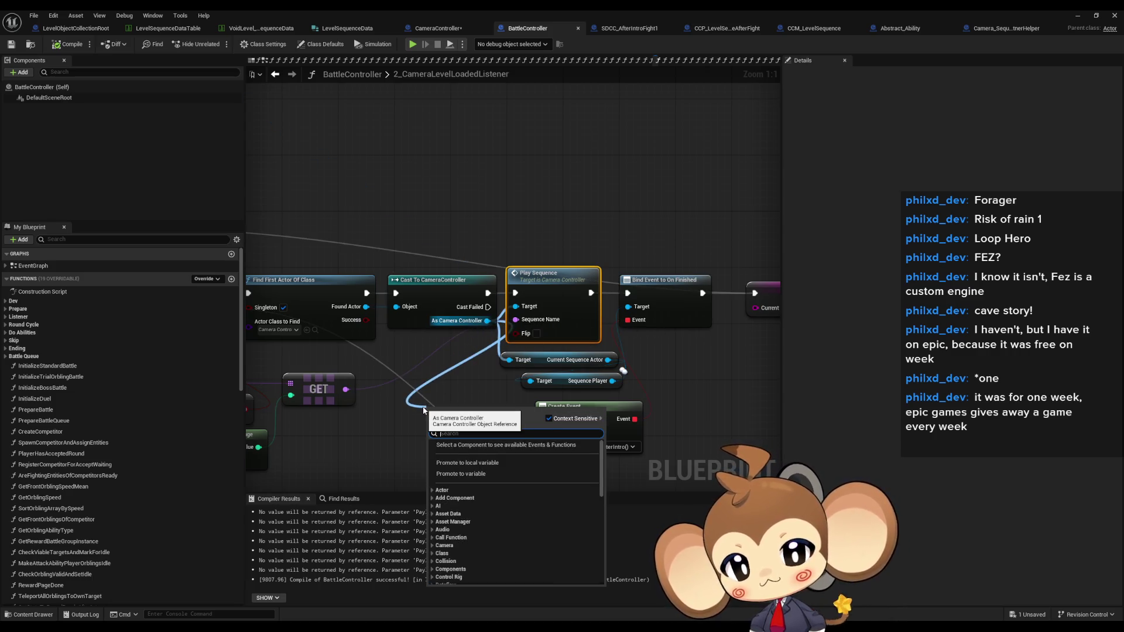
Add a Playing Sequence Registry getter on the camera controller in BattleController.
text(map)
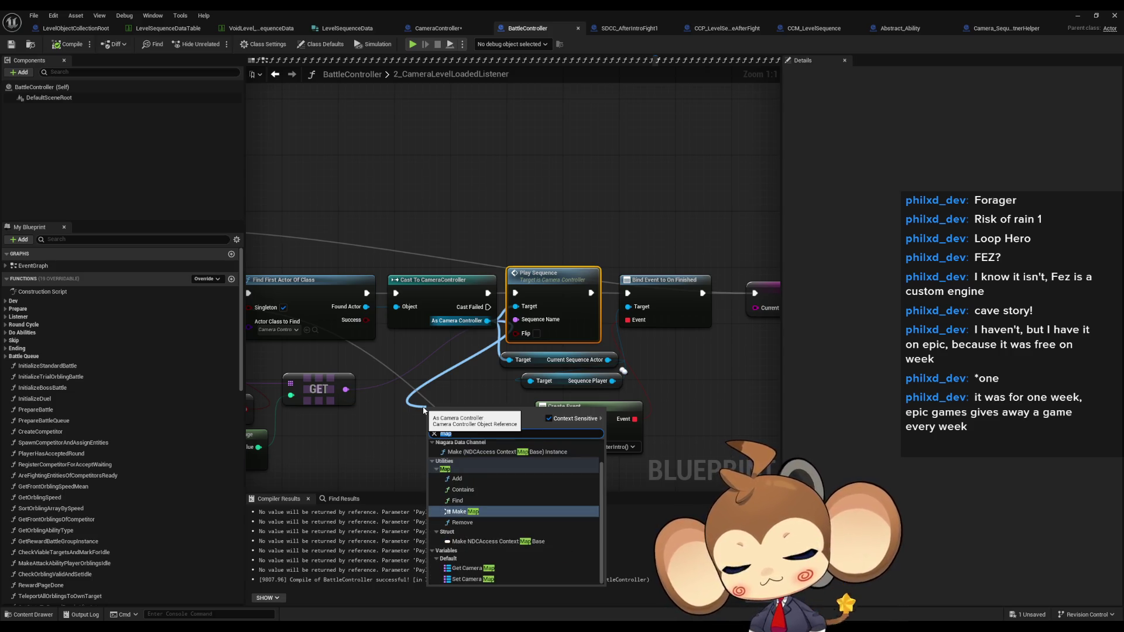
text(get)
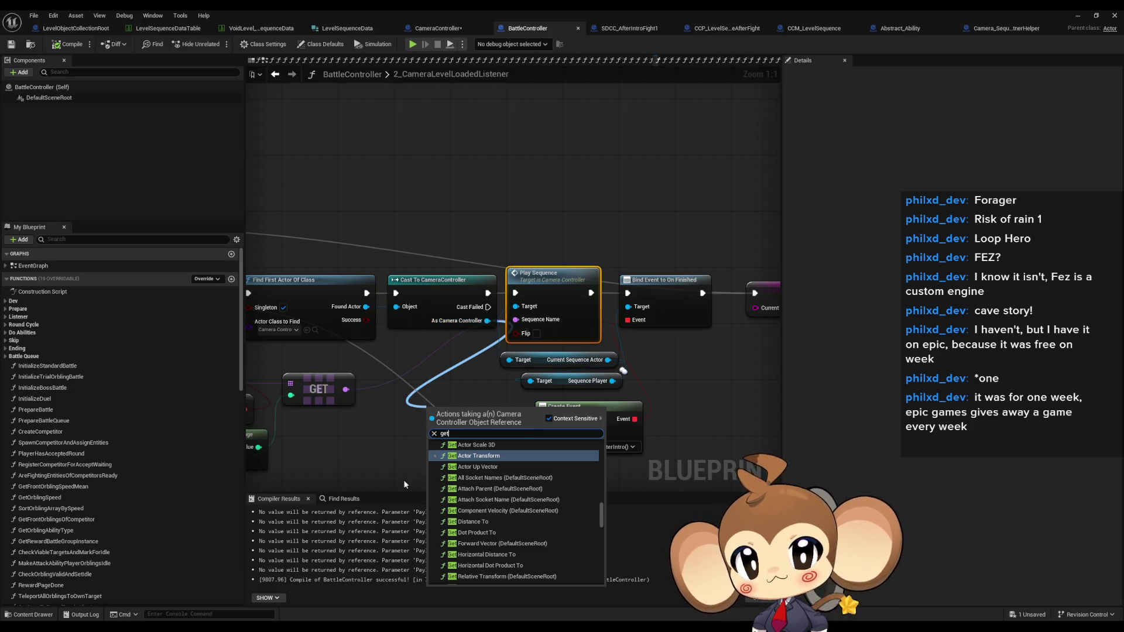
scroll(404, 480, down, 4)
scroll(542, 507, down, 5)
scroll(535, 511, down, 6)
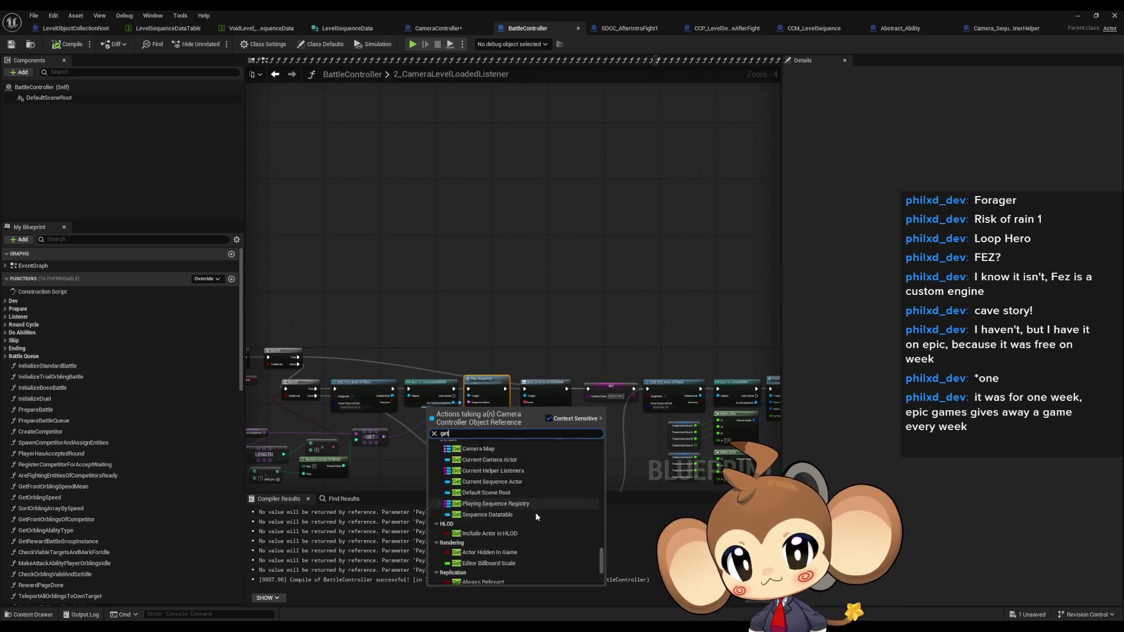
scroll(515, 527, up, 6)
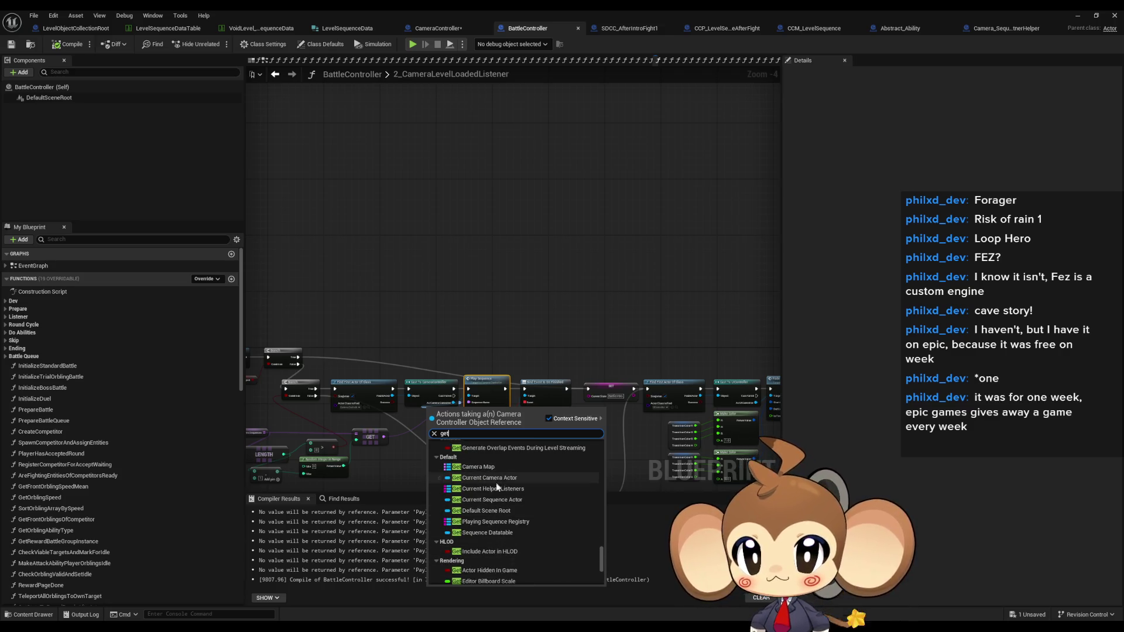
click(511, 523)
scroll(455, 460, up, 4)
drag(426, 463, 379, 463)
Add a FIND node on the Playing Sequence Registry map.
drag(480, 387, 462, 425)
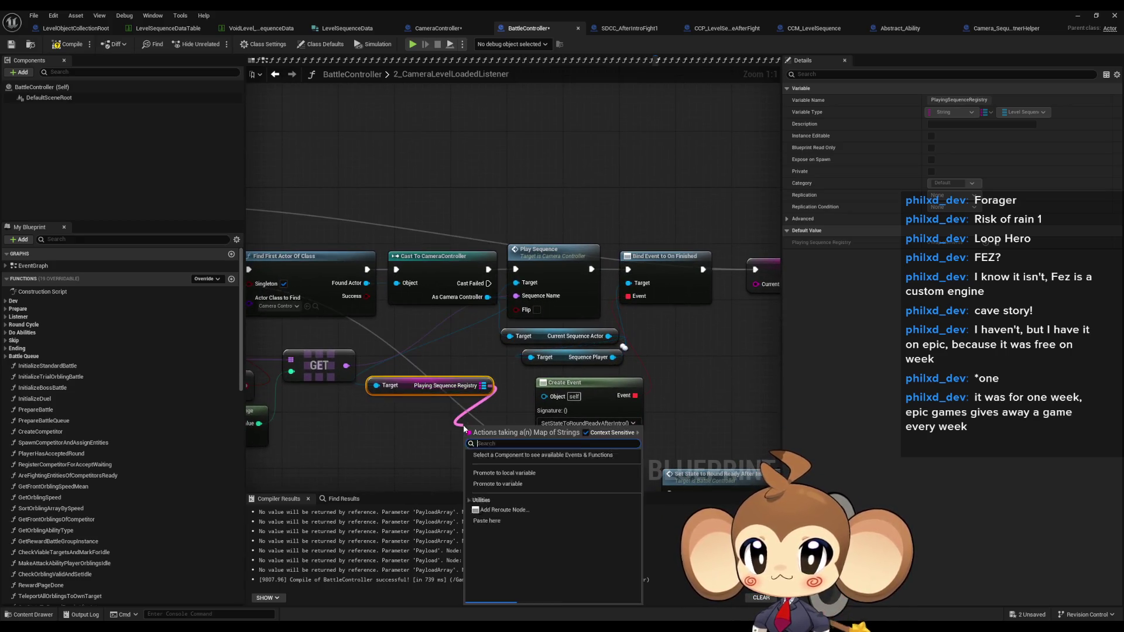
text(find)
key(Return)
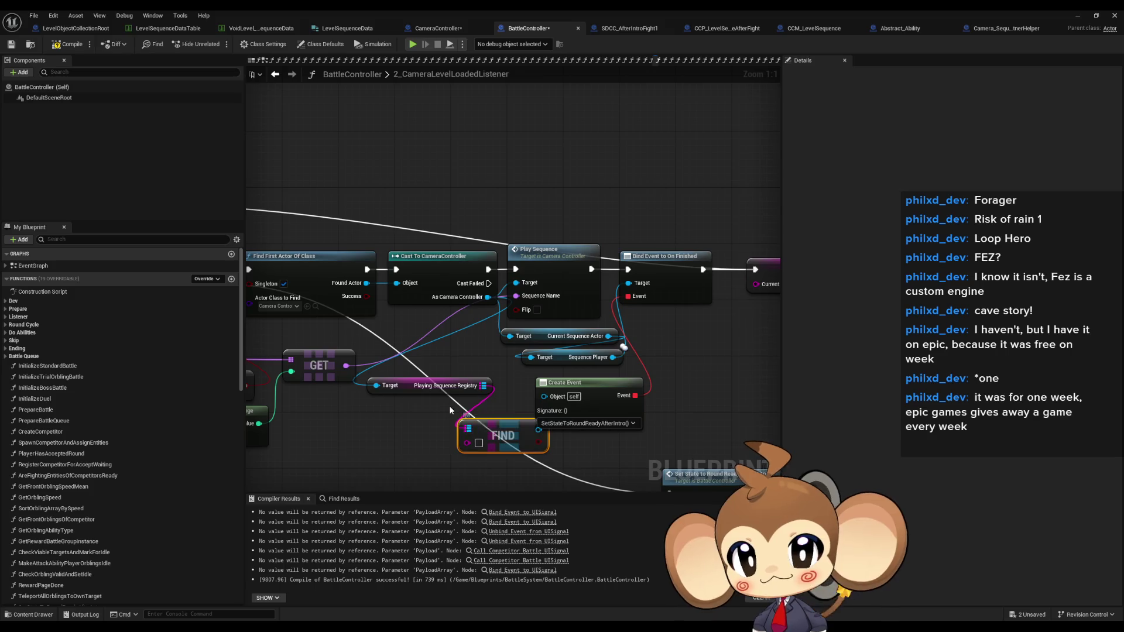
mouse_move(468, 431)
mouse_down()
mouse_move(454, 437)
mouse_move(511, 366)
mouse_up()
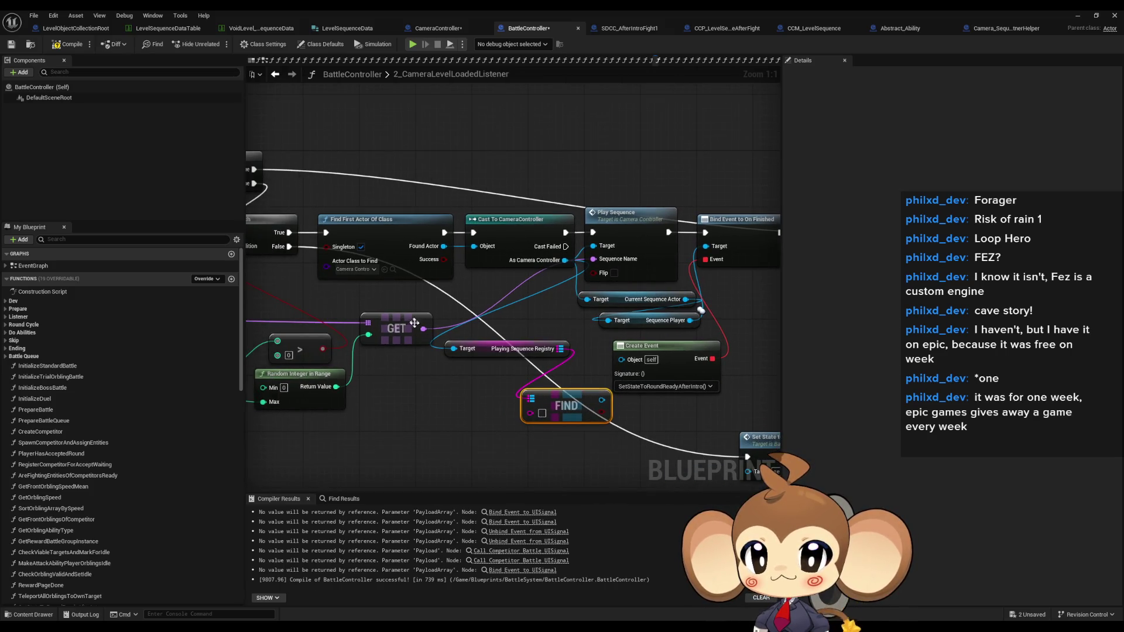
mouse_move(423, 328)
mouse_down()
mouse_move(448, 350)
mouse_move(423, 384)
mouse_up()
click(375, 406)
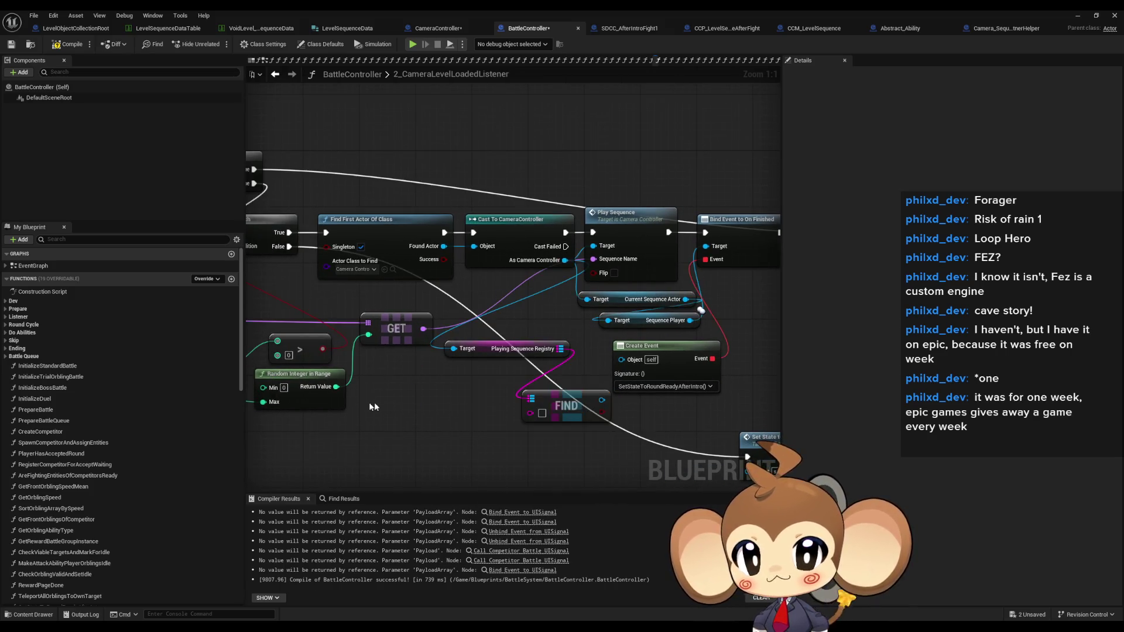
Build the FIND key with an Append node and wire the lookup to Sequence Player's Target.
drag(529, 412, 459, 414)
text(append)
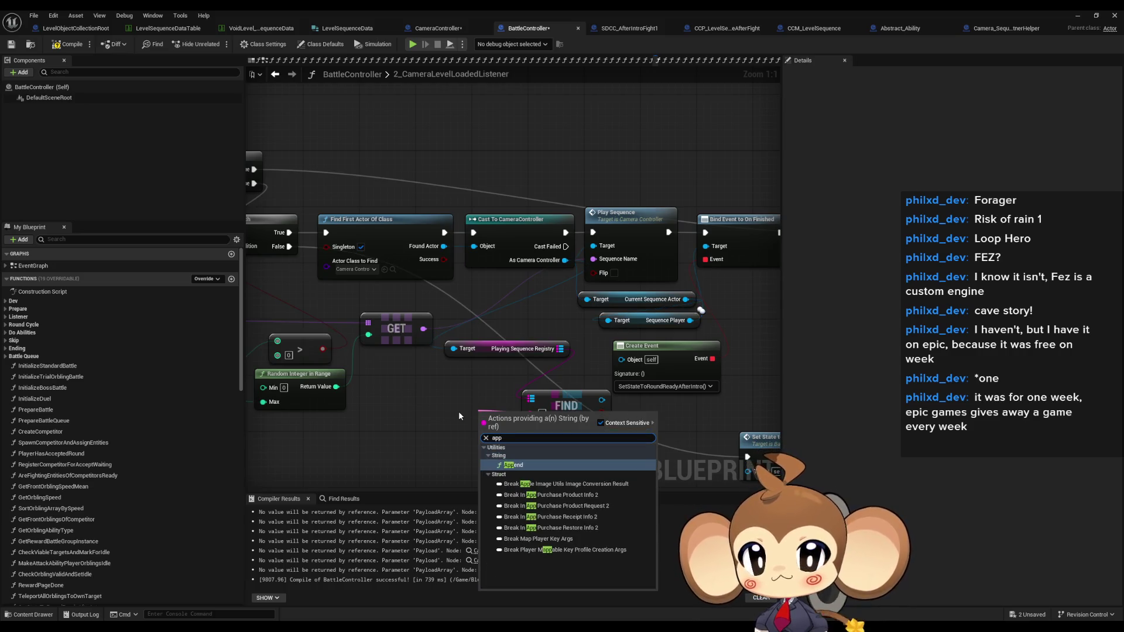
key(Return)
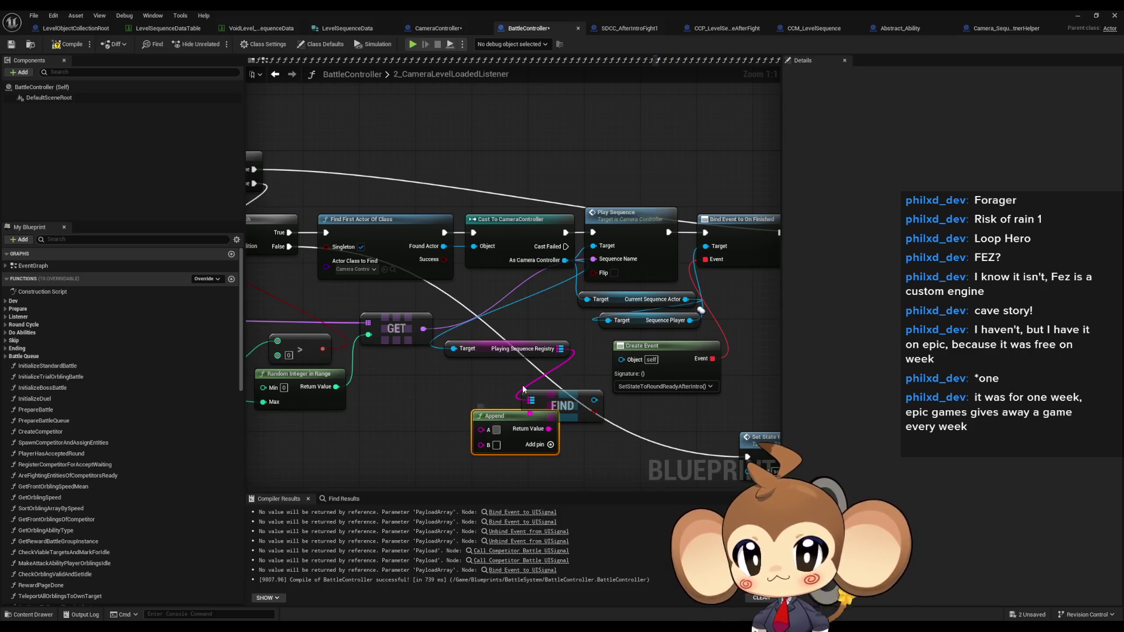
text(global_)
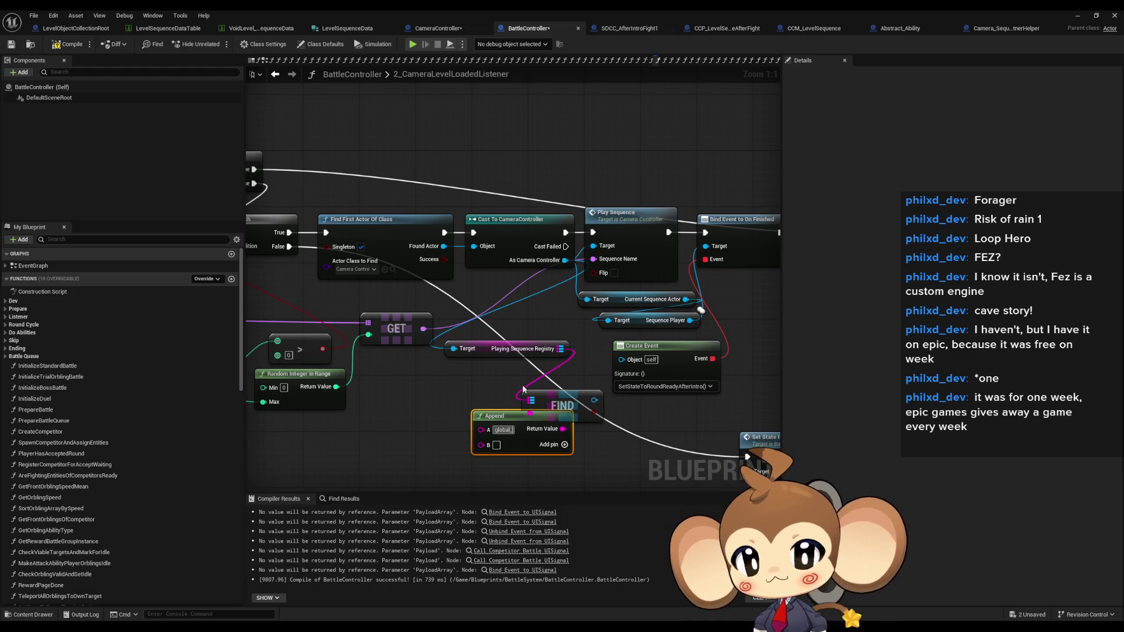
drag(481, 445, 467, 370)
drag(499, 420, 427, 395)
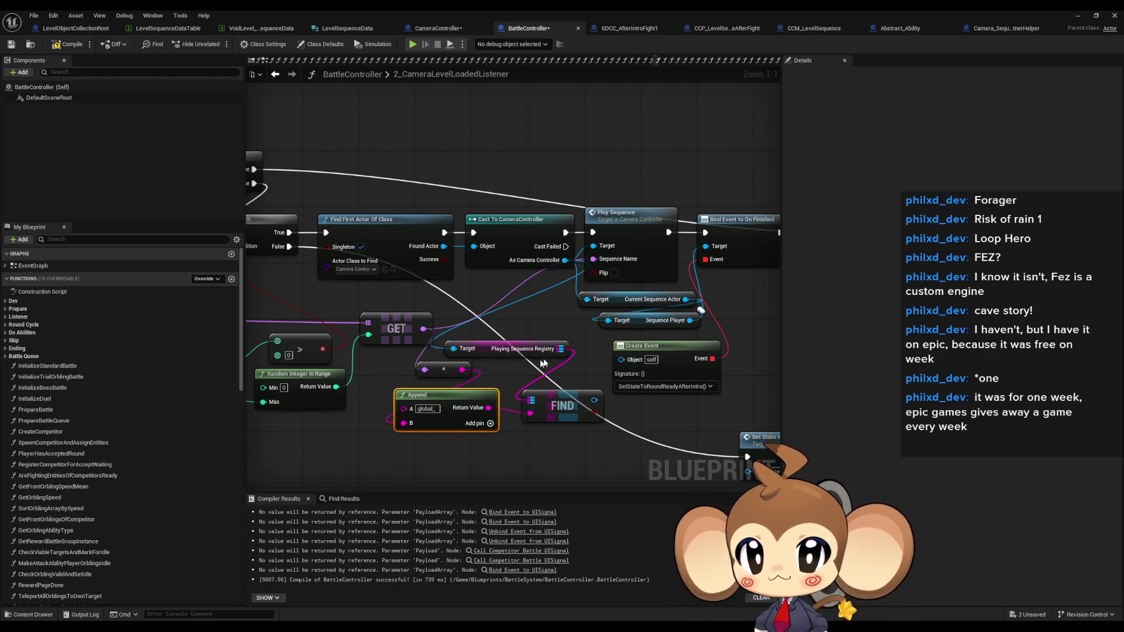
drag(542, 363, 493, 387)
drag(531, 430, 524, 415)
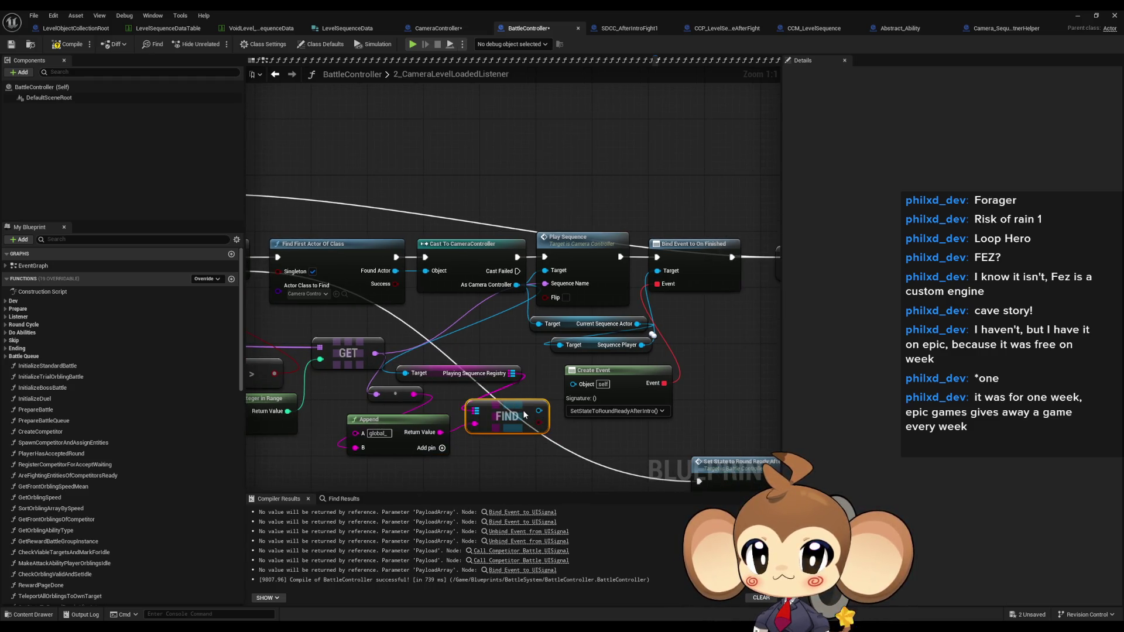
drag(659, 389, 634, 403)
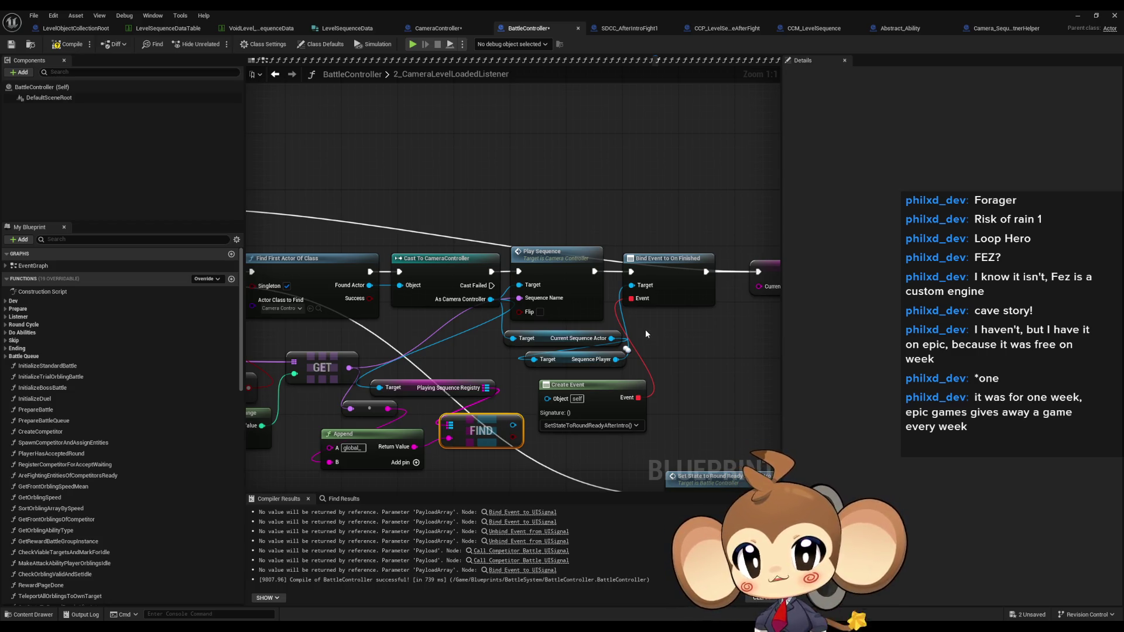
drag(513, 425, 533, 361)
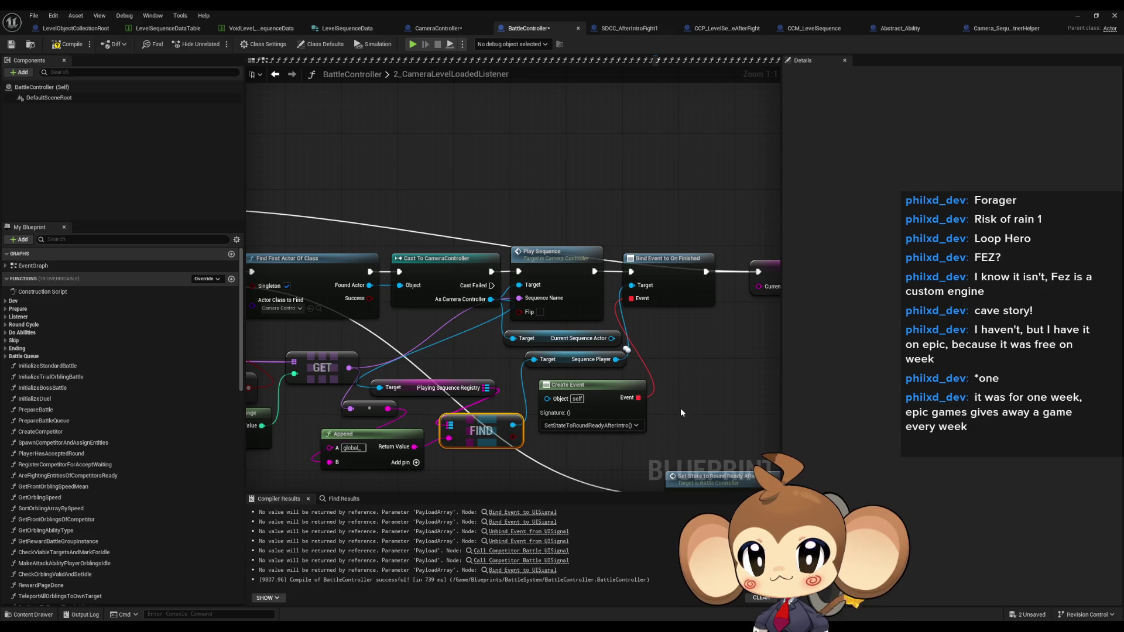
mouse_move(490, 299)
mouse_down()
mouse_move(725, 375)
mouse_move(696, 373)
mouse_up()
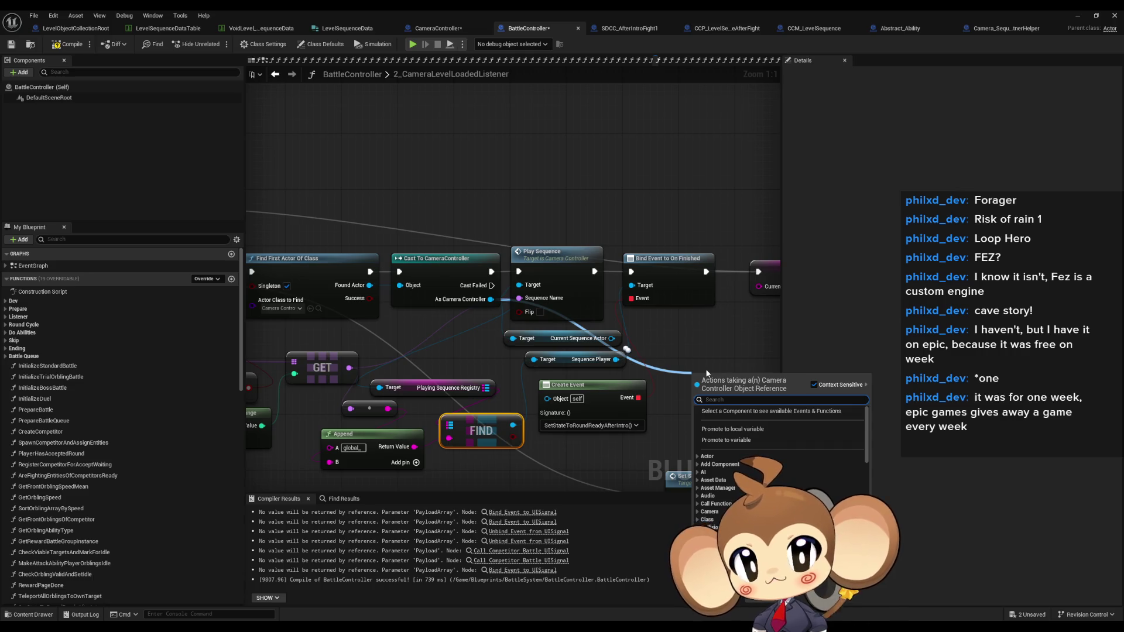
Add a Bind Event to All Sequences Done node and run it right after Play Sequence.
text(bind all)
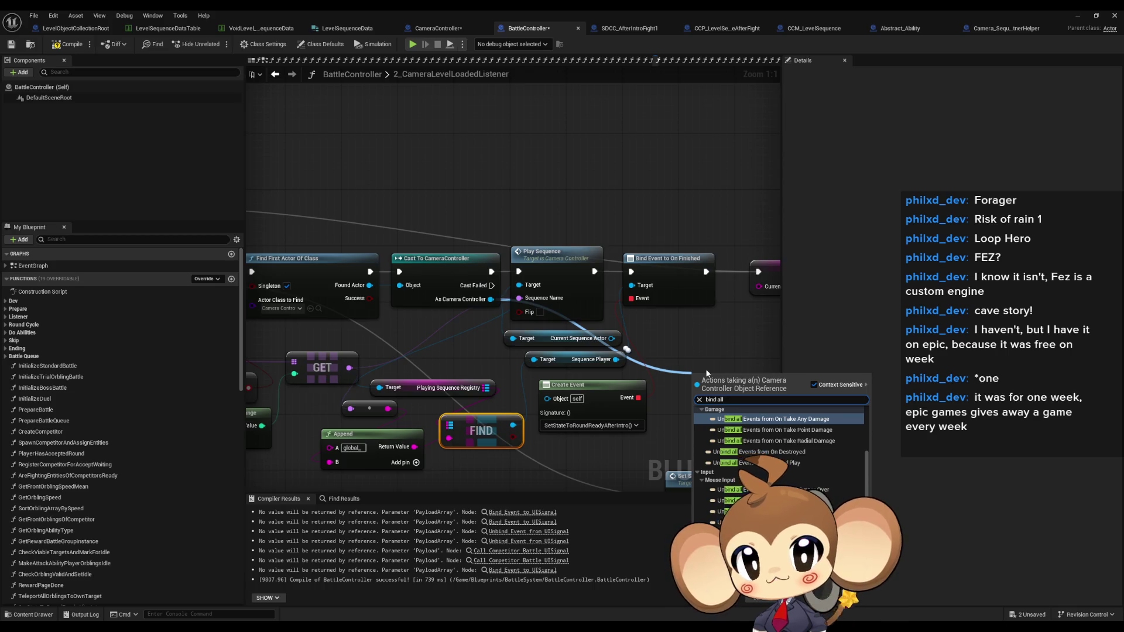
text( done)
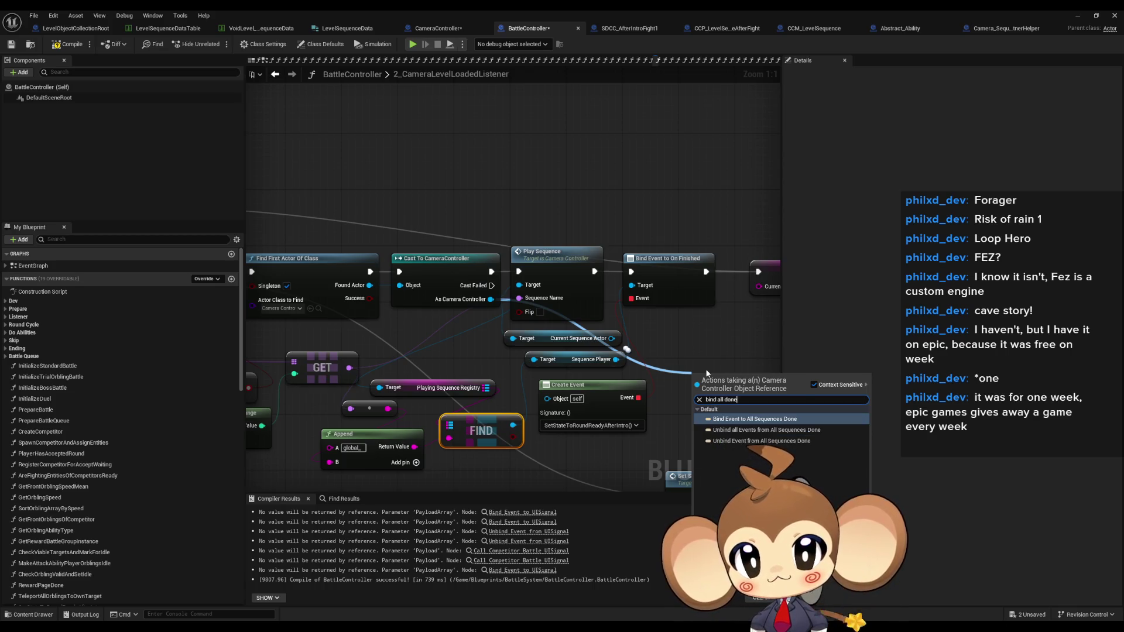
key(Return)
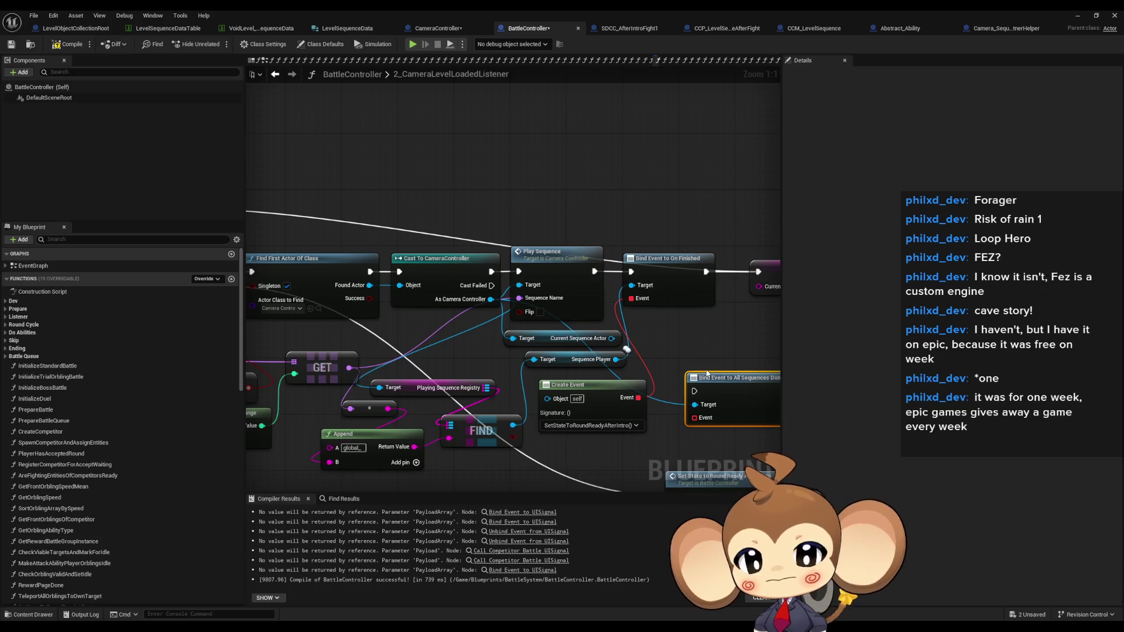
drag(597, 337, 575, 295)
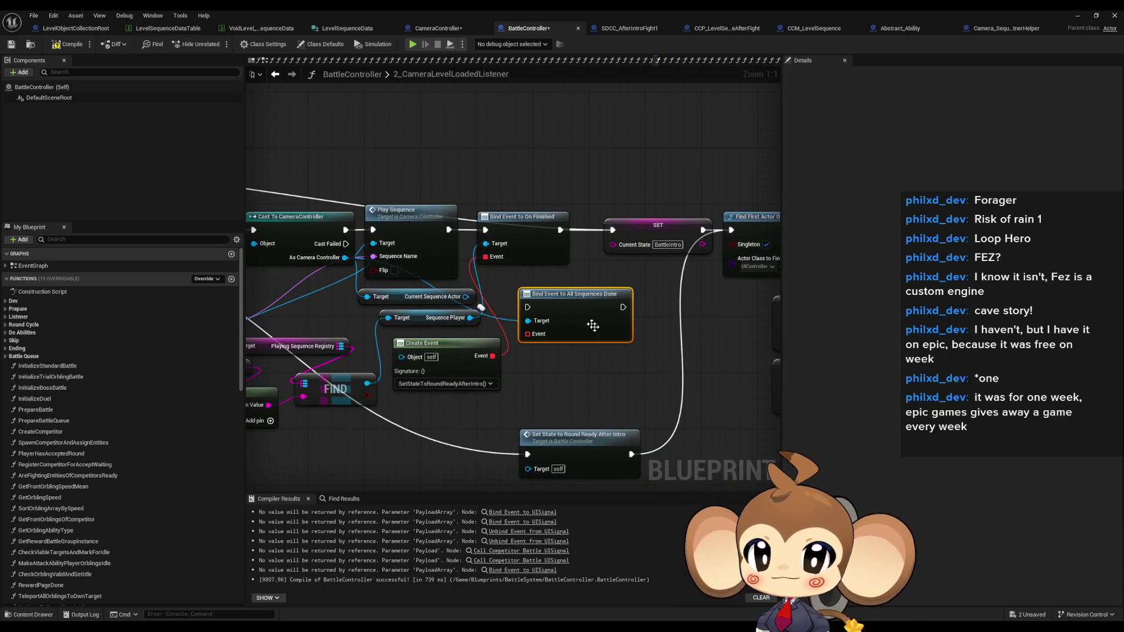
drag(592, 357, 644, 363)
drag(673, 314, 664, 236)
mouse_move(501, 235)
mouse_down()
mouse_move(579, 313)
mouse_move(580, 328)
mouse_move(567, 329)
mouse_up()
Delete the Current Sequence Actor getter and place the All Sequences Done binding in the main chain.
click(486, 303)
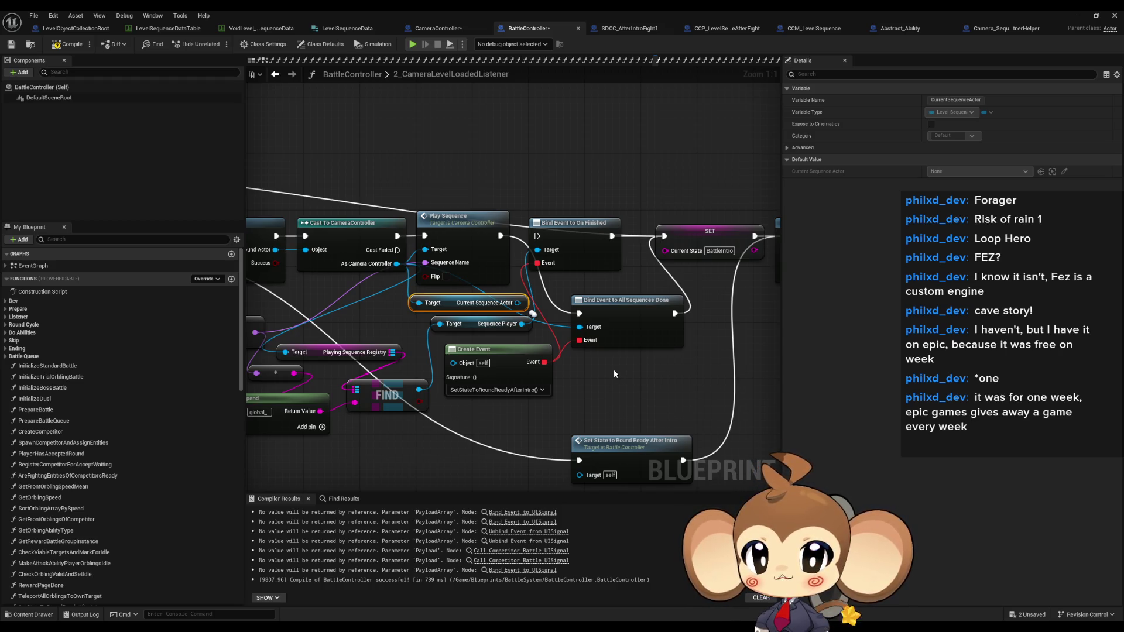
key(Delete)
drag(607, 371, 697, 362)
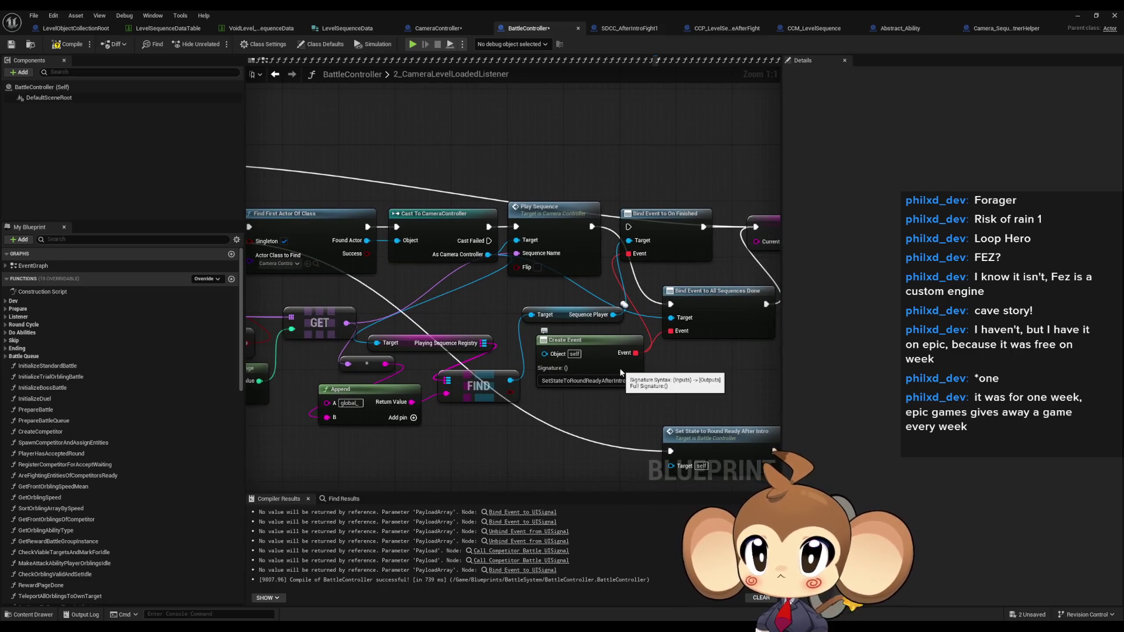
click(663, 234)
mouse_move(664, 233)
mouse_down()
mouse_move(638, 289)
mouse_move(646, 317)
mouse_up()
mouse_move(683, 365)
mouse_down()
mouse_move(636, 282)
mouse_move(677, 397)
mouse_up()
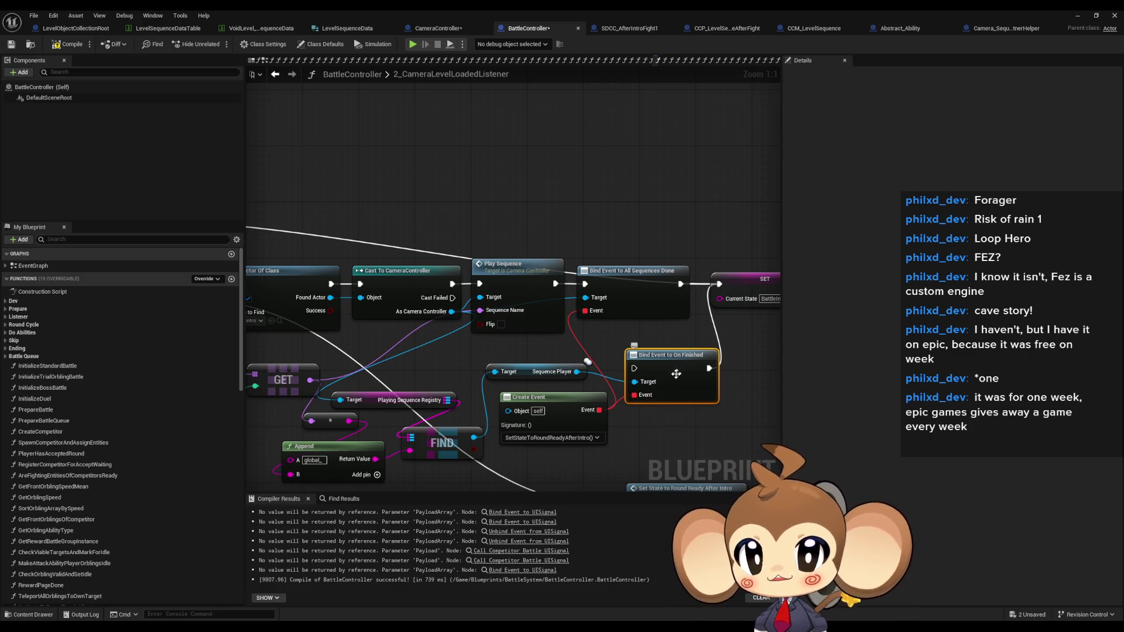
Tidy the FIND, registry and reroute nodes, then save BattleController.
drag(558, 396, 619, 365)
click(501, 412)
ctrl+click(468, 368)
mouse_move(504, 413)
mouse_down()
mouse_move(504, 363)
mouse_move(504, 377)
mouse_move(623, 396)
mouse_up()
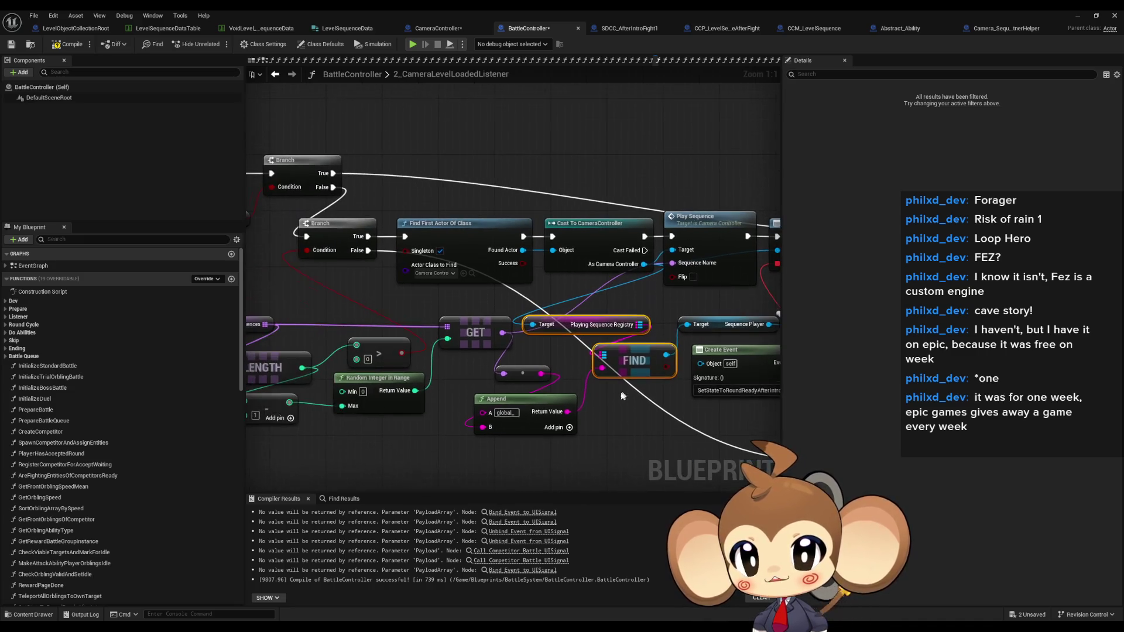
drag(531, 369, 507, 448)
drag(618, 370, 604, 397)
mouse_move(591, 322)
mouse_down()
mouse_move(602, 412)
mouse_move(480, 322)
mouse_up()
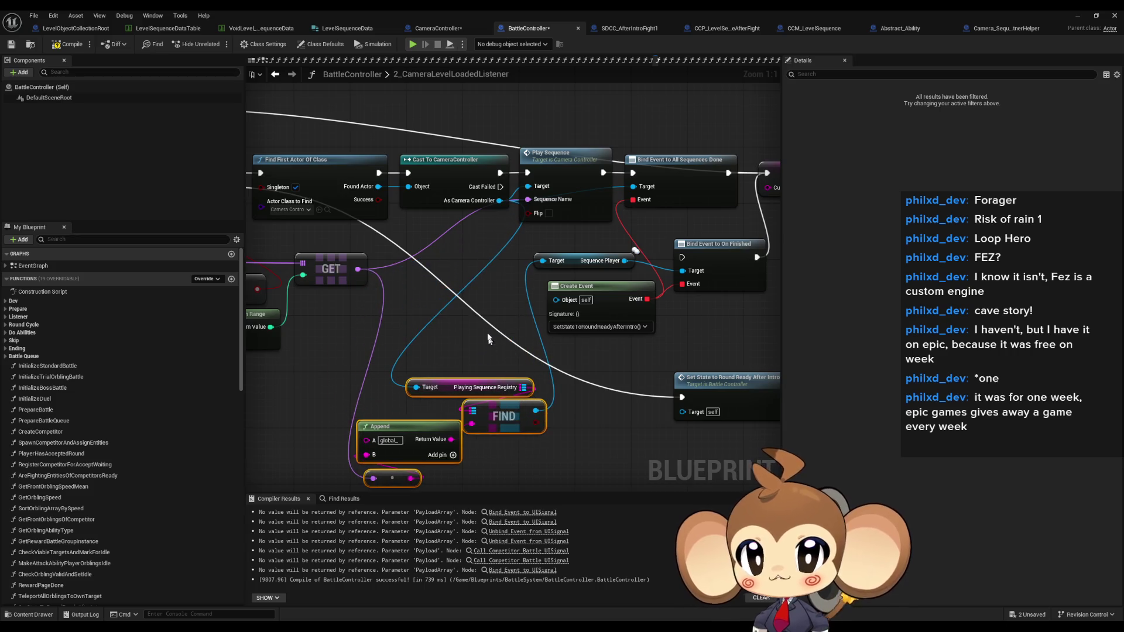
click(489, 338)
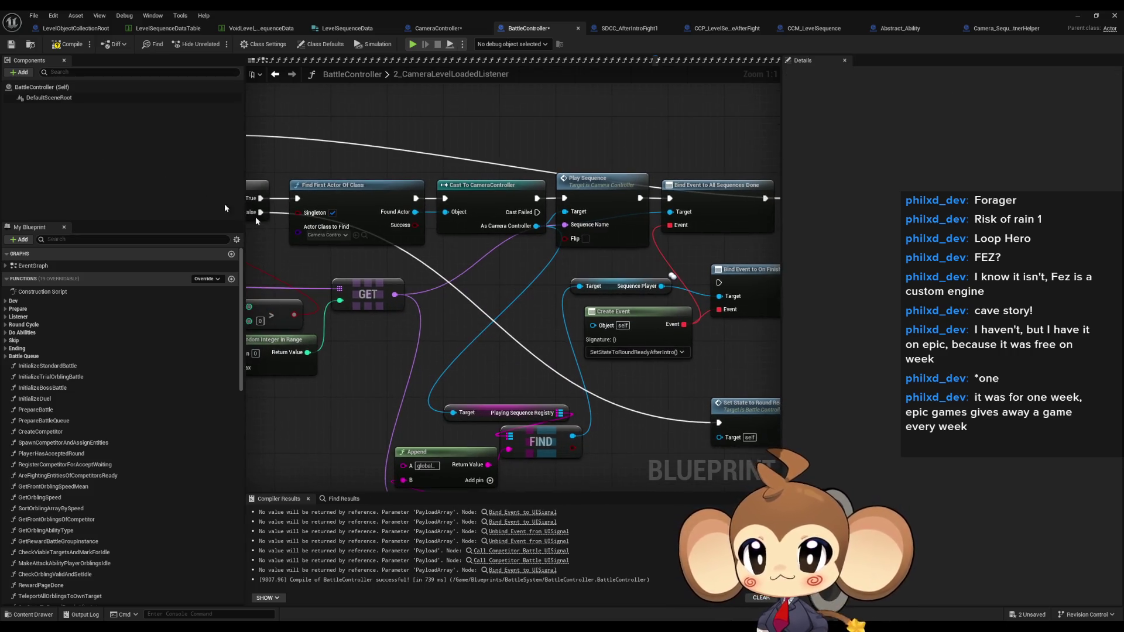
key(ctrl+s)
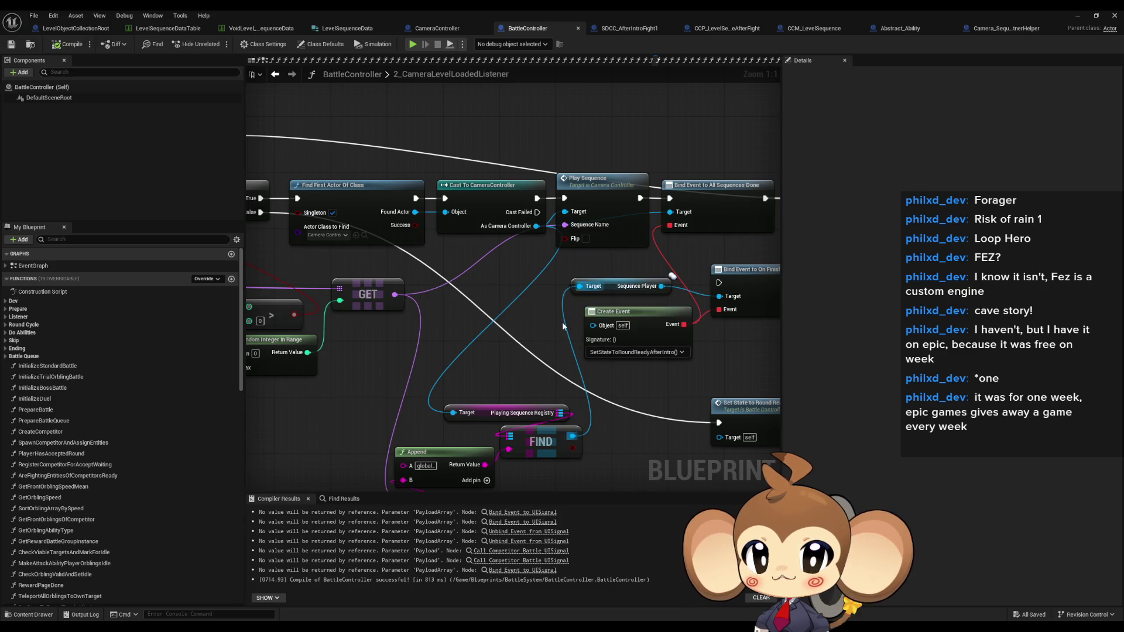
Switch back to the CameraController blueprint's PlaySequence graph.
drag(416, 238, 322, 234)
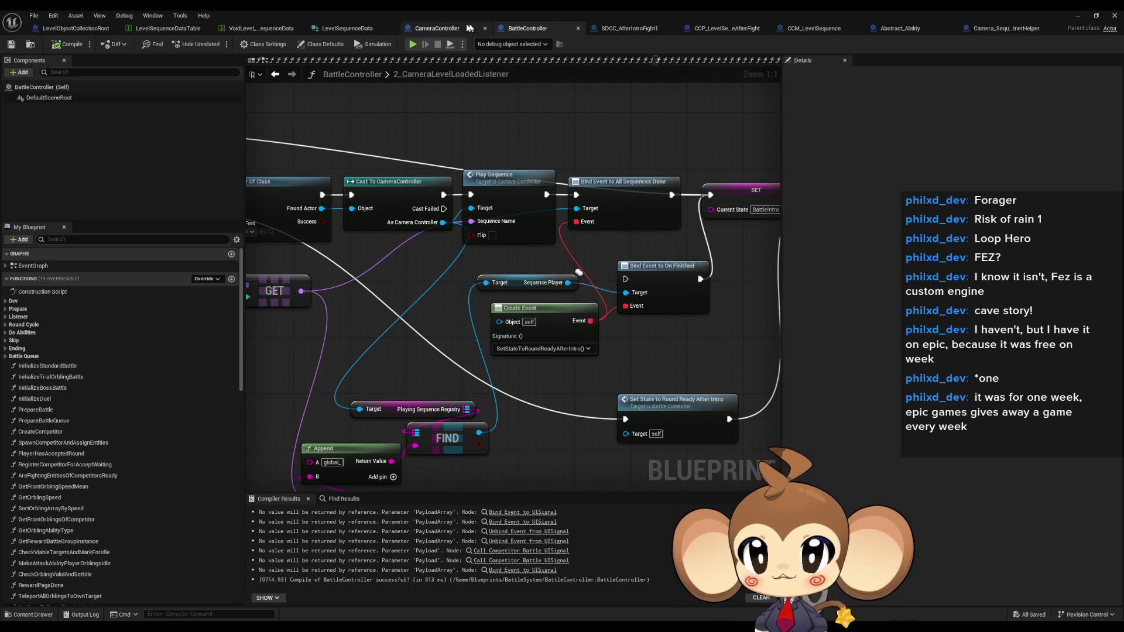
click(1007, 29)
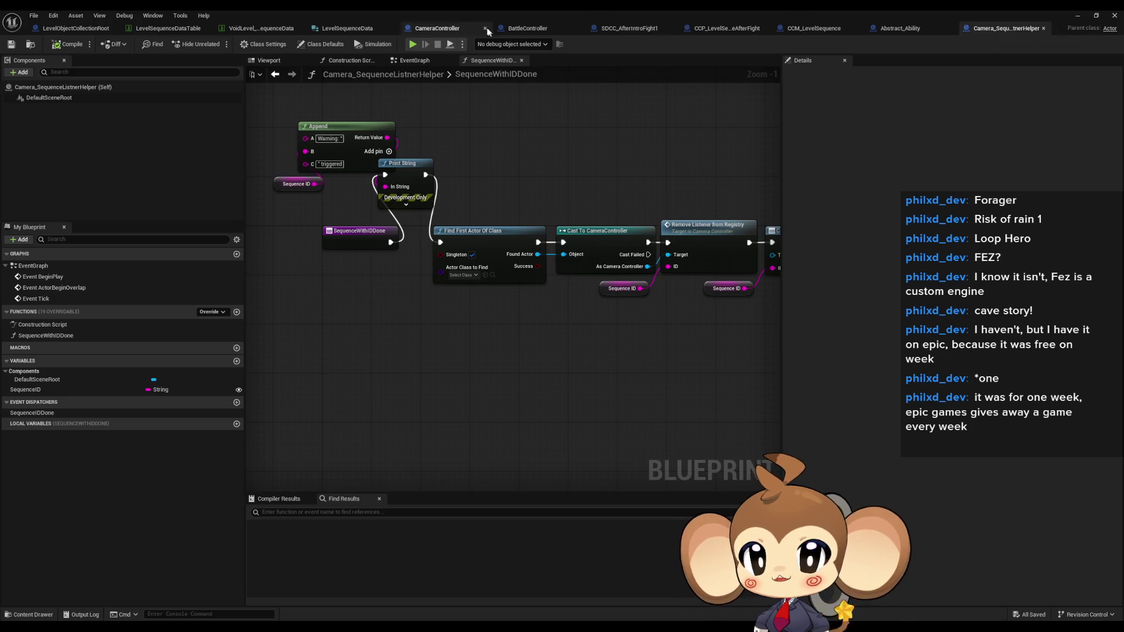
click(437, 28)
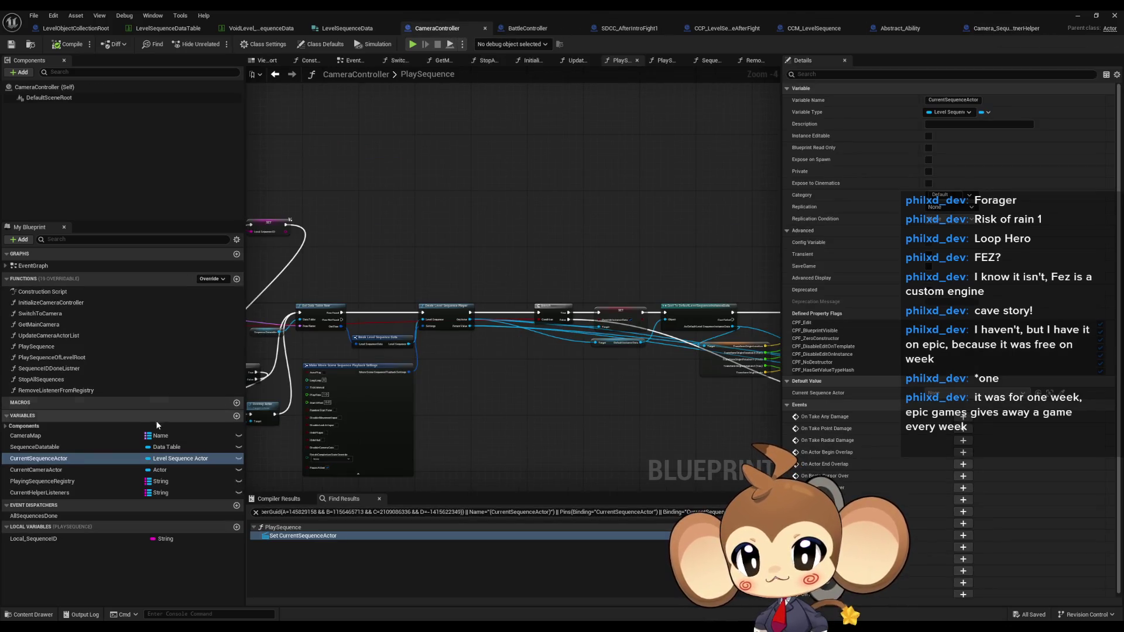
Delete the CurrentSequenceActor variable from CameraController.
click(44, 452)
click(45, 458)
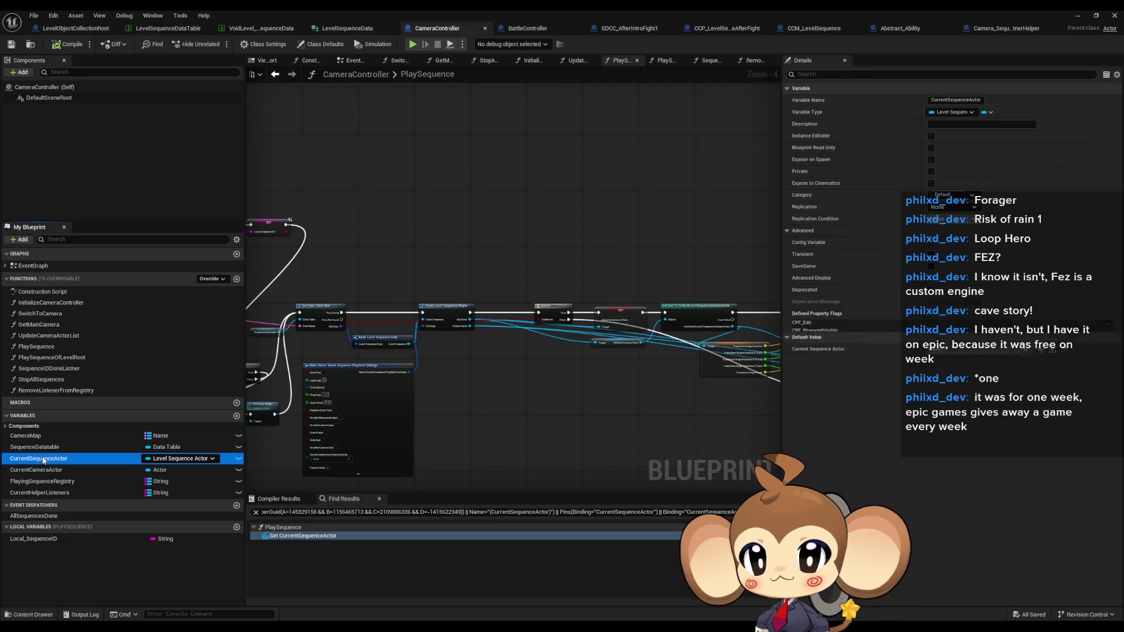
key(Delete)
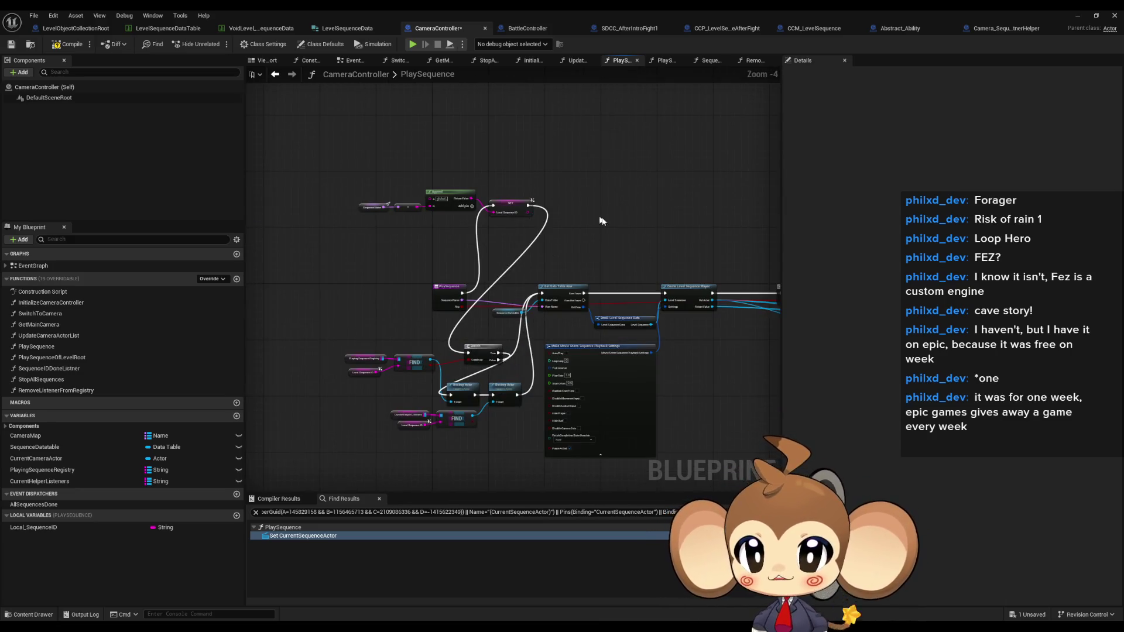
Review PlaySequence's Branch, Destroy Actor and FIND nodes, then show PlaySequenceOfLevelRoot's Branch and Stop nodes.
scroll(601, 222, up, 2)
drag(371, 146, 615, 245)
scroll(472, 323, up, 1)
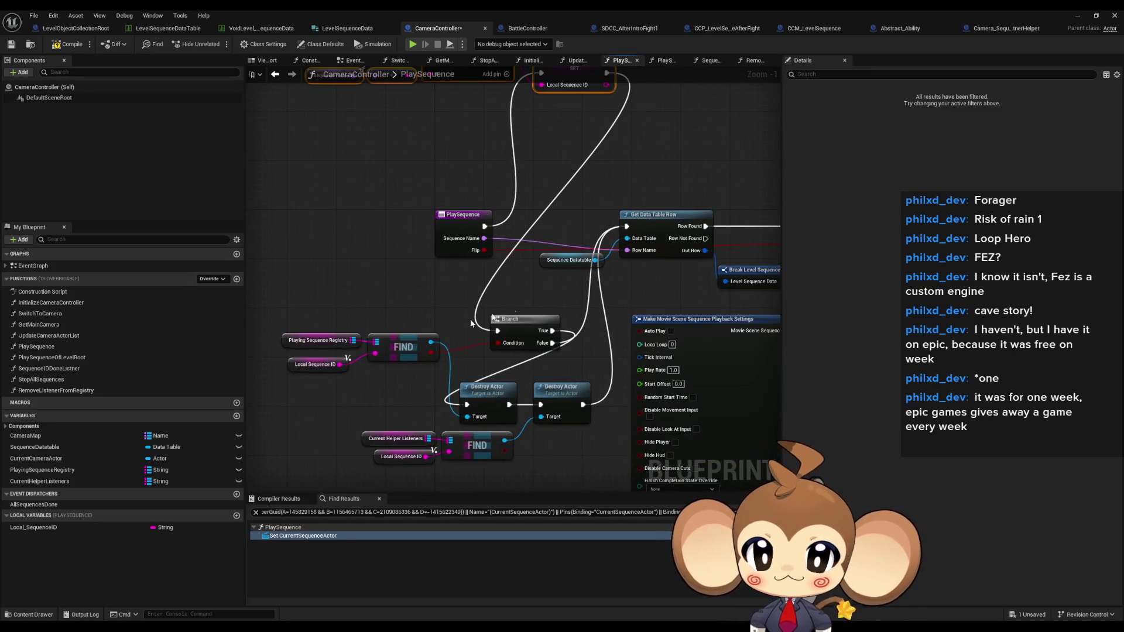
drag(314, 297, 591, 468)
scroll(469, 369, down, 1)
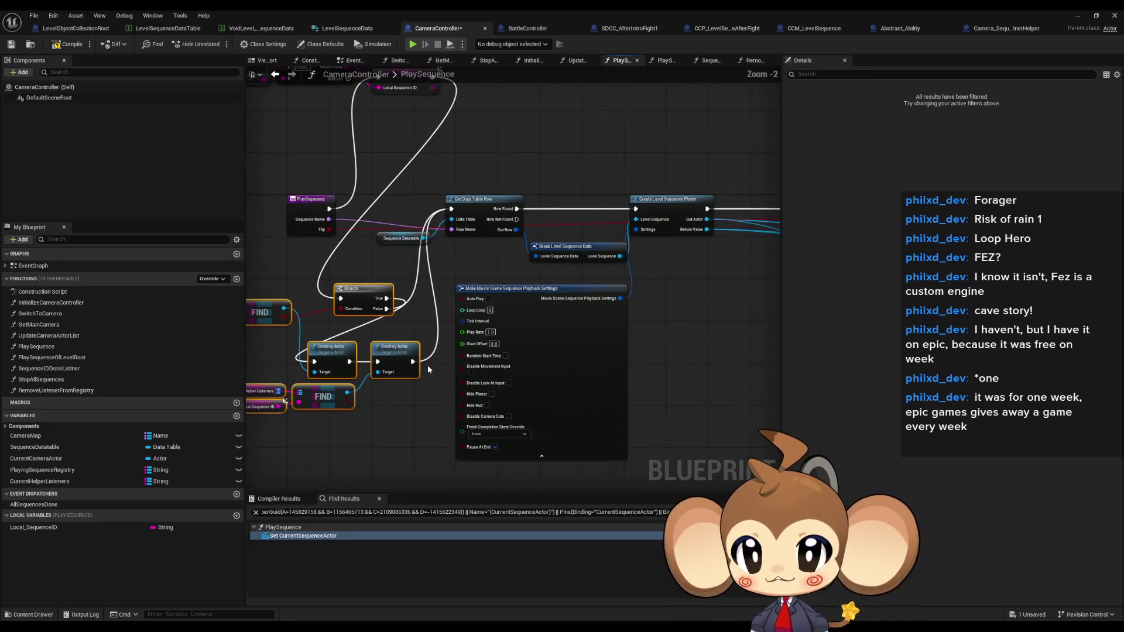
drag(624, 294, 339, 295)
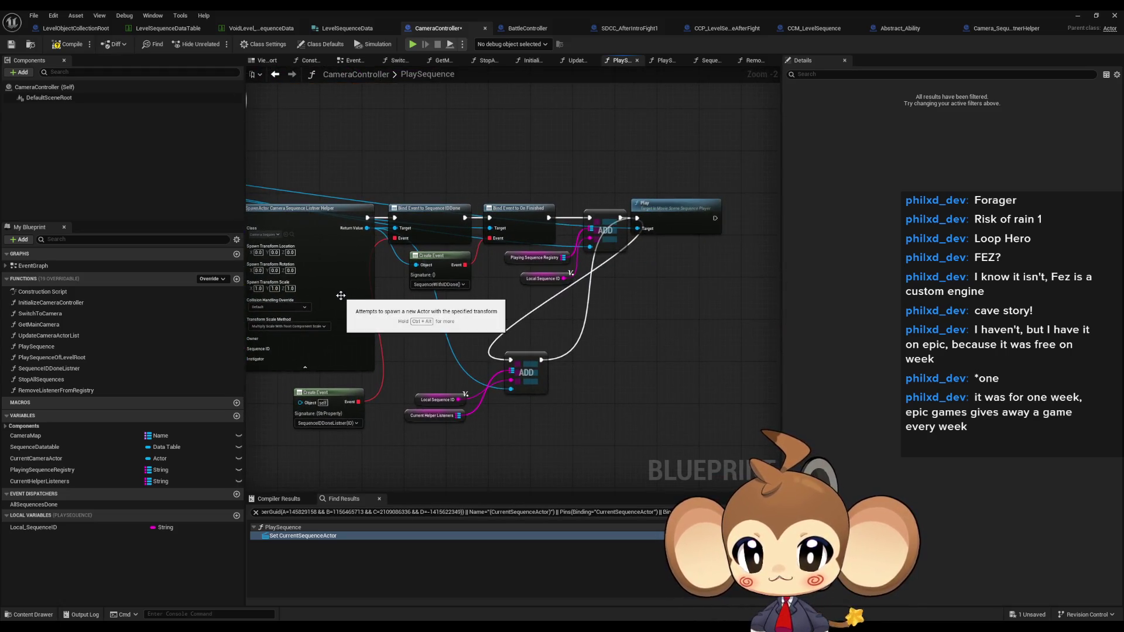
double_click(82, 359)
scroll(552, 278, down, 1)
drag(536, 301, 487, 222)
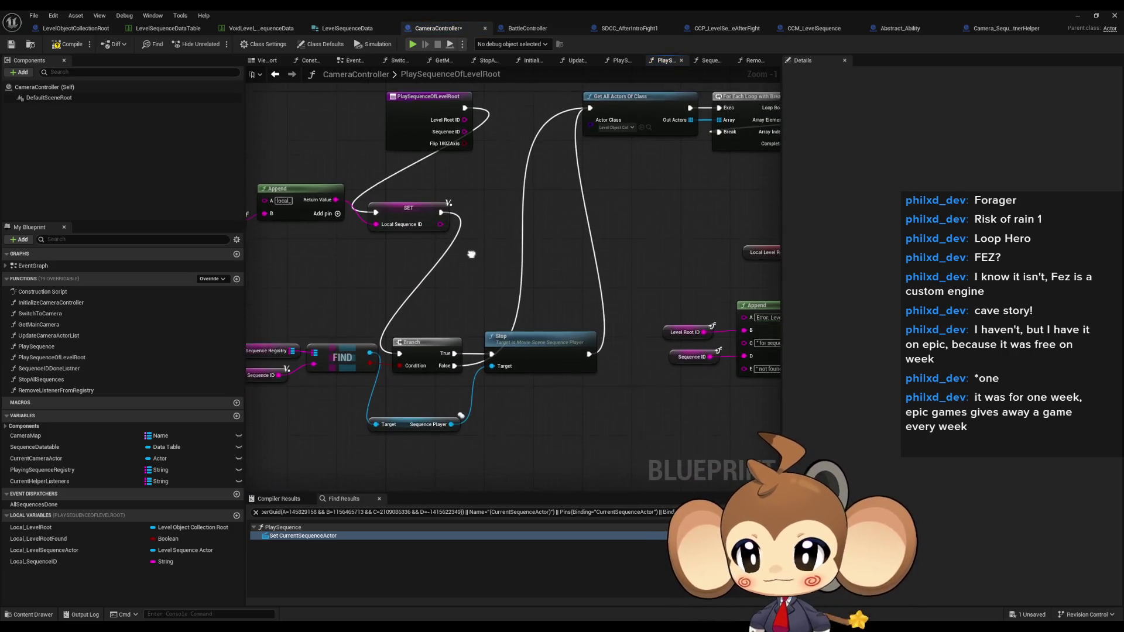
In PlaySequence, select the second Destroy Actor and the Current Helper Listeners FIND nodes.
double_click(69, 349)
scroll(446, 296, down, 5)
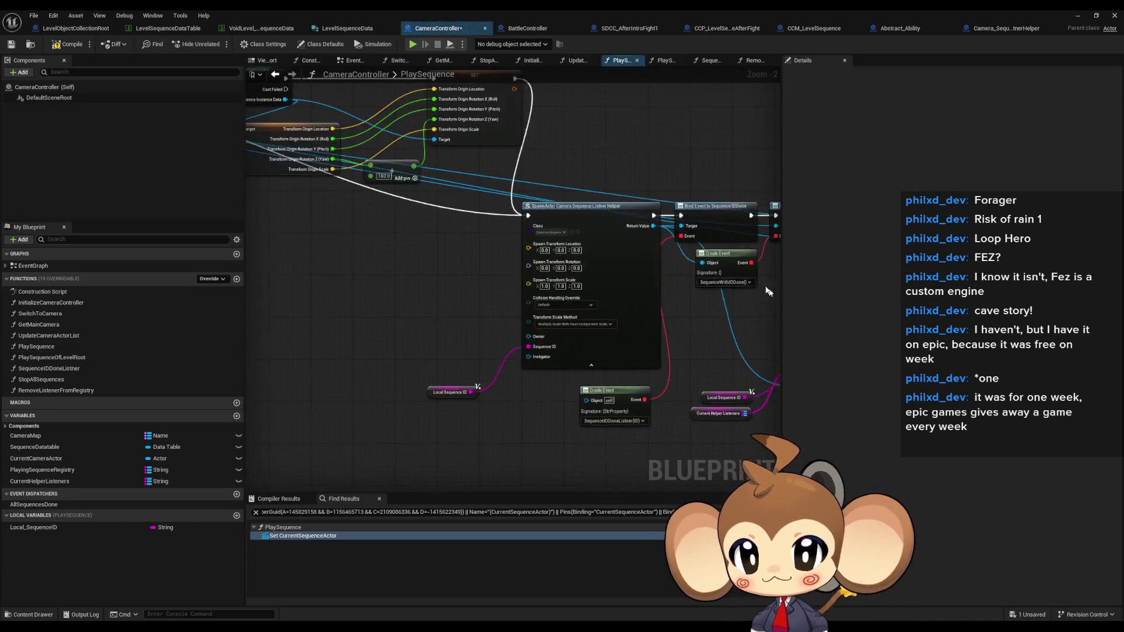
scroll(508, 274, up, 5)
click(515, 287)
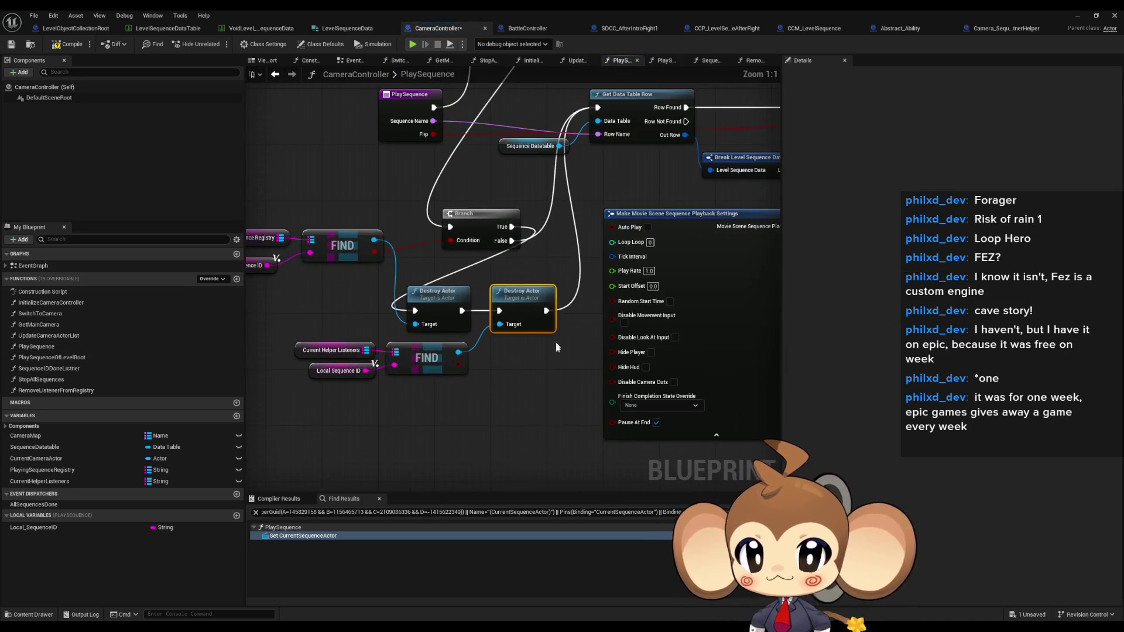
scroll(590, 338, up, 1)
mouse_move(402, 320)
mouse_down()
mouse_move(531, 356)
mouse_move(459, 427)
mouse_move(498, 440)
mouse_up()
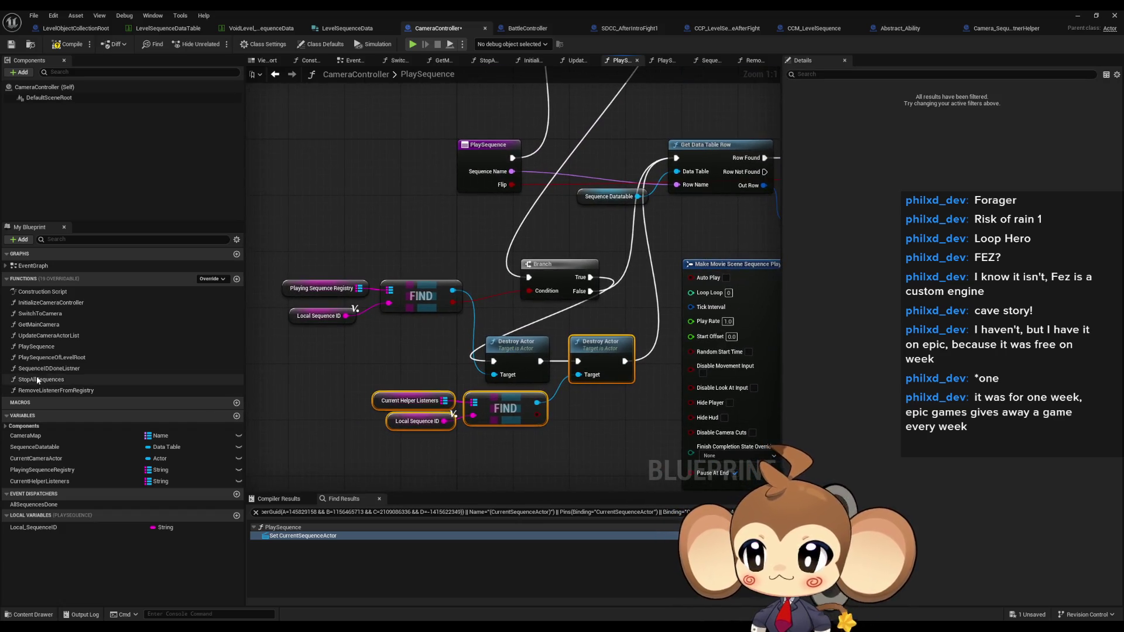
In PlaySequenceOfLevelRoot, wire Destroy Actor between Stop and Get All Actors Of Class.
click(77, 359)
double_click(76, 359)
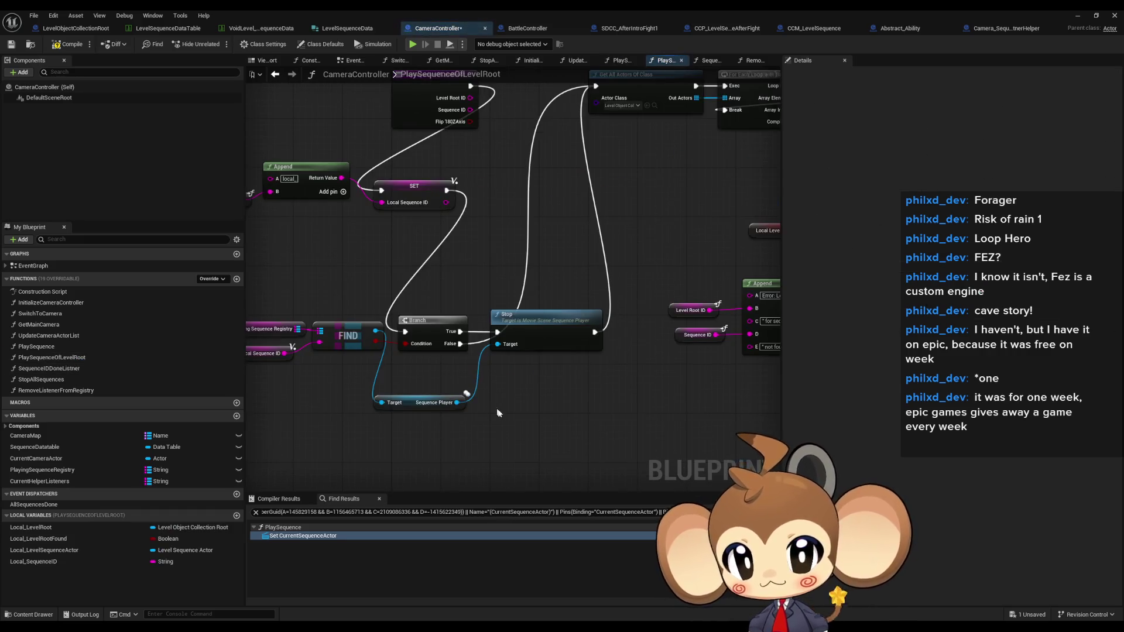
click(563, 349)
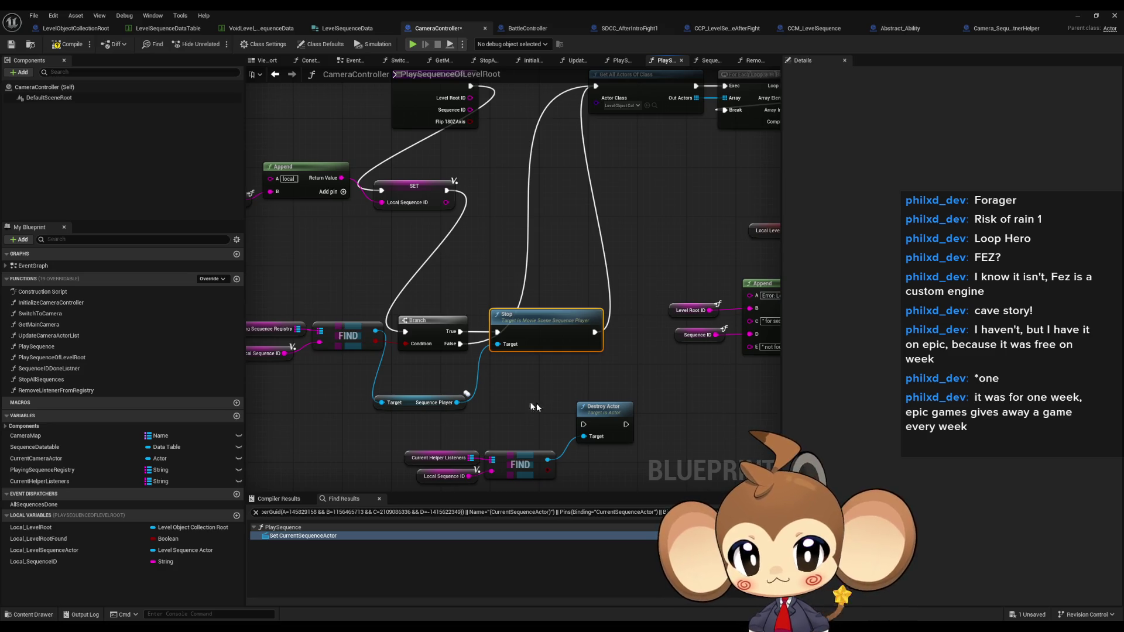
mouse_move(555, 445)
mouse_down()
mouse_move(568, 349)
mouse_move(580, 355)
mouse_move(567, 353)
mouse_up()
drag(596, 445, 571, 107)
drag(555, 384, 585, 291)
mouse_move(340, 455)
mouse_down()
mouse_move(429, 450)
mouse_move(336, 365)
mouse_up()
scroll(475, 284, down, 3)
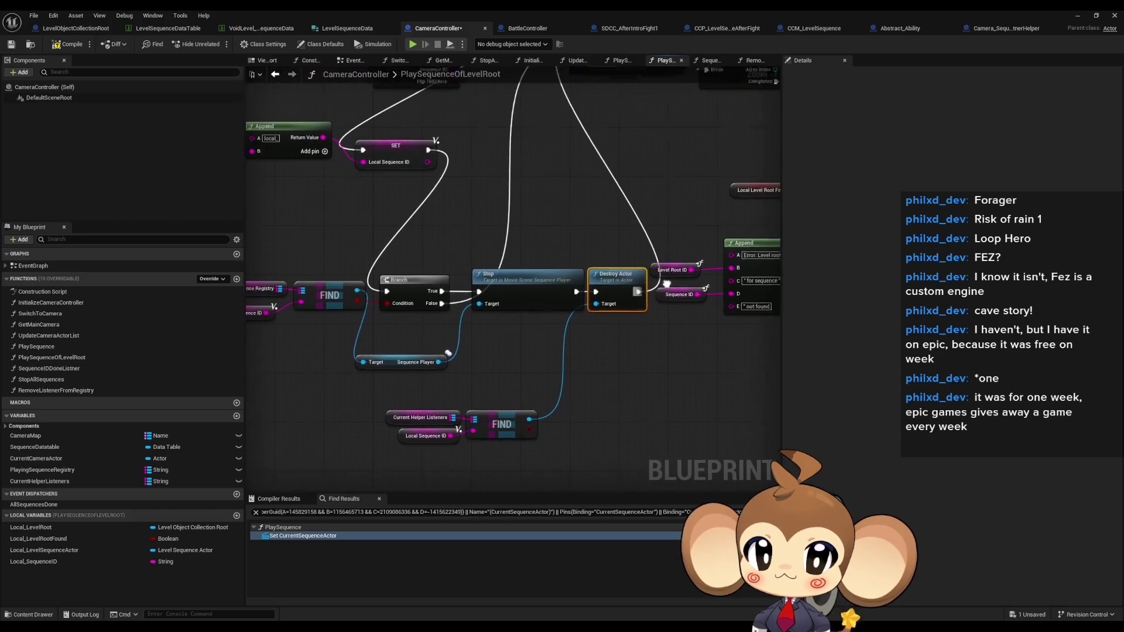
mouse_move(644, 289)
mouse_down()
mouse_move(347, 303)
mouse_move(510, 272)
mouse_up()
scroll(454, 292, down, 1)
scroll(521, 366, up, 2)
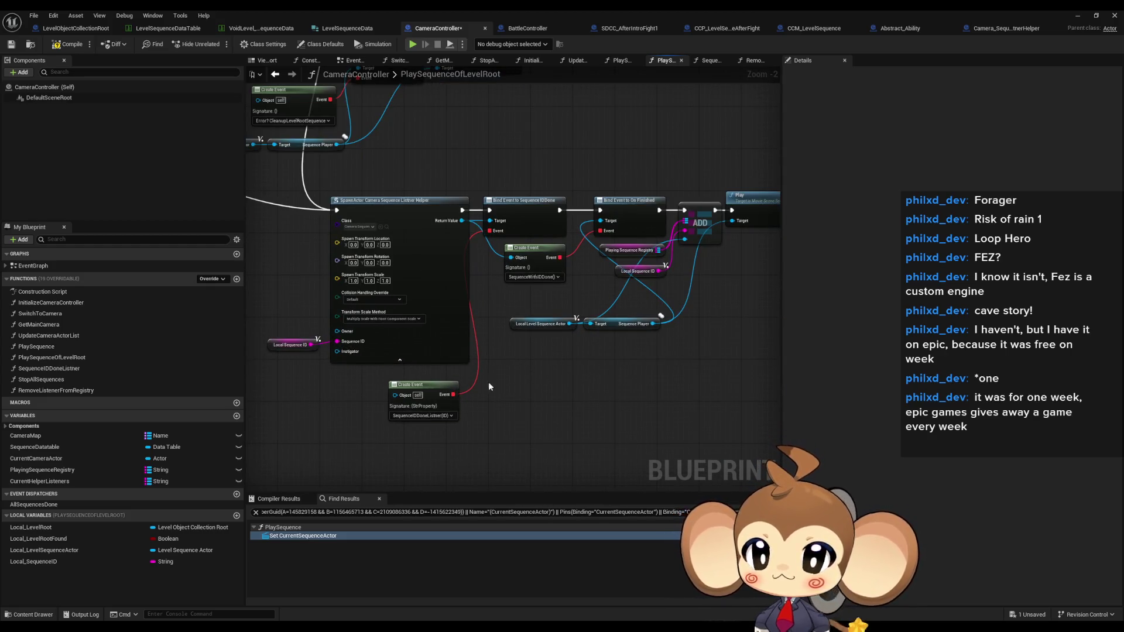
In PlaySequence, select the Current Helper Listeners ADD node and its two inputs.
drag(491, 386, 502, 362)
double_click(36, 347)
scroll(596, 315, up, 5)
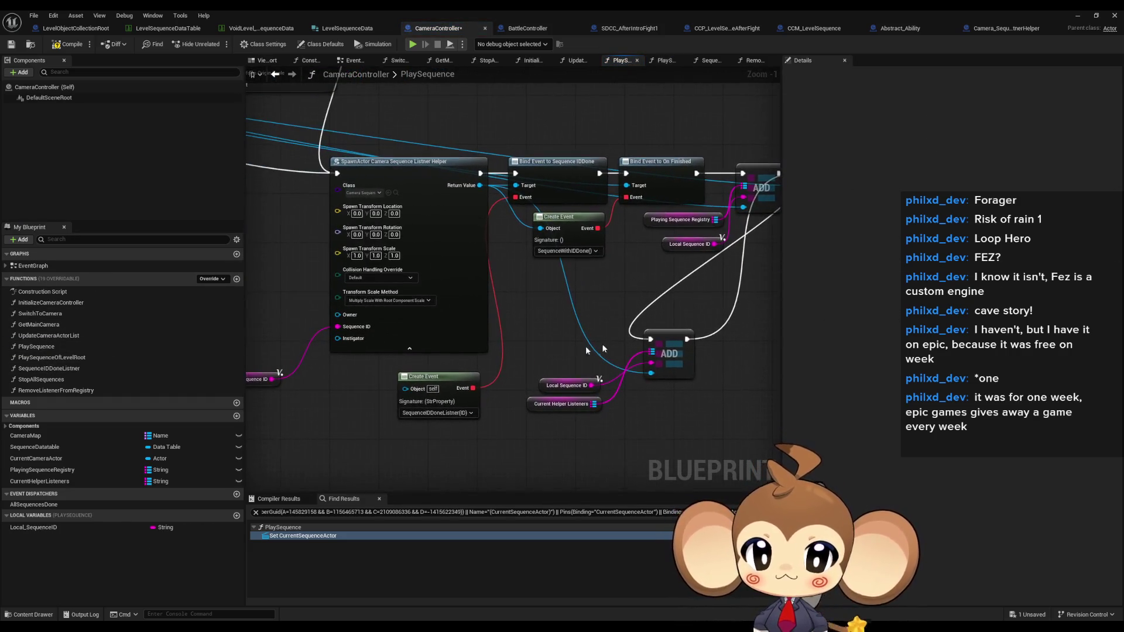
drag(550, 331, 686, 422)
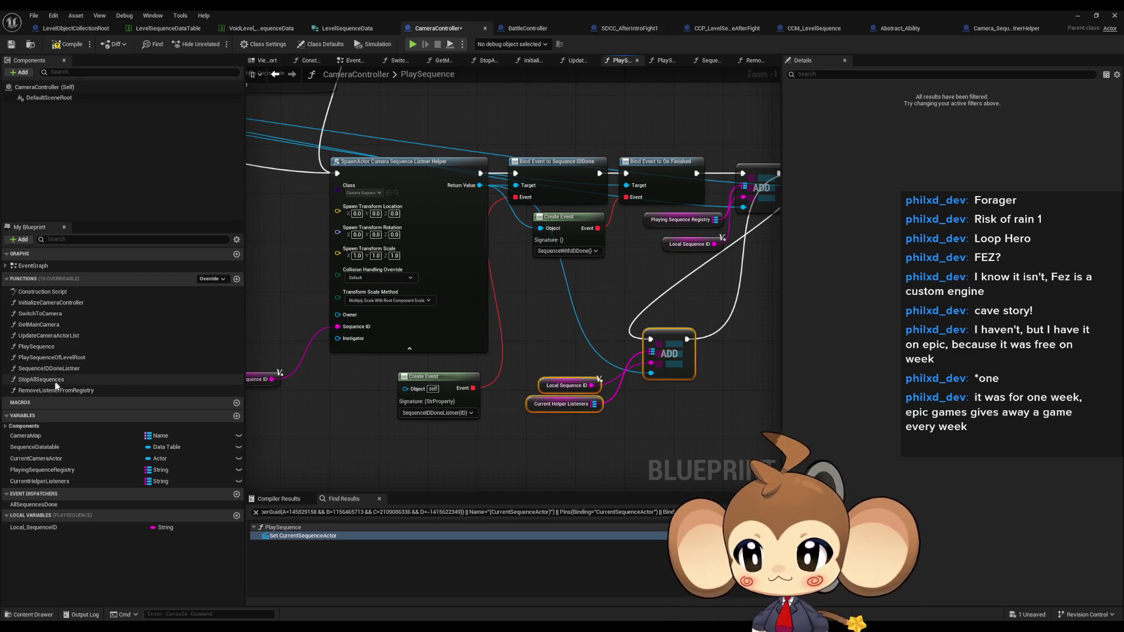
In PlaySequenceOfLevelRoot, feed the SpawnActor Return Value into ADD and link it before Play.
double_click(52, 357)
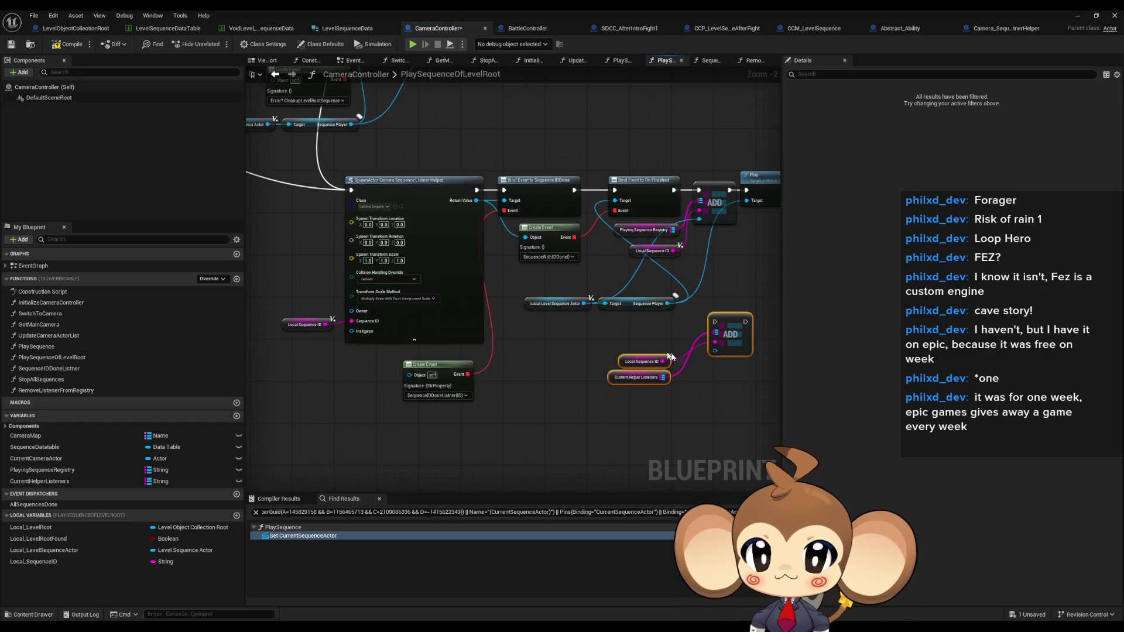
mouse_move(716, 350)
mouse_down()
mouse_move(515, 304)
mouse_move(477, 201)
mouse_up()
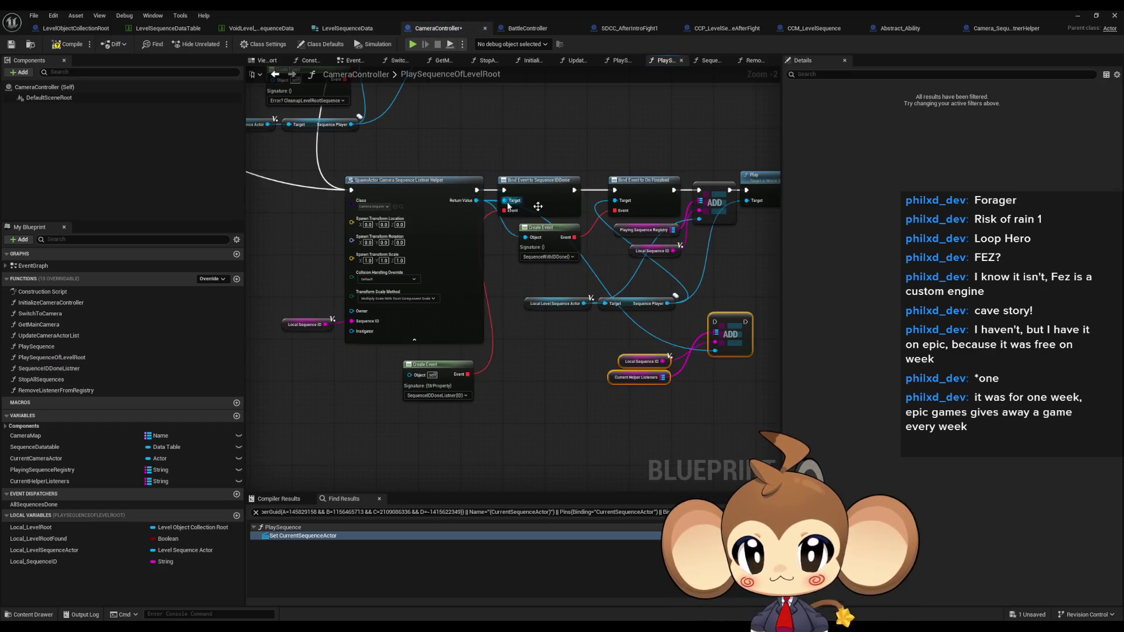
mouse_move(638, 325)
mouse_down()
mouse_move(638, 202)
mouse_move(605, 325)
mouse_up()
click(724, 279)
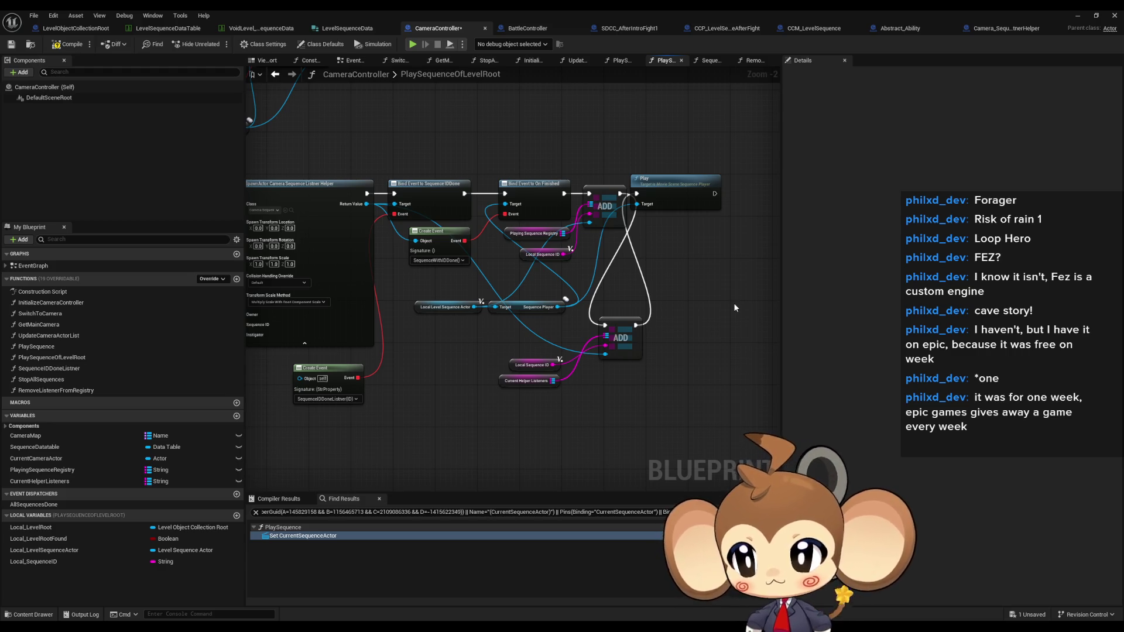
double_click(55, 390)
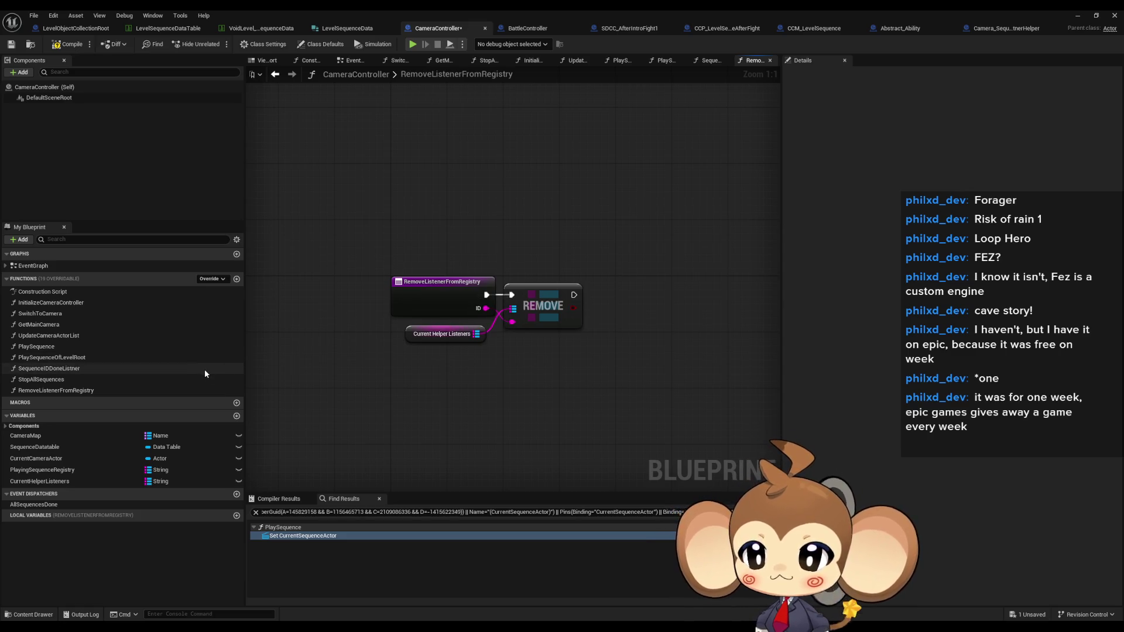
In the listener helper, delete the debug print nodes and wire SequenceWithIDDone to Find First Actor Of Class.
click(996, 28)
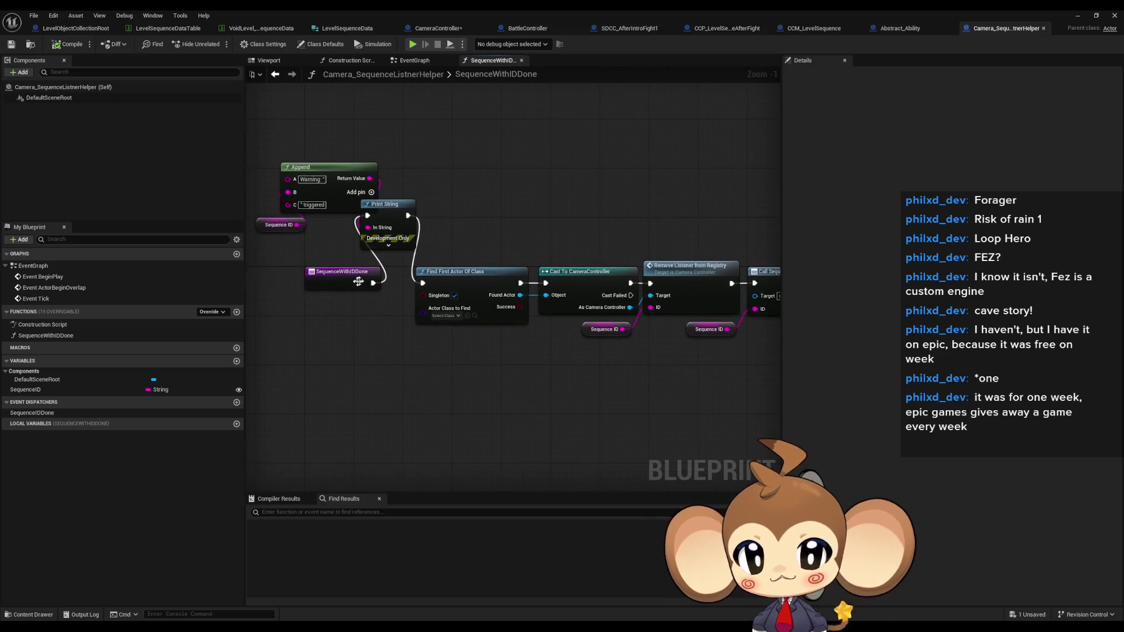
drag(373, 287, 423, 284)
drag(258, 154, 431, 258)
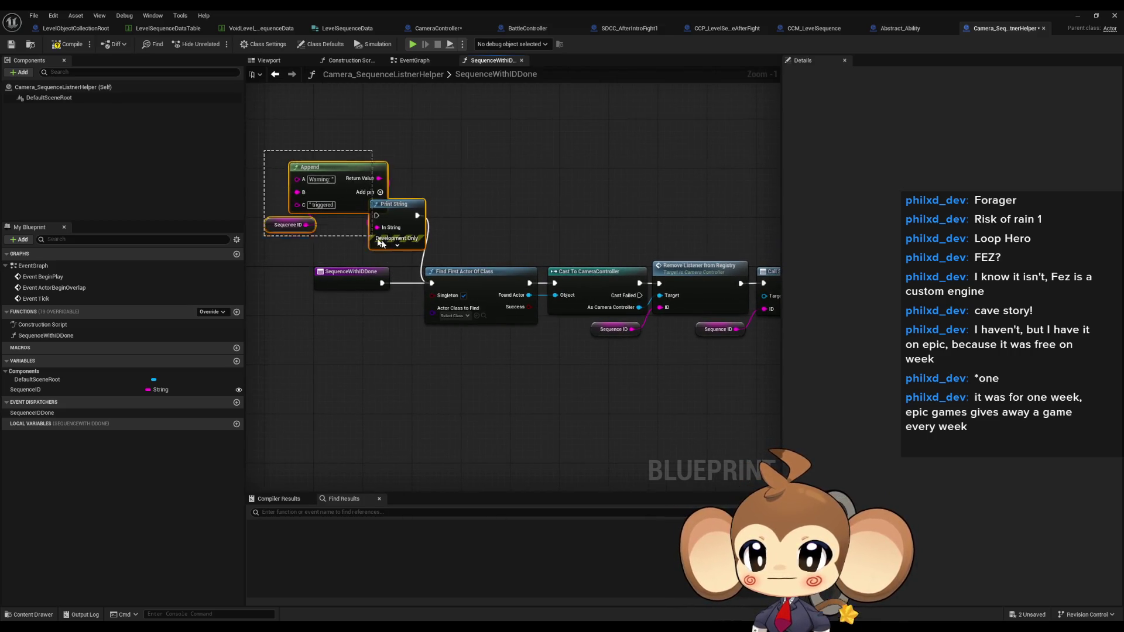
key(Delete)
Check the helper's chain through Call Sequence IDDone and Destroy Actor, then return to CameraController.
scroll(348, 160, down, 2)
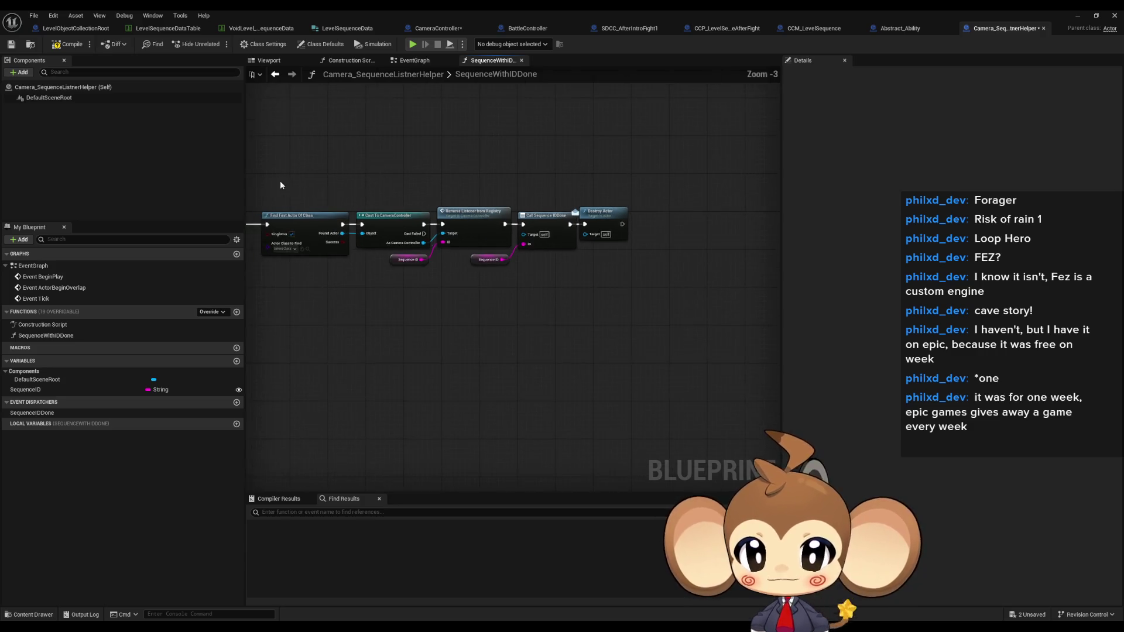
drag(279, 181, 571, 324)
scroll(431, 204, up, 4)
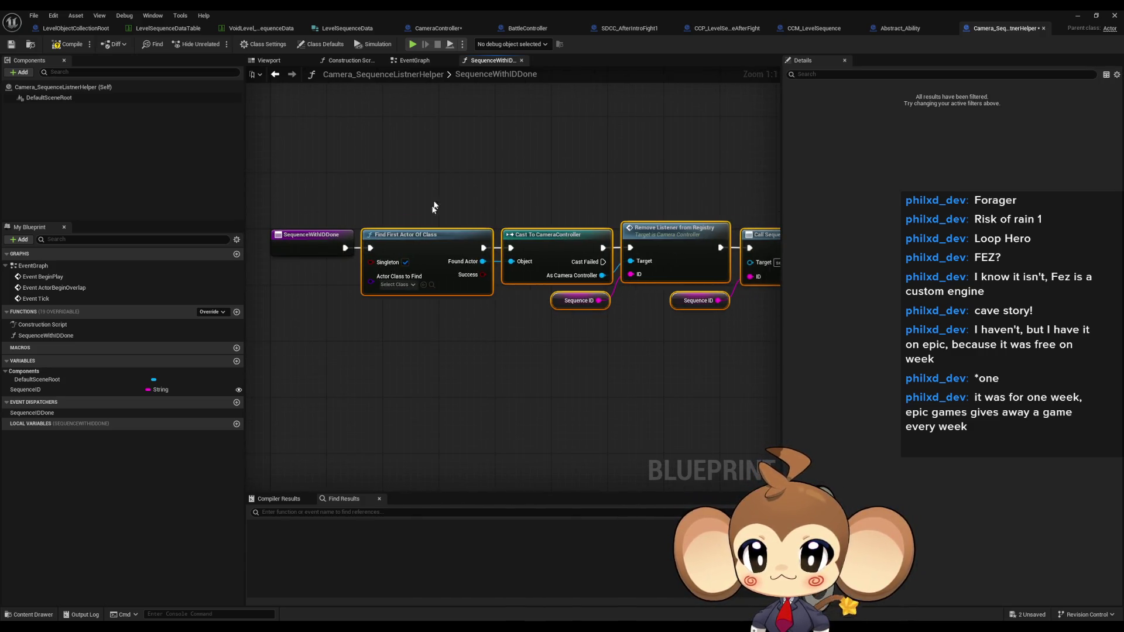
click(349, 150)
drag(349, 150, 313, 158)
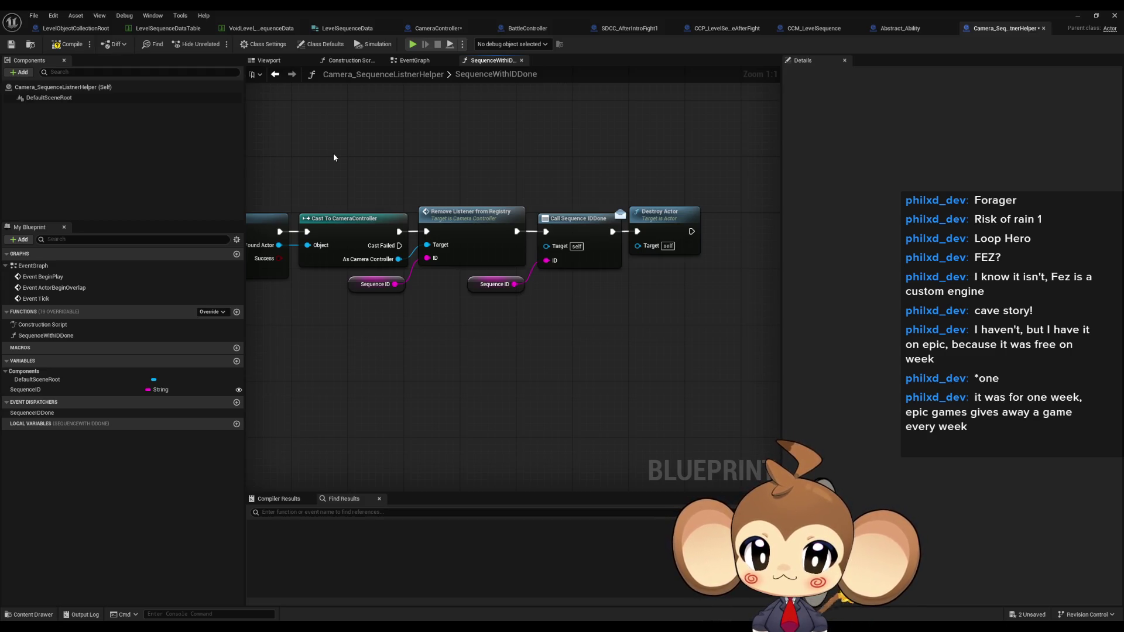
drag(333, 158, 355, 154)
drag(599, 160, 624, 278)
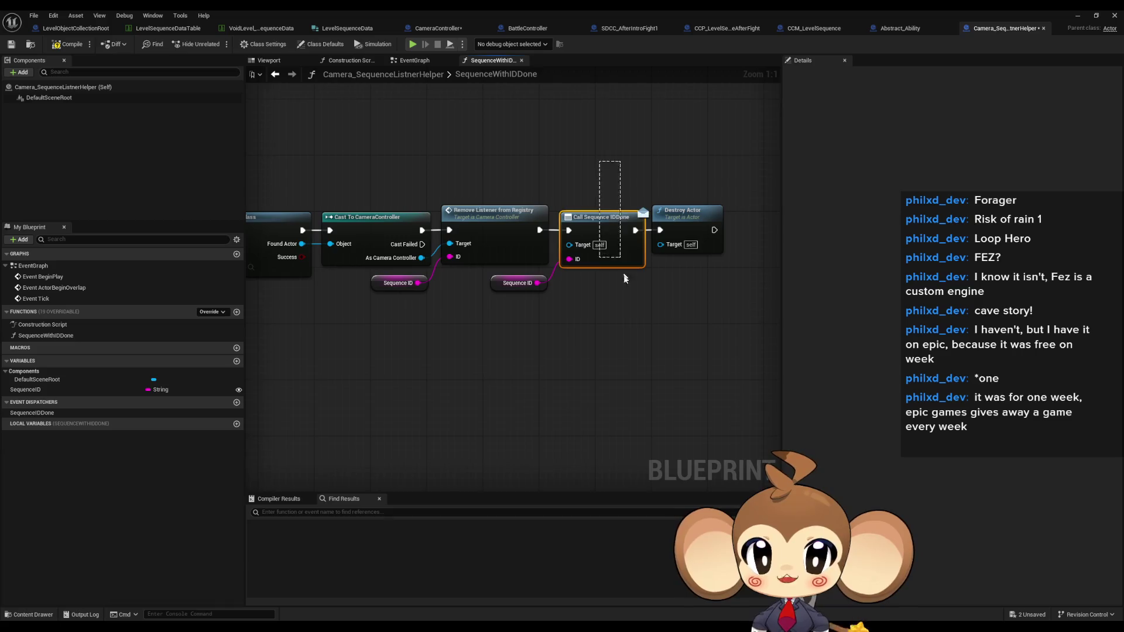
click(435, 33)
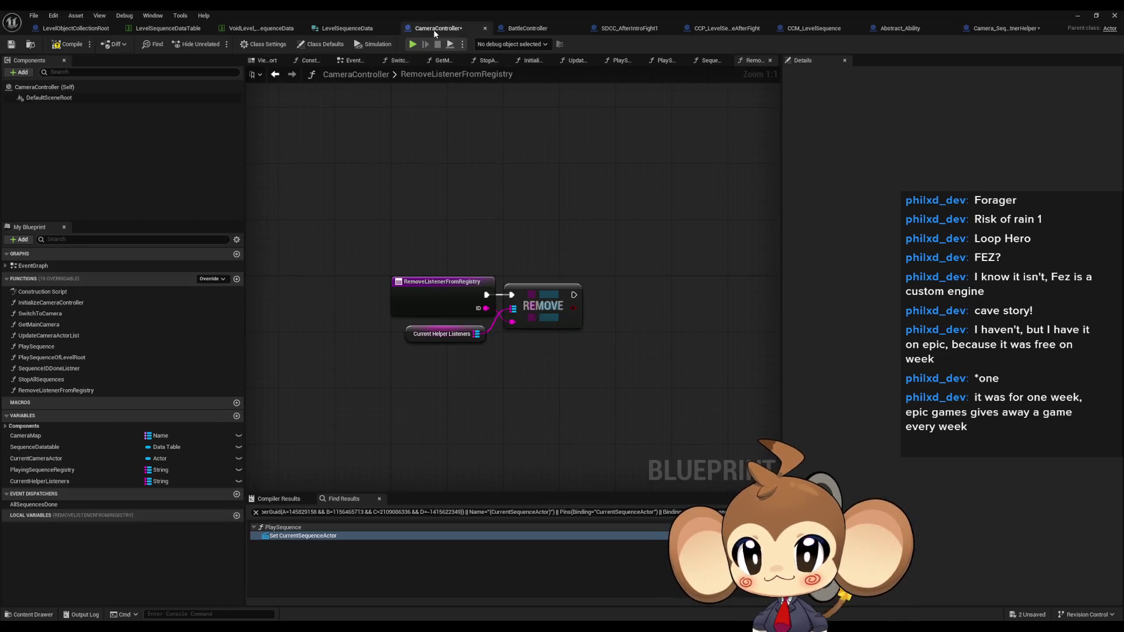
Open SequenceIDDoneListner and review its Stop, Destroy Actor, REMOVE and FIND nodes.
double_click(63, 368)
scroll(418, 199, up, 4)
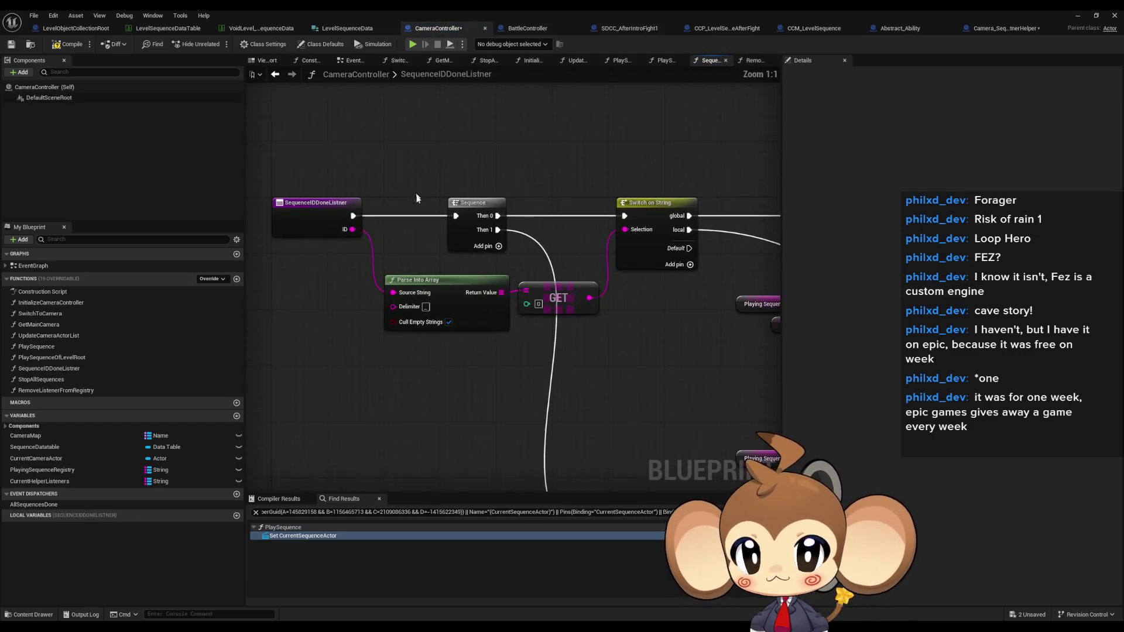
mouse_move(565, 252)
mouse_down()
mouse_move(565, 196)
mouse_move(502, 180)
mouse_up()
drag(540, 121, 614, 231)
drag(444, 252, 613, 274)
drag(368, 146, 514, 259)
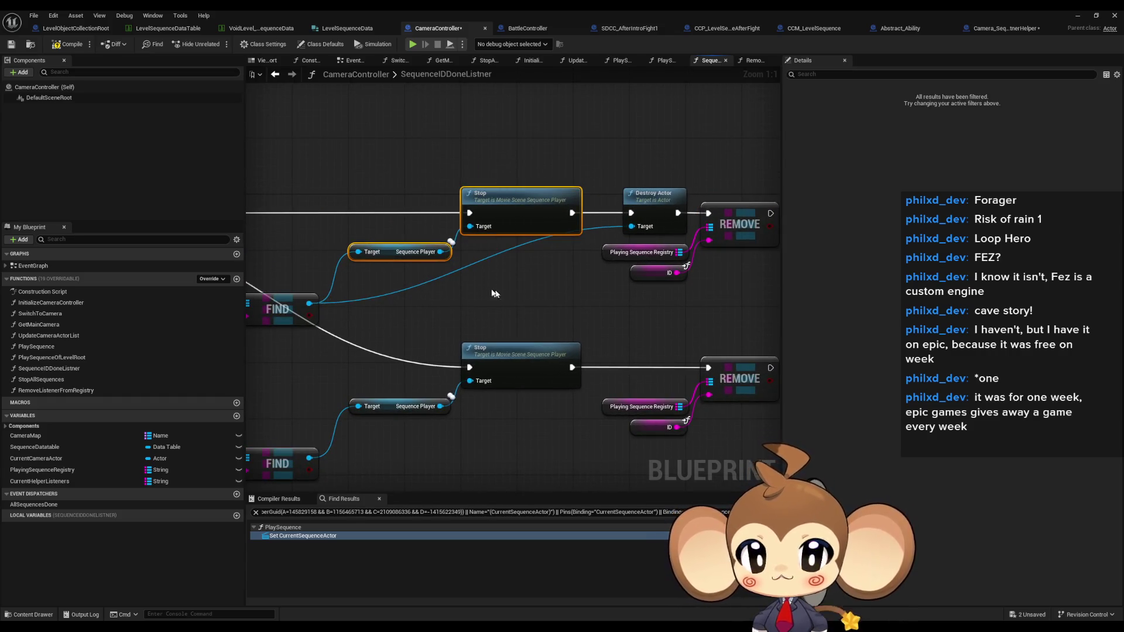
scroll(550, 299, down, 2)
Disconnect the lower Stop node's execution input, discarding the loose wire.
mouse_move(730, 332)
mouse_down()
mouse_move(351, 246)
mouse_move(328, 223)
mouse_move(698, 231)
mouse_move(650, 193)
mouse_up()
drag(497, 205, 372, 165)
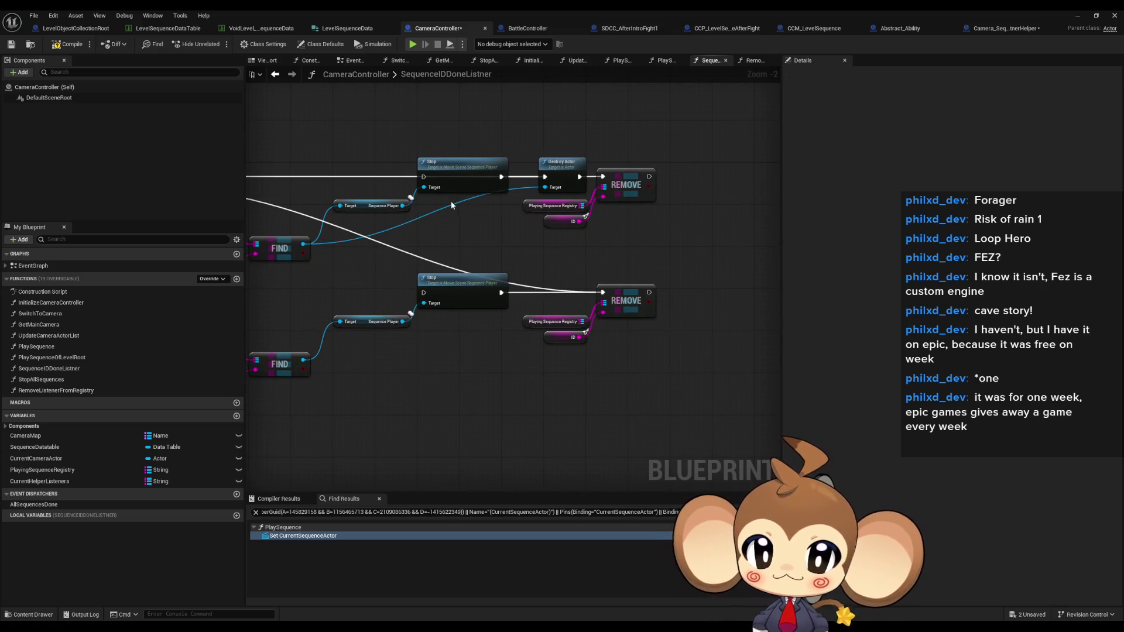
mouse_move(448, 276)
mouse_down()
mouse_move(503, 264)
mouse_move(532, 289)
mouse_move(644, 300)
mouse_move(388, 181)
mouse_move(447, 278)
mouse_move(427, 320)
mouse_move(421, 311)
mouse_up()
key(Escape)
mouse_move(673, 349)
mouse_down()
mouse_move(723, 352)
mouse_move(703, 258)
mouse_move(525, 288)
mouse_move(397, 268)
mouse_up()
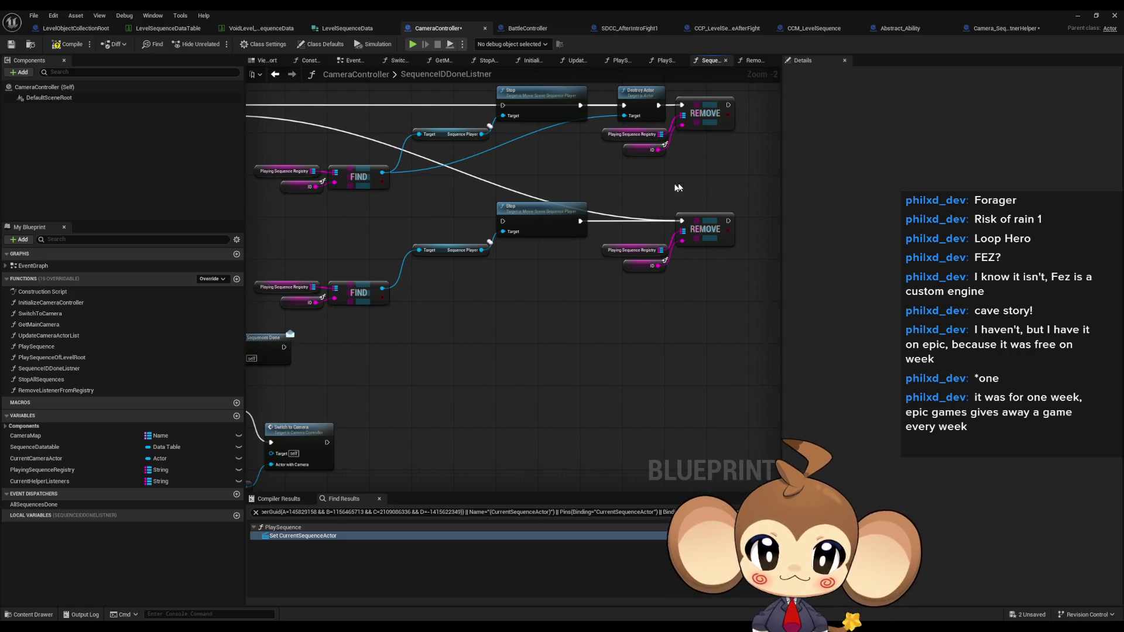
Review the lower REMOVE node and the registry IS EMPTY check with its Branch.
drag(741, 240, 574, 310)
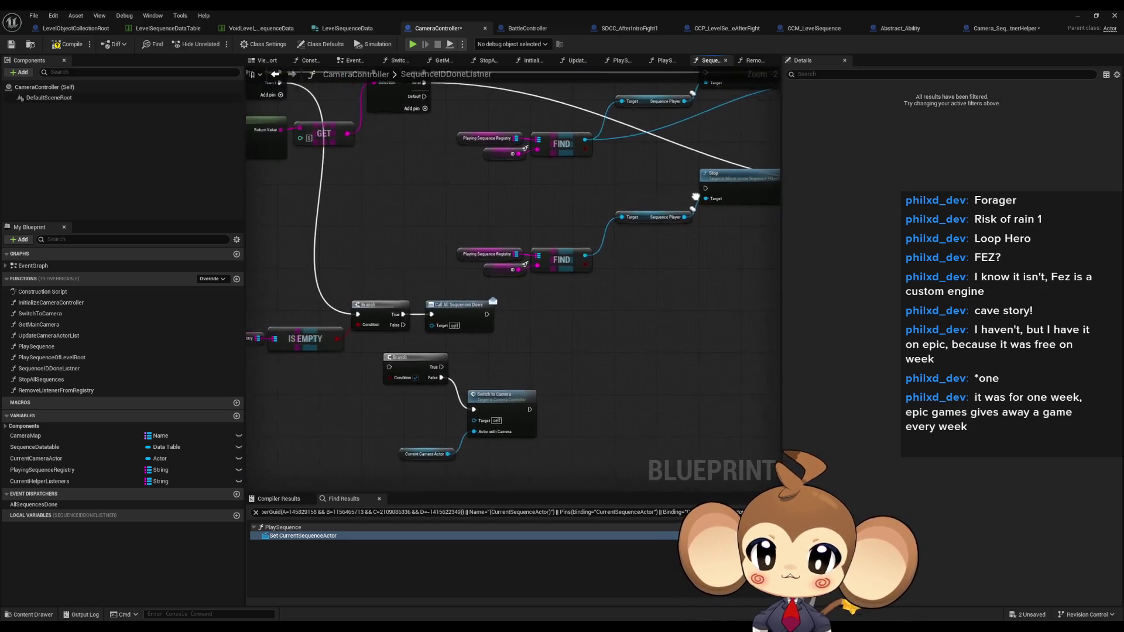
drag(275, 352, 437, 343)
drag(297, 293, 493, 379)
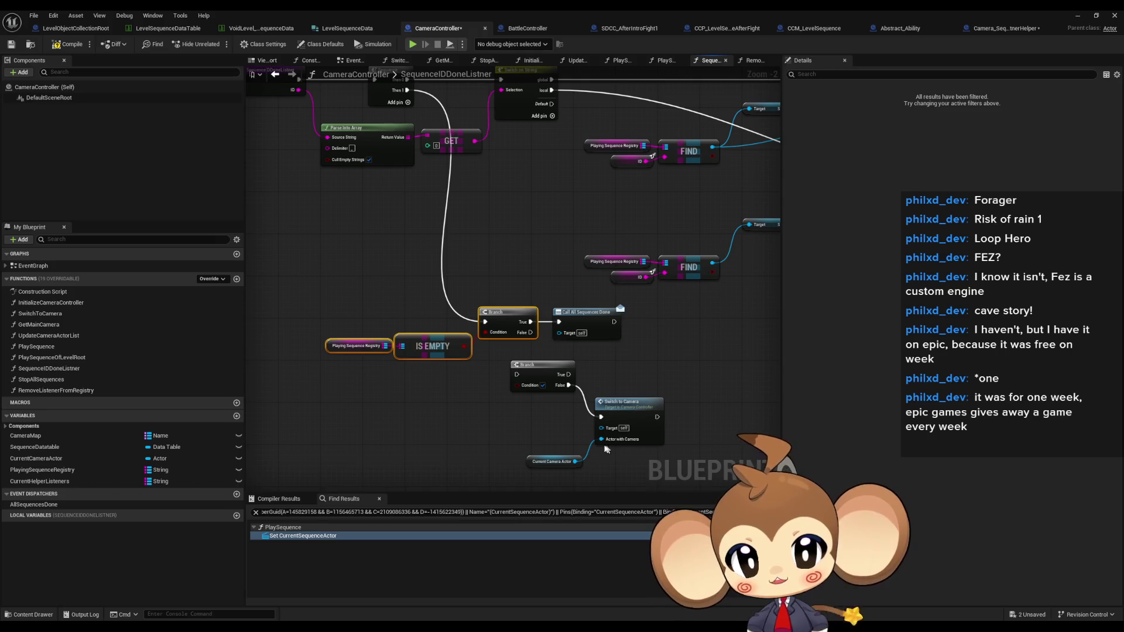
Inspect the Branch, Switch to Camera and Current Camera Actor nodes, then open LevelSequenceDataTable.
drag(449, 304, 602, 405)
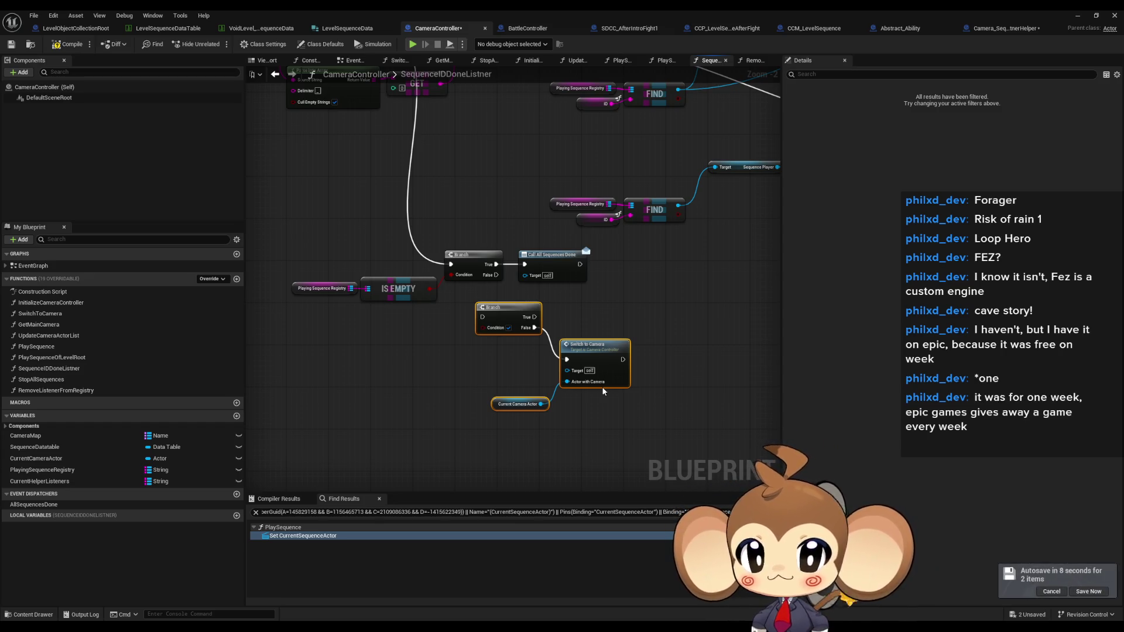
click(609, 372)
scroll(647, 404, down, 3)
scroll(671, 380, up, 2)
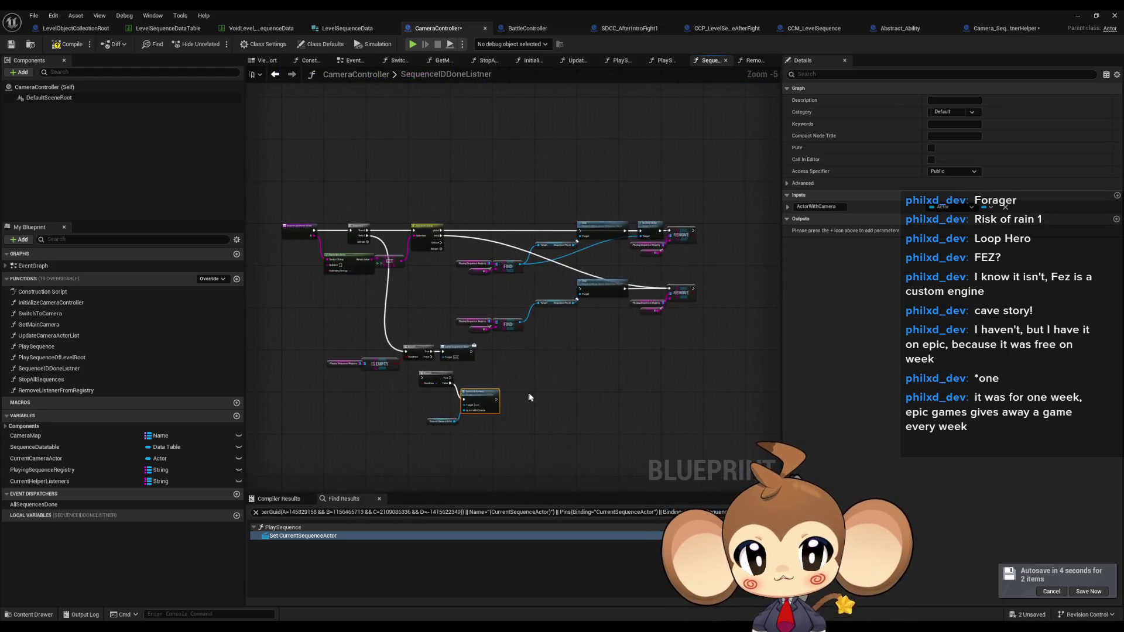
scroll(644, 218, up, 1)
mouse_move(677, 217)
mouse_down()
mouse_move(569, 265)
mouse_move(730, 299)
mouse_move(754, 268)
mouse_up()
click(579, 275)
scroll(585, 291, down, 1)
drag(636, 396, 676, 332)
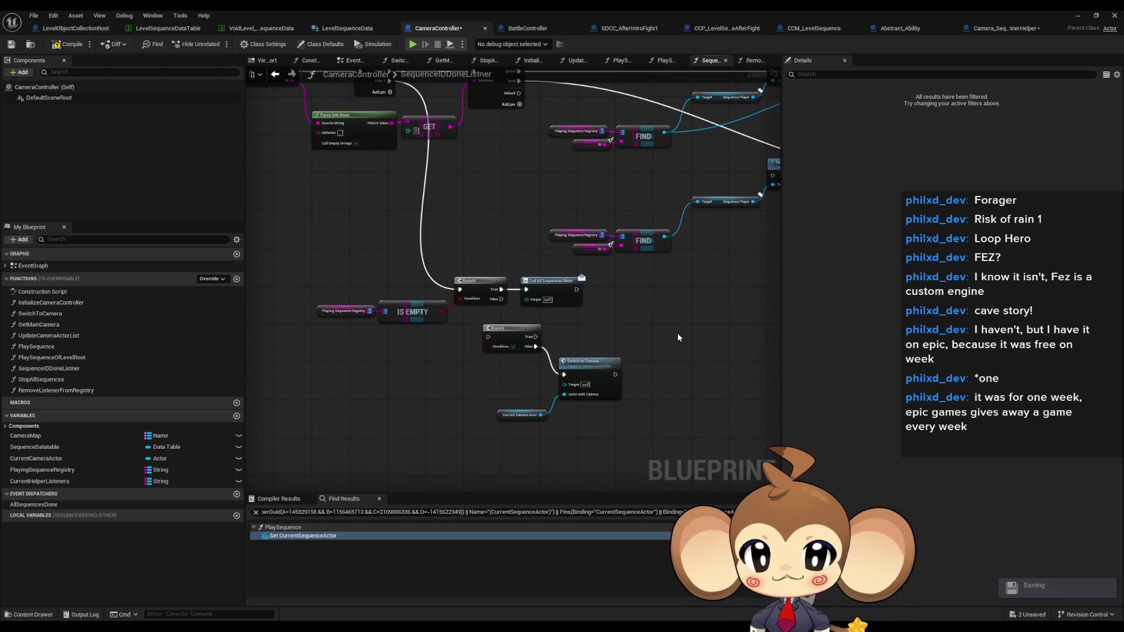
drag(474, 319, 564, 399)
click(691, 339)
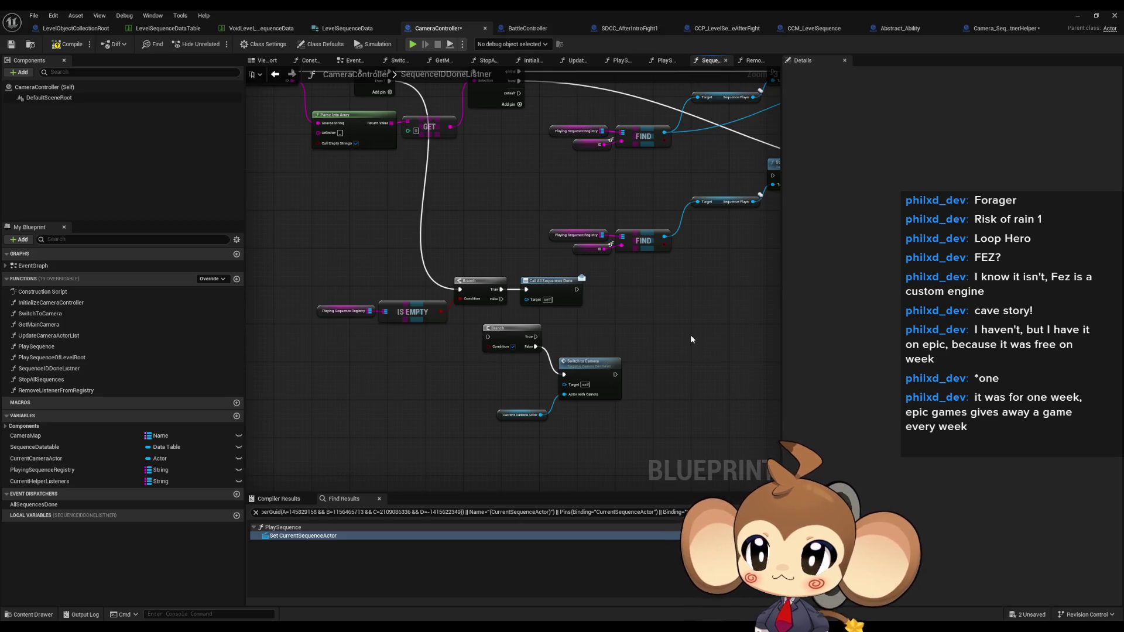
click(167, 28)
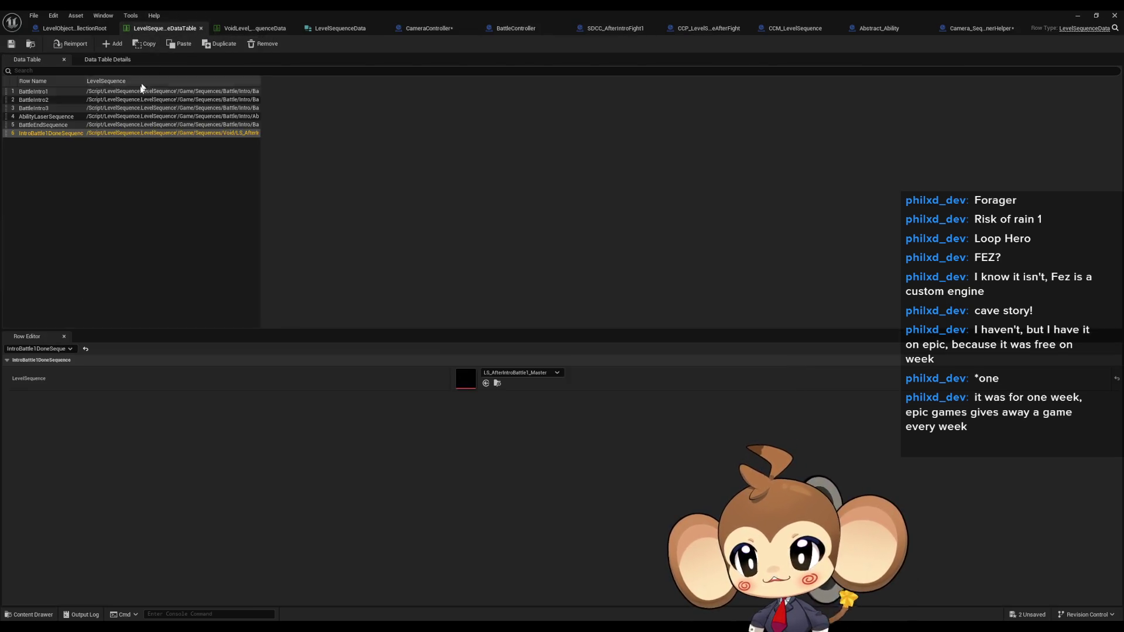
View the BattleIntro1 and IntroBattle1DoneSequence rows, then return to CameraController's graph.
click(52, 92)
click(52, 134)
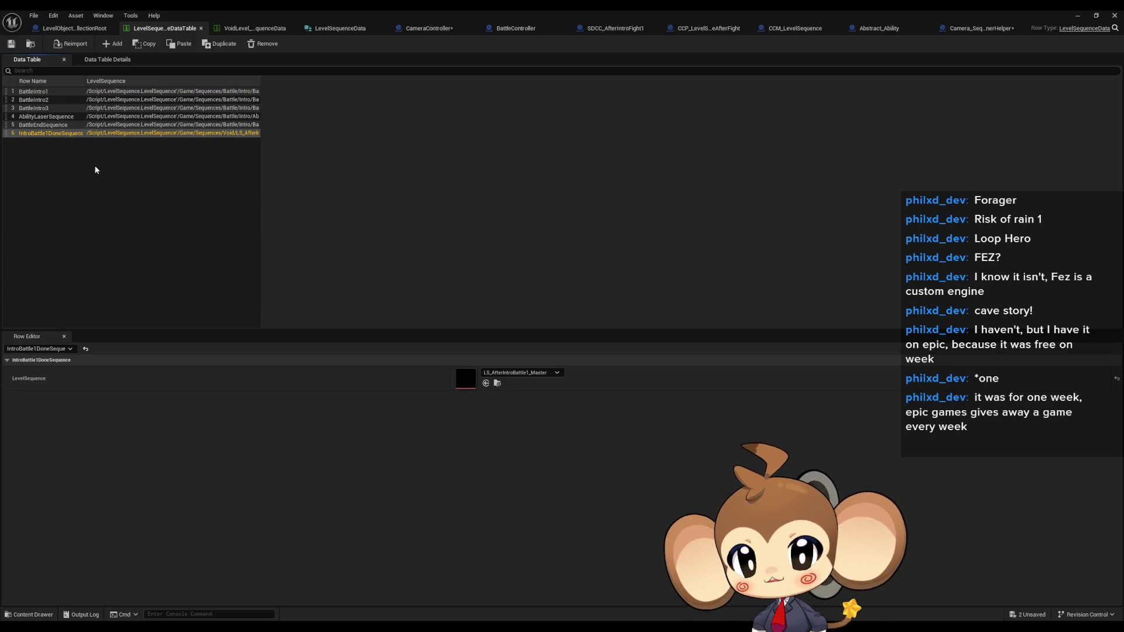
click(148, 181)
click(71, 91)
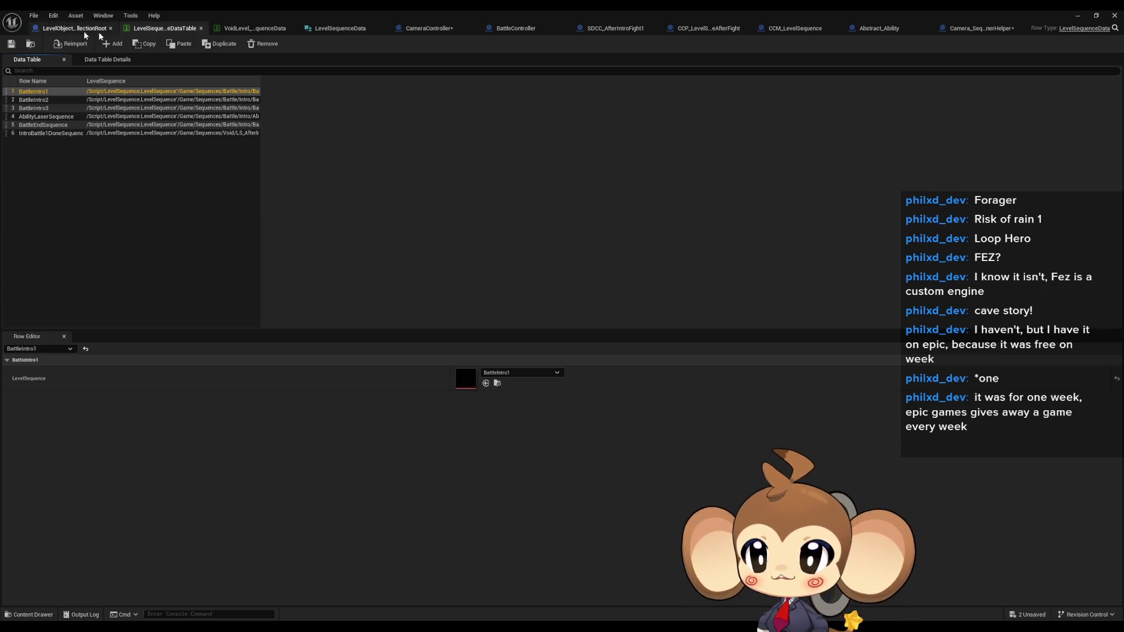
click(424, 31)
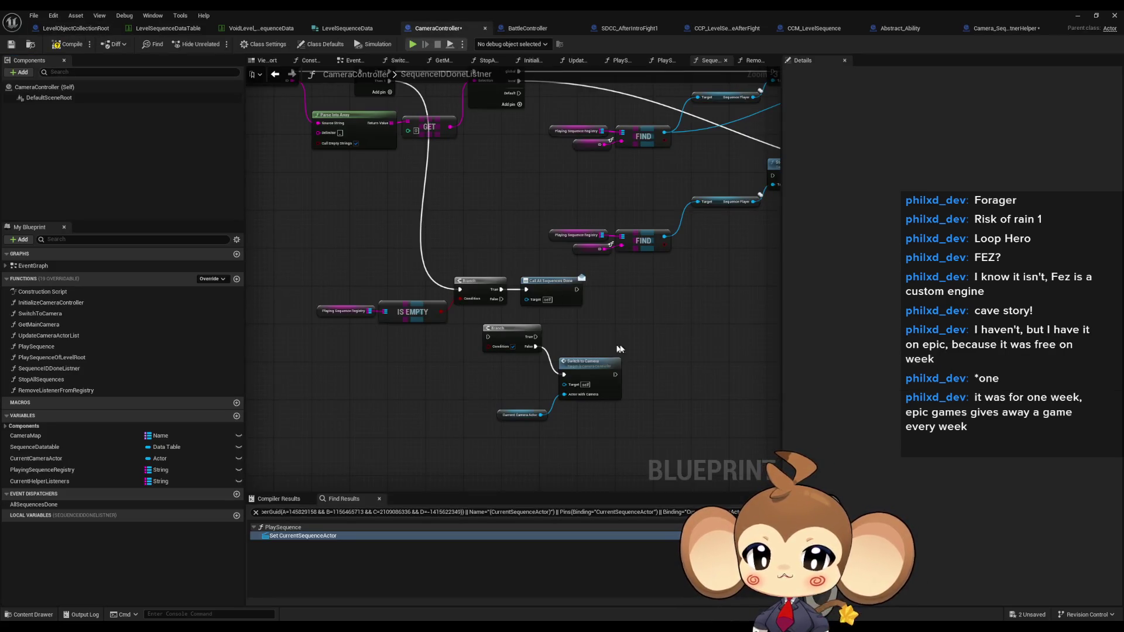
Zoom in and select the Playing Sequence Registry getter to see its String-to-Level Sequence map type.
scroll(564, 311, up, 1)
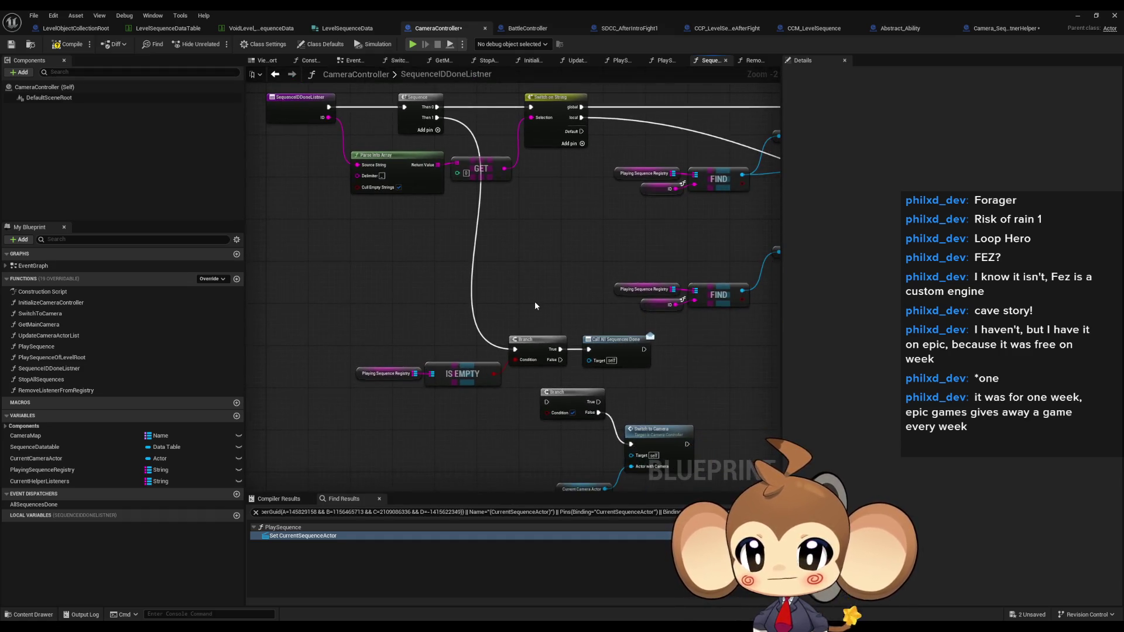
click(386, 374)
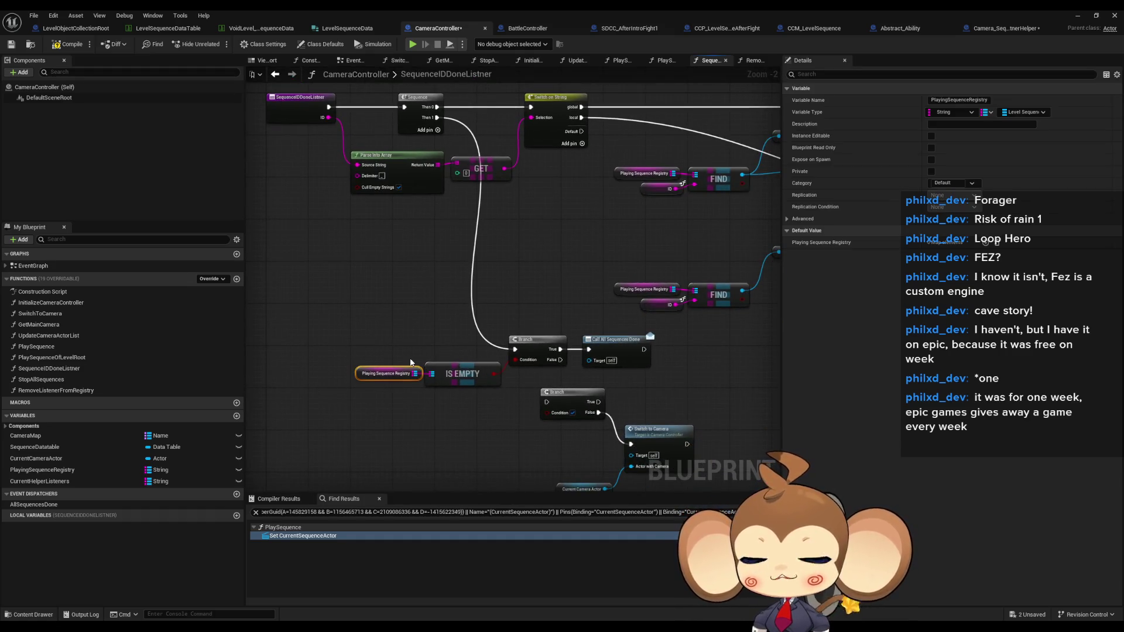
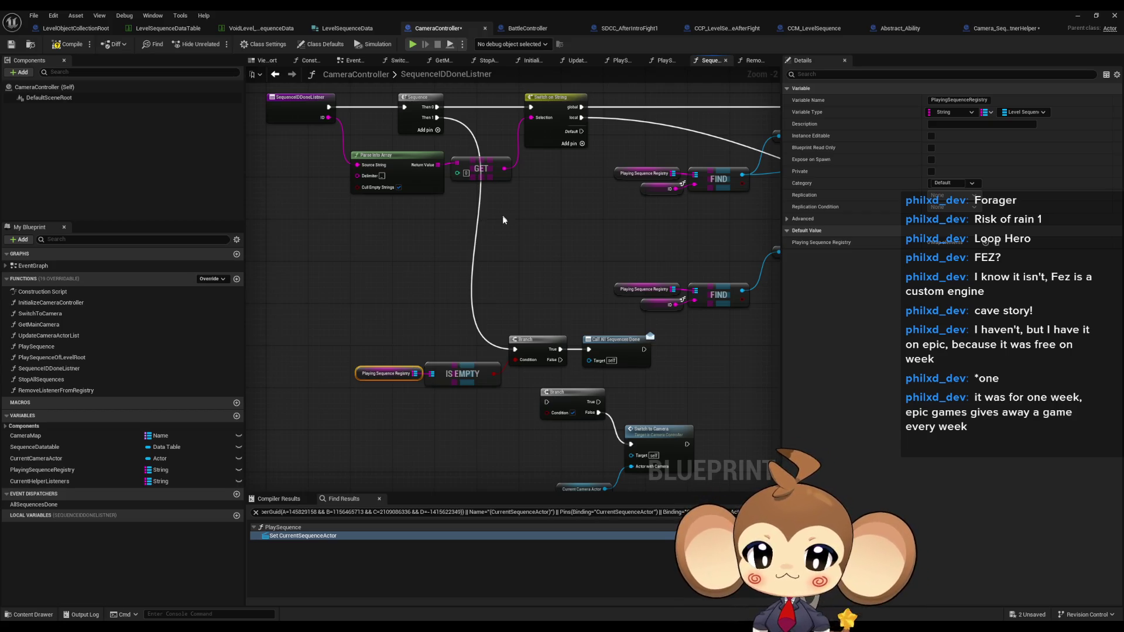
Select the camera-switching branch nodes in the listener graph.
scroll(502, 220, down, 2)
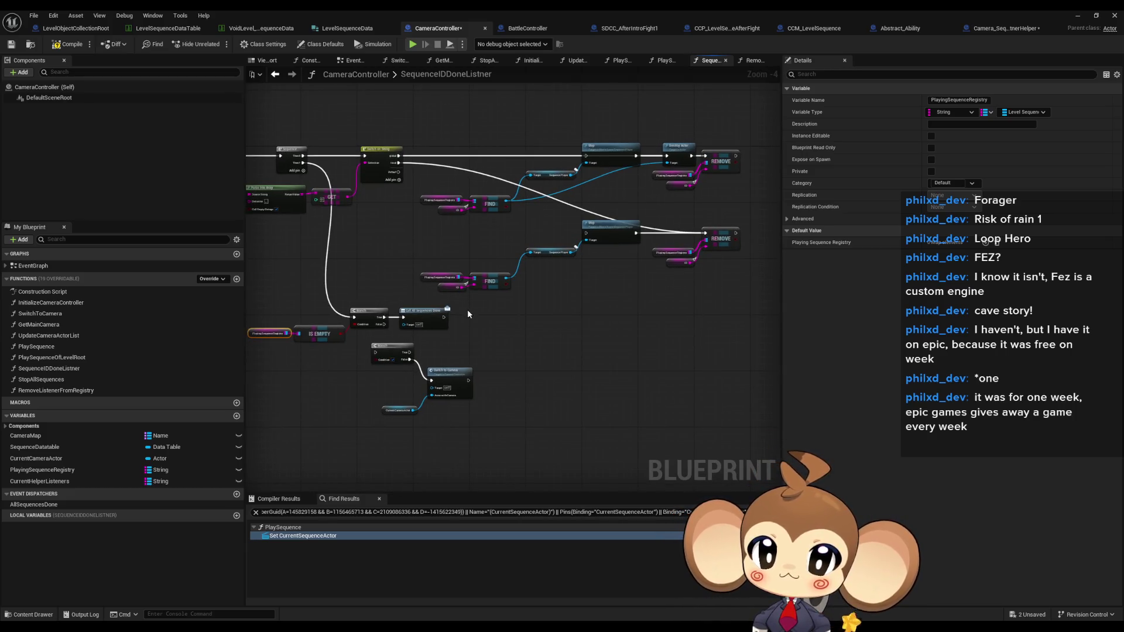
drag(461, 310, 545, 284)
drag(436, 328, 564, 387)
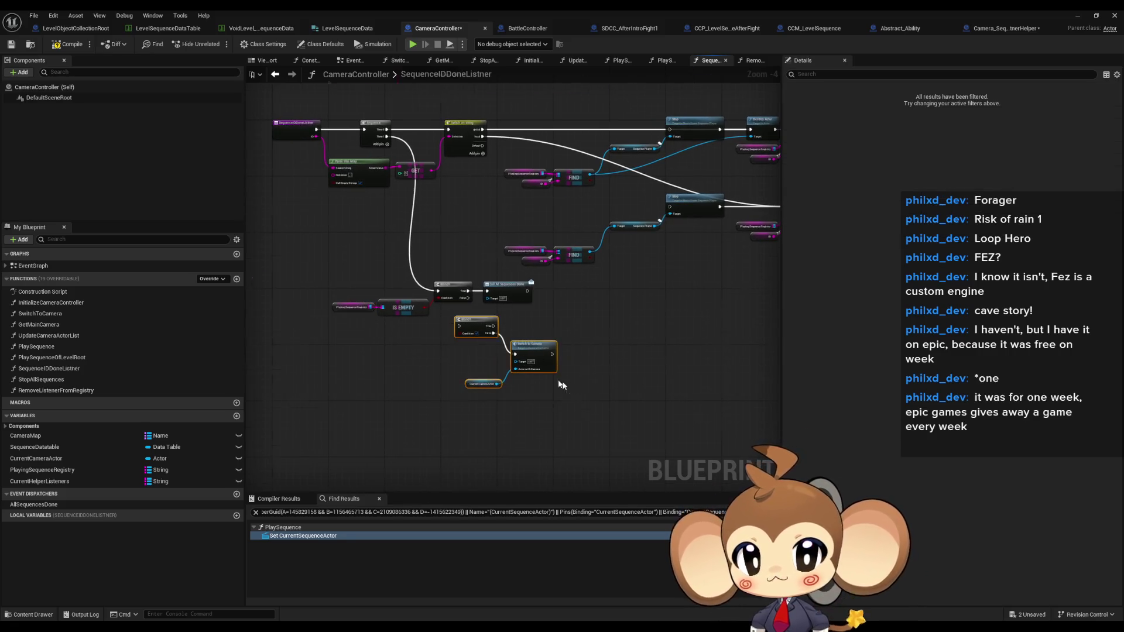
scroll(565, 386, up, 3)
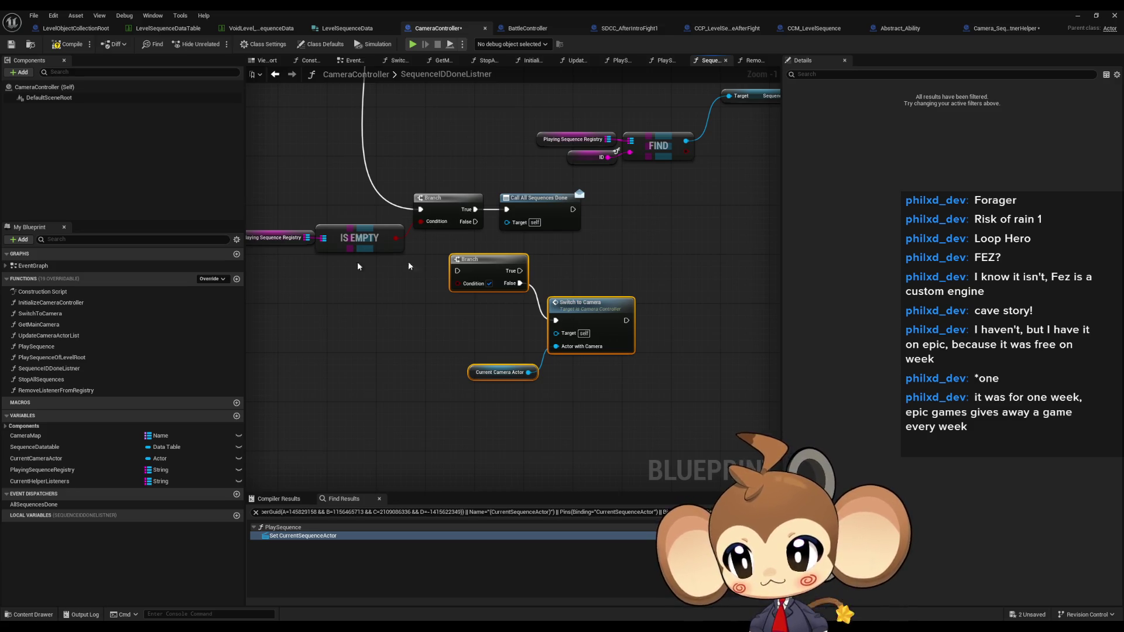
Open the PlaySequence function graph and select its whole node network.
double_click(65, 349)
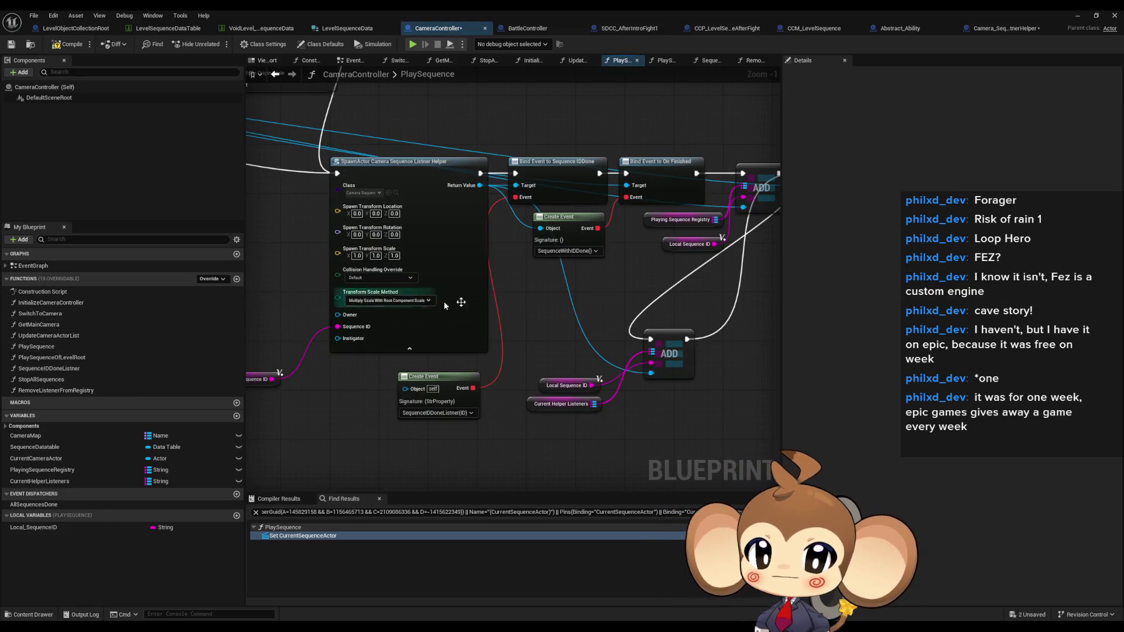
scroll(515, 312, down, 3)
scroll(659, 336, up, 2)
scroll(659, 335, down, 4)
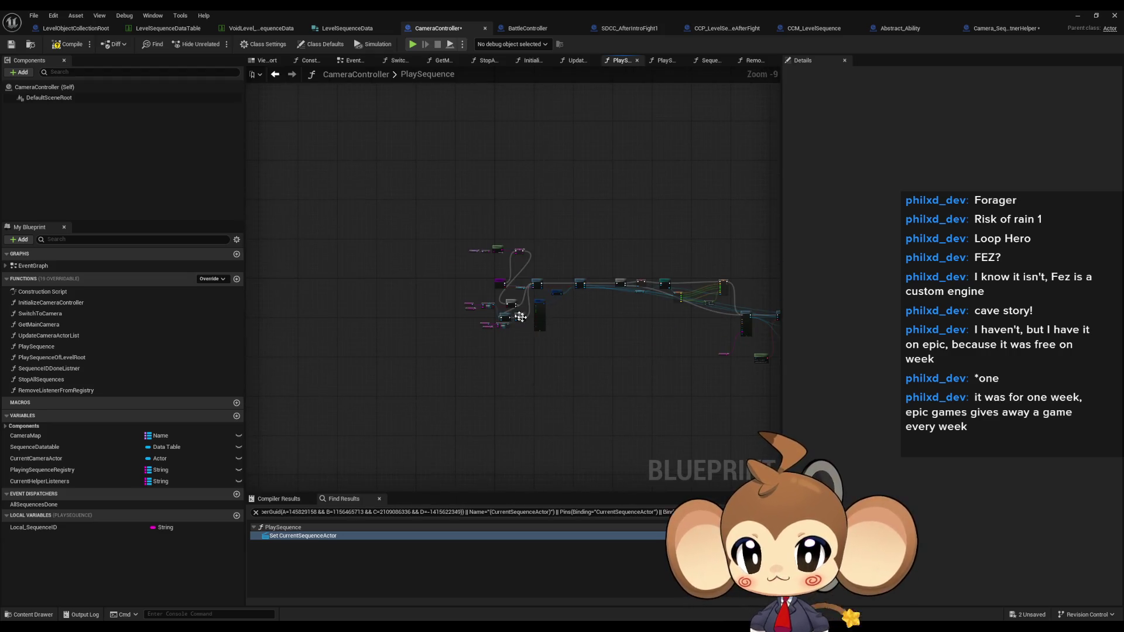
scroll(618, 327, up, 1)
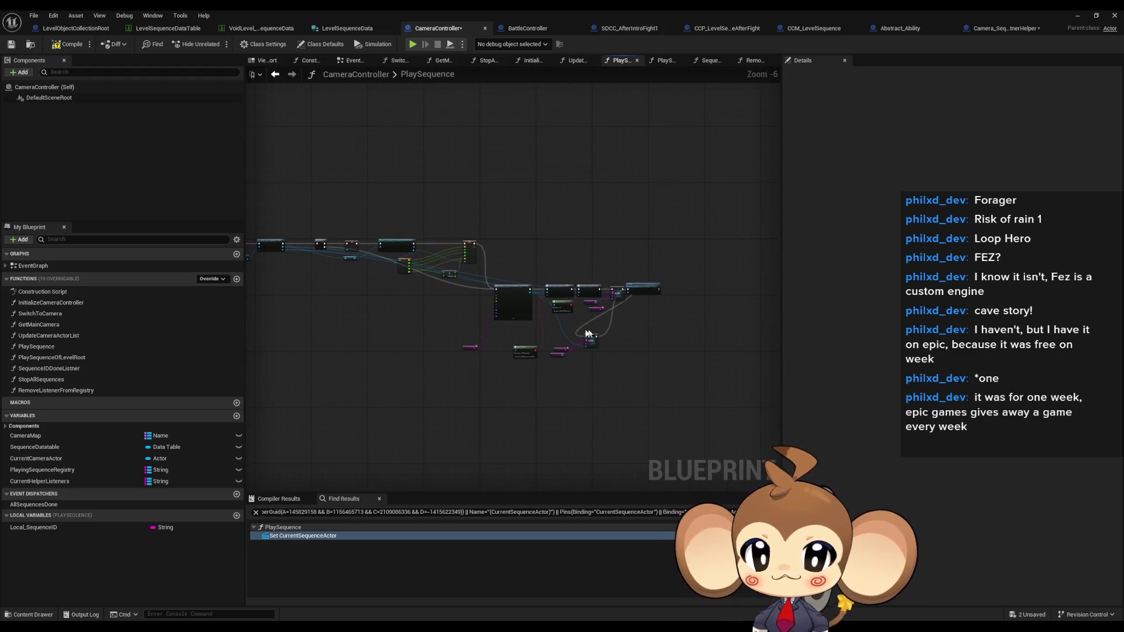
mouse_move(753, 213)
mouse_down()
mouse_move(725, 263)
mouse_move(371, 396)
mouse_up()
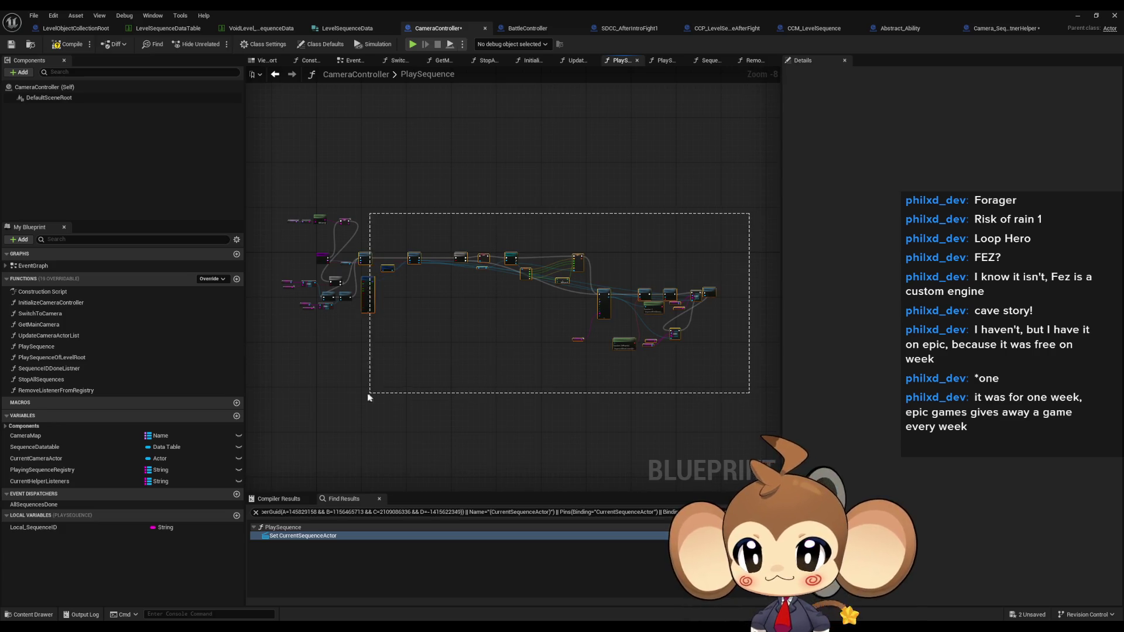
scroll(445, 253, up, 5)
Move the SET Local Sequence ID, Sequence Name and Append nodes beside PlaySequence.
drag(445, 253, 717, 255)
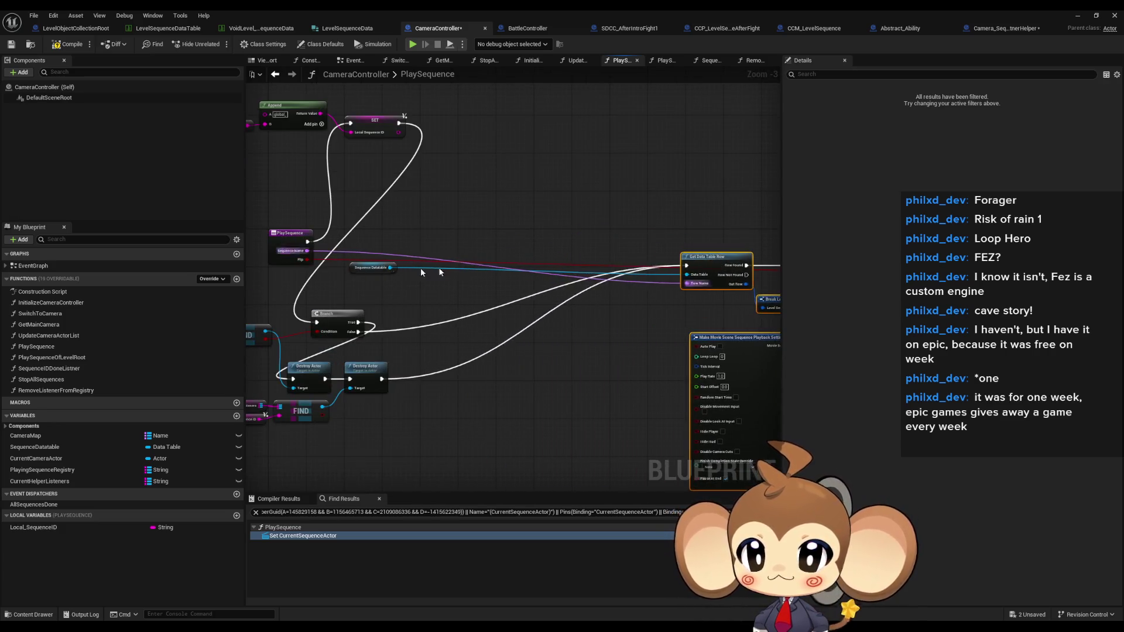
drag(501, 298, 714, 418)
drag(482, 344, 656, 257)
drag(501, 159, 490, 278)
mouse_move(310, 120)
mouse_down()
mouse_move(473, 169)
mouse_move(423, 319)
mouse_up()
click(329, 277)
Tuck the Sequence Datatable variable beside Get Data Table Row.
mouse_move(325, 339)
mouse_down()
mouse_move(582, 308)
mouse_move(371, 282)
mouse_move(445, 294)
mouse_move(535, 285)
mouse_move(492, 306)
mouse_up()
scroll(582, 308, up, 3)
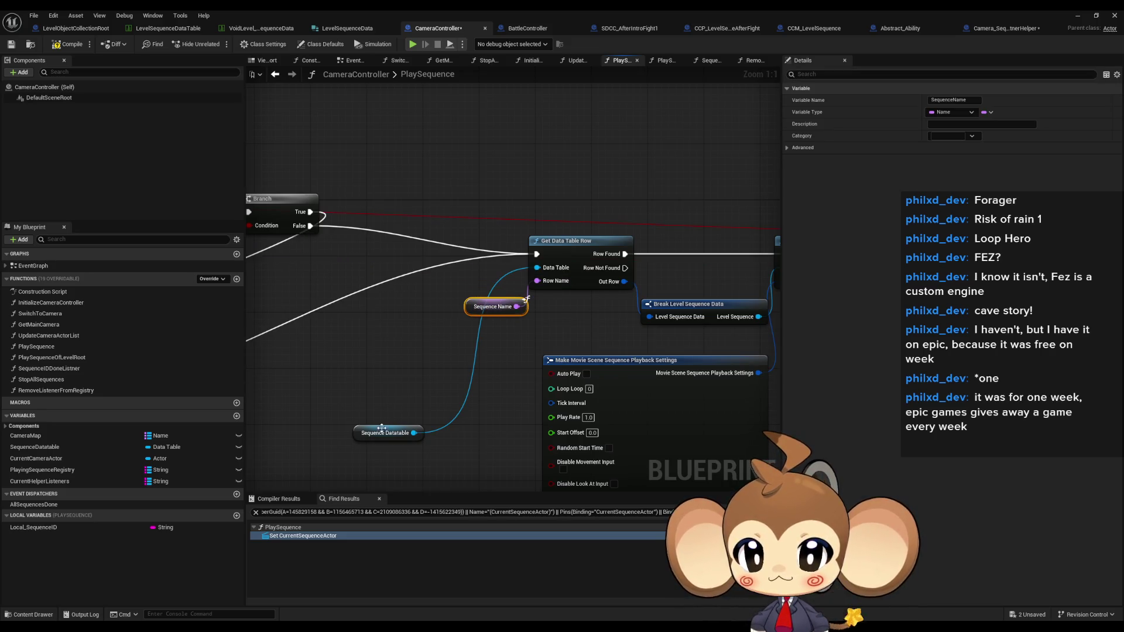
mouse_move(366, 436)
mouse_down()
mouse_move(465, 288)
mouse_move(453, 307)
mouse_move(468, 307)
mouse_up()
ctrl+click(468, 285)
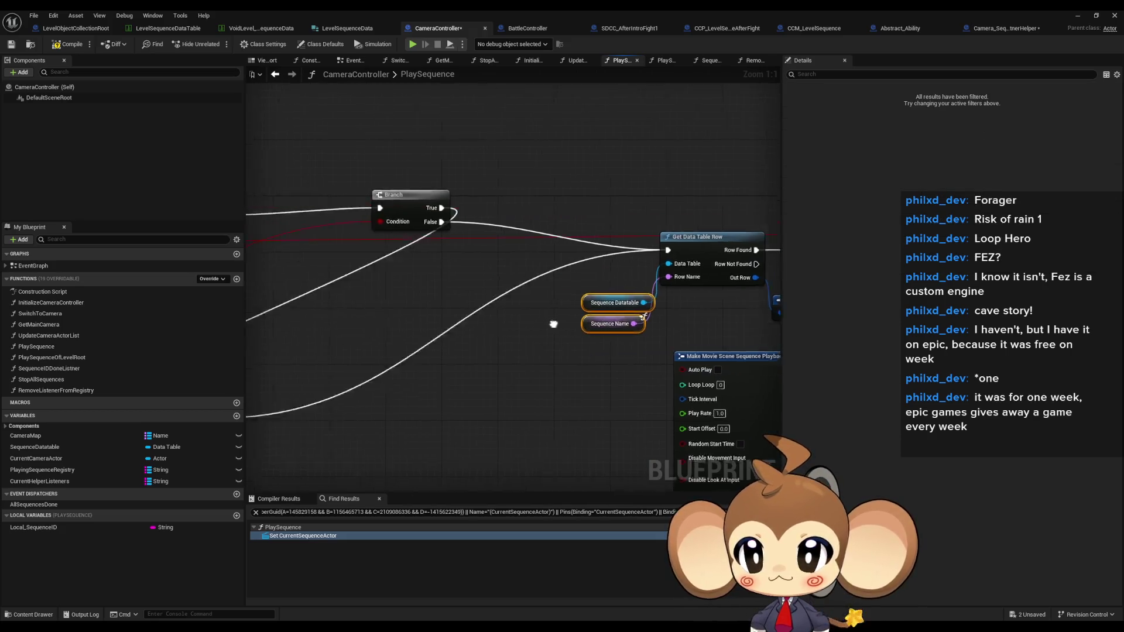
scroll(553, 324, down, 2)
Line up Branch next to SET with both Destroy Actor nodes after it.
drag(436, 356, 550, 398)
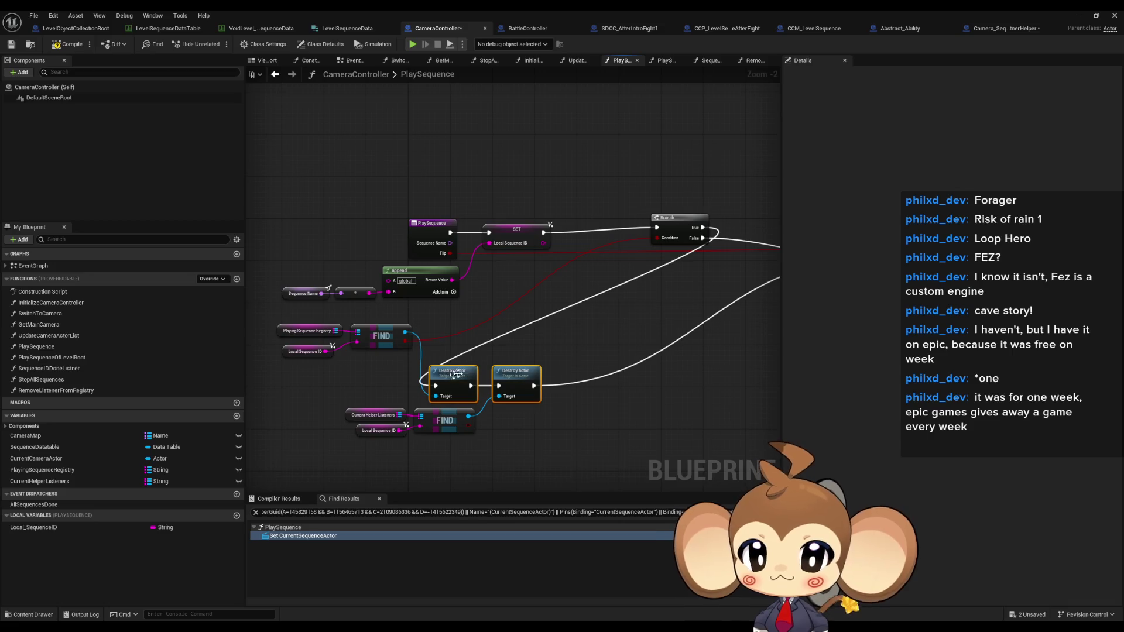
drag(326, 381, 642, 221)
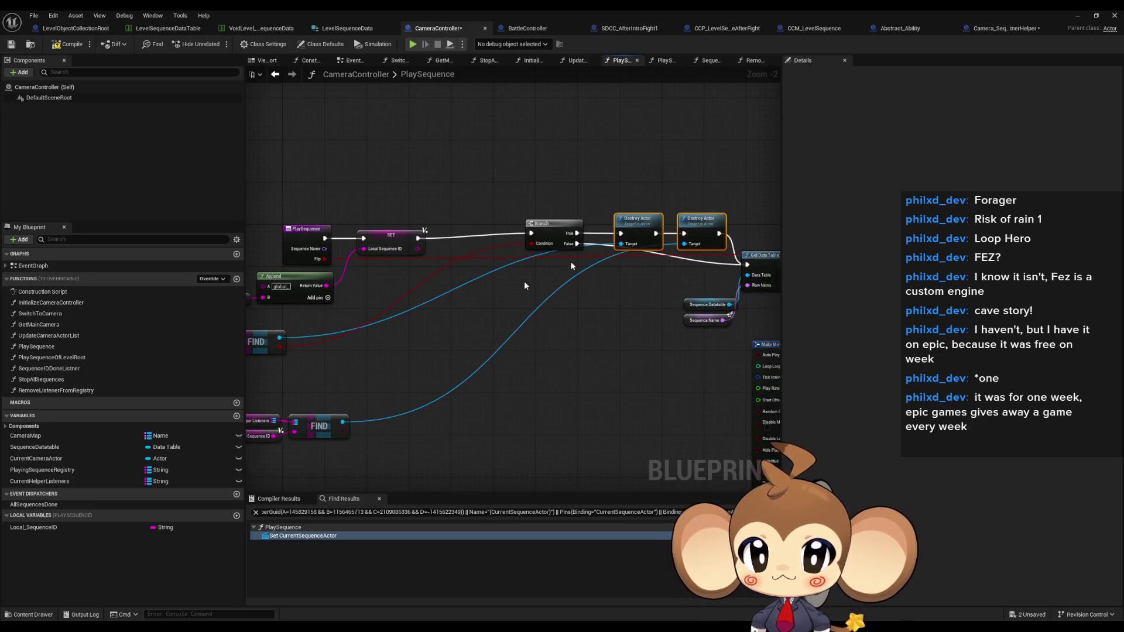
mouse_move(316, 293)
mouse_down()
mouse_move(409, 352)
mouse_move(588, 304)
mouse_move(588, 325)
mouse_up()
drag(603, 220, 518, 225)
drag(635, 187, 779, 249)
drag(691, 215, 591, 219)
Pull the upper and lower registry FIND groups together beside Append.
mouse_move(502, 305)
mouse_down()
mouse_move(609, 348)
mouse_move(530, 266)
mouse_move(450, 299)
mouse_move(476, 312)
mouse_move(438, 327)
mouse_up()
mouse_move(346, 360)
mouse_down()
mouse_move(471, 401)
mouse_move(645, 350)
mouse_up()
drag(692, 296, 410, 299)
scroll(410, 299, down, 4)
drag(398, 222, 752, 398)
scroll(337, 315, down, 2)
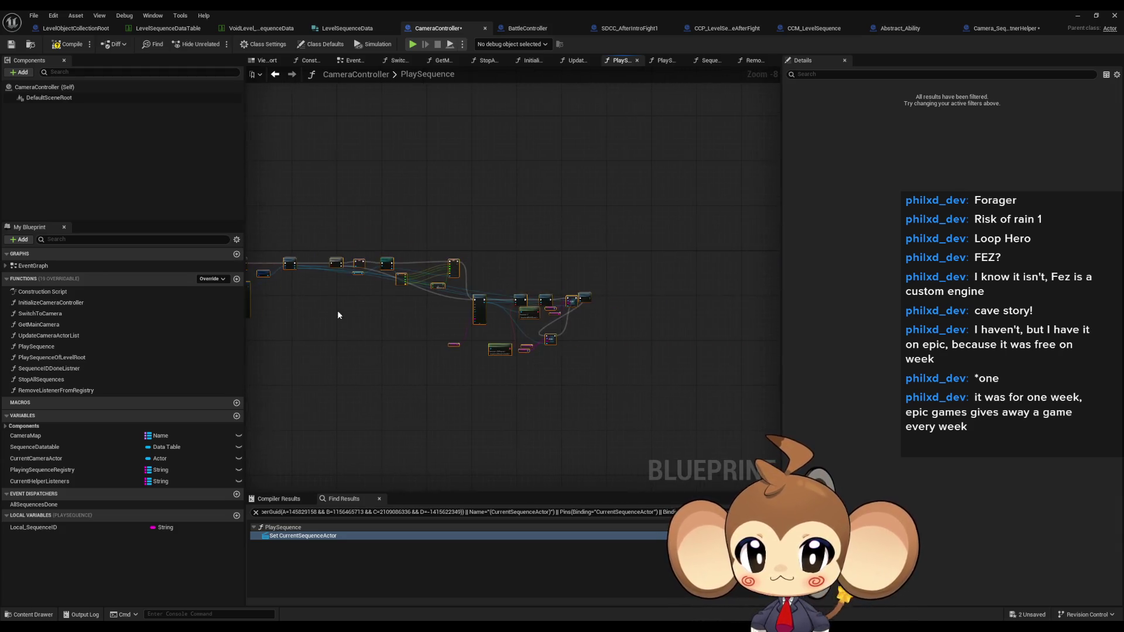
scroll(338, 315, up, 7)
scroll(515, 342, down, 2)
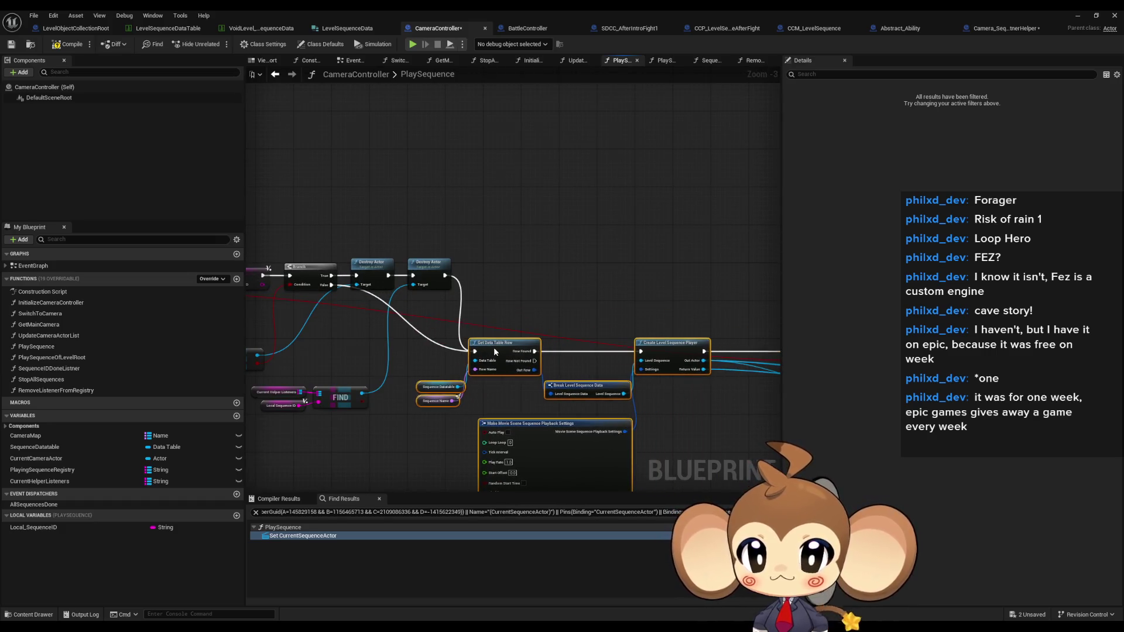
Place Local Sequence ID next to the ADD node's Sequence ID pin.
drag(544, 305, 419, 206)
mouse_move(567, 256)
mouse_down()
mouse_move(488, 301)
mouse_move(263, 223)
mouse_up()
mouse_move(715, 355)
mouse_down()
mouse_move(598, 291)
mouse_move(605, 238)
mouse_up()
drag(388, 414, 417, 371)
Add a Play node for the sequence player after the ADD nodes.
drag(585, 363, 348, 368)
drag(473, 384, 586, 268)
click(518, 375)
shift+click(458, 397)
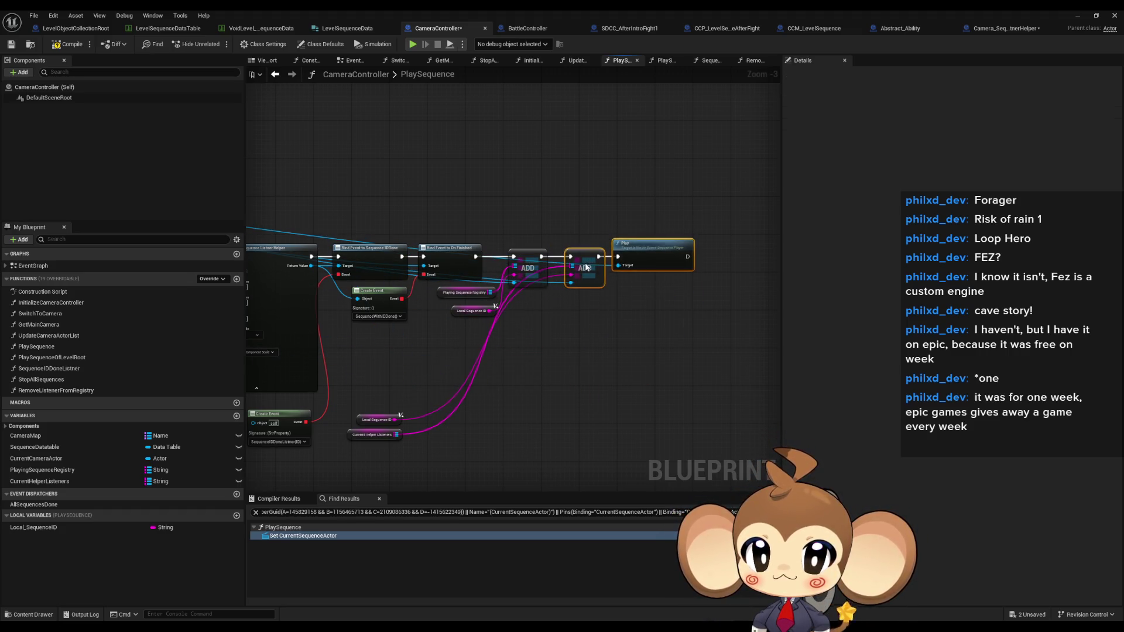
Stack Local Sequence ID below Current Helper Listeners, then select PlaySequenceOfLevelRoot.
mouse_move(410, 410)
mouse_down()
mouse_move(344, 443)
mouse_move(530, 336)
mouse_move(502, 343)
mouse_move(498, 377)
mouse_move(527, 316)
mouse_up()
click(503, 344)
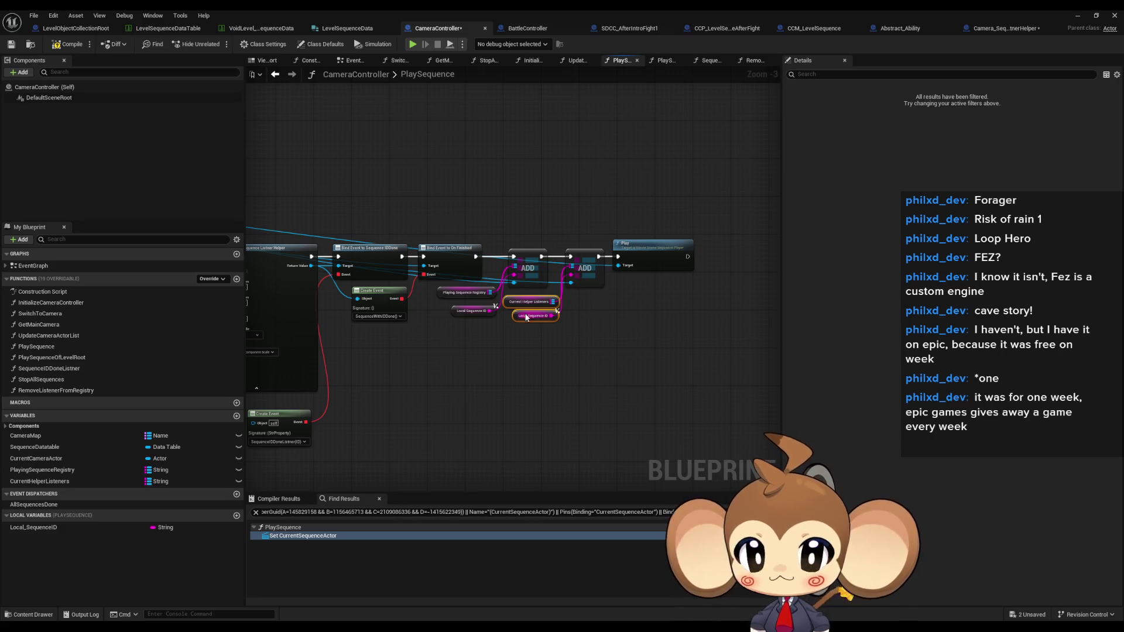
click(543, 355)
scroll(507, 378, down, 2)
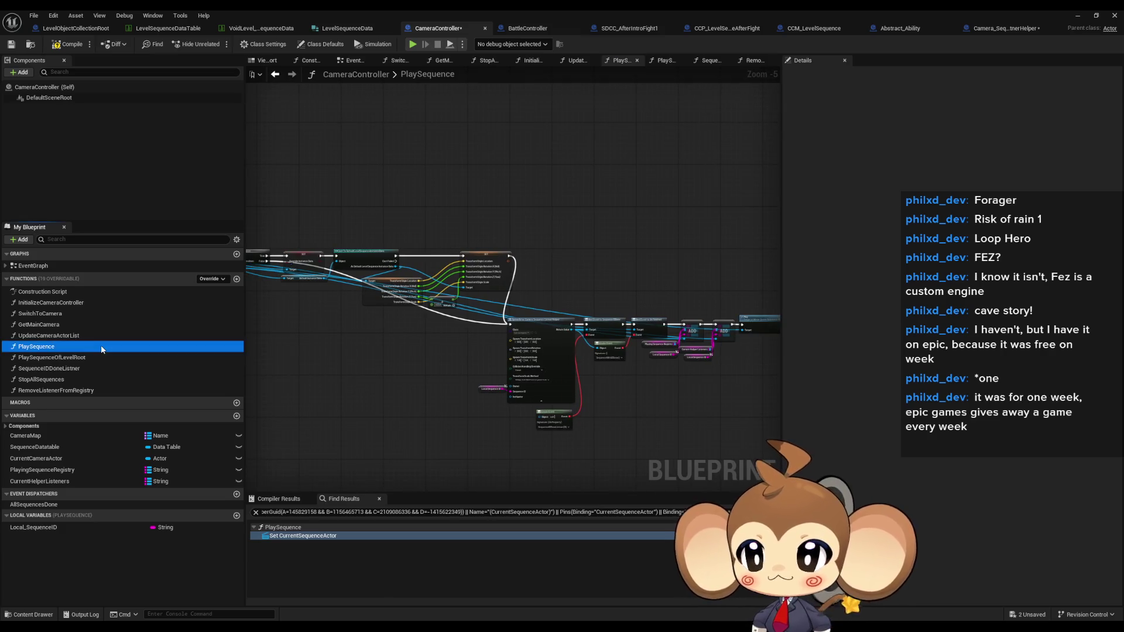
click(91, 357)
Open the PlaySequenceOfLevelRoot graph and bring its entry nodes into view.
double_click(92, 358)
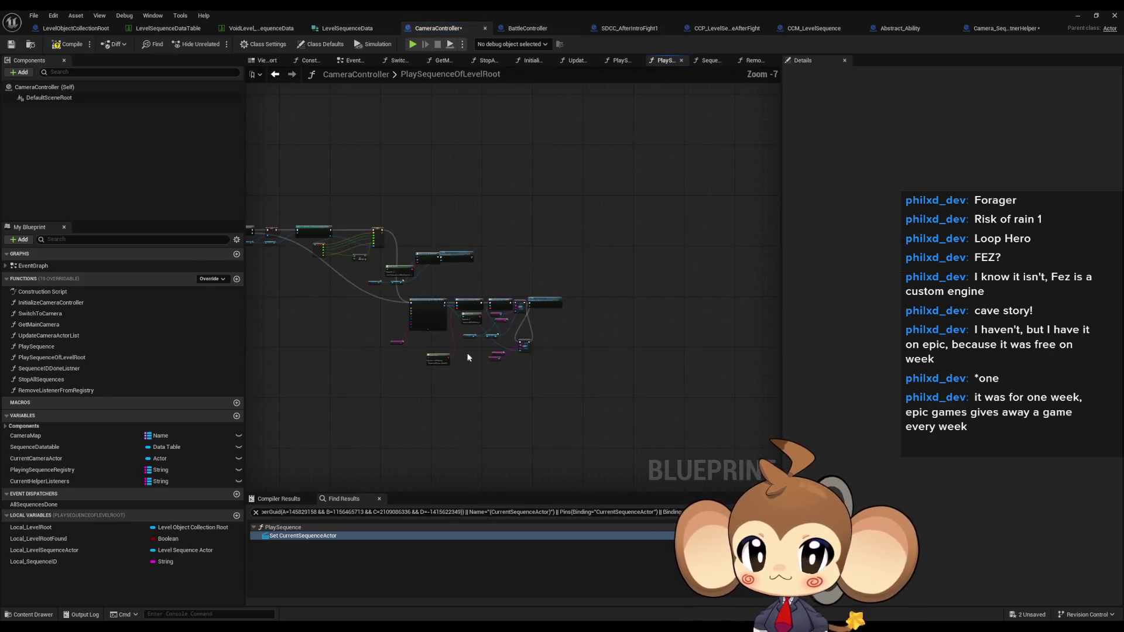
mouse_move(381, 246)
mouse_down()
mouse_move(465, 306)
mouse_move(685, 371)
mouse_up()
scroll(413, 322, up, 4)
scroll(412, 322, up, 4)
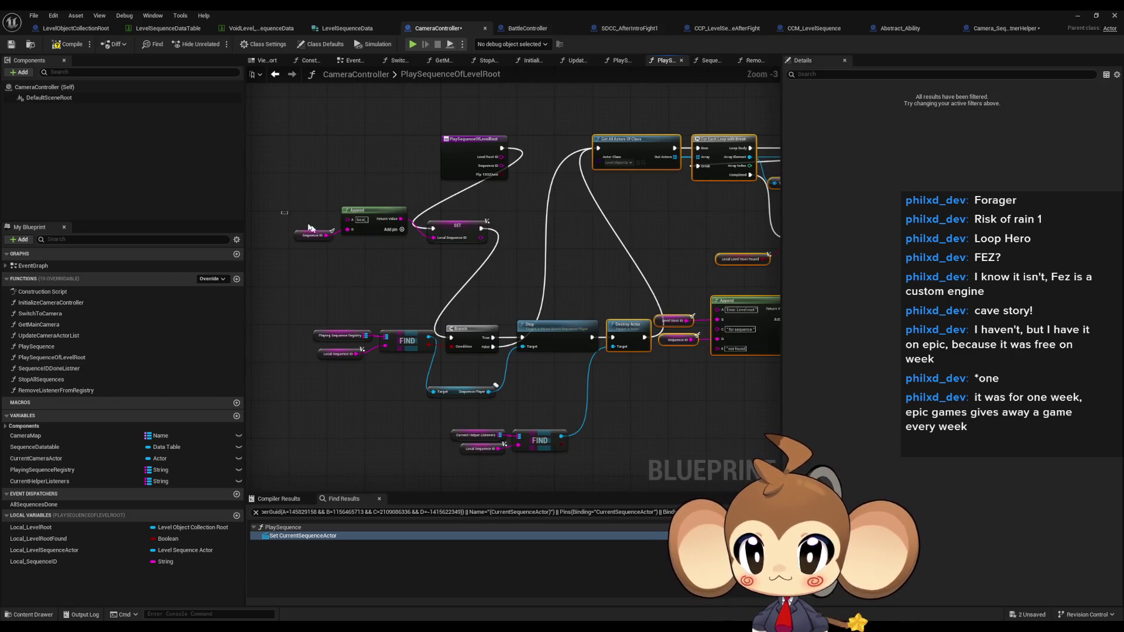
drag(435, 223, 369, 324)
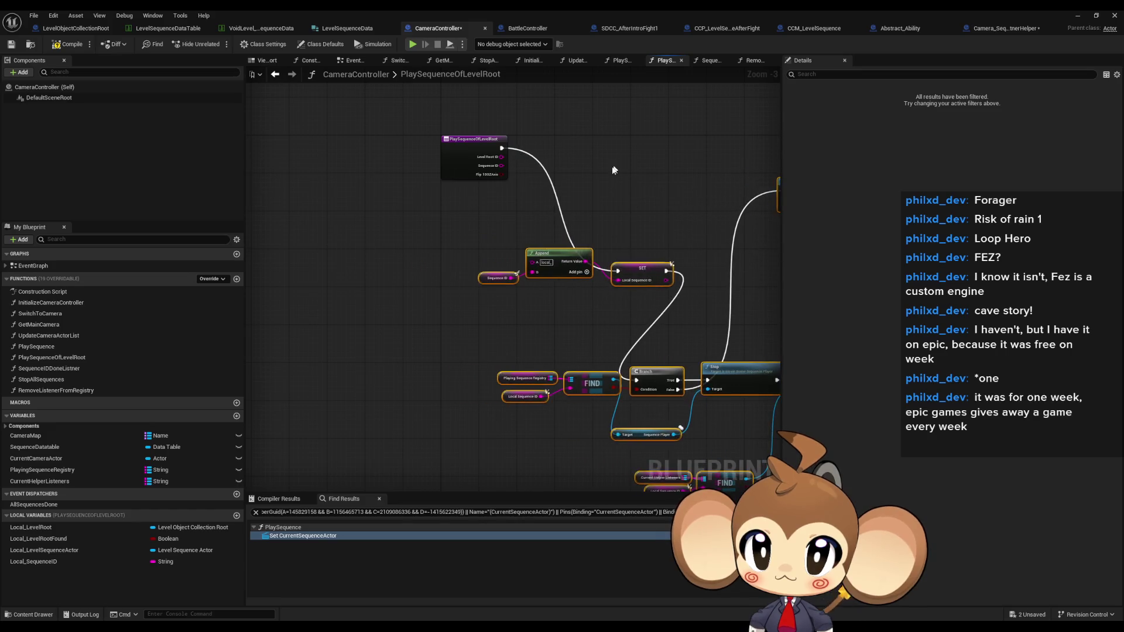
click(525, 295)
Move SET, Sequence ID/Append, Branch and the FIND group up near the entry.
drag(588, 358, 489, 235)
mouse_move(400, 341)
mouse_down()
mouse_move(495, 391)
mouse_move(410, 302)
mouse_up()
click(498, 284)
drag(517, 450, 471, 217)
drag(403, 355, 534, 431)
mouse_move(502, 404)
mouse_down()
mouse_move(498, 270)
mouse_move(451, 262)
mouse_up()
Move Stop and Destroy Actor beside Branch, and the SequencePlayer getter and lower FIND group up.
drag(532, 273, 412, 285)
drag(427, 351, 581, 403)
drag(594, 407, 562, 174)
drag(497, 344, 504, 324)
drag(431, 444, 402, 198)
drag(467, 308, 527, 487)
mouse_move(515, 413)
mouse_down()
mouse_move(495, 165)
mouse_move(479, 157)
mouse_up()
Delete the upper Bind Event and Play nodes.
scroll(469, 263, down, 5)
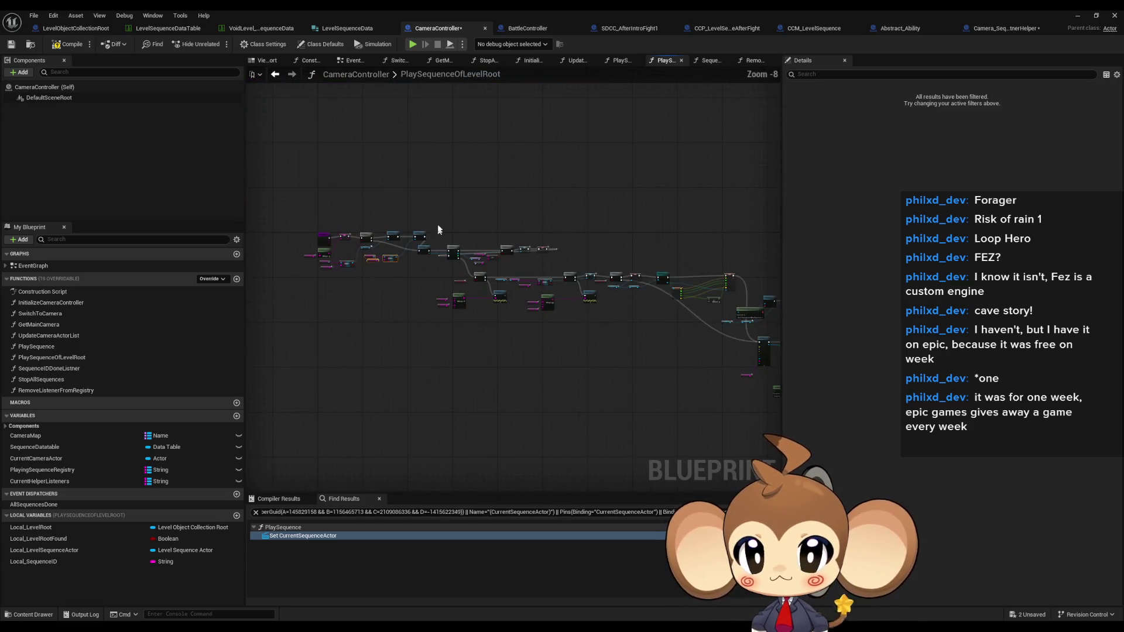
drag(430, 211, 497, 323)
scroll(550, 292, up, 5)
drag(610, 331, 702, 358)
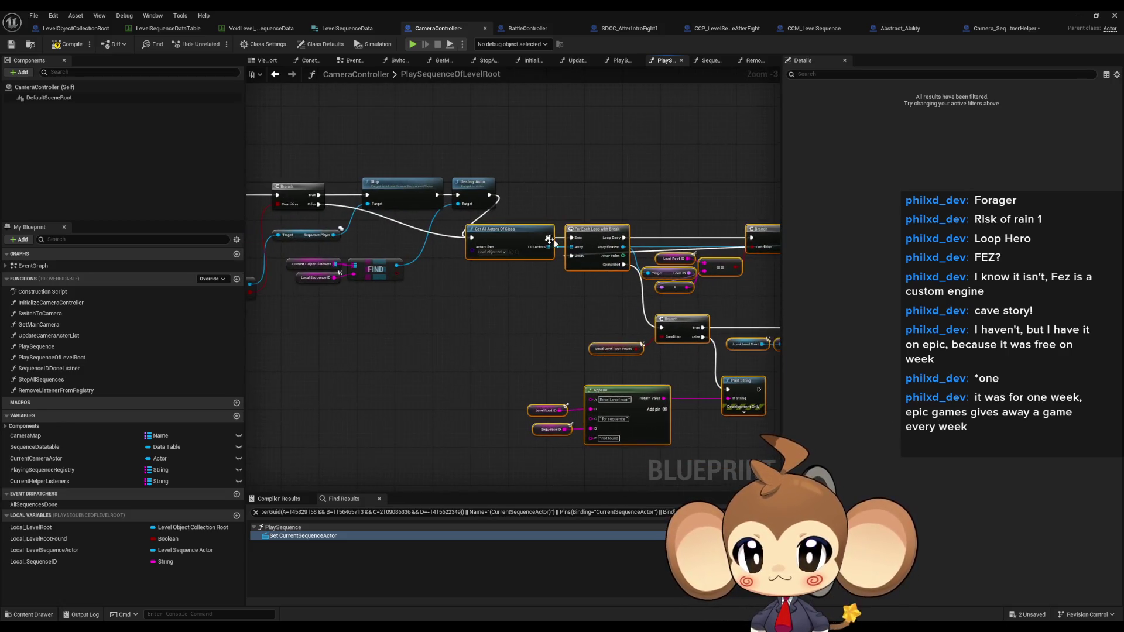
mouse_move(556, 270)
mouse_down()
mouse_move(593, 283)
mouse_move(432, 170)
mouse_move(503, 246)
mouse_move(404, 199)
mouse_move(175, 143)
mouse_up()
drag(630, 206, 349, 169)
mouse_move(761, 357)
mouse_down()
mouse_move(644, 342)
mouse_move(544, 304)
mouse_up()
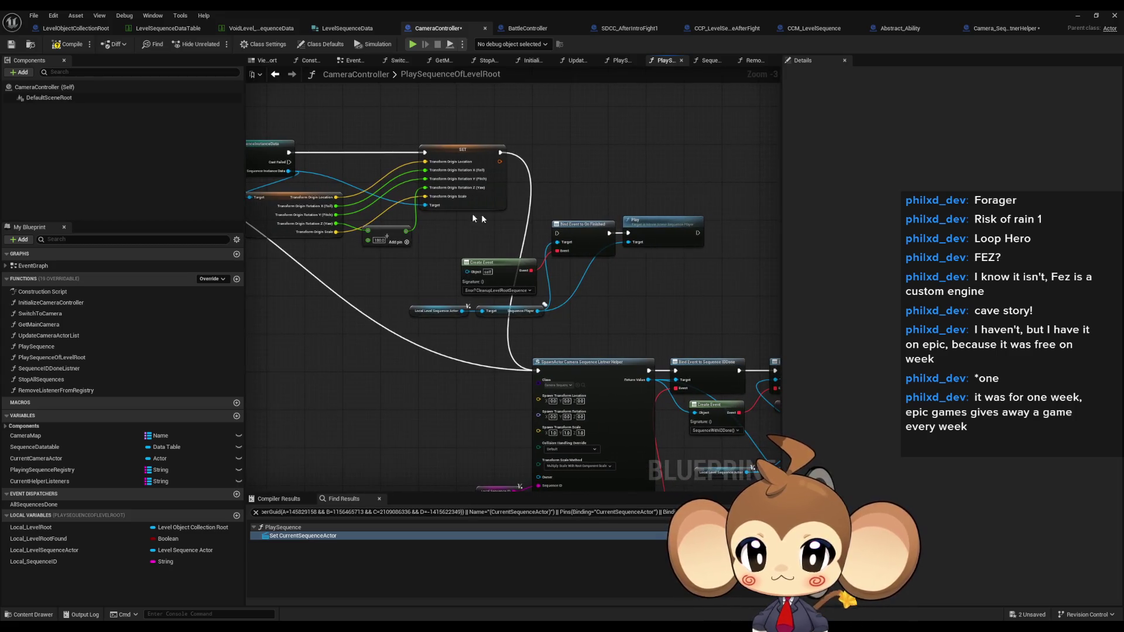
mouse_move(443, 222)
mouse_down()
mouse_move(706, 258)
mouse_move(700, 316)
mouse_move(452, 250)
mouse_move(394, 247)
mouse_up()
key(Delete)
Move Play below the lower ADD and shift the ADD/Play group up.
mouse_move(638, 299)
mouse_down()
mouse_move(600, 336)
mouse_move(654, 422)
mouse_move(647, 330)
mouse_up()
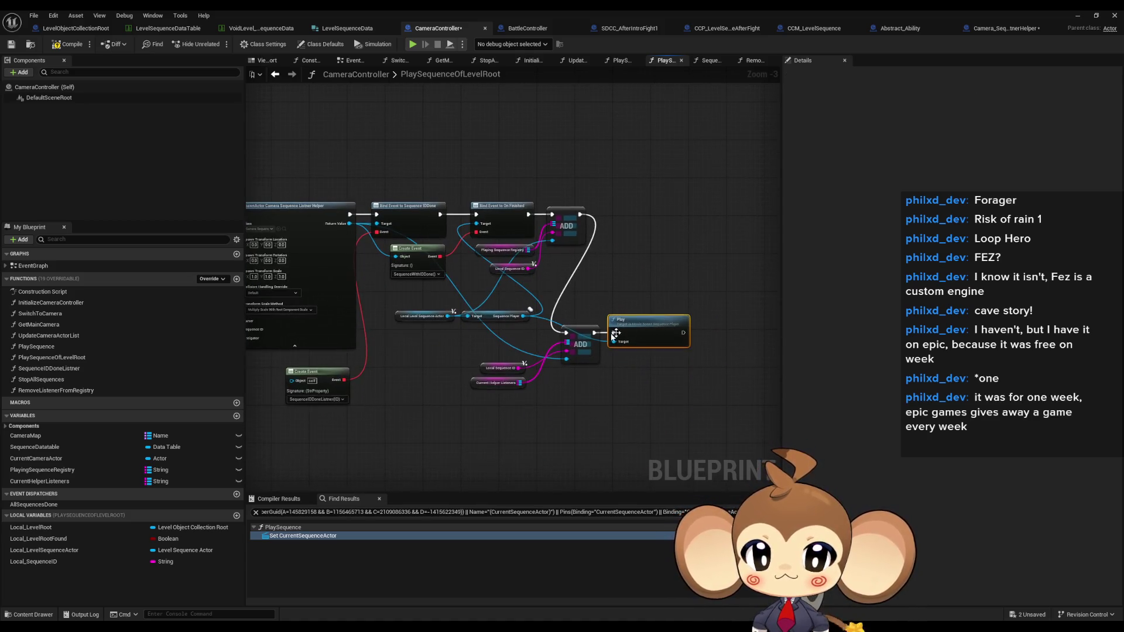
drag(484, 344, 565, 387)
drag(622, 320, 649, 232)
click(512, 328)
Arrange Current Helper Listeners and Local Sequence ID beside Playing Sequence Registry.
scroll(512, 325, up, 3)
drag(584, 260, 584, 218)
mouse_move(574, 259)
mouse_down()
mouse_move(574, 221)
mouse_move(569, 255)
mouse_up()
drag(501, 250, 495, 243)
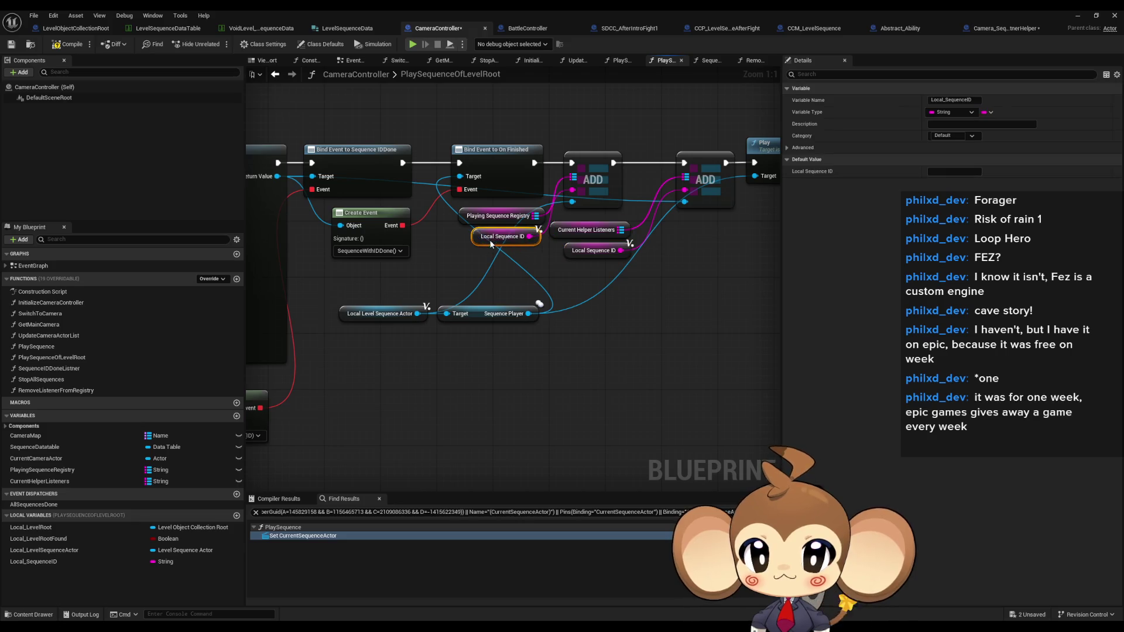
mouse_move(448, 212)
mouse_down()
mouse_move(480, 237)
mouse_move(465, 237)
mouse_up()
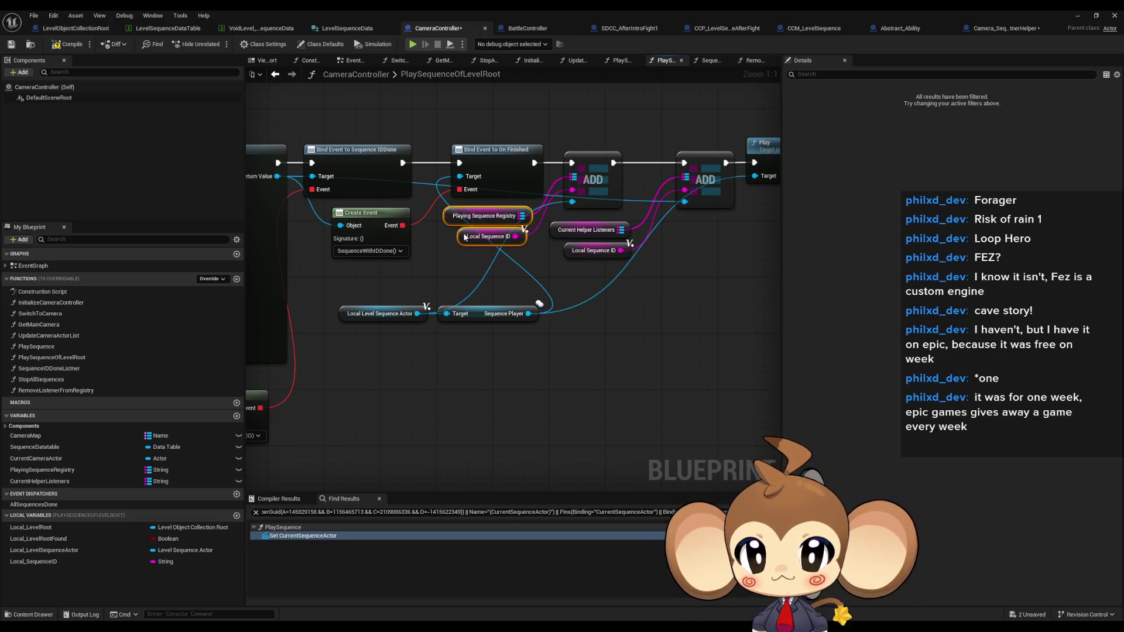
click(518, 260)
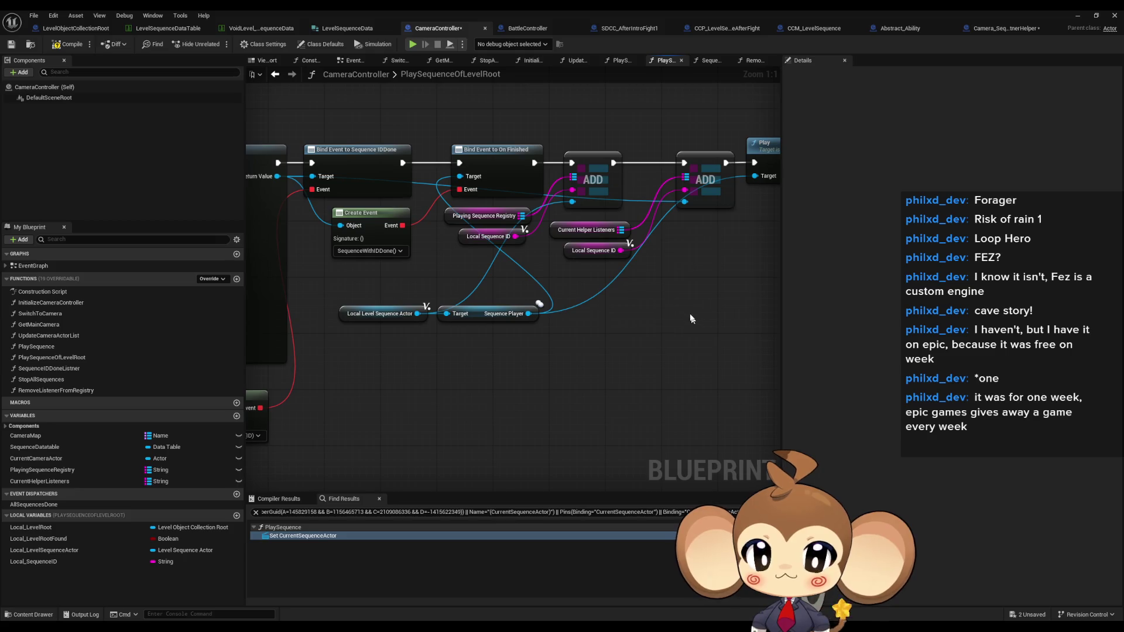
Review the whole tidied function, then open SequenceIDDoneListner.
scroll(690, 319, down, 5)
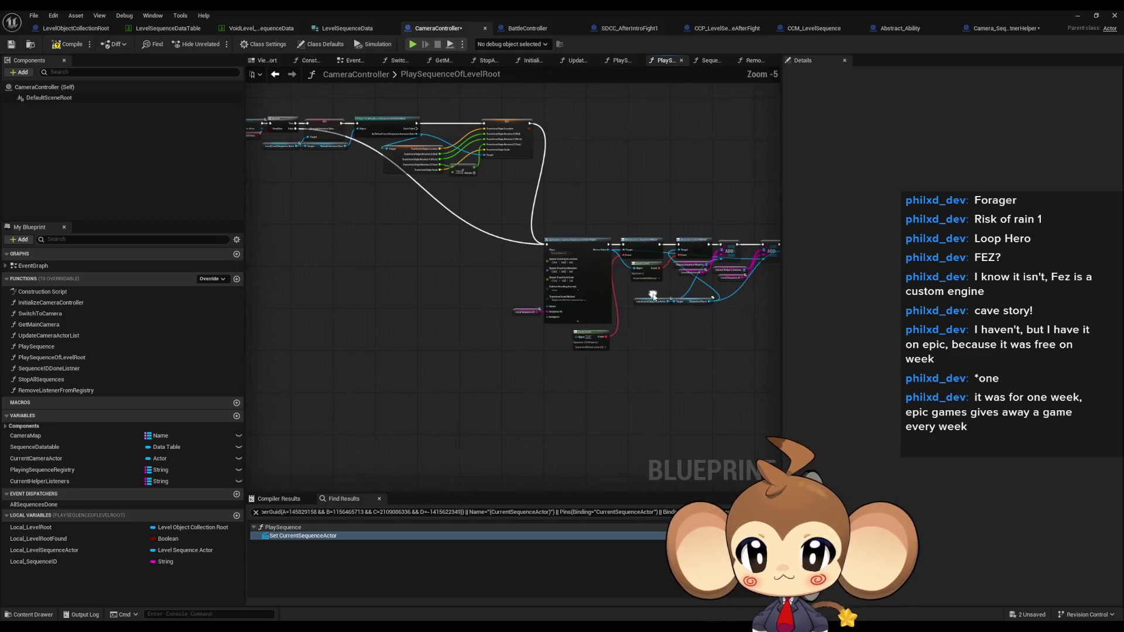
drag(652, 295, 566, 314)
scroll(348, 332, down, 3)
drag(343, 327, 495, 314)
scroll(582, 311, up, 4)
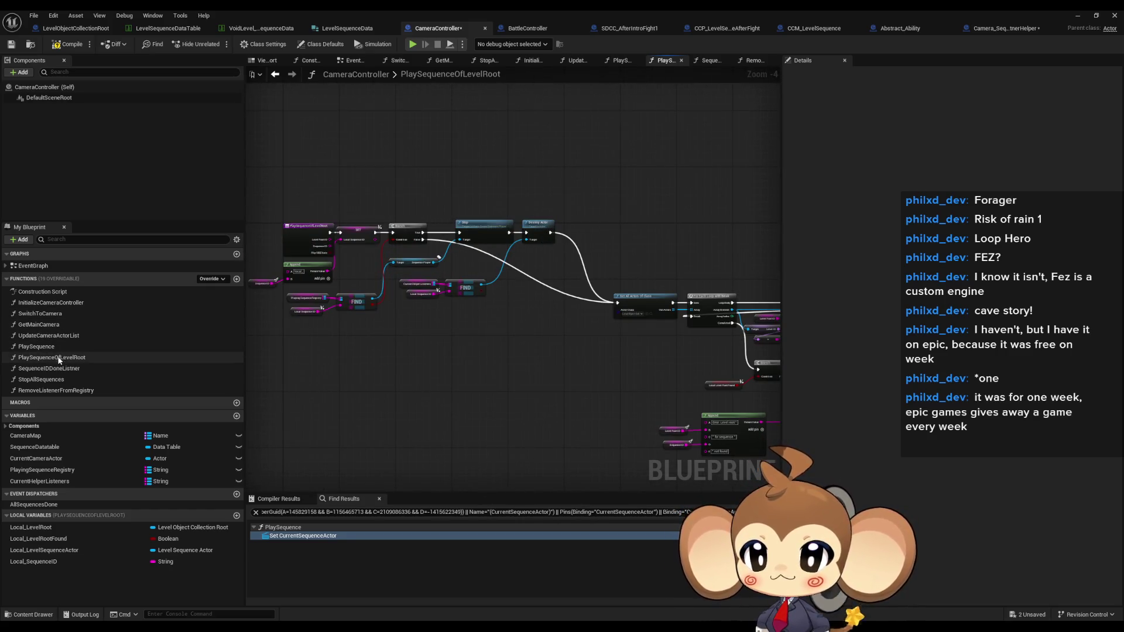
double_click(51, 369)
In SequenceIDDoneListner, delete both Find groups, then undo the deletion.
double_click(47, 379)
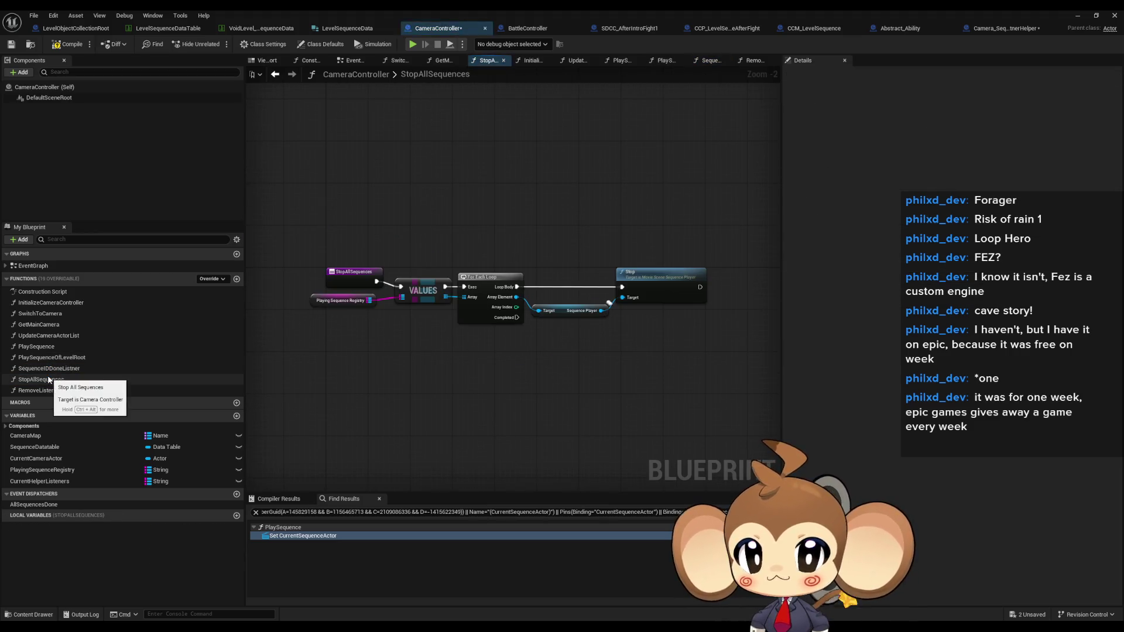
double_click(50, 368)
scroll(482, 335, down, 5)
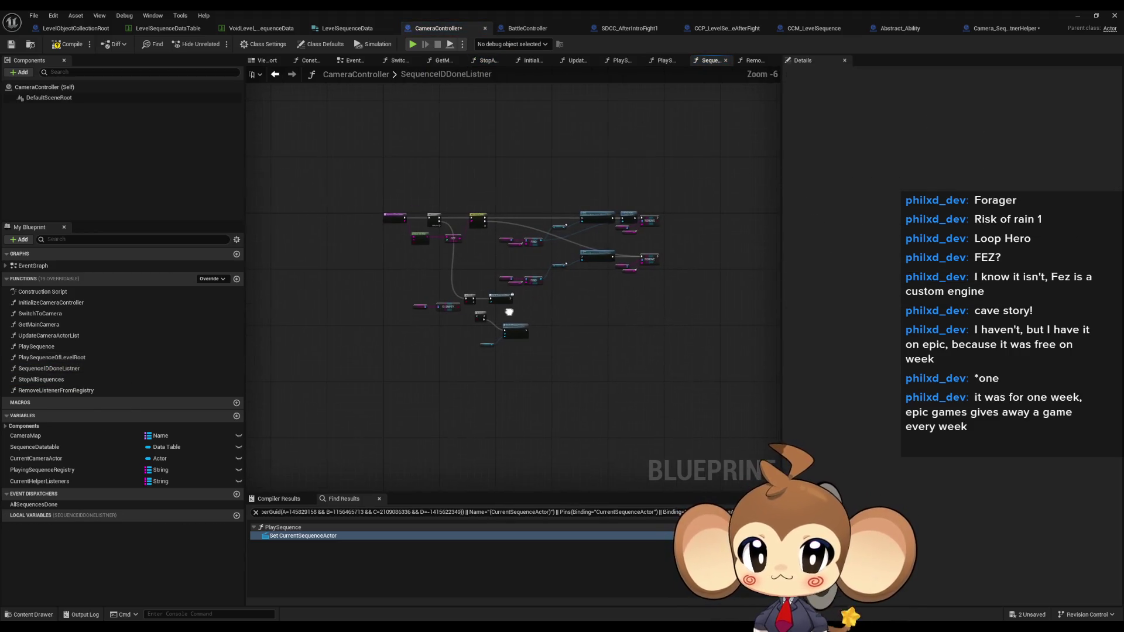
scroll(585, 200, up, 3)
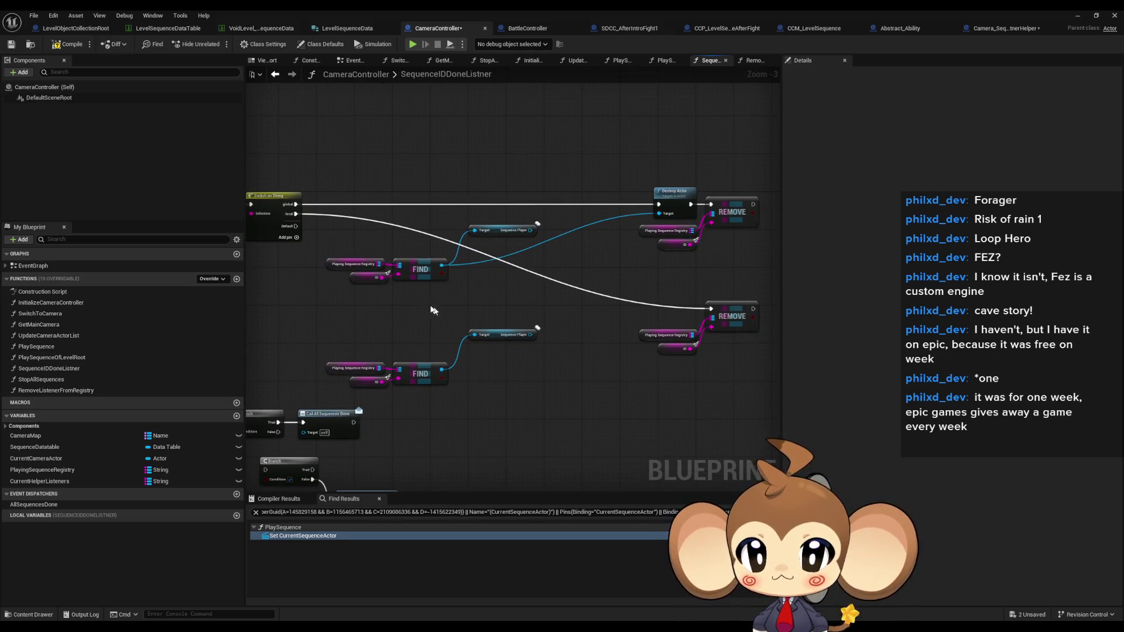
drag(351, 210, 529, 384)
key(Delete)
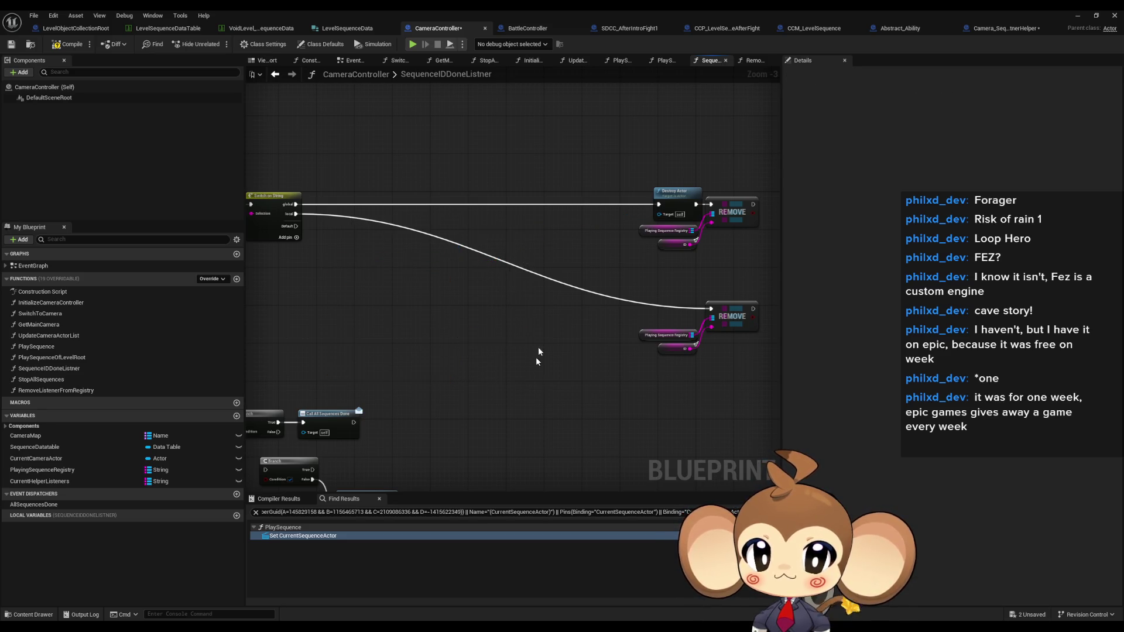
key(ctrl+z)
Delete only the lower Find group and the leftover Sequence Player node.
mouse_move(360, 315)
mouse_down()
mouse_move(394, 351)
mouse_move(518, 384)
mouse_up()
key(Delete)
drag(527, 328, 454, 325)
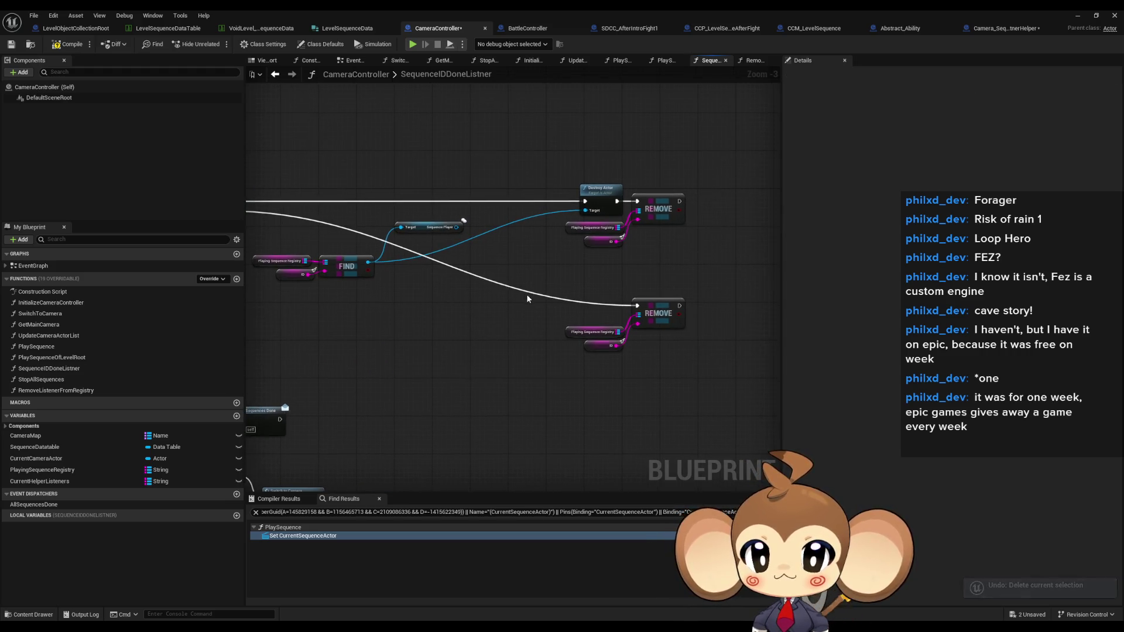
key(Delete)
Compact the graph by moving the Find group and the Destroy Actor/Remove groups left.
drag(425, 206, 515, 263)
mouse_move(316, 240)
mouse_down()
mouse_move(401, 271)
mouse_move(420, 265)
mouse_move(388, 251)
mouse_up()
mouse_move(616, 148)
mouse_down()
mouse_move(731, 262)
mouse_move(778, 349)
mouse_up()
mouse_move(721, 292)
mouse_down()
mouse_move(597, 292)
mouse_move(742, 320)
mouse_up()
drag(714, 209, 485, 216)
click(676, 285)
scroll(677, 285, up, 2)
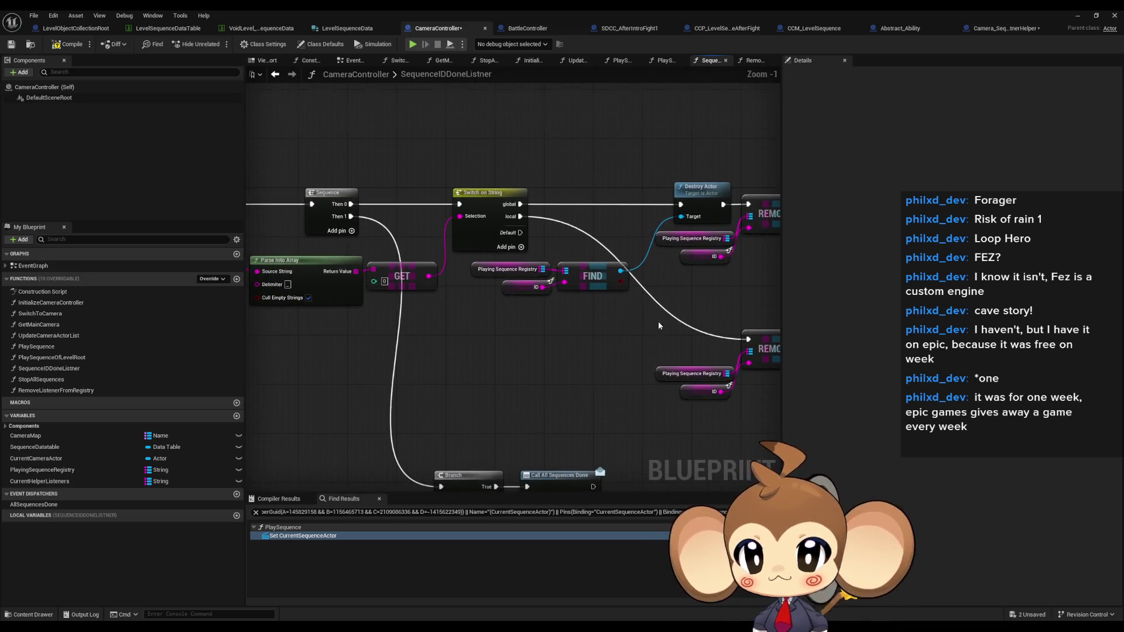
scroll(494, 344, down, 1)
drag(494, 345, 595, 321)
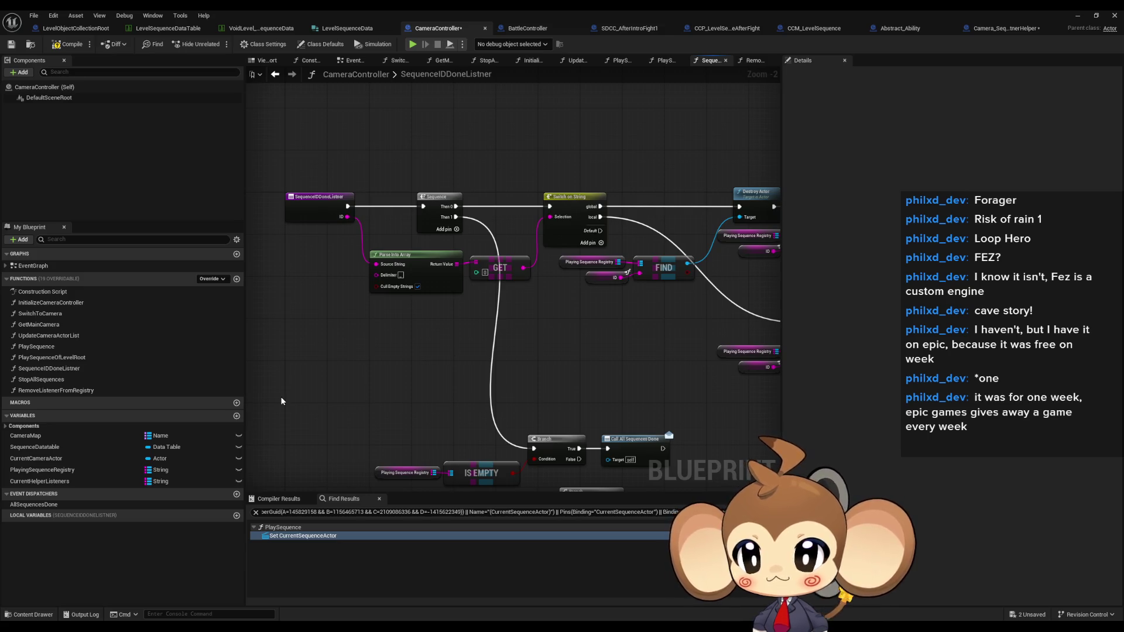
Straighten the StopAllSequences node connections with Q.
double_click(41, 390)
click(48, 379)
double_click(48, 379)
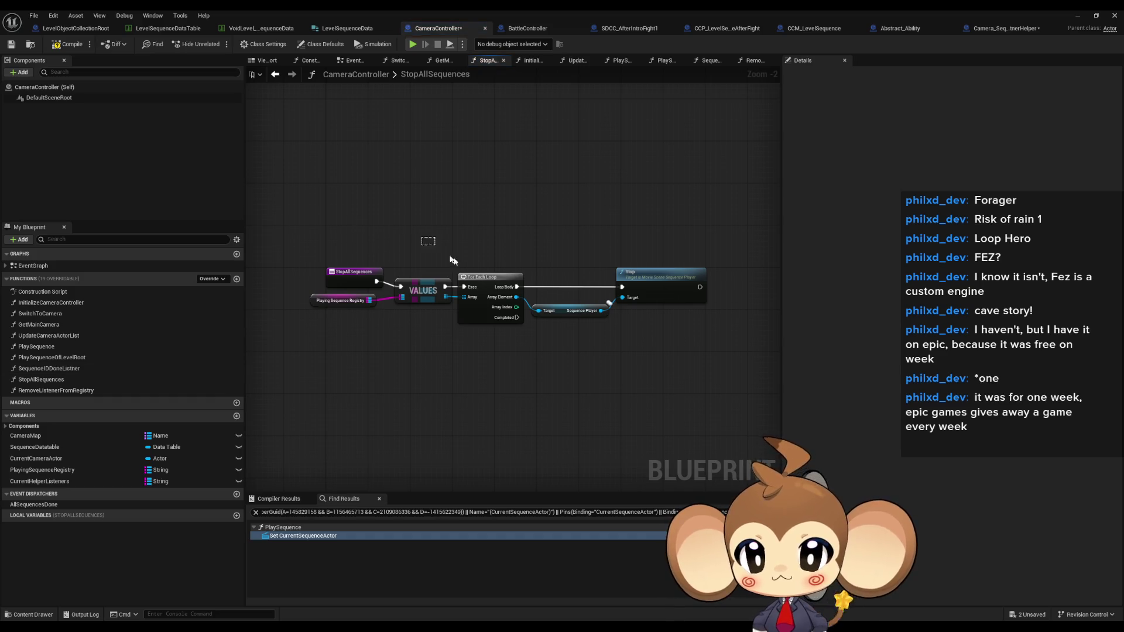
key(q)
Compare PlaySequenceOfLevelRoot against the Camera_SequenceListnerHelper blueprint.
click(34, 367)
double_click(34, 368)
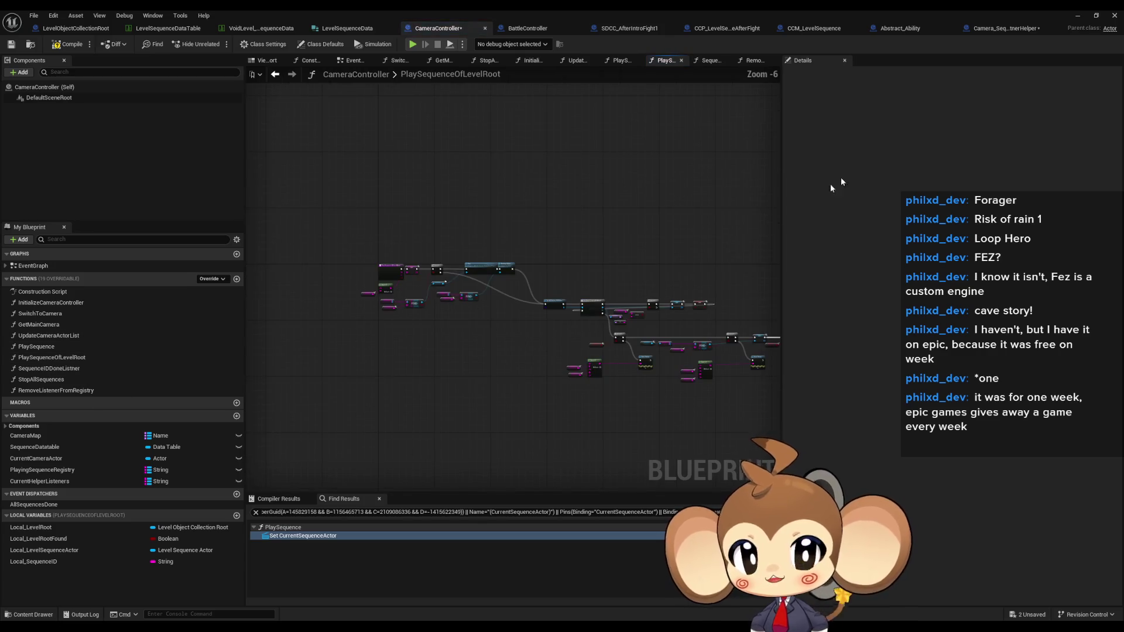
click(999, 27)
scroll(536, 351, down, 2)
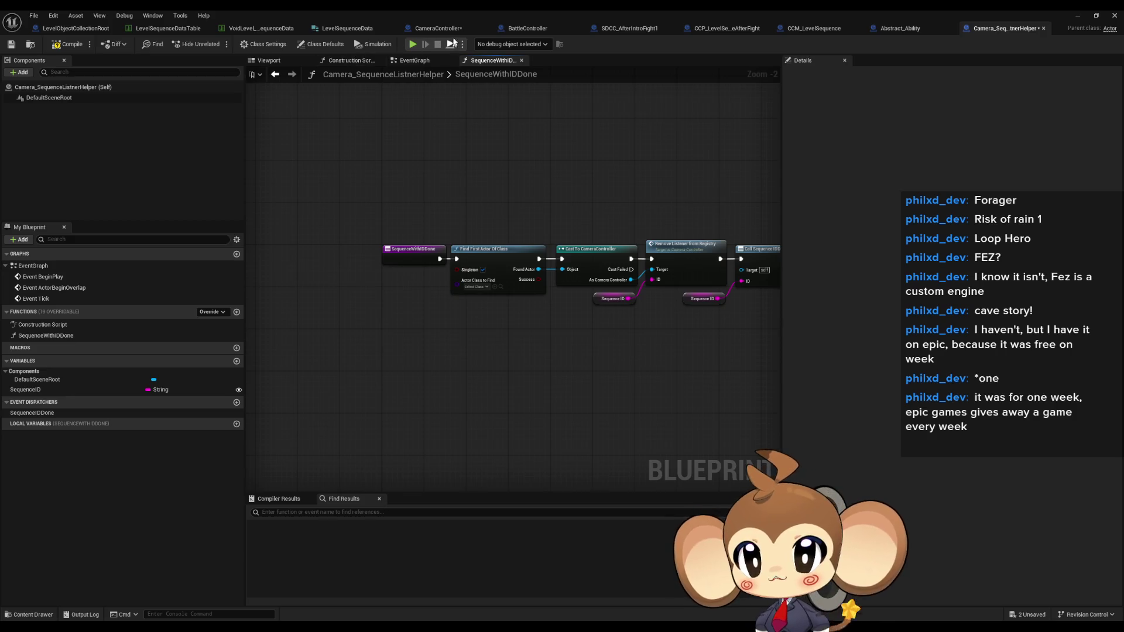
click(439, 28)
scroll(524, 330, up, 3)
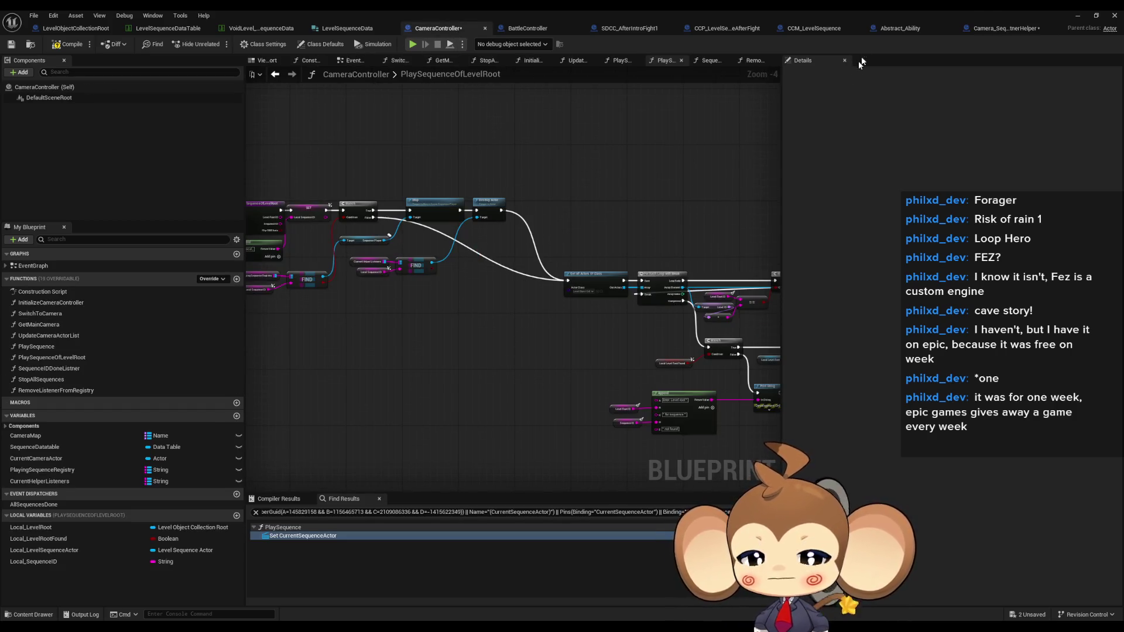
click(998, 28)
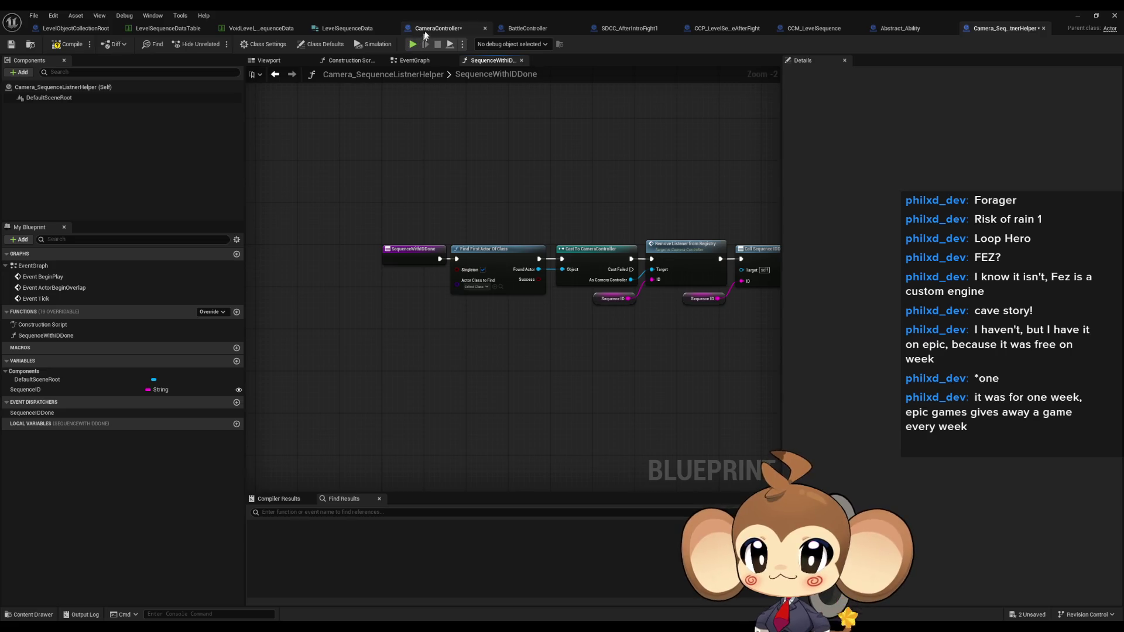
click(440, 28)
scroll(459, 256, down, 1)
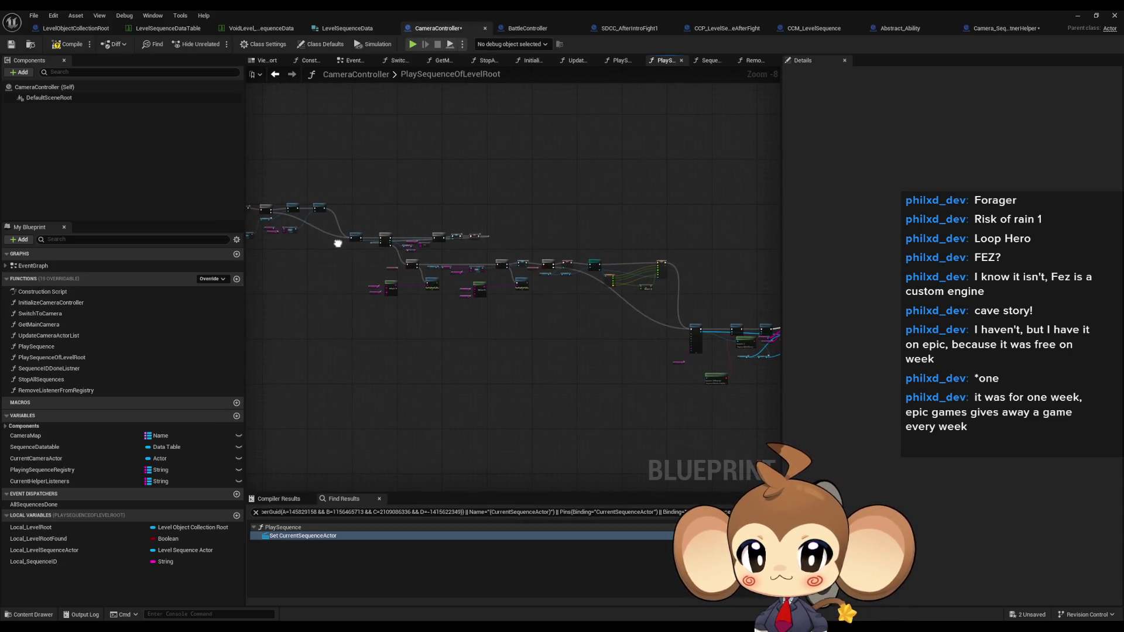
Review RemoveListenerFromRegistry, StopAllSequences and SequenceIDDoneListner, then show SDCC_AfterIntroFight1 defaults.
double_click(60, 390)
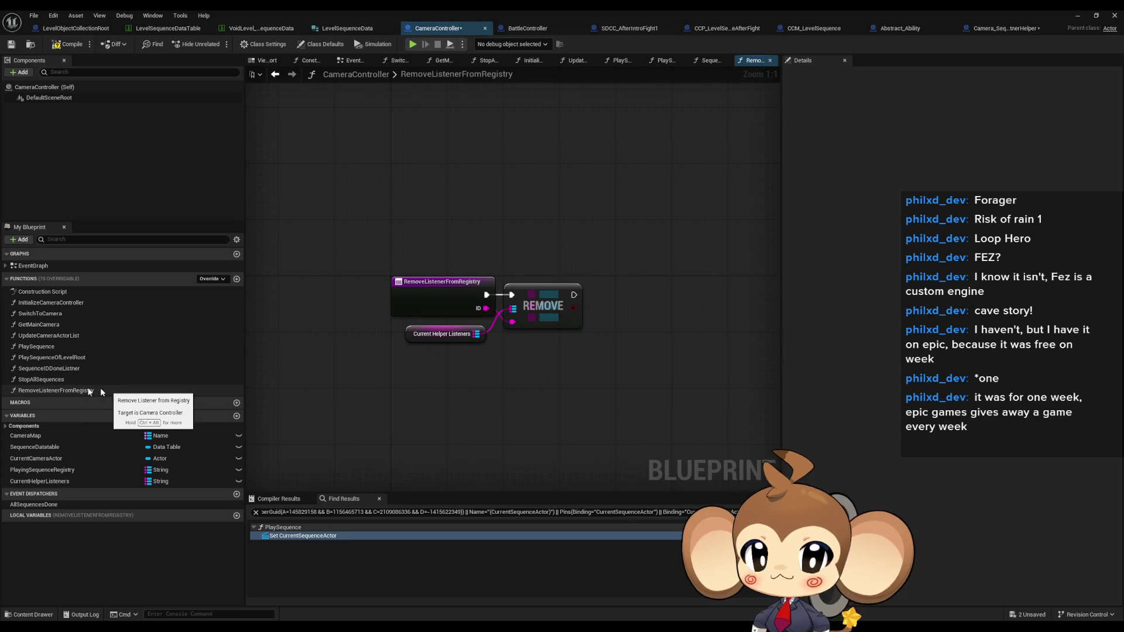
double_click(38, 380)
double_click(45, 368)
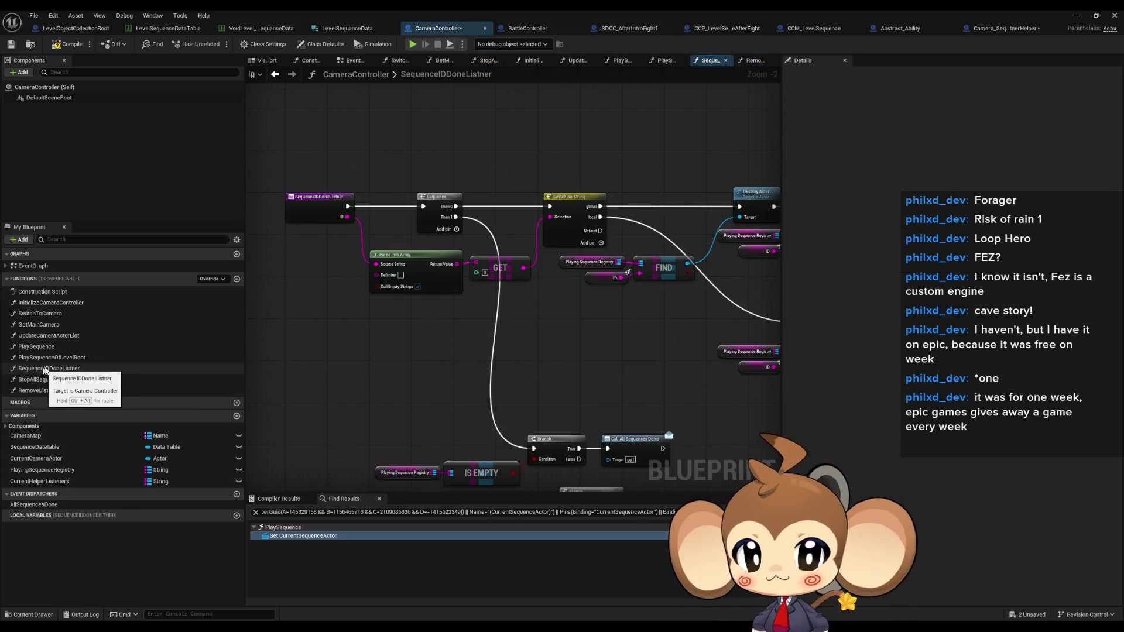
scroll(443, 333, down, 3)
scroll(443, 332, up, 3)
drag(376, 372, 401, 400)
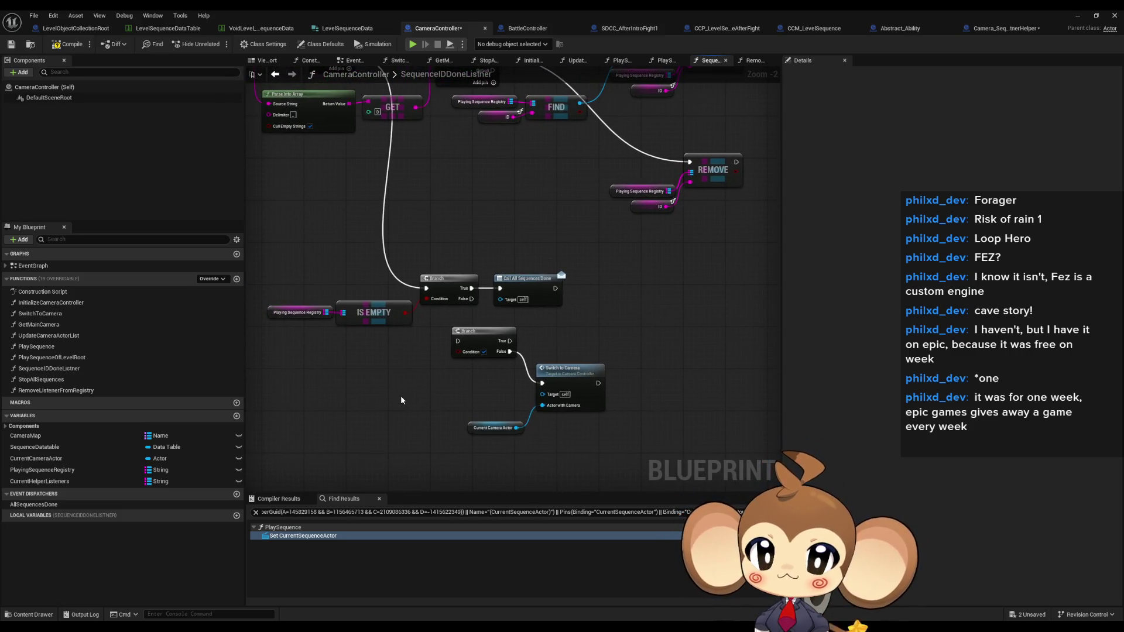
click(630, 28)
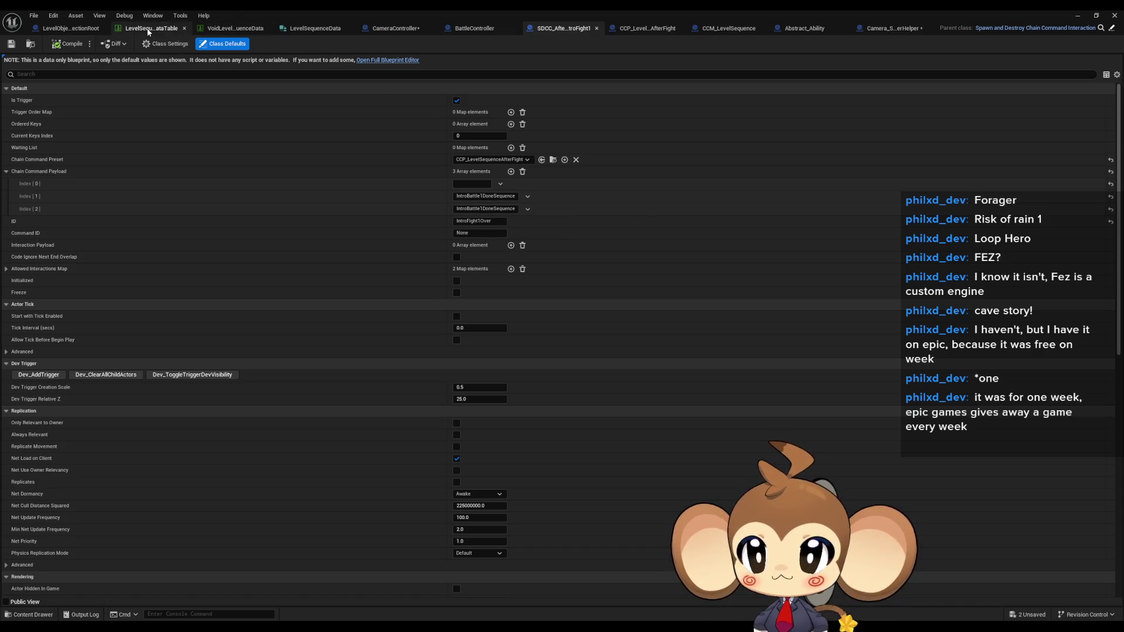
Open the LevelSequenceData structure and add a new member variable.
click(321, 29)
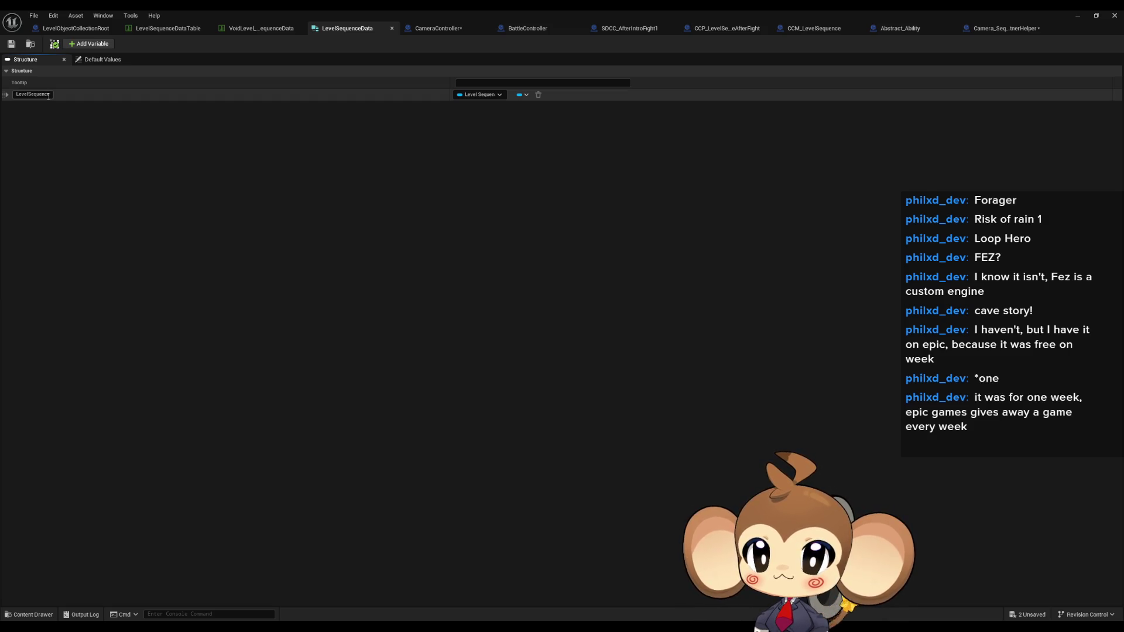
click(97, 45)
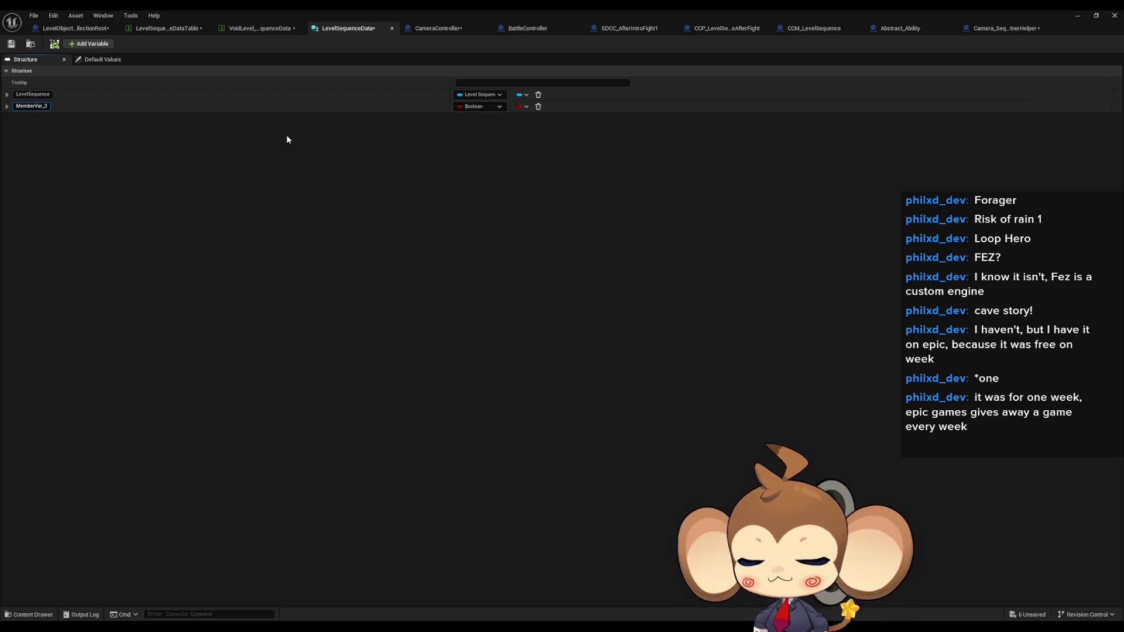
Rename the new Boolean member to isCameraSequence and save LevelSequenceData.
key(BackSpace)
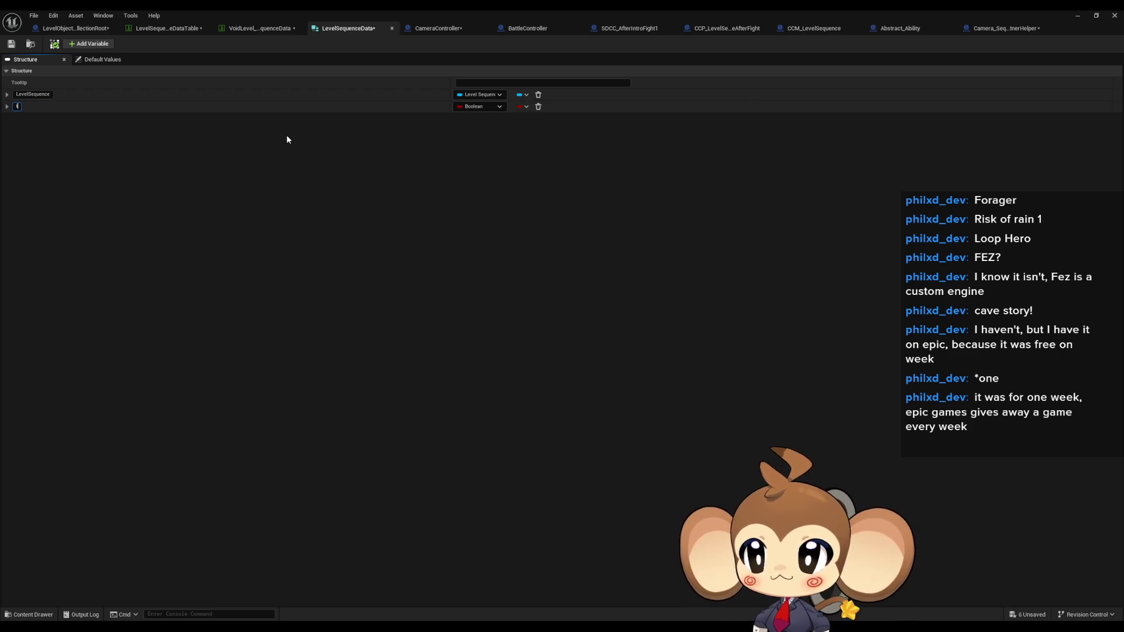
text(isCameraSeq)
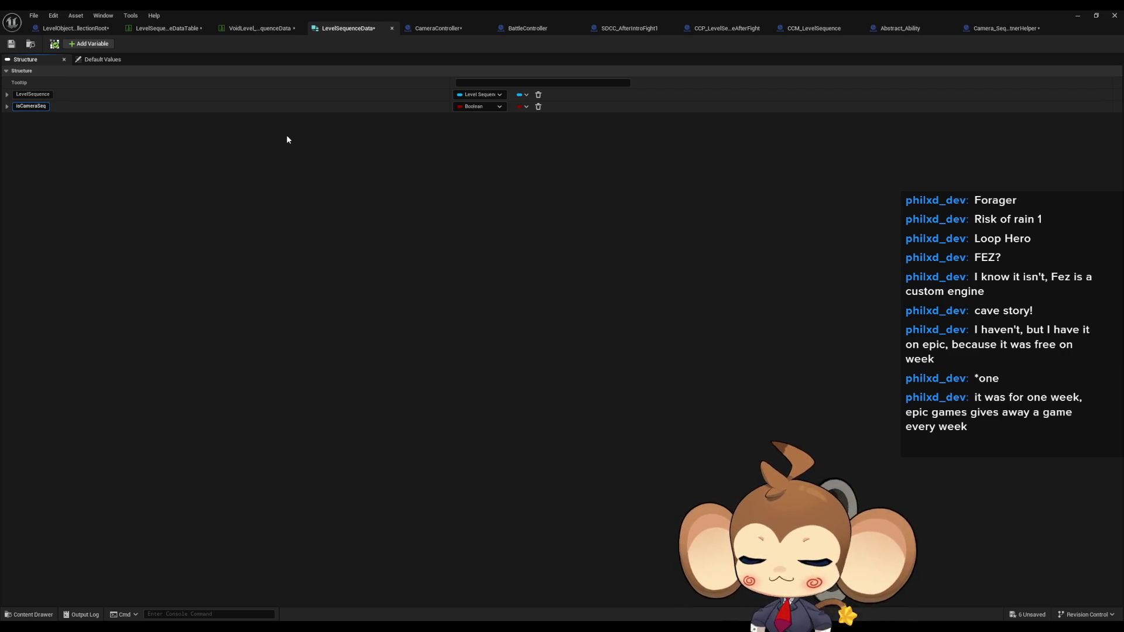
text(uence)
key(Return)
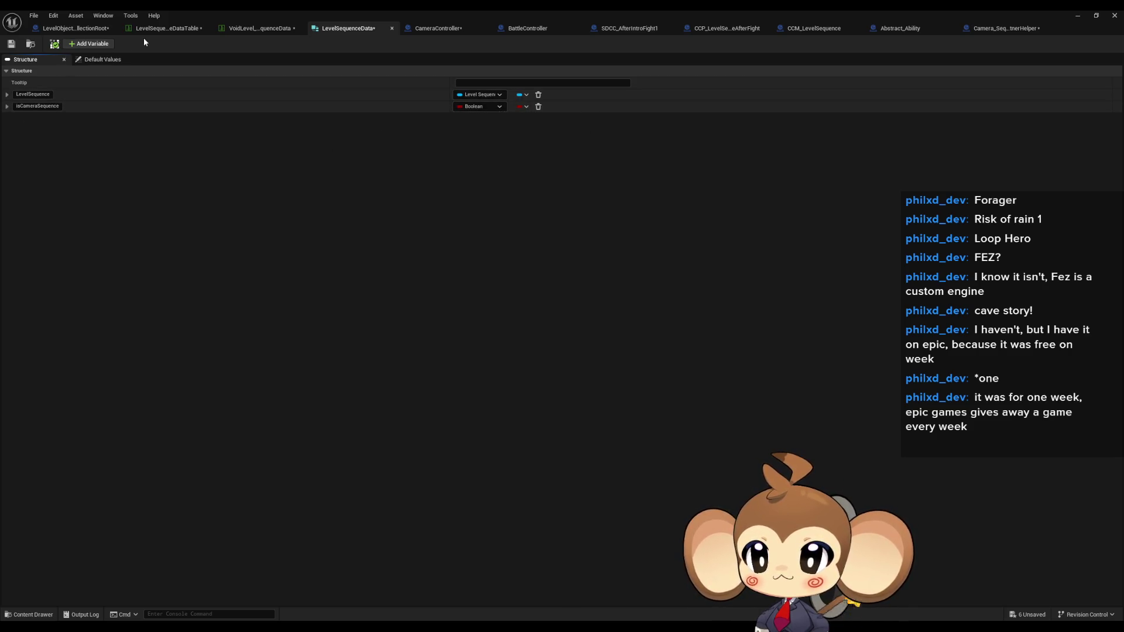
click(11, 44)
Move isCameraSequence above LevelSequence in LevelSequenceData, save it, and mark BattleIntro1's isCameraSequence True.
click(250, 29)
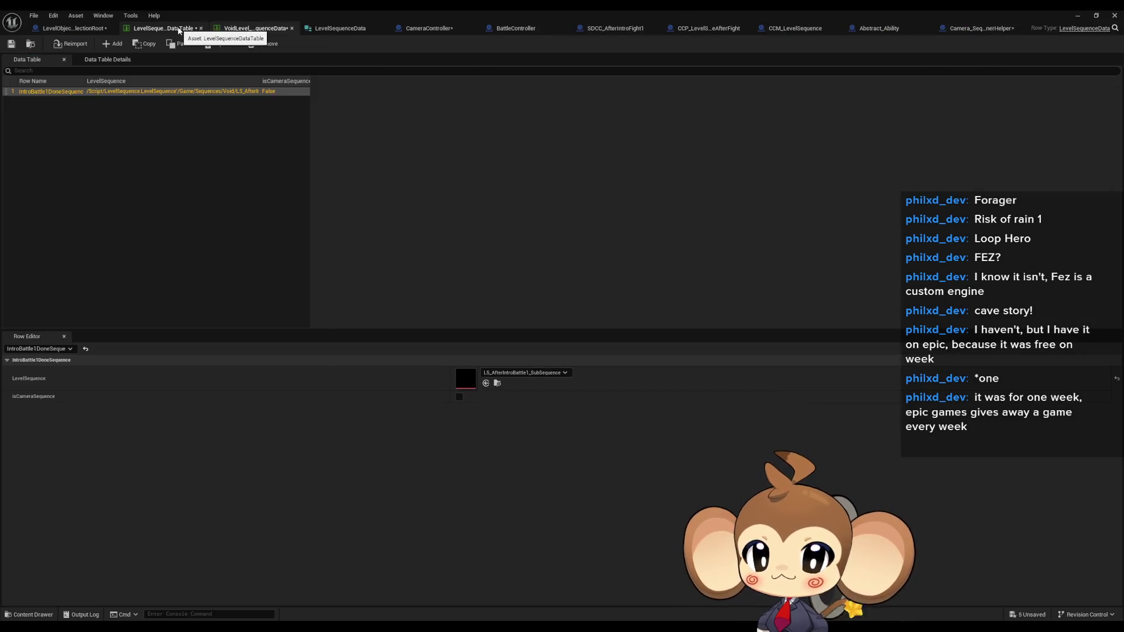
click(179, 30)
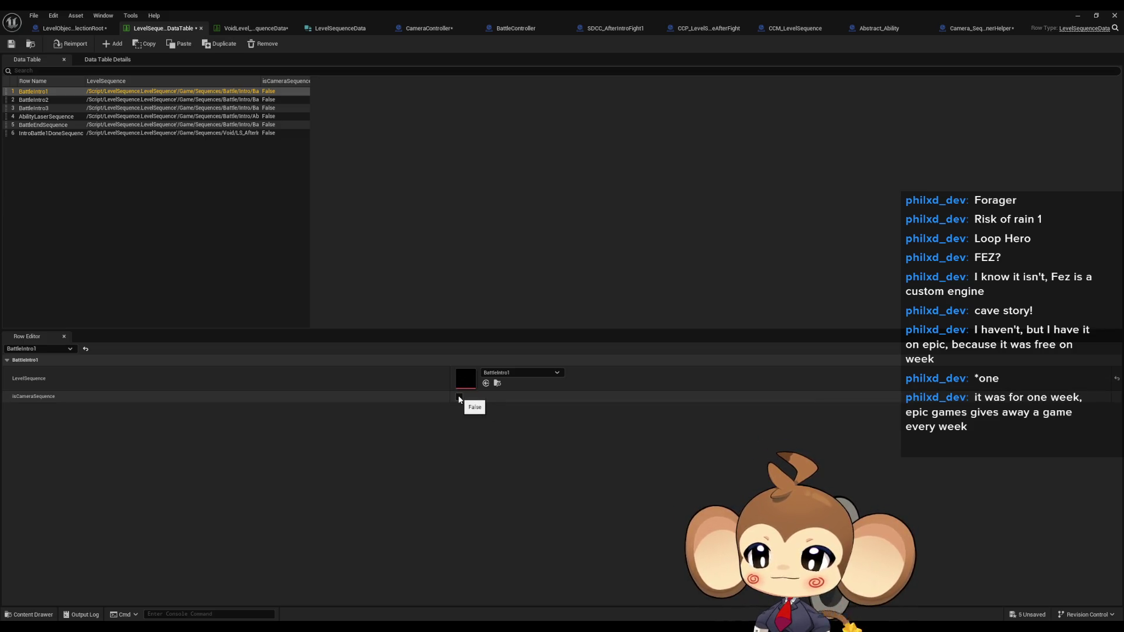
click(349, 30)
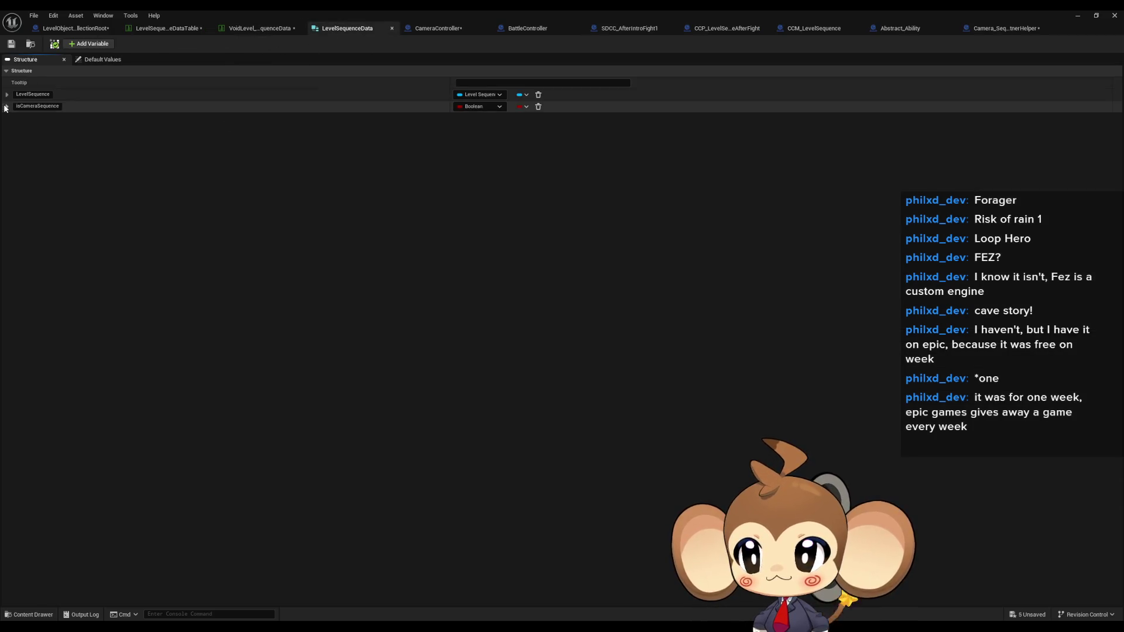
drag(3, 104, 5, 94)
click(11, 44)
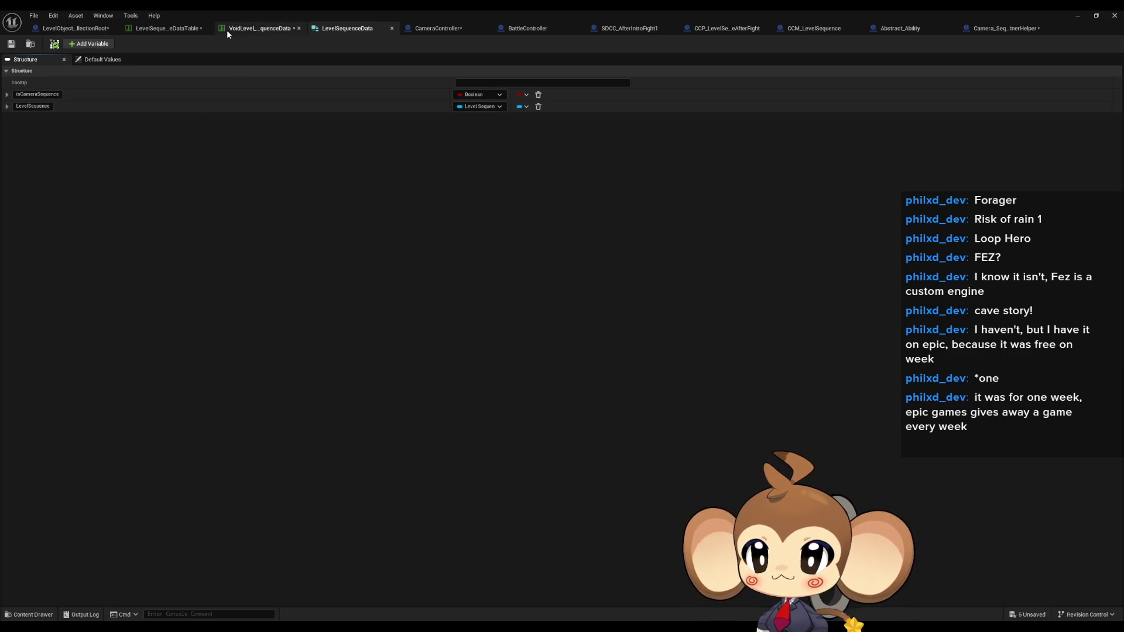
click(164, 28)
click(459, 371)
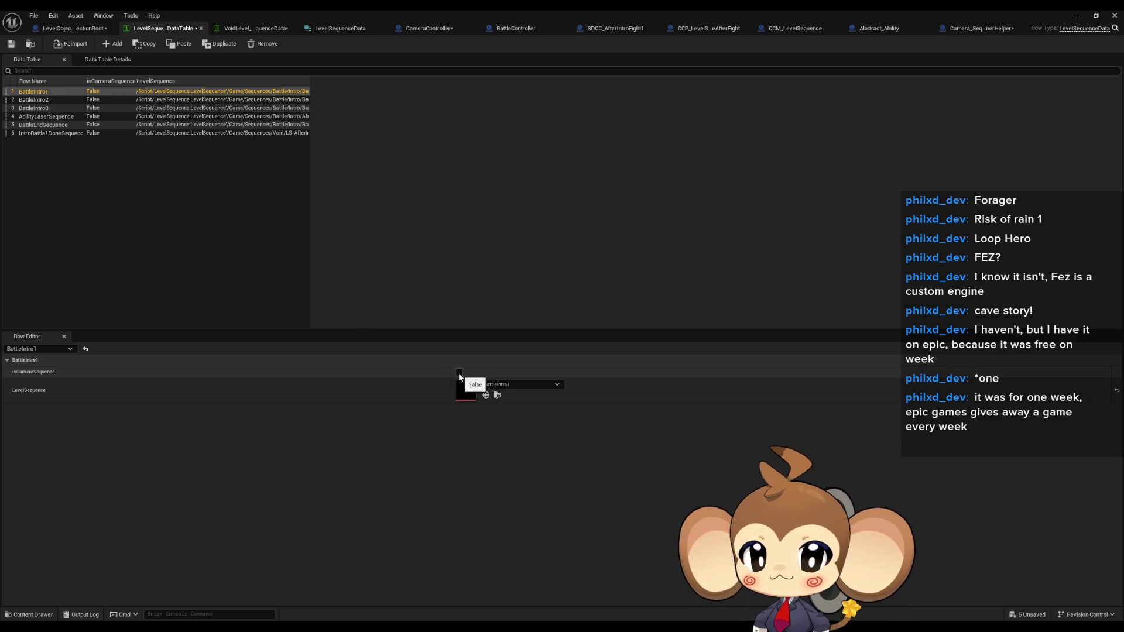
Set isCameraSequence True for BattleIntro2, BattleIntro3, AbilityLaserSequence, BattleEndSequence and IntroBattle1DoneSequence.
click(74, 100)
click(459, 372)
click(46, 108)
click(459, 371)
click(39, 116)
click(459, 372)
click(56, 125)
click(459, 372)
click(52, 133)
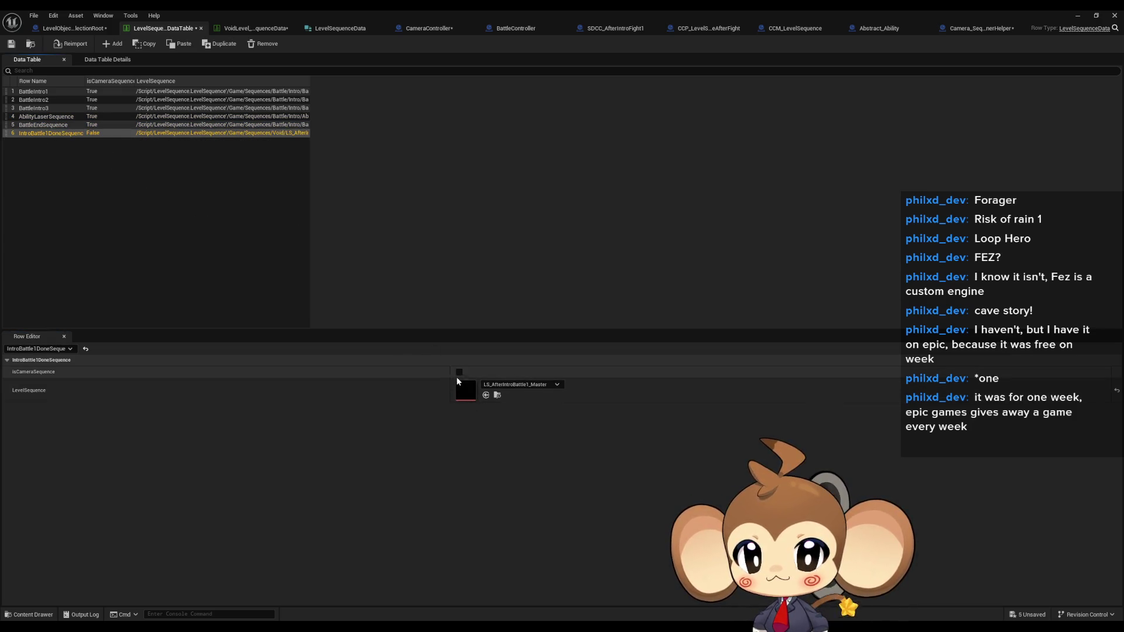
Compare against the VoidLevel table, check the Data Table Details, and save LevelSequenceDataTable.
click(250, 28)
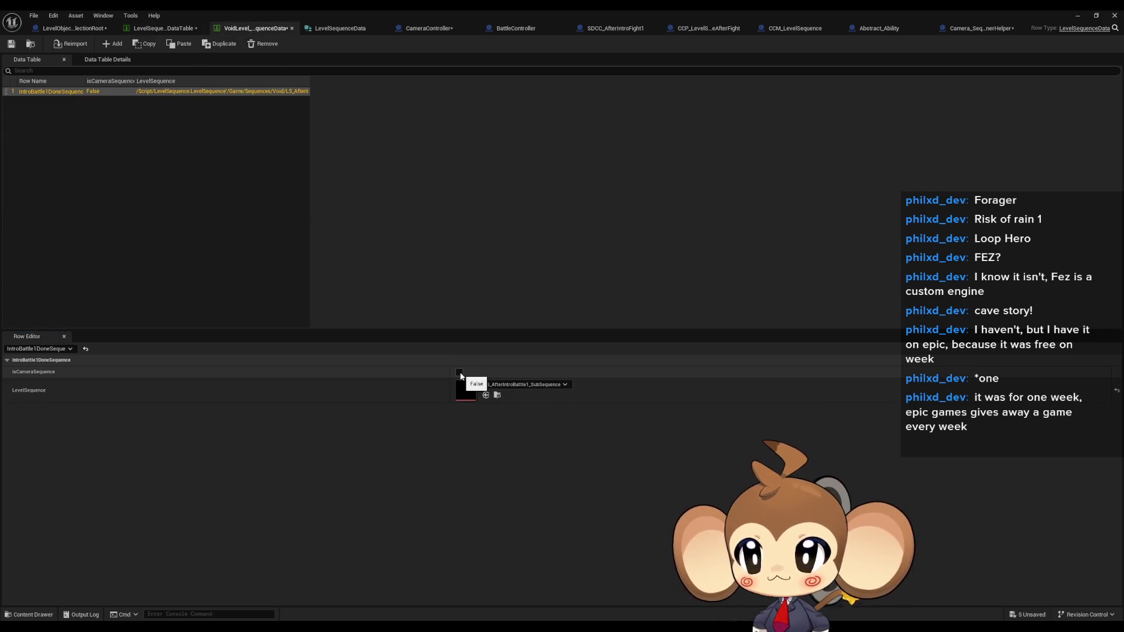
click(157, 28)
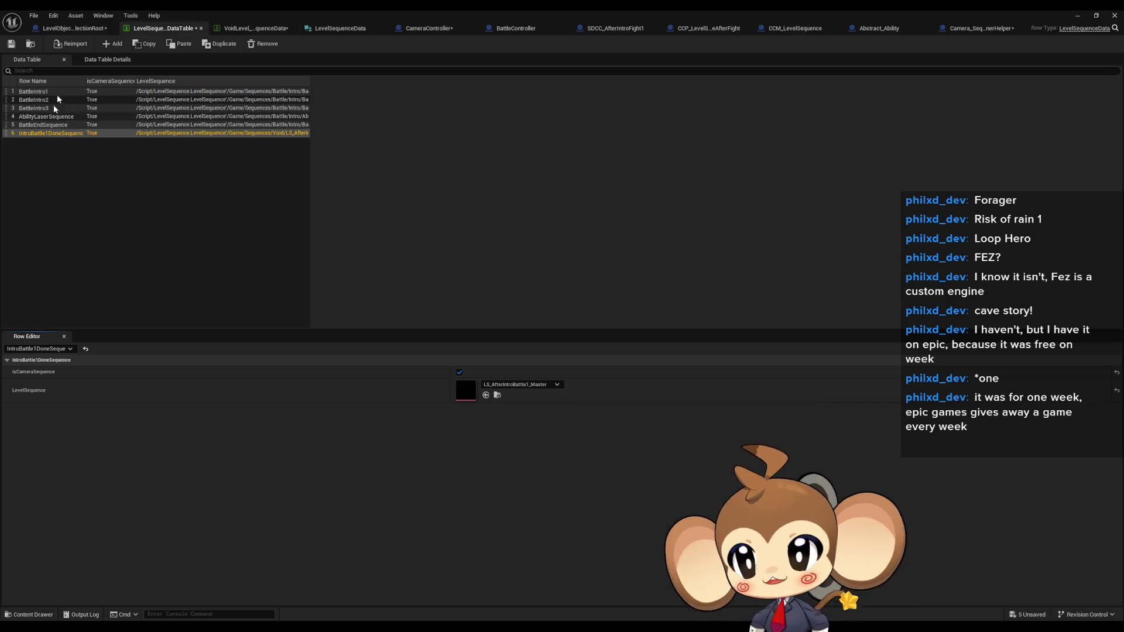
click(237, 29)
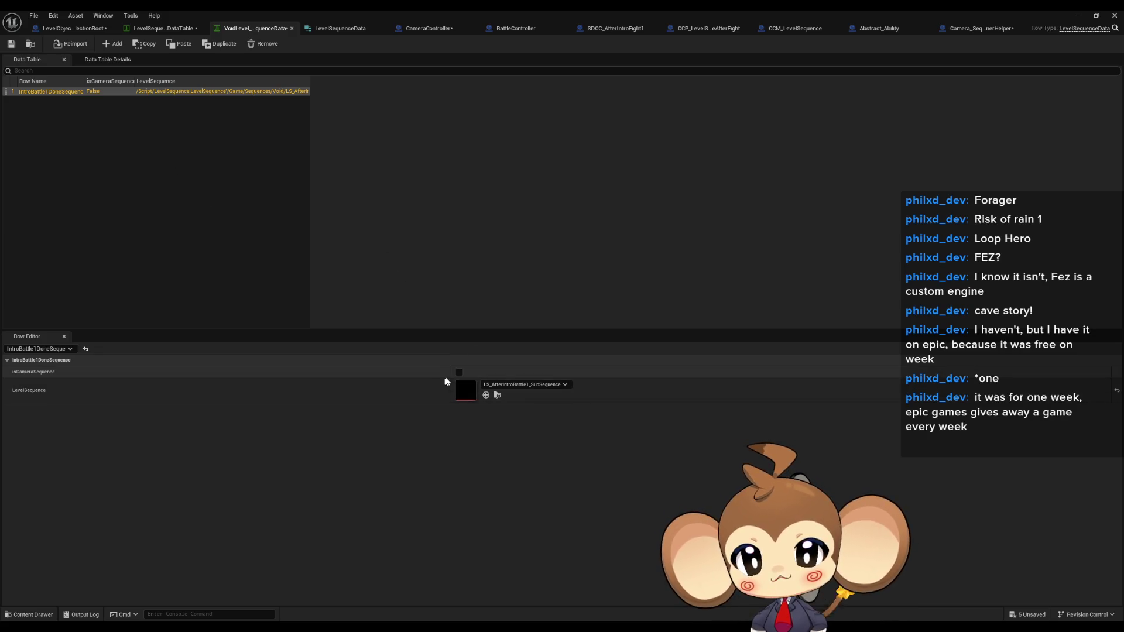
click(165, 28)
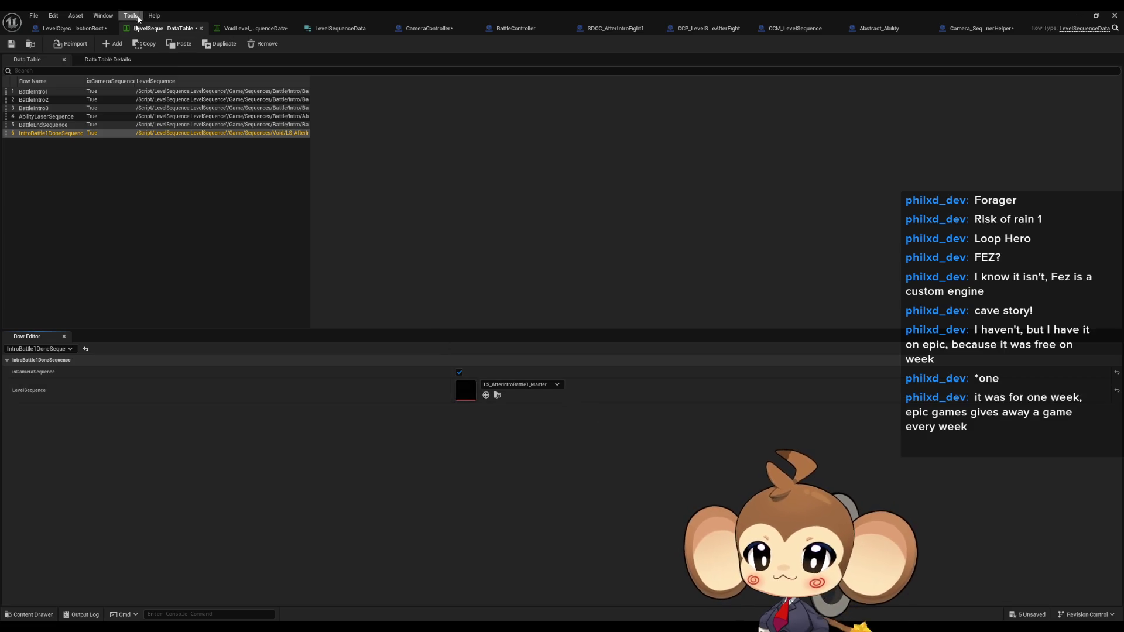
click(119, 63)
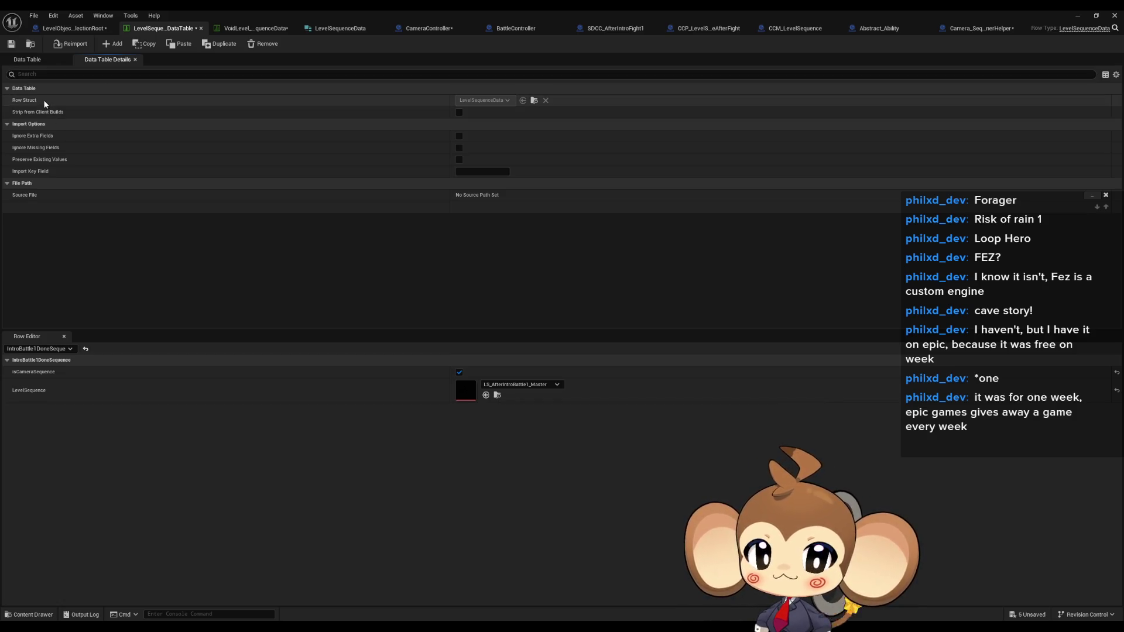
click(10, 44)
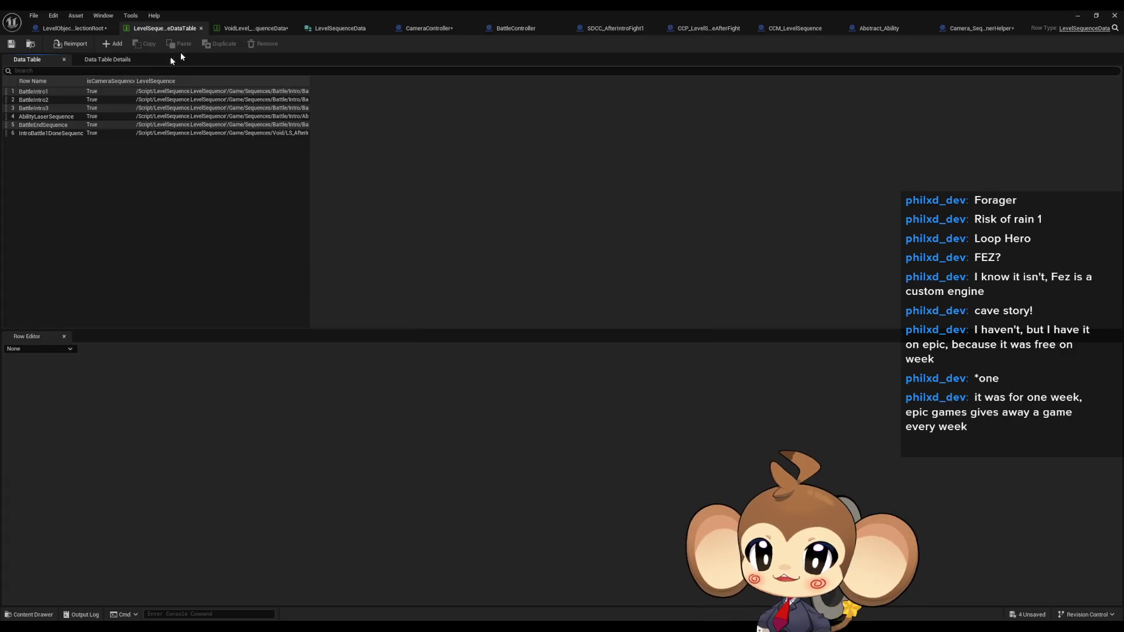
Revisit the VoidLevel table, then bring up the LevelSequenceData structure and CameraController.
click(248, 28)
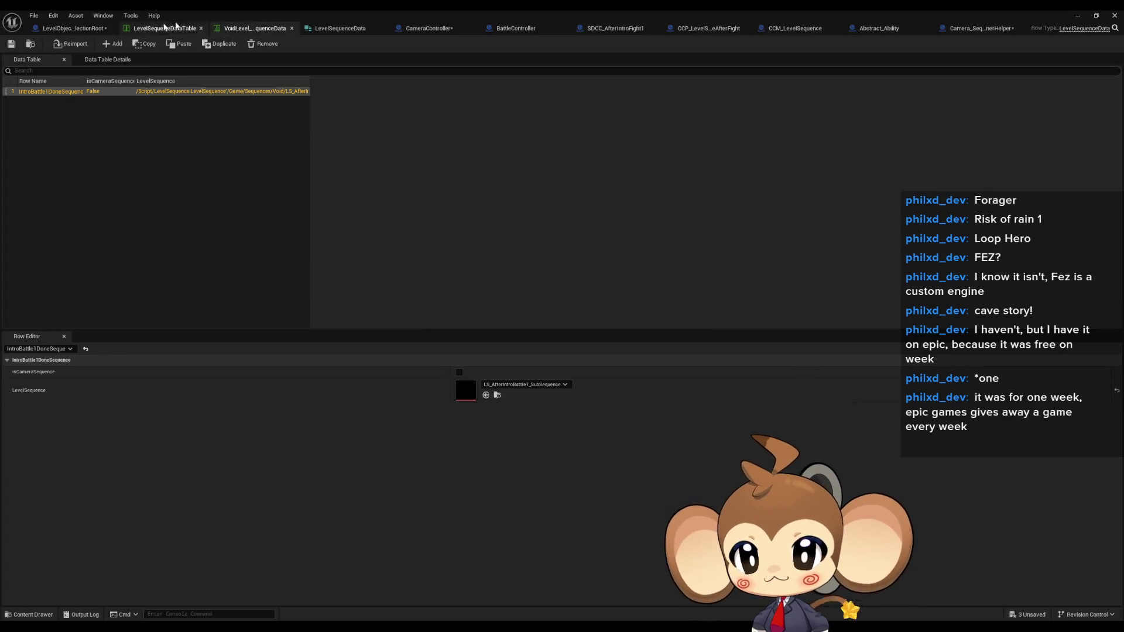
click(159, 32)
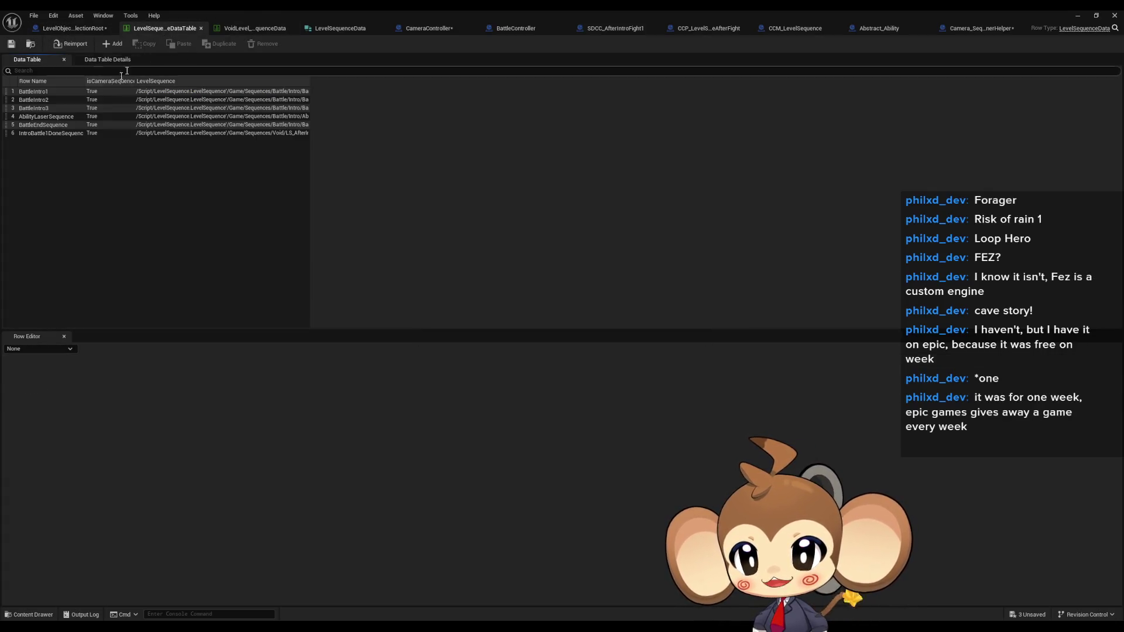
click(261, 32)
click(331, 30)
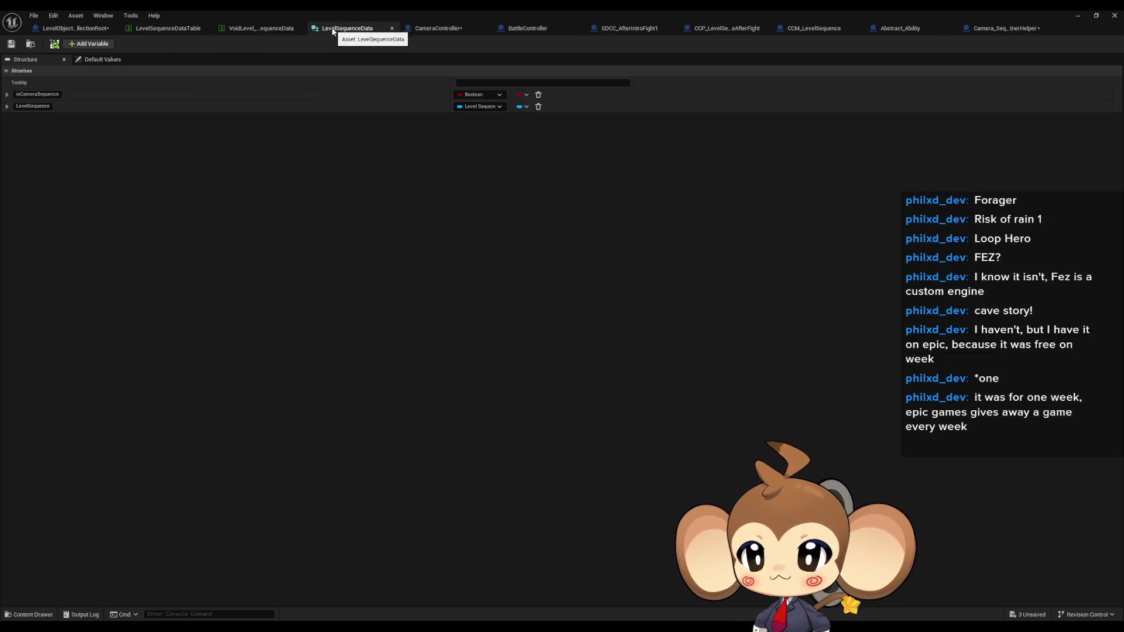
click(436, 29)
Review PlaySequence's Break Level Sequence Data nodes, then open the PlaySequenceOfLevelRoot function graph.
scroll(478, 224, down, 2)
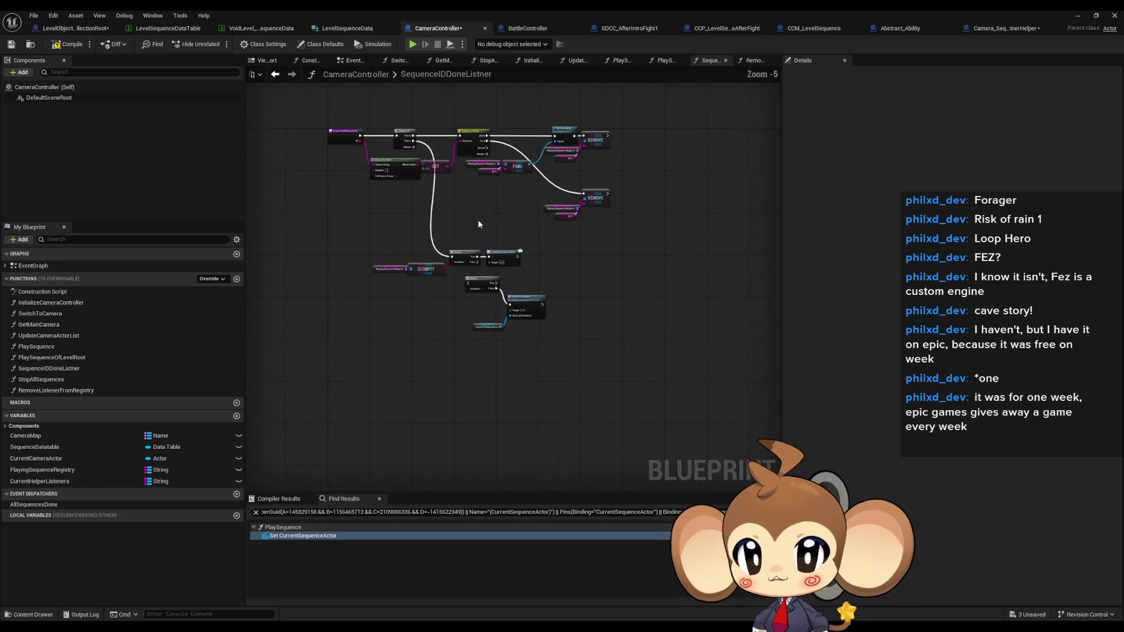
scroll(490, 209, up, 2)
double_click(36, 347)
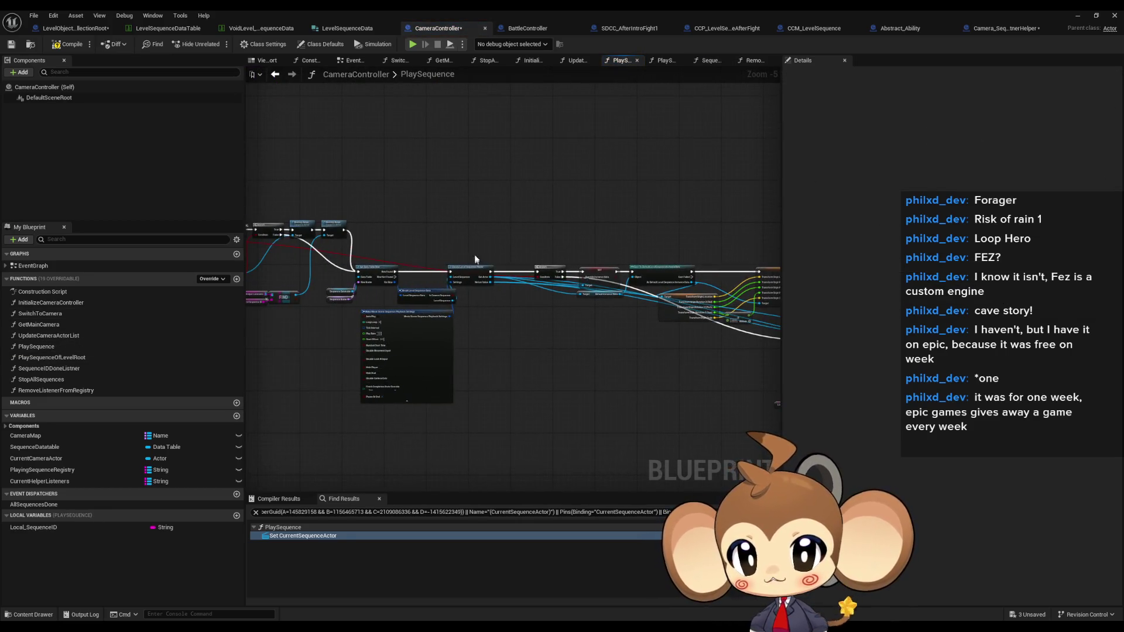
scroll(475, 259, up, 2)
click(379, 313)
drag(466, 365, 563, 303)
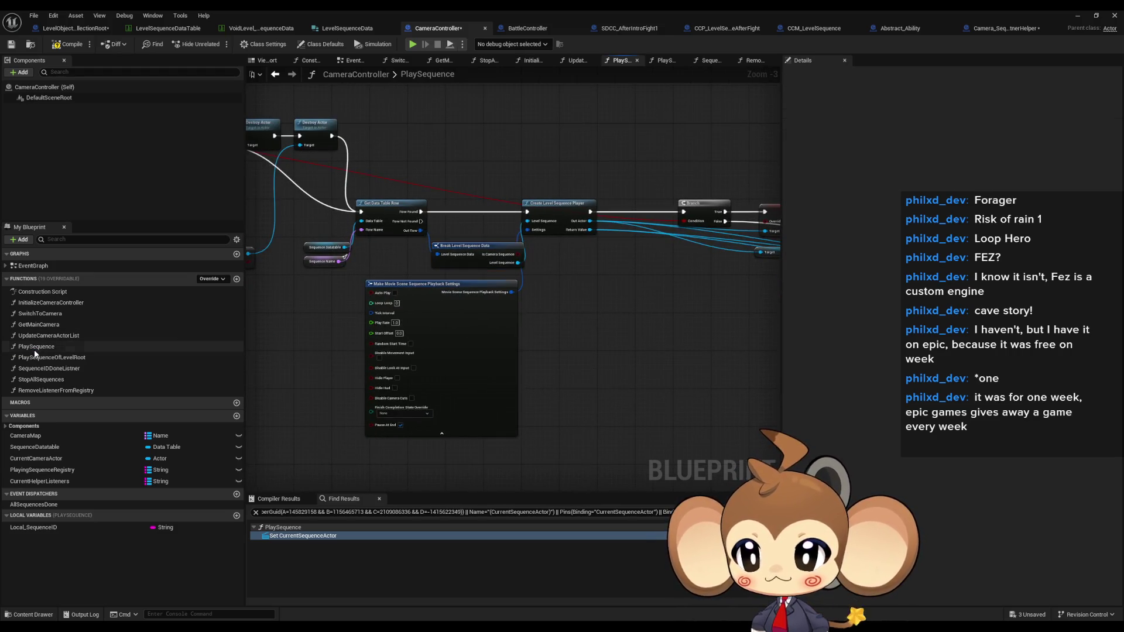
scroll(508, 274, down, 2)
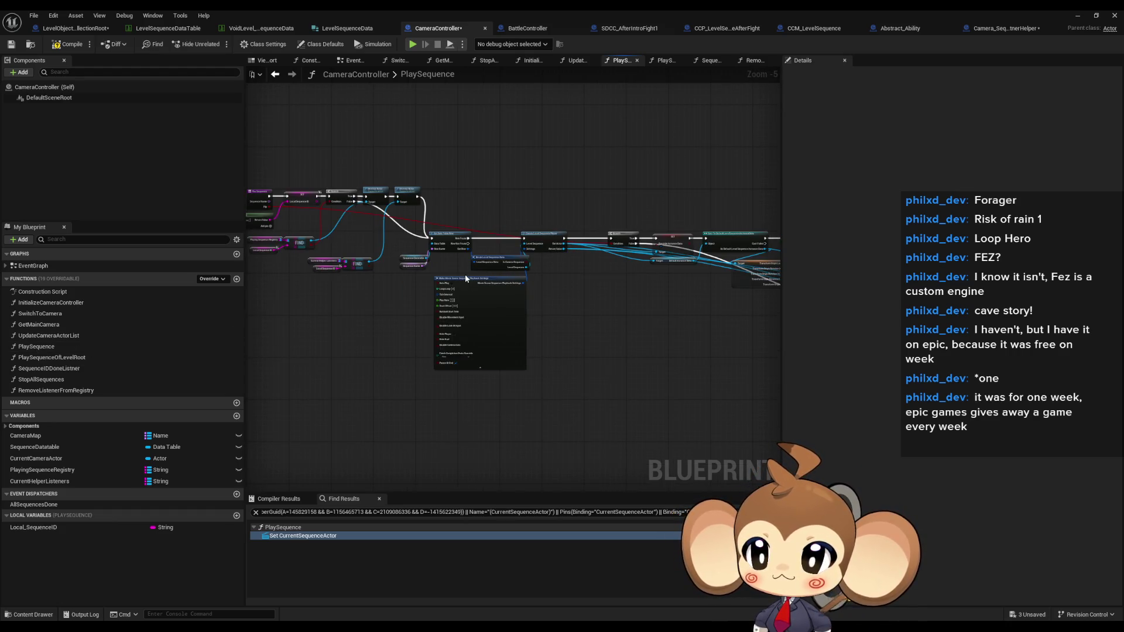
double_click(55, 358)
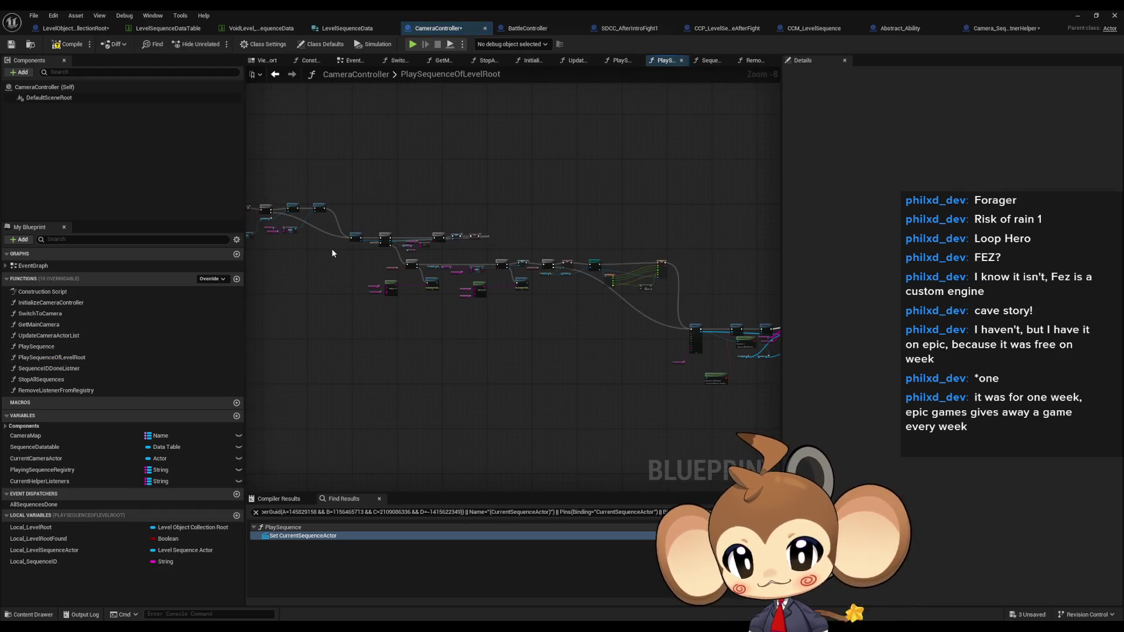
Pan and zoom across PlaySequenceOfLevelRoot to review its start, loop and branch nodes.
scroll(495, 301, up, 2)
scroll(495, 302, down, 2)
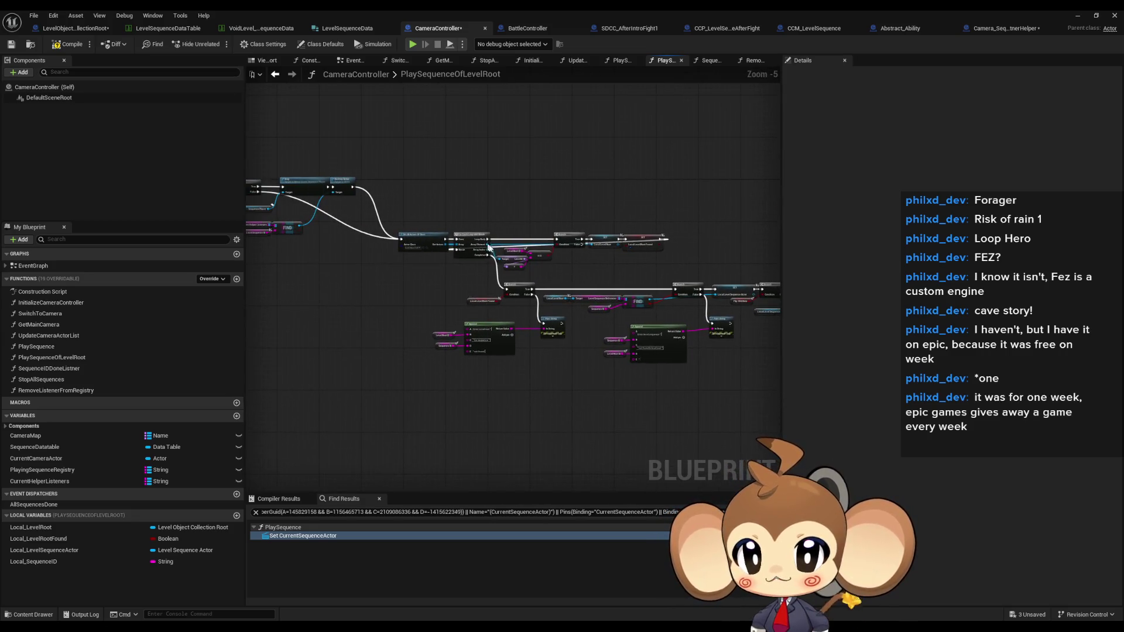
mouse_move(444, 283)
mouse_down()
mouse_move(547, 281)
mouse_move(373, 258)
mouse_up()
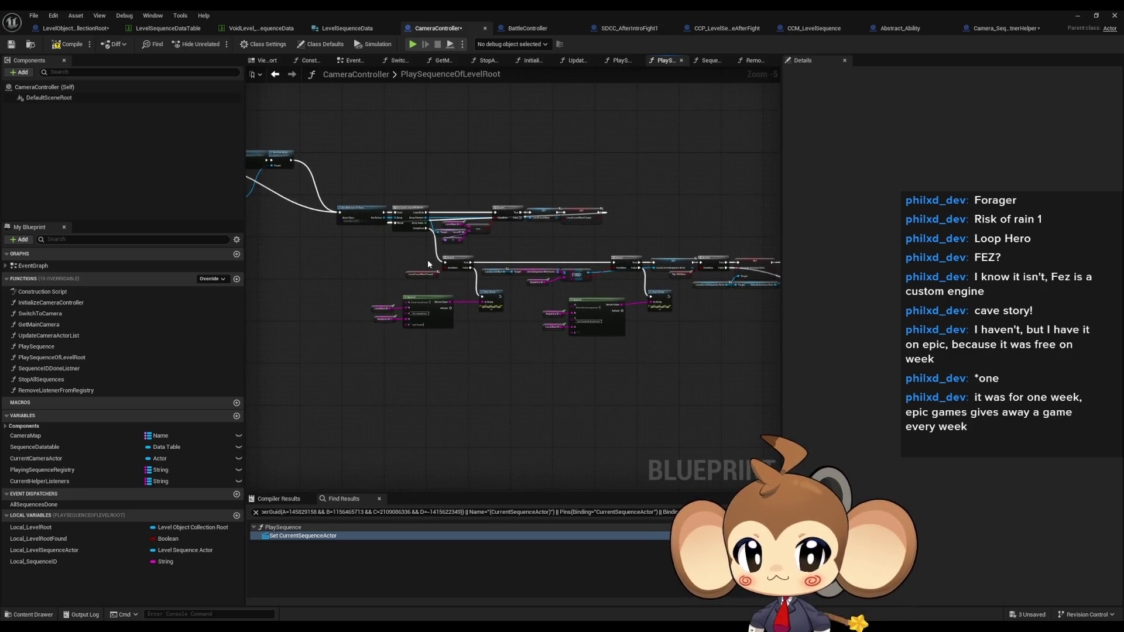
scroll(330, 212, up, 3)
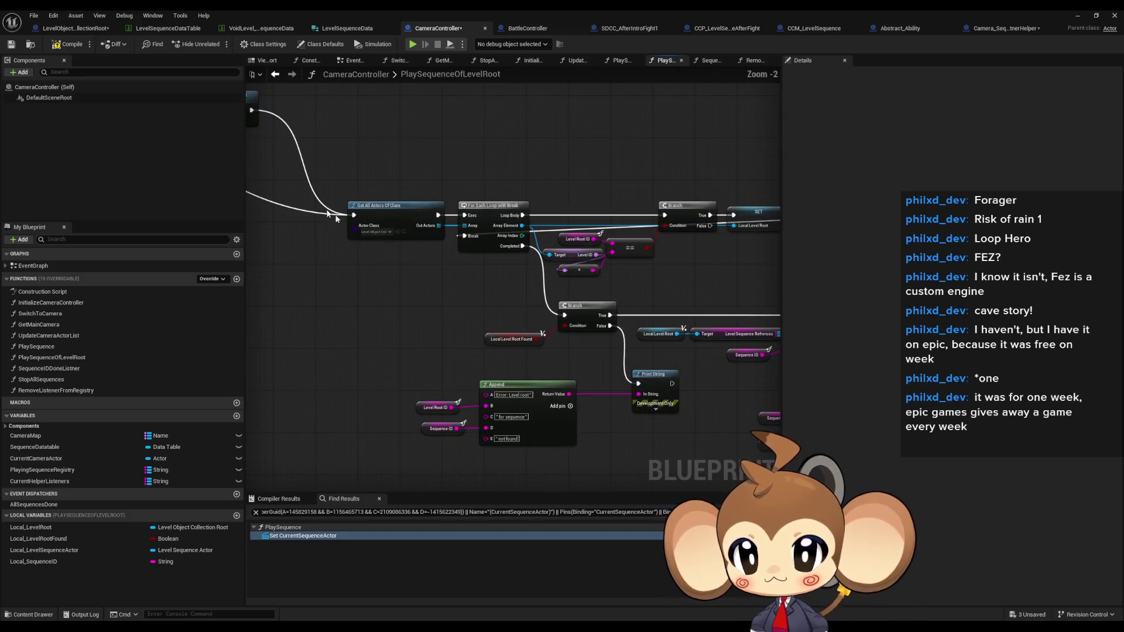
scroll(384, 237, down, 2)
mouse_move(515, 380)
mouse_down()
mouse_move(357, 252)
mouse_move(576, 257)
mouse_up()
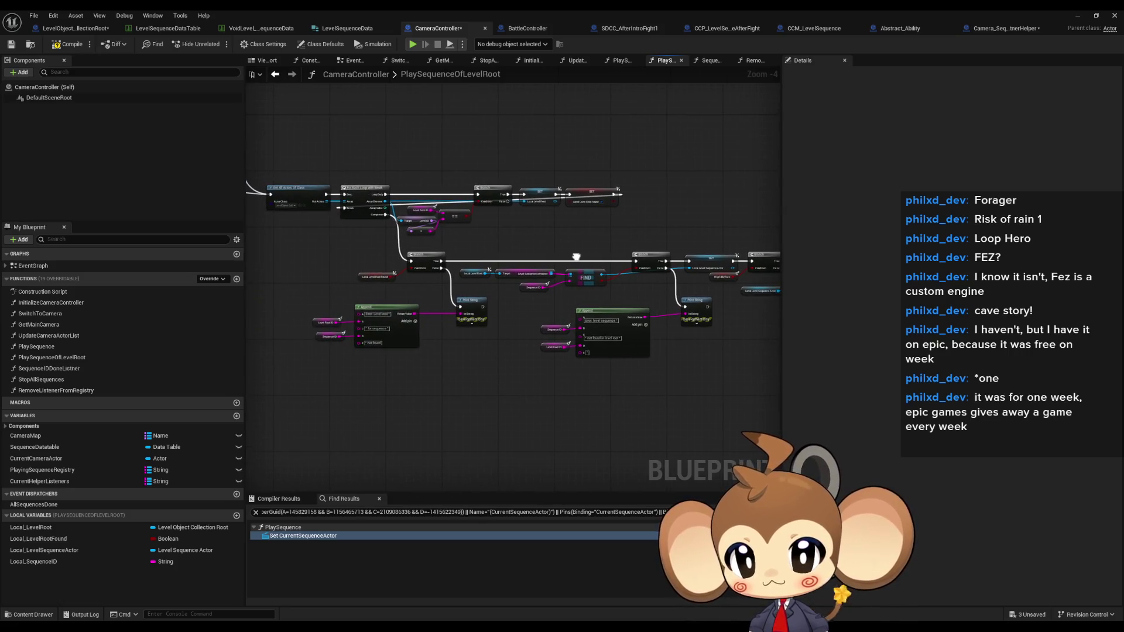
scroll(679, 304, up, 4)
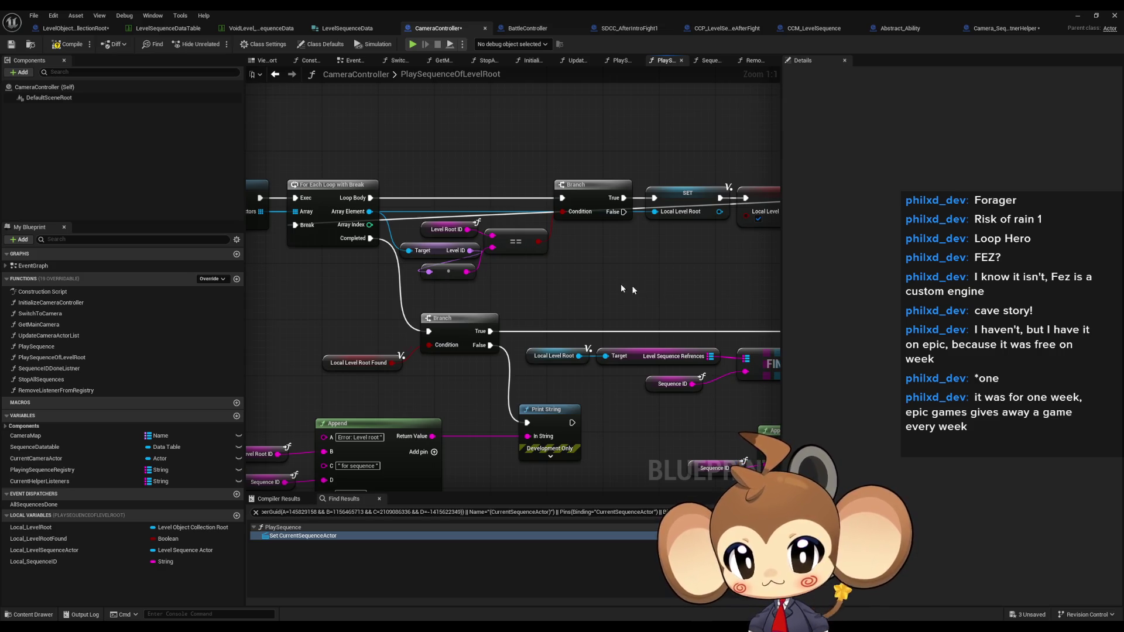
drag(495, 262, 589, 283)
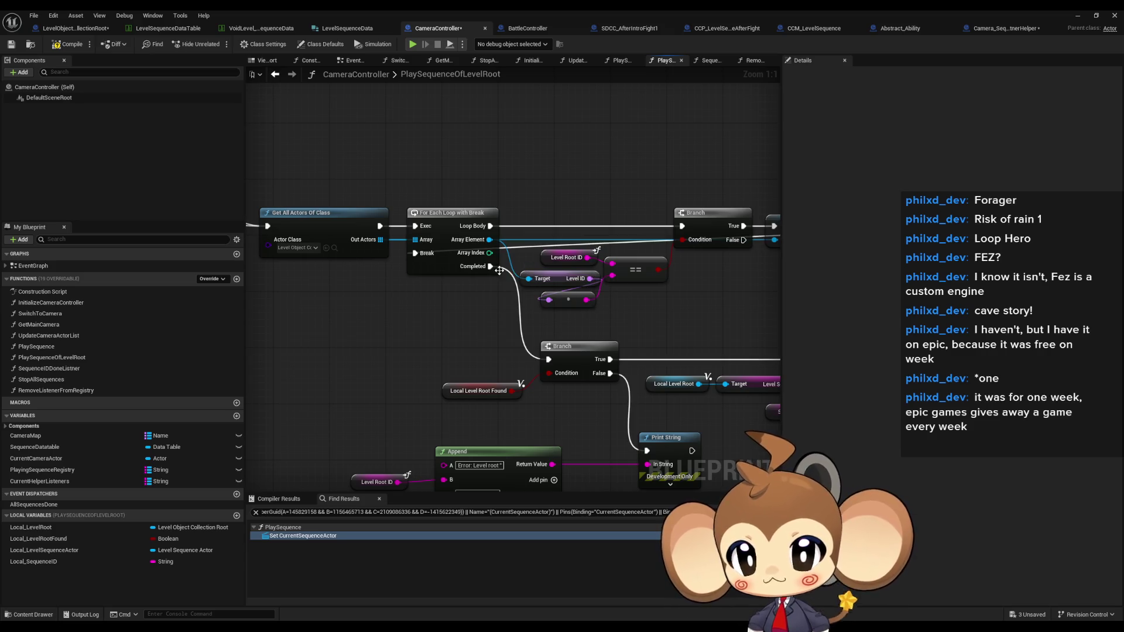
Inspect Get All Actors Of Class, Branch, SET and level-root nodes, then restore the editor window.
click(306, 228)
scroll(503, 305, down, 3)
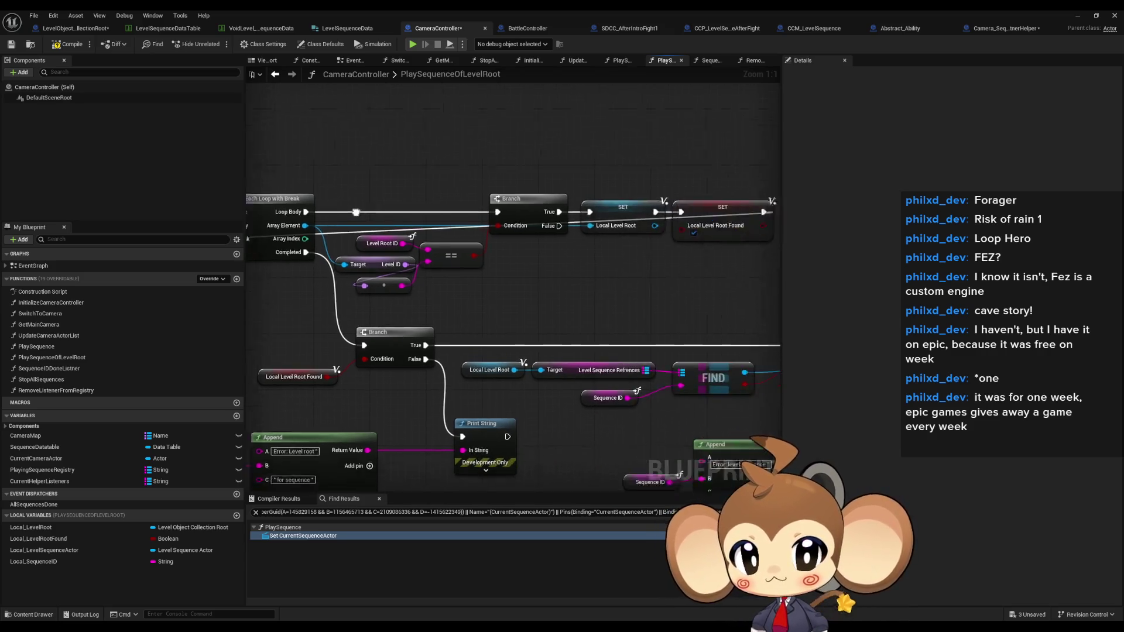
scroll(503, 304, up, 1)
click(529, 255)
scroll(460, 270, up, 1)
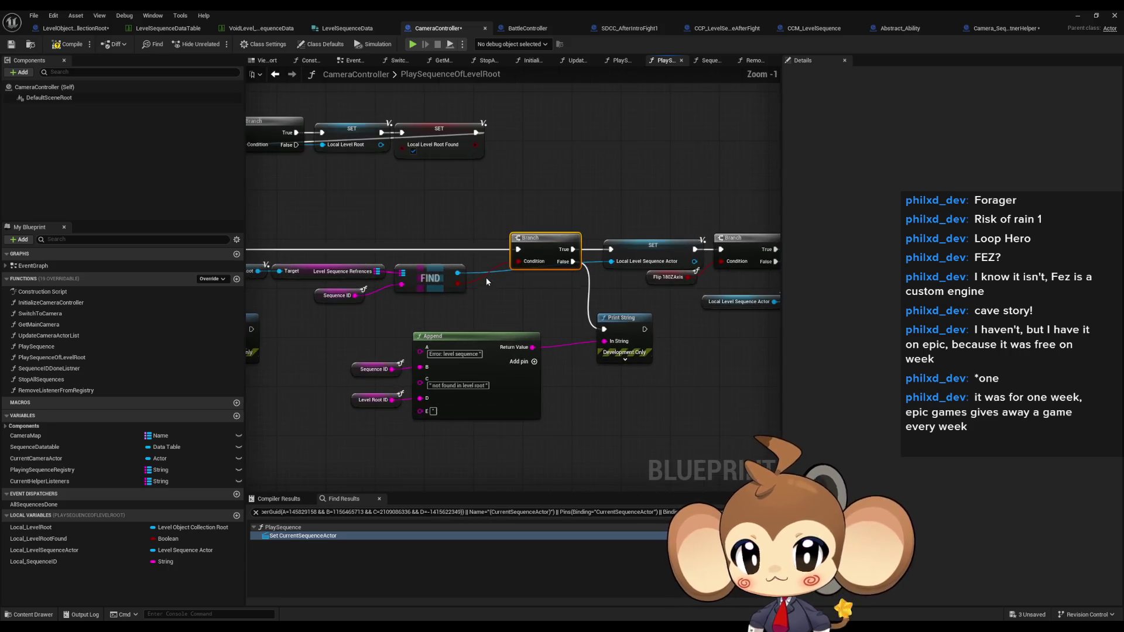
click(541, 235)
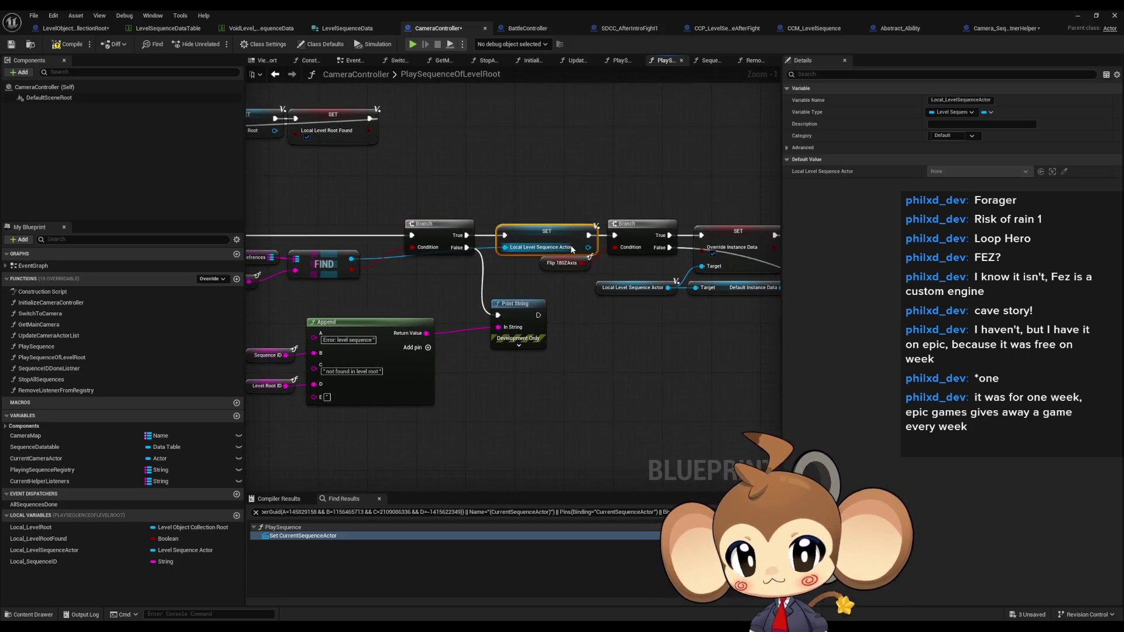
drag(444, 313, 696, 320)
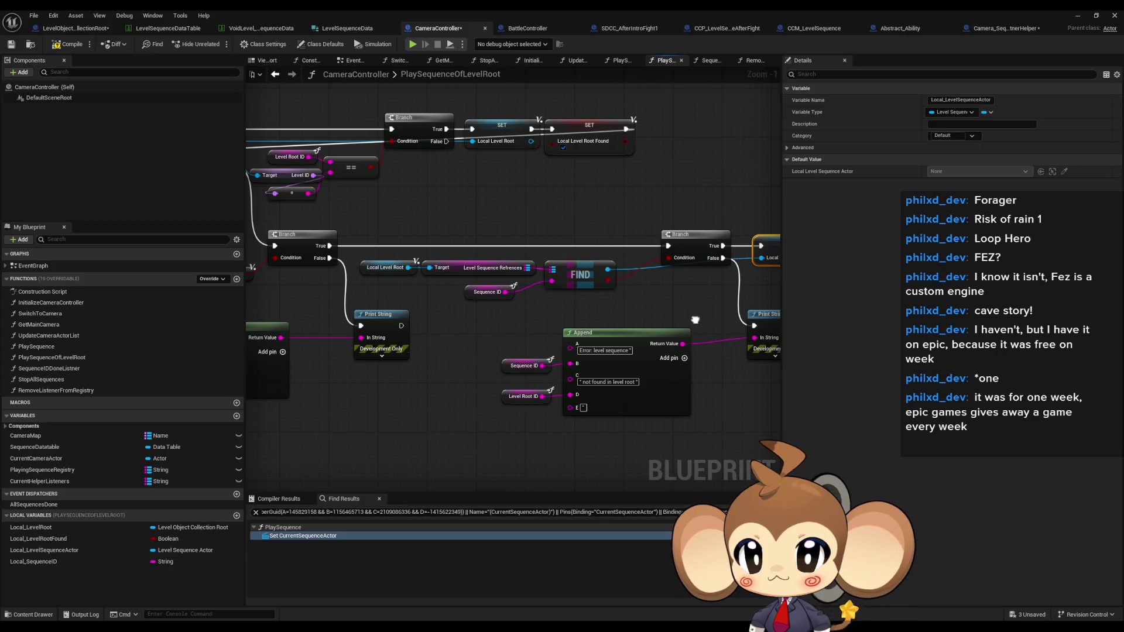
drag(385, 244, 495, 280)
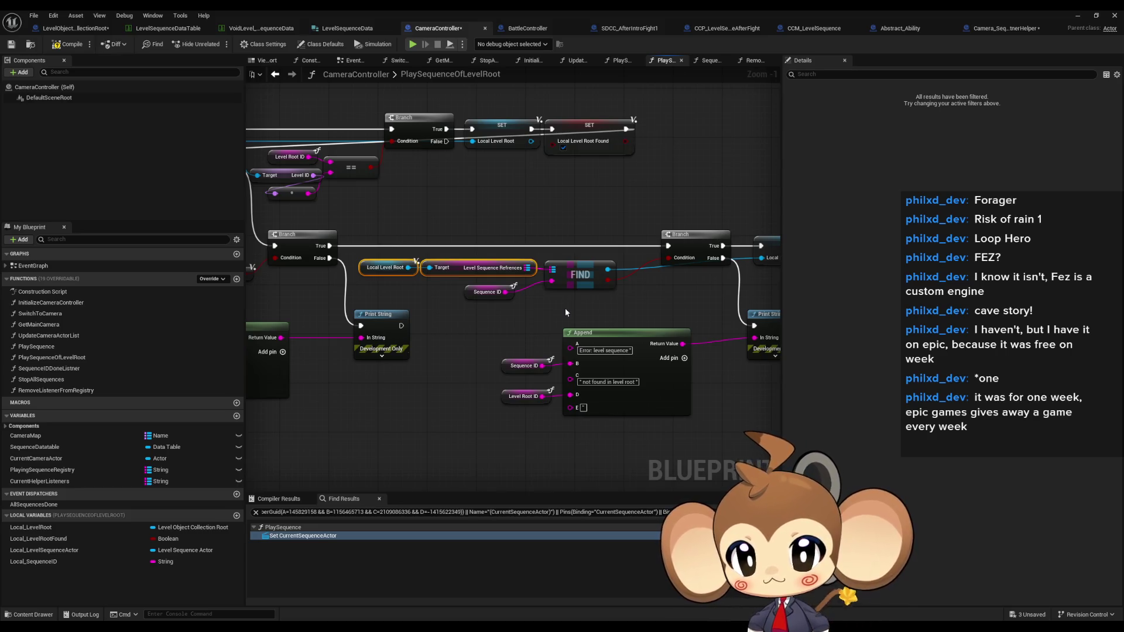
double_click(471, 9)
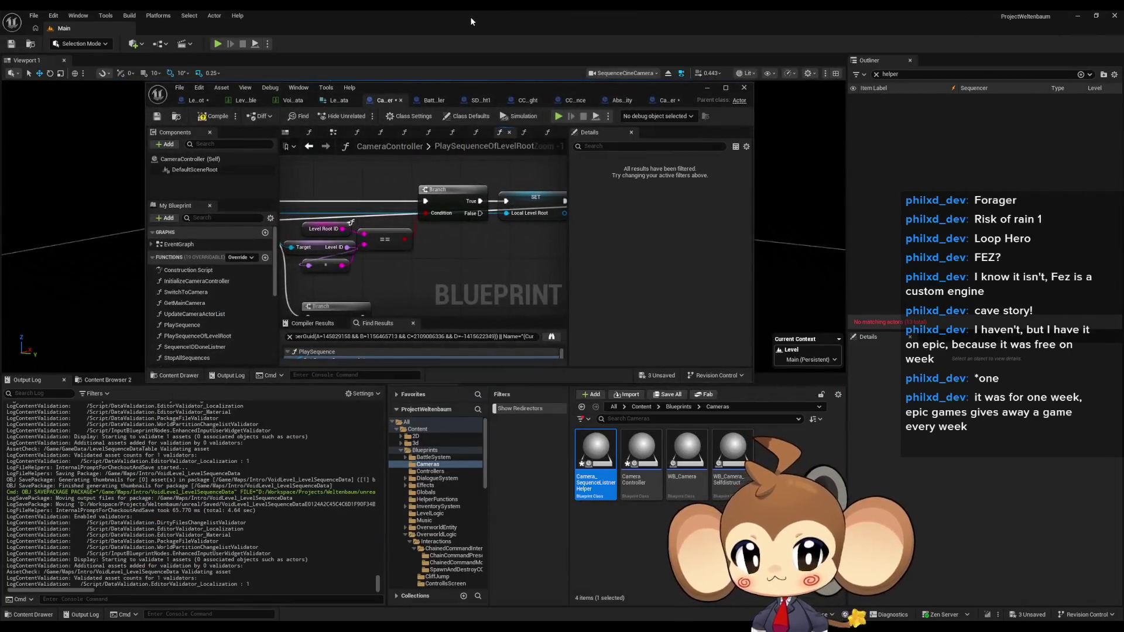
Clear the Outliner filter, show the Content folder, and re-maximize the editor on LevelObjectCollectionRoot.
click(876, 74)
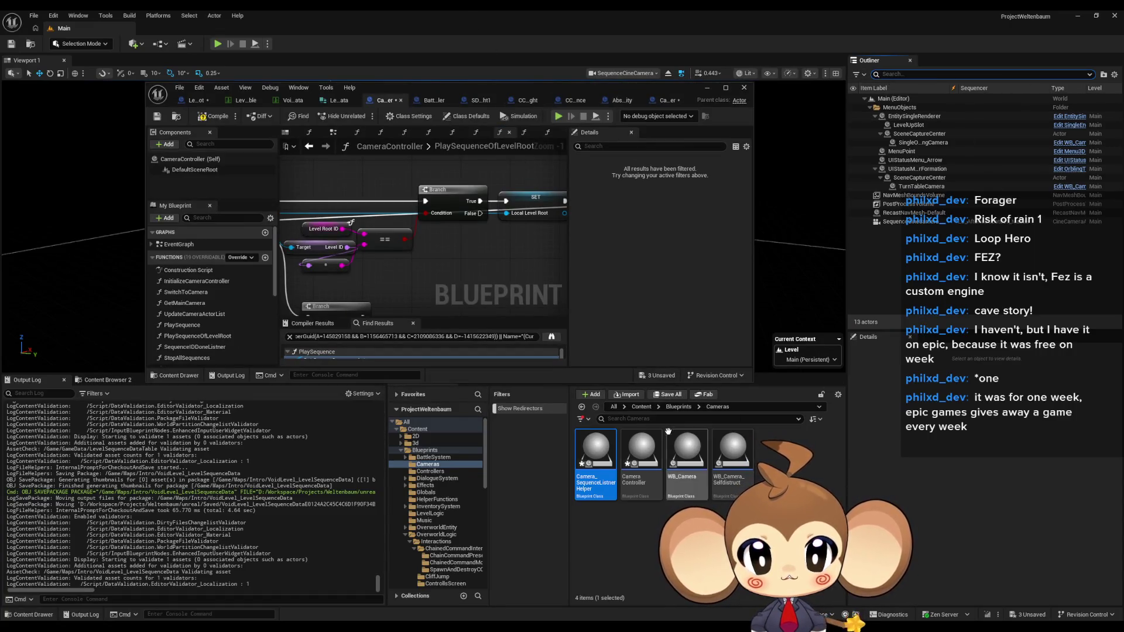
click(641, 407)
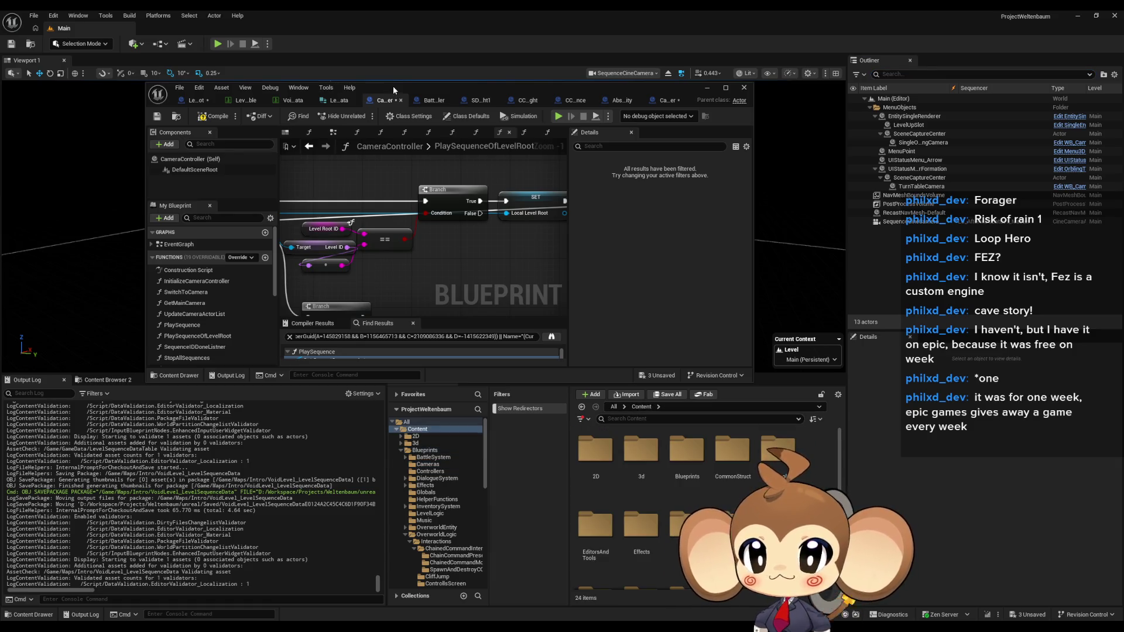
double_click(392, 86)
click(76, 28)
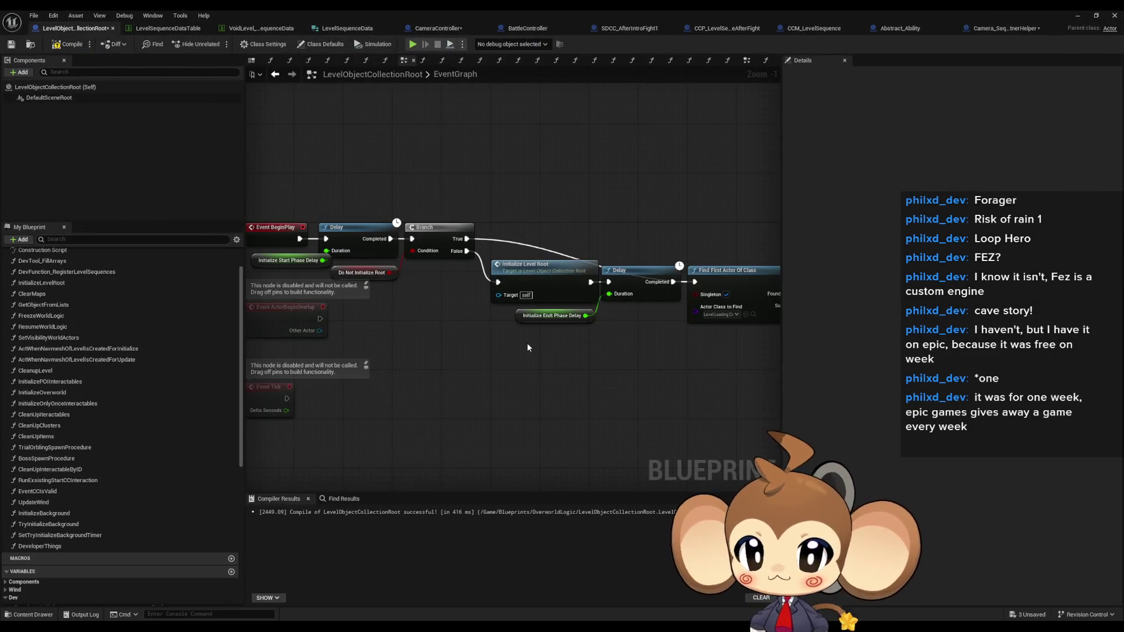
Open DevTool_FillArrays, then the DevFunction_RegisterLevelSequences function graph.
scroll(527, 343, down, 3)
scroll(117, 317, up, 2)
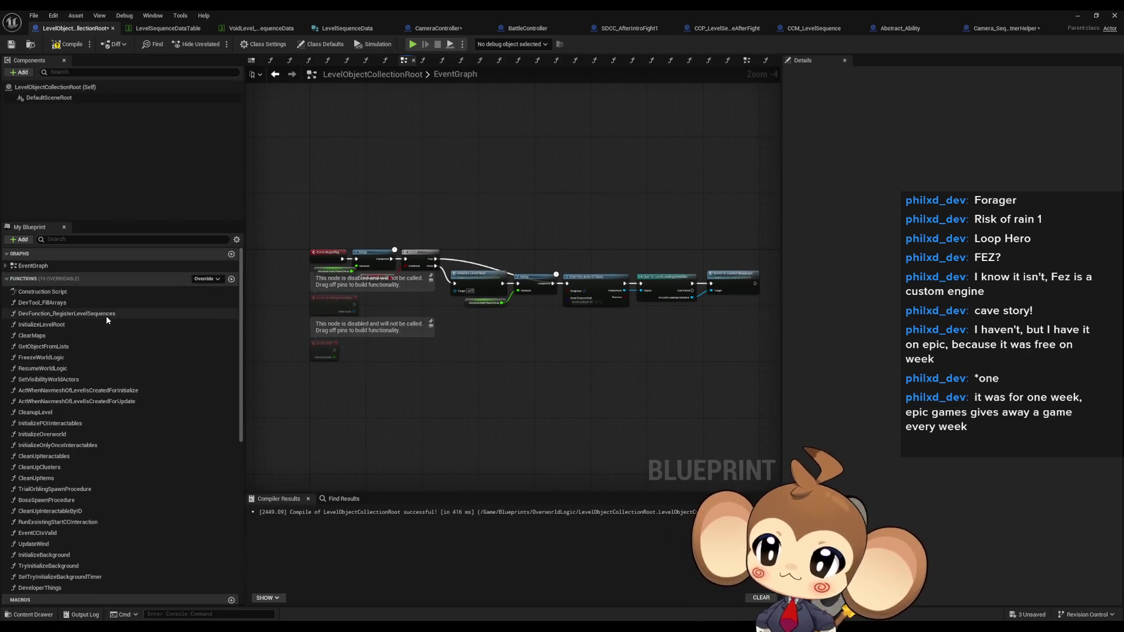
double_click(52, 304)
double_click(53, 314)
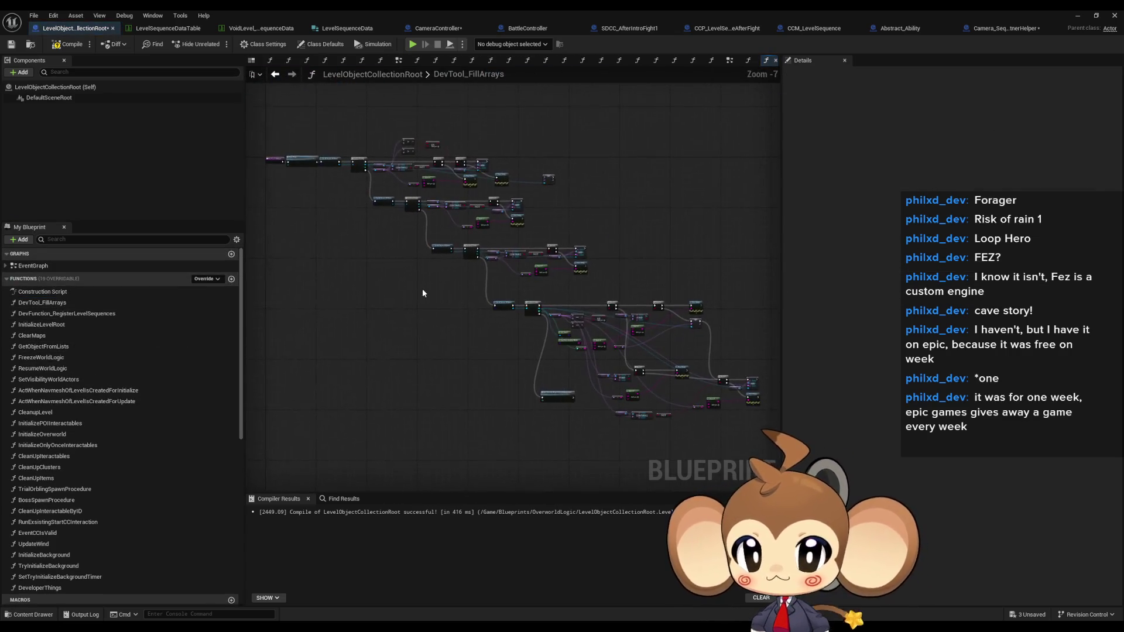
Box-select the graph nodes and move the Is Valid group to follow the SET node.
scroll(284, 197, up, 3)
scroll(315, 223, down, 4)
mouse_move(315, 223)
mouse_down()
mouse_move(664, 343)
mouse_move(757, 406)
mouse_up()
scroll(406, 296, up, 3)
mouse_move(409, 266)
mouse_down()
mouse_move(612, 266)
mouse_move(577, 224)
mouse_move(440, 229)
mouse_up()
scroll(613, 266, up, 5)
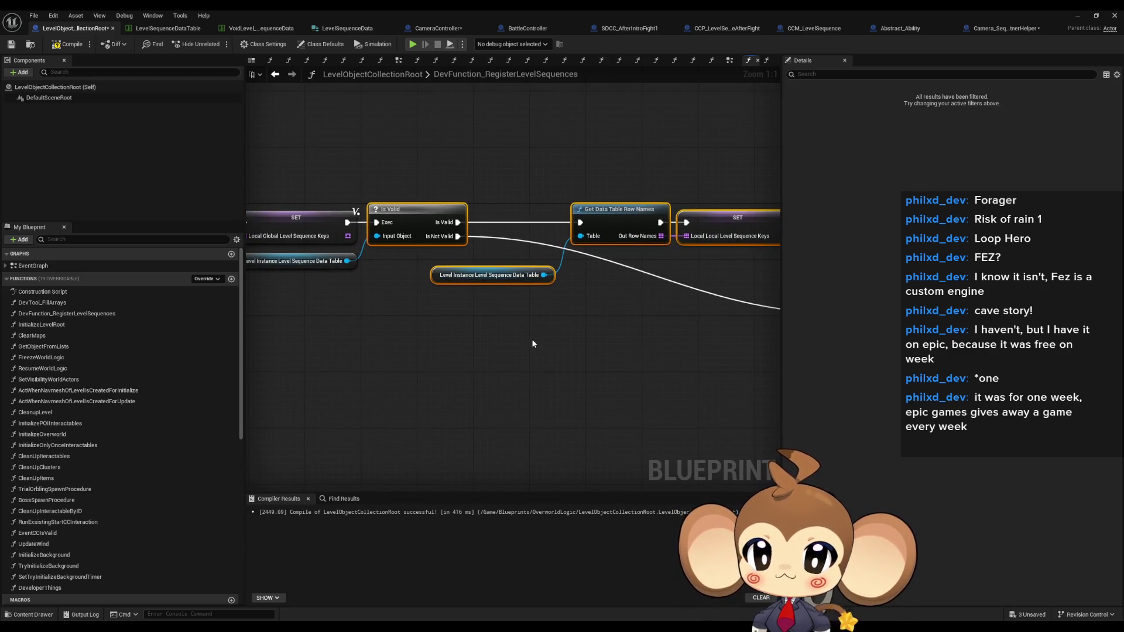
Move the data table node, Get Data Table Row Names and SET left beside Is Valid.
drag(515, 275, 462, 264)
scroll(493, 287, down, 2)
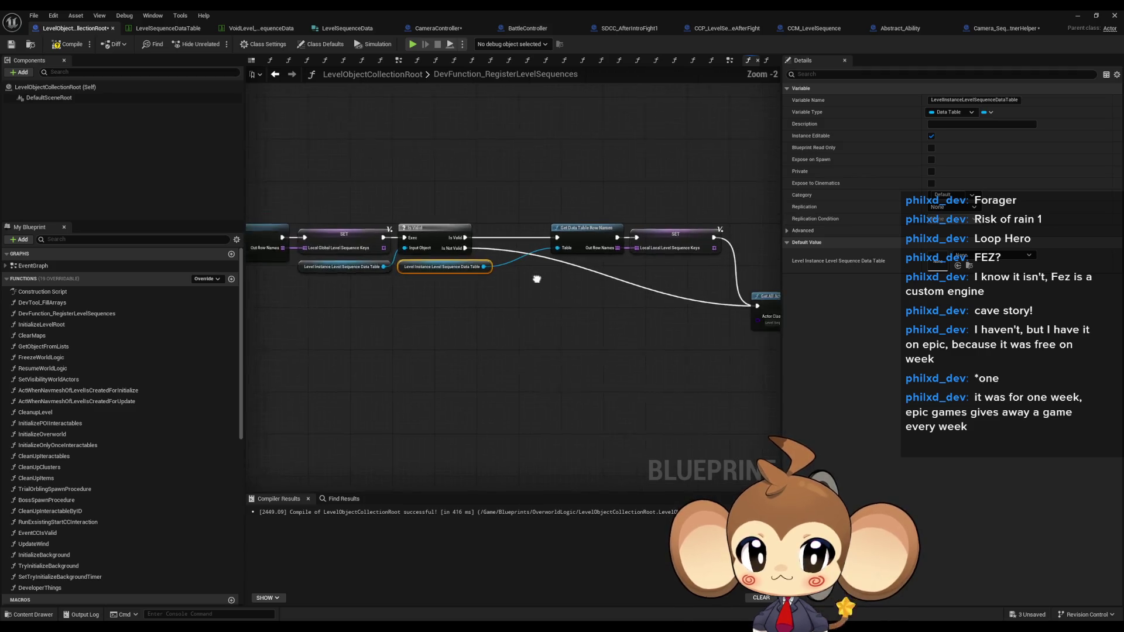
drag(537, 279, 472, 279)
drag(481, 205, 659, 263)
drag(527, 234, 478, 234)
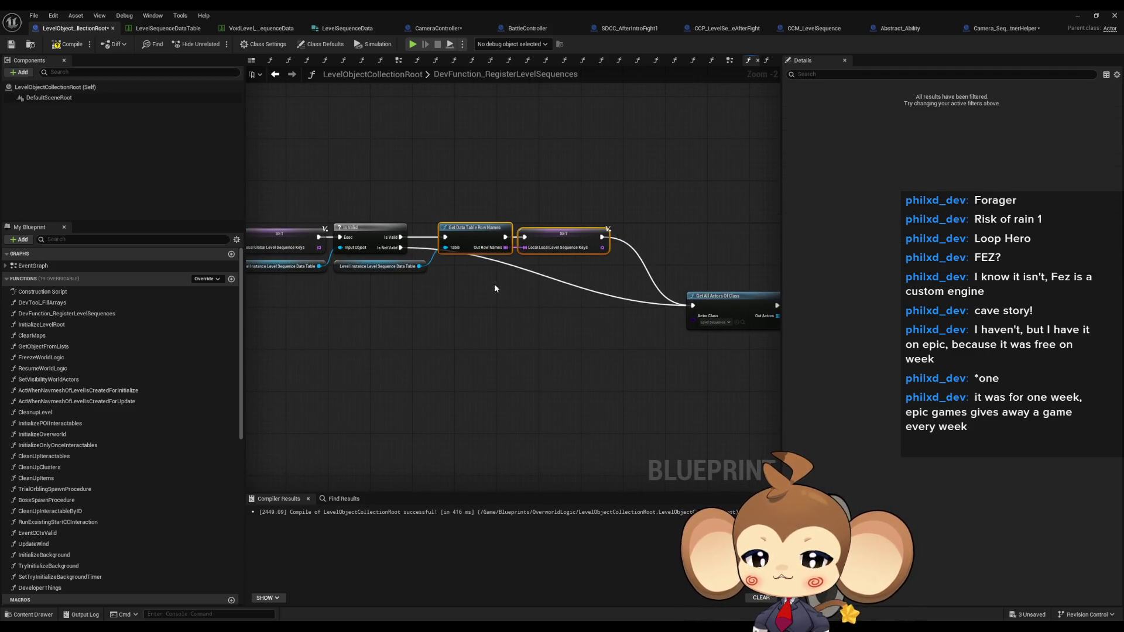
click(494, 288)
Pan along the graph to the Branch nodes and shift Branch, SET and == slightly right.
mouse_move(548, 302)
mouse_down()
mouse_move(504, 301)
mouse_move(377, 256)
mouse_up()
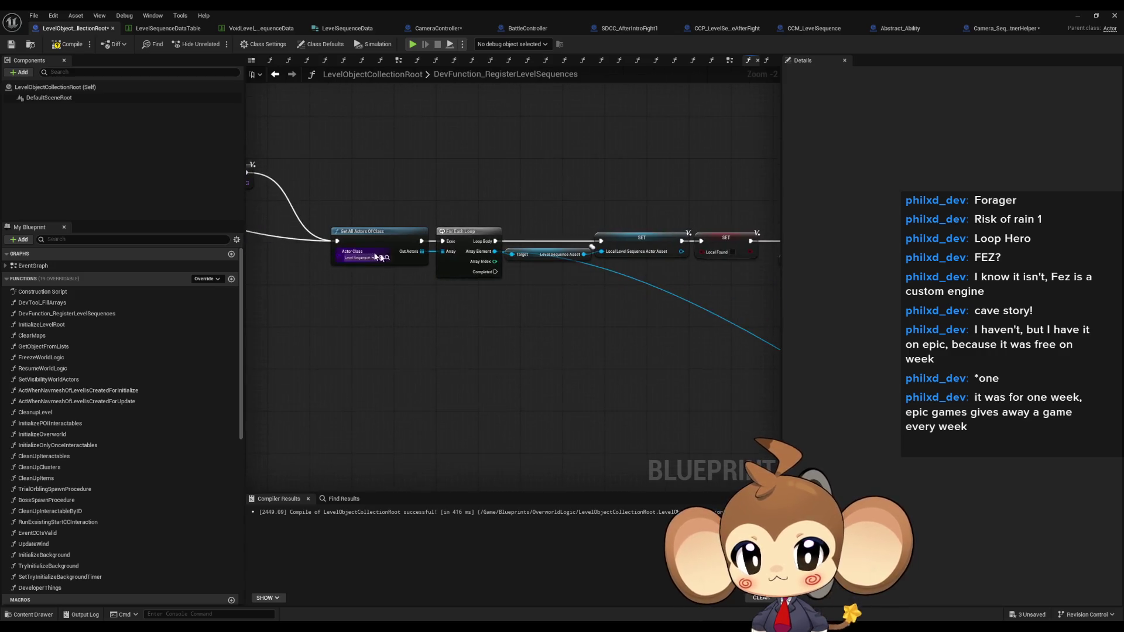
mouse_move(463, 279)
mouse_down()
mouse_move(343, 282)
mouse_move(410, 267)
mouse_up()
drag(501, 261, 378, 244)
drag(541, 259, 509, 238)
scroll(585, 227, up, 1)
mouse_move(585, 227)
mouse_down()
mouse_move(450, 228)
mouse_move(381, 156)
mouse_move(679, 306)
mouse_up()
drag(463, 181, 494, 181)
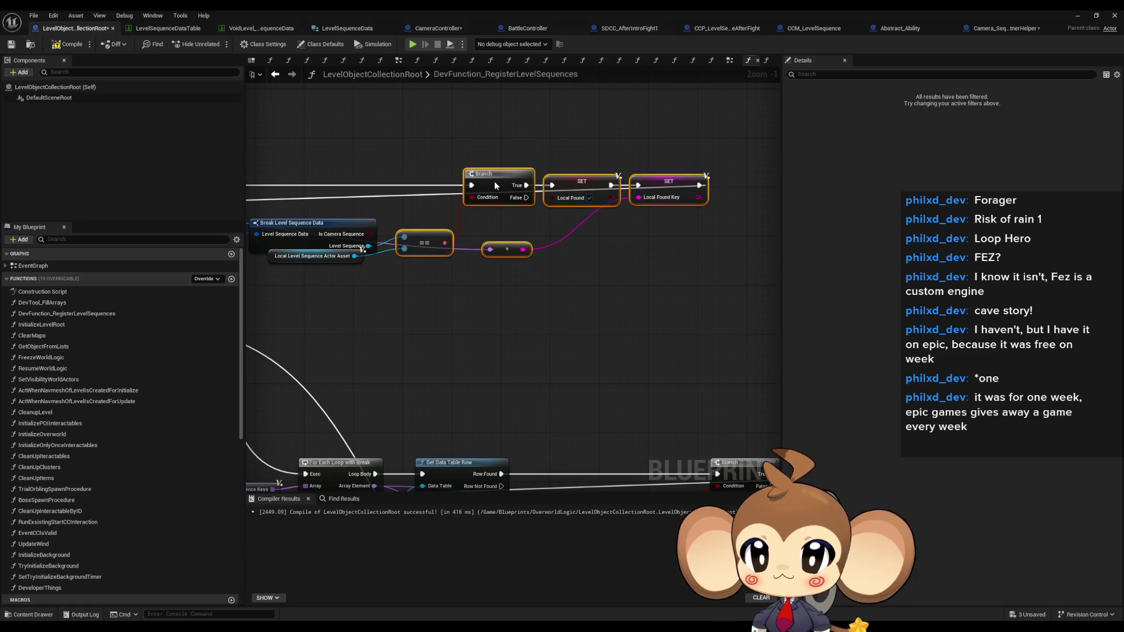
Inspect the Local Level Sequence Actor Asset variable node.
click(409, 287)
drag(410, 287, 490, 292)
click(381, 276)
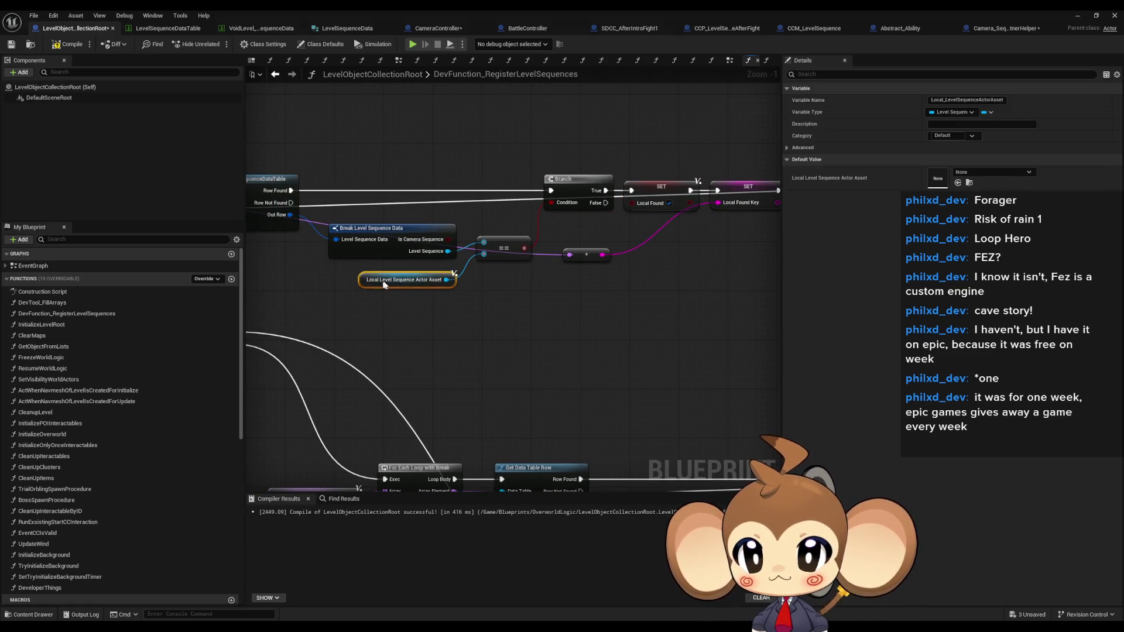
click(515, 330)
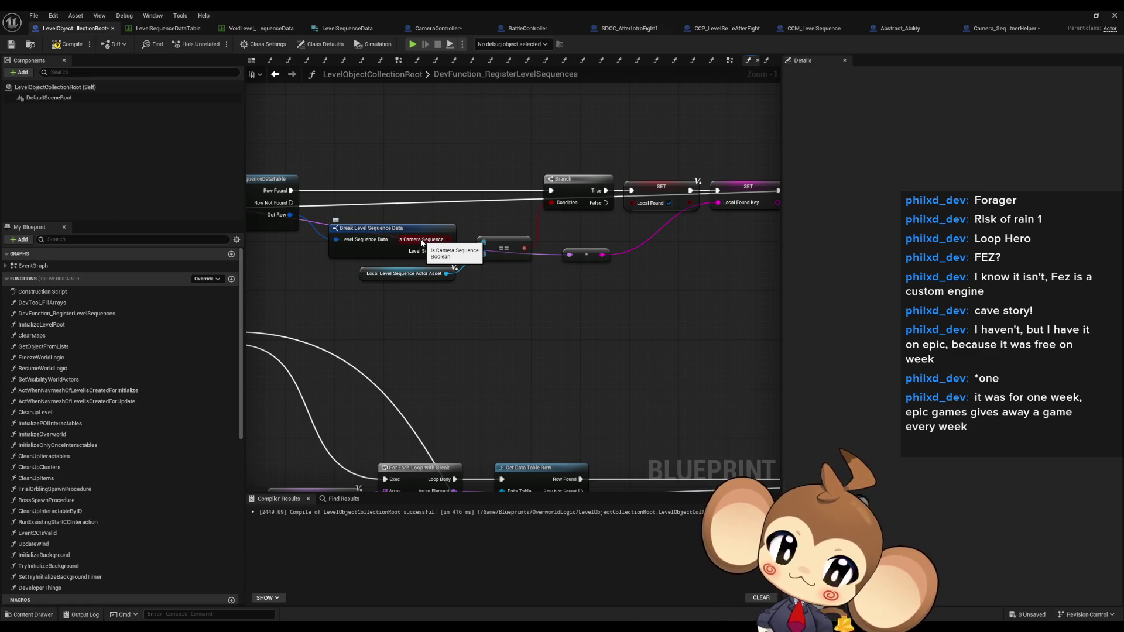
Survey the full function chain, then save and compile LevelObjectCollectionRoot.
scroll(572, 302, down, 3)
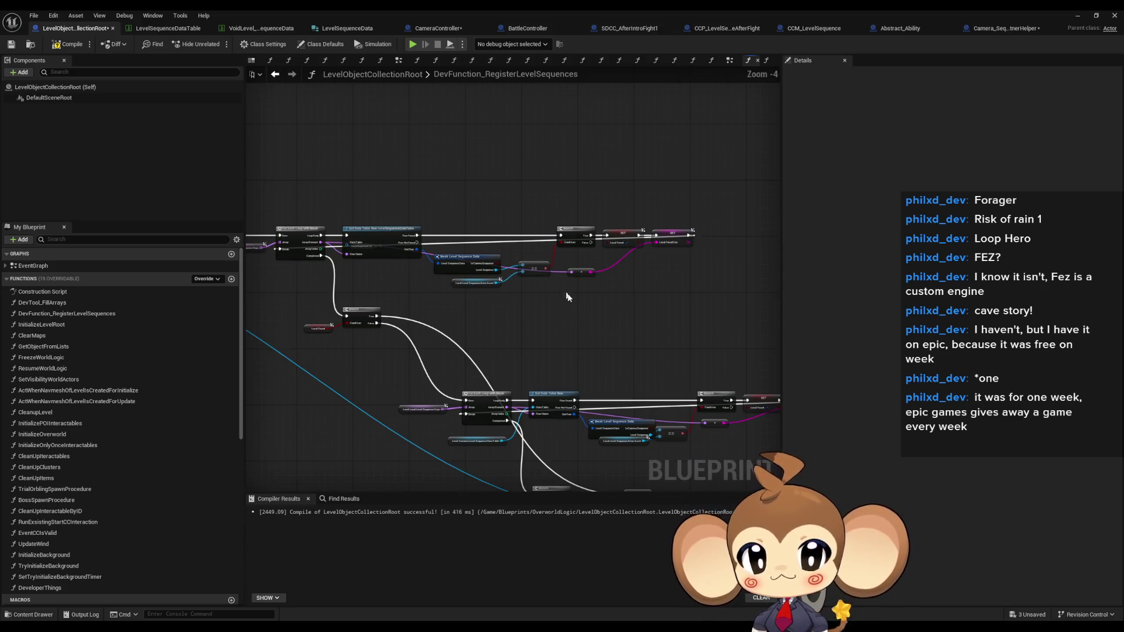
mouse_move(535, 273)
mouse_down()
mouse_move(464, 228)
mouse_move(467, 203)
mouse_move(452, 216)
mouse_move(527, 218)
mouse_up()
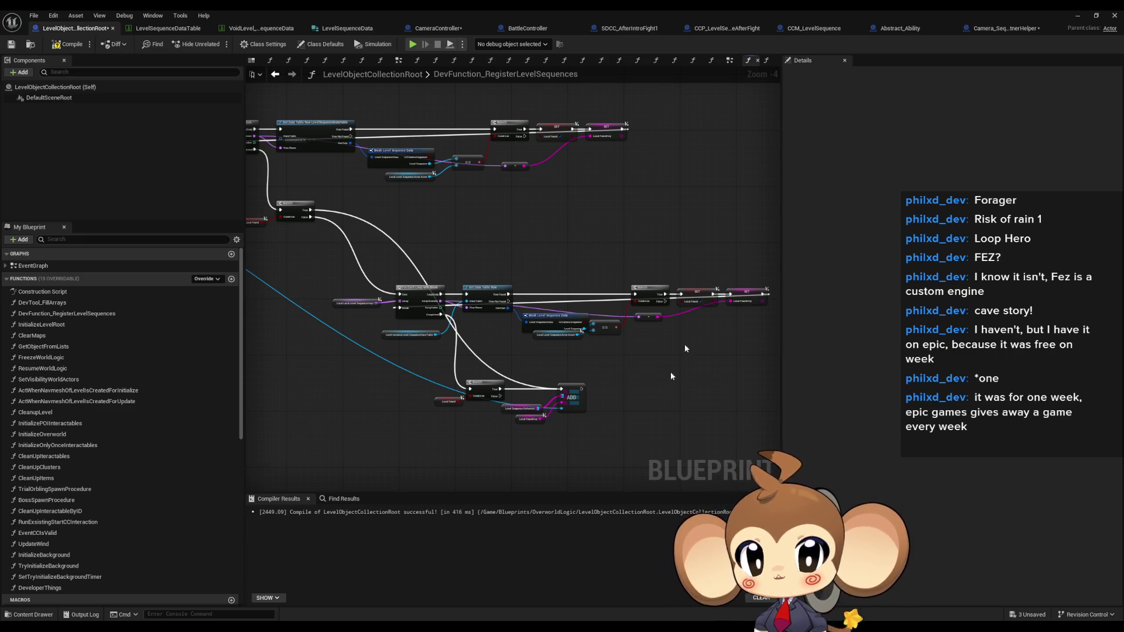
drag(519, 265, 421, 214)
mouse_move(428, 313)
mouse_down()
mouse_move(594, 326)
mouse_move(532, 315)
mouse_move(459, 272)
mouse_up()
key(ctrl+s)
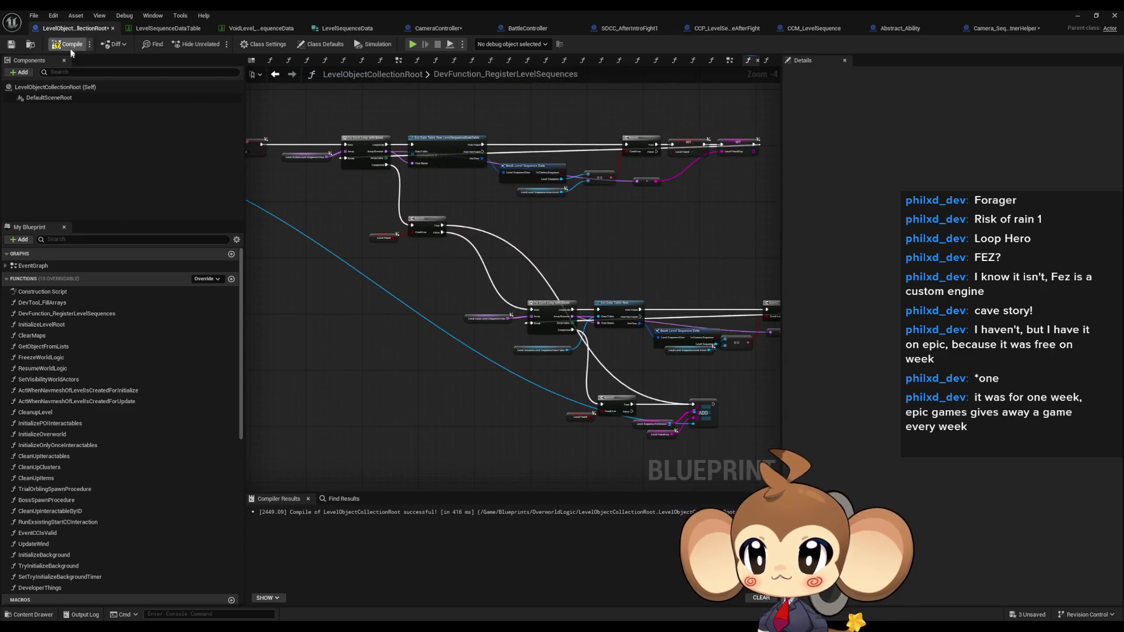
double_click(462, 69)
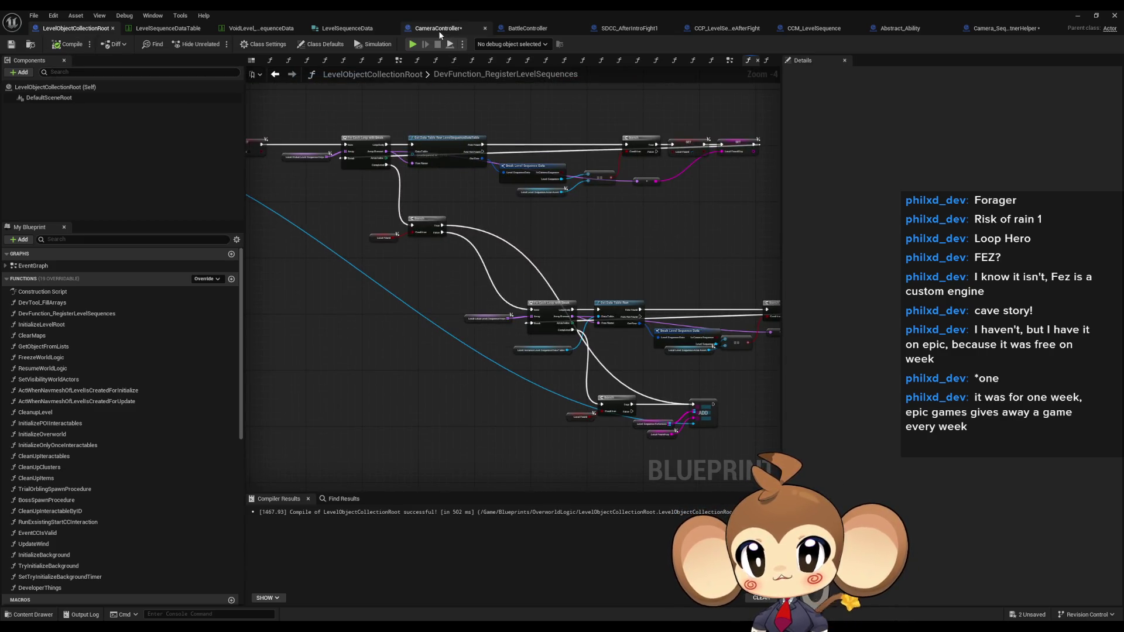
In CameraController, pan around PlaySequenceOfLevelRoot's FIND, Branch, SET, Get All Actors and loop nodes.
click(437, 31)
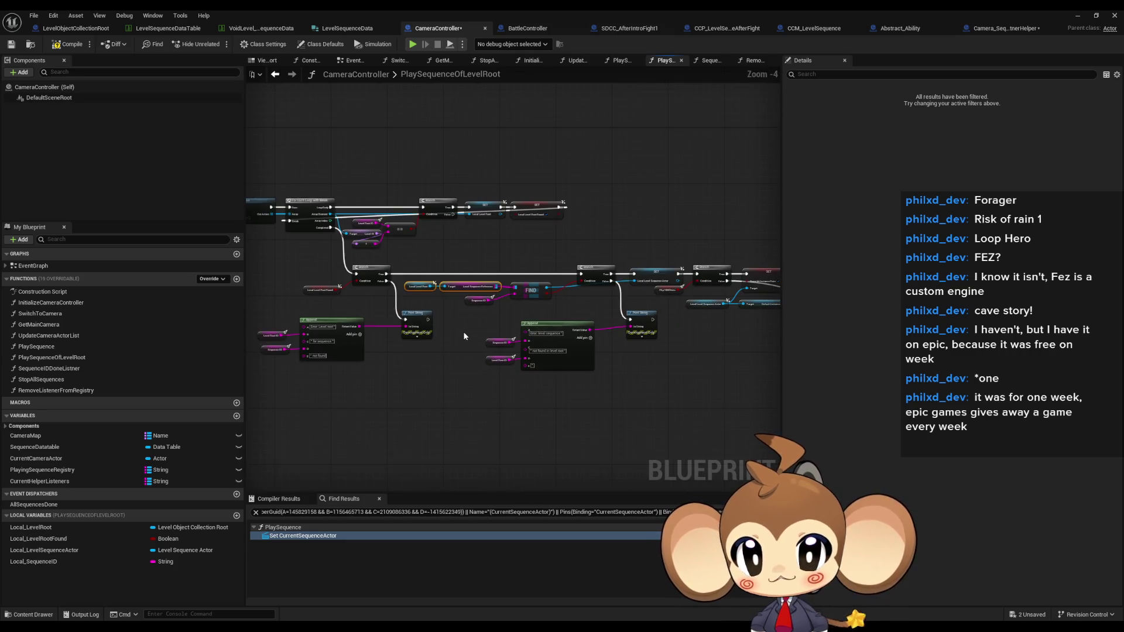
click(475, 323)
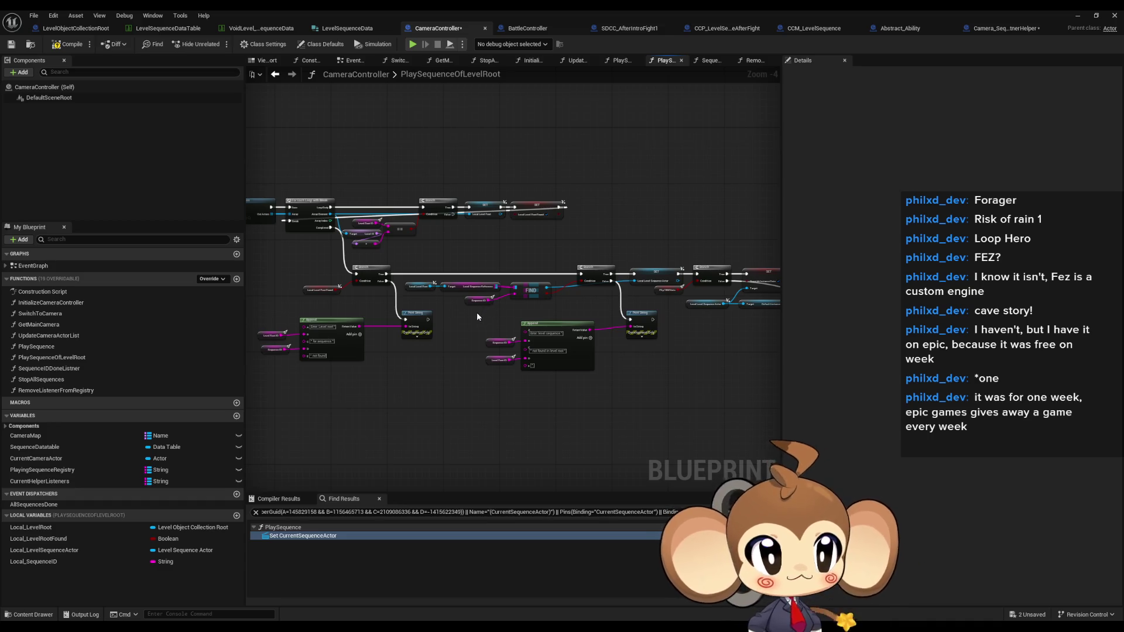
mouse_move(517, 308)
mouse_down()
mouse_move(444, 268)
mouse_move(269, 246)
mouse_move(251, 175)
mouse_move(601, 363)
mouse_move(381, 244)
mouse_move(284, 251)
mouse_up()
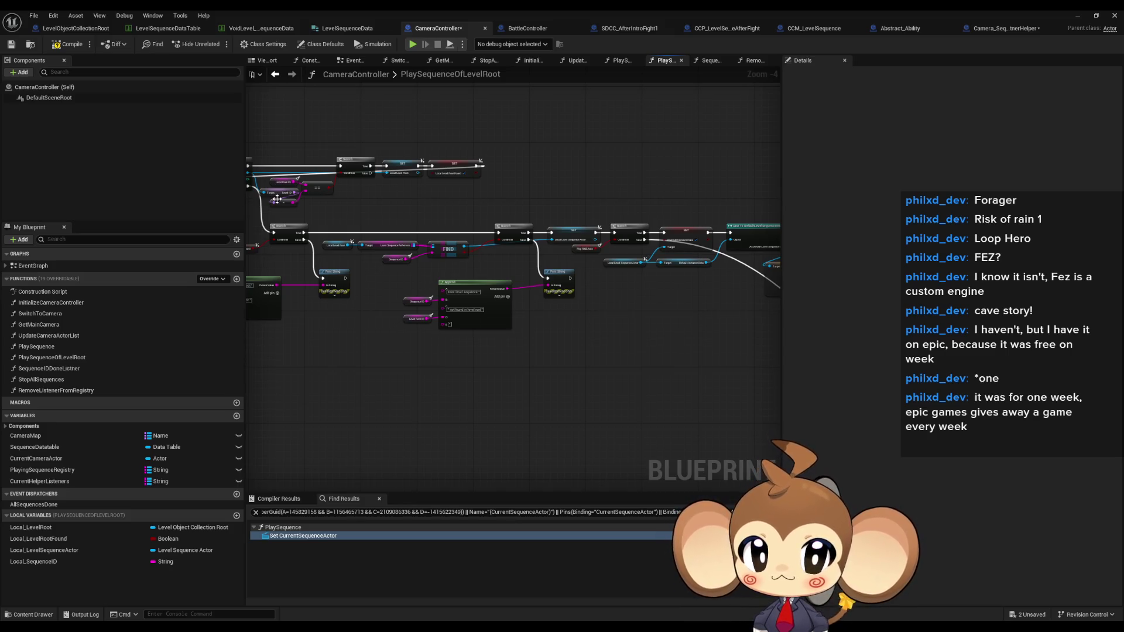
drag(281, 202, 496, 201)
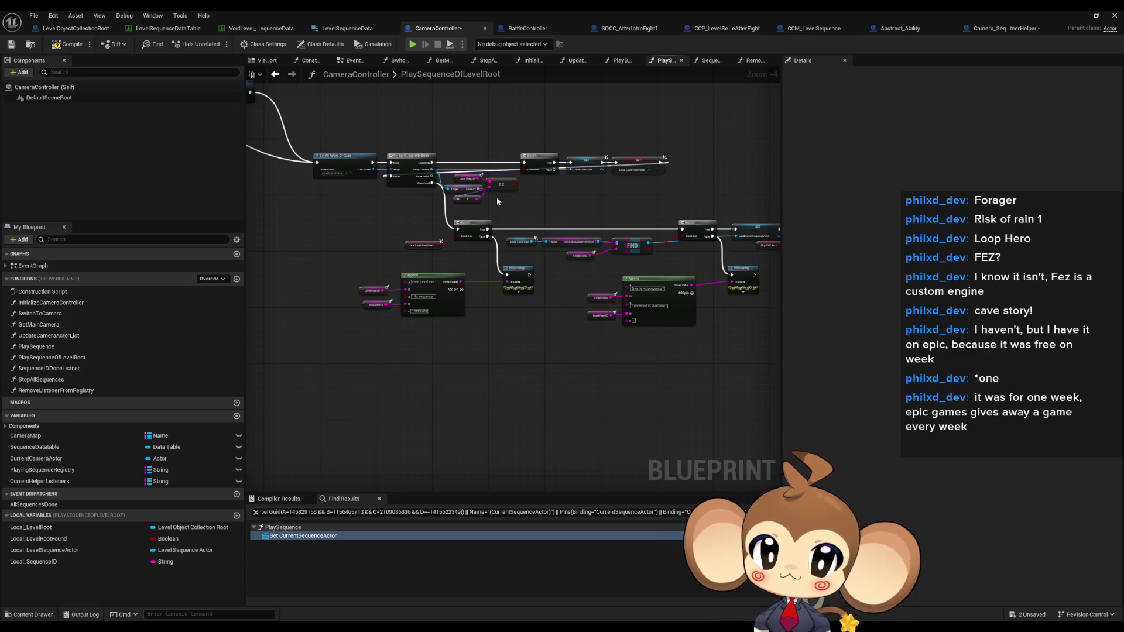
drag(446, 219, 654, 300)
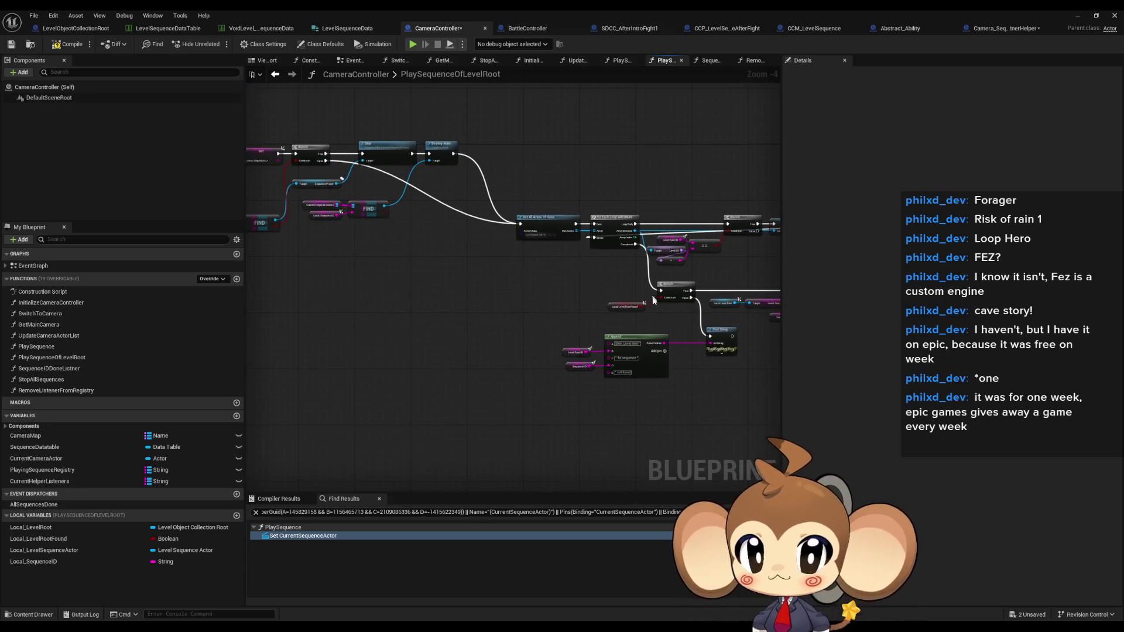
mouse_move(500, 290)
mouse_down()
mouse_move(676, 297)
mouse_move(303, 261)
mouse_up()
mouse_move(539, 295)
mouse_down()
mouse_move(514, 276)
mouse_move(293, 254)
mouse_move(287, 234)
mouse_move(264, 249)
mouse_move(76, 192)
mouse_up()
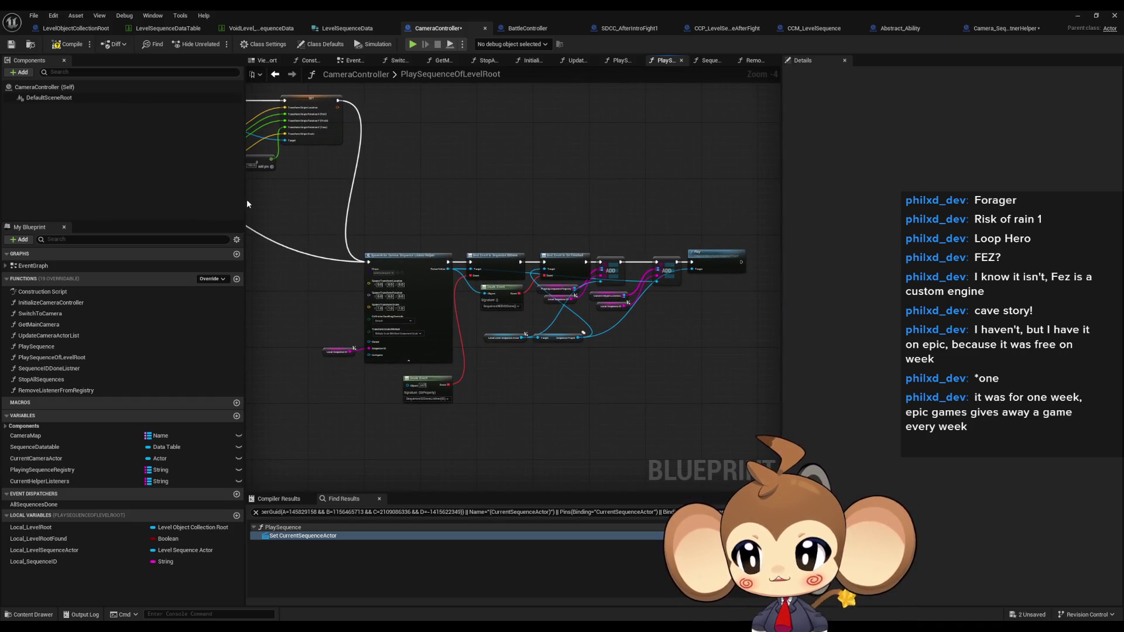
Open the PlaySequence function graph from the Functions list.
scroll(433, 237, down, 4)
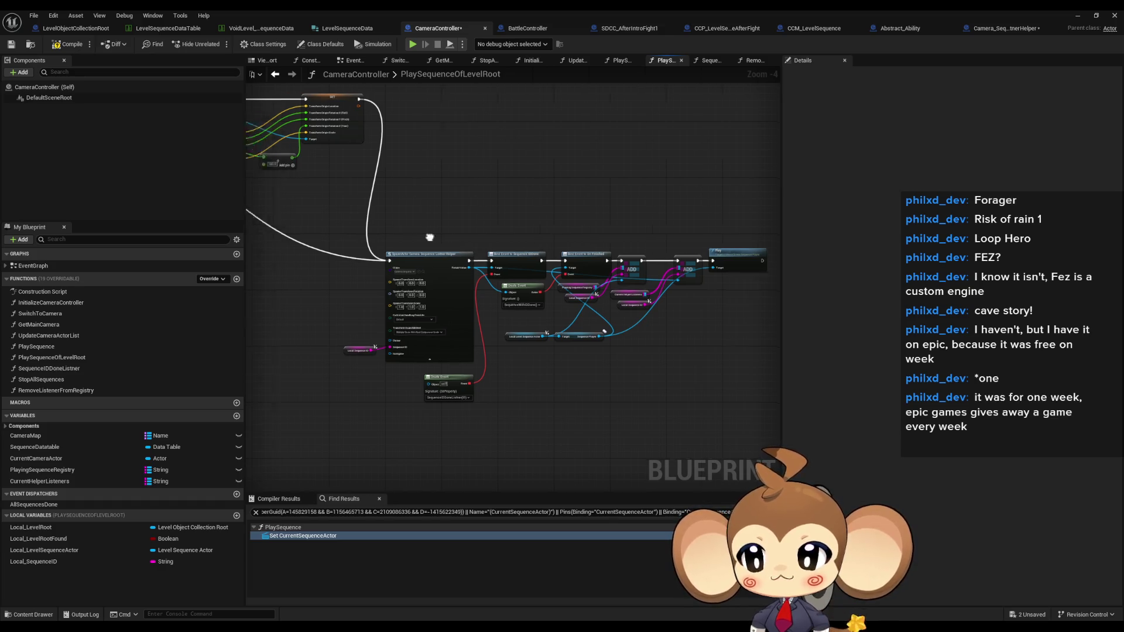
scroll(487, 219, up, 4)
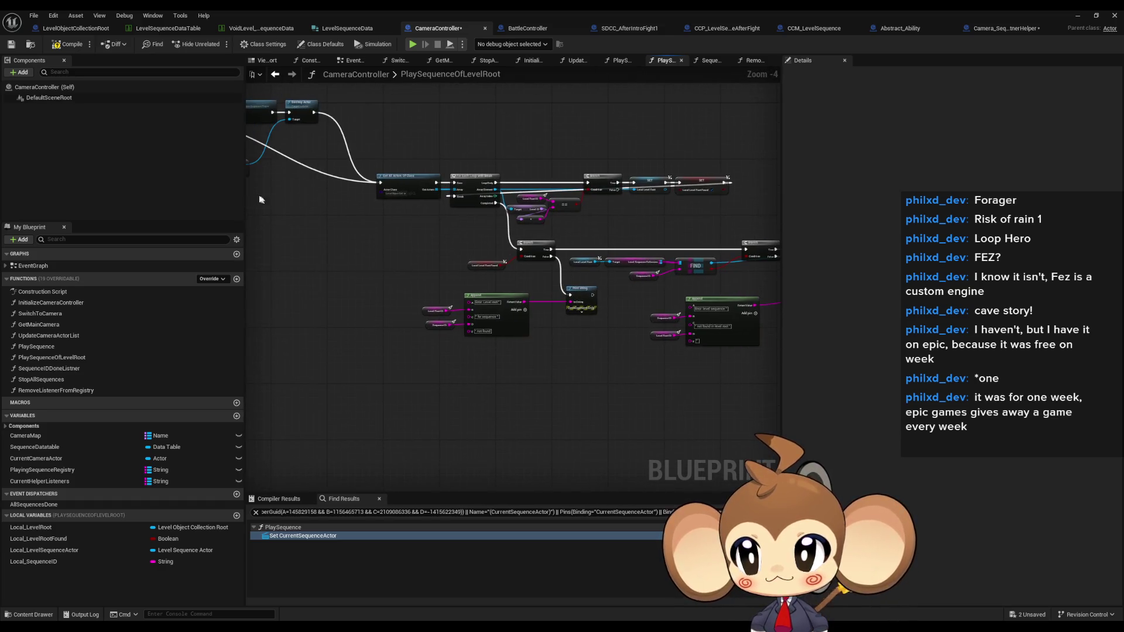
double_click(37, 346)
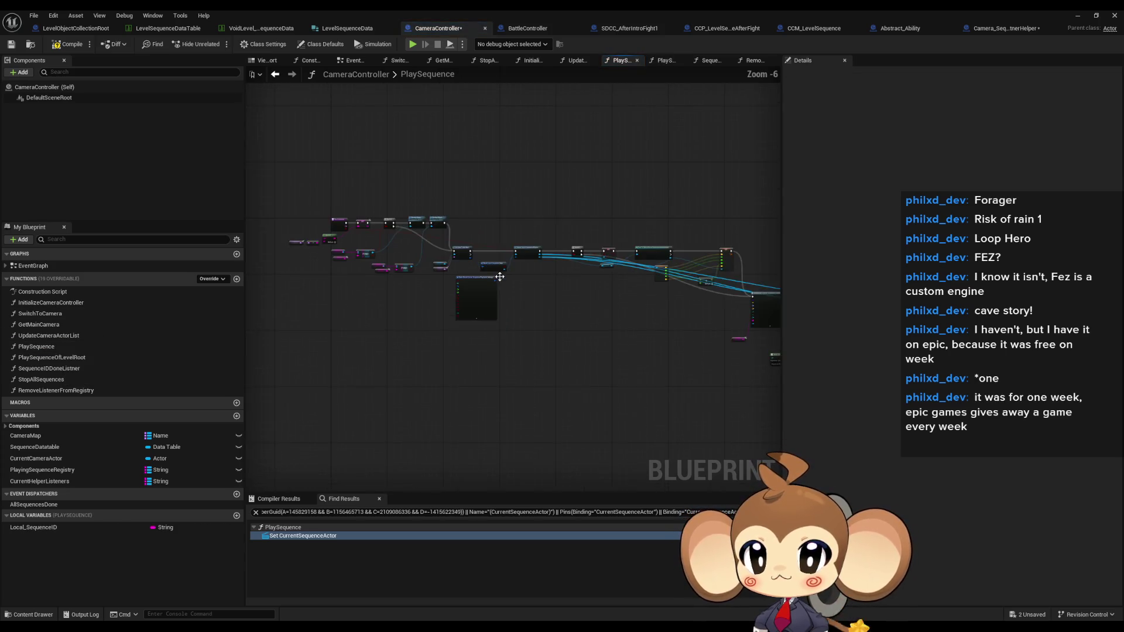
Pan and zoom through PlaySequence, from Create Level Sequence Player back to its start.
scroll(437, 281, up, 4)
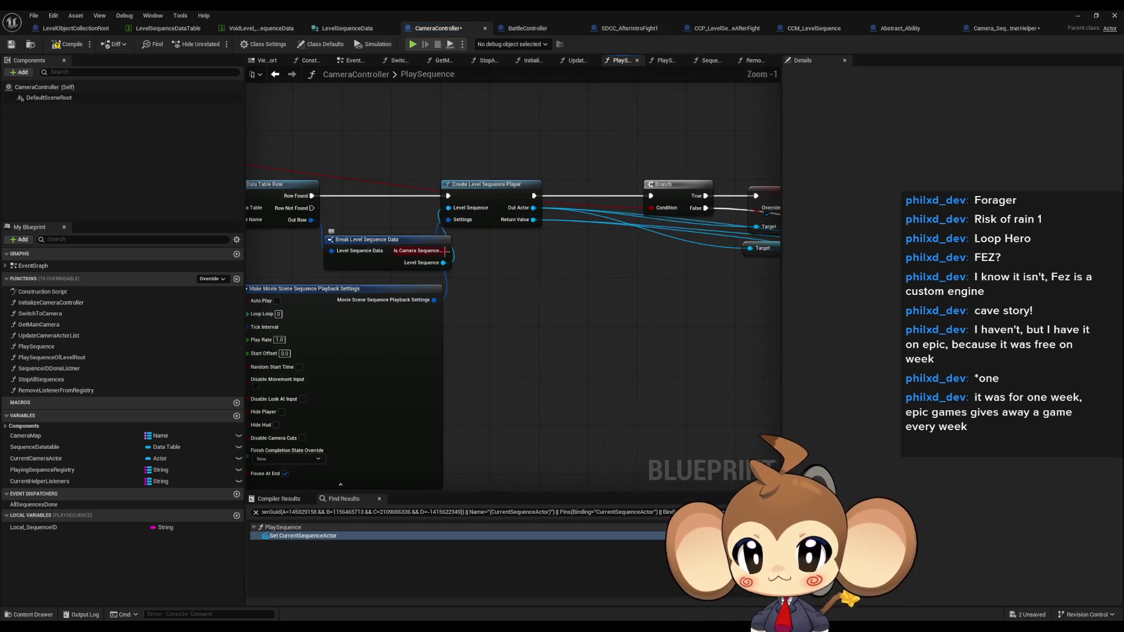
drag(519, 276, 537, 279)
scroll(557, 293, up, 2)
drag(530, 156, 569, 275)
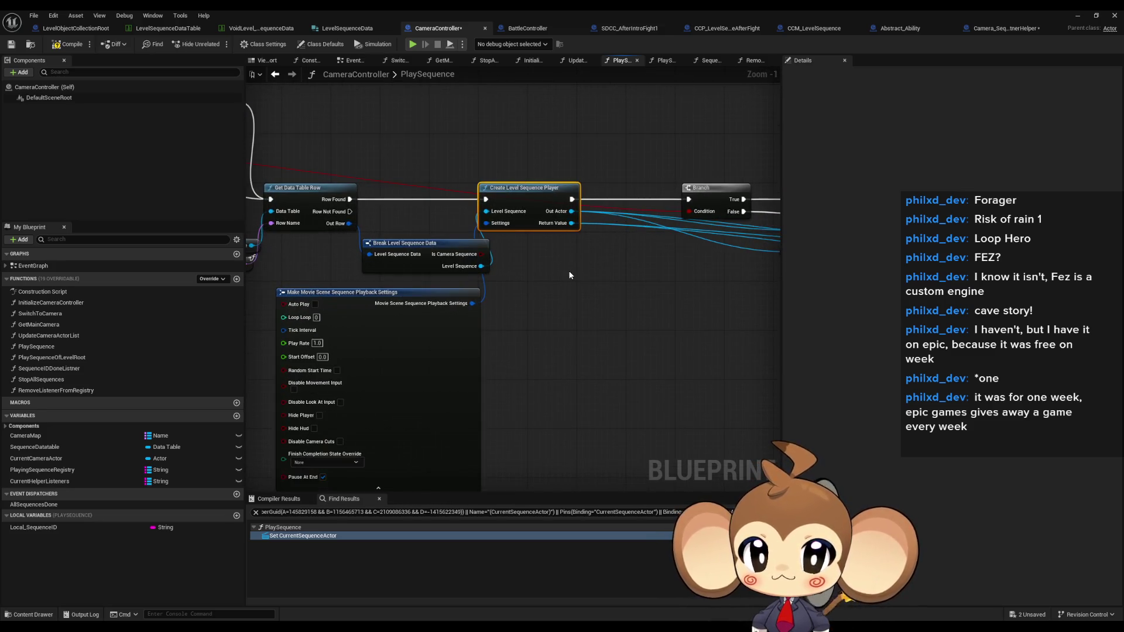
scroll(394, 248, down, 2)
mouse_move(394, 248)
mouse_down()
mouse_move(394, 261)
mouse_move(761, 281)
mouse_up()
drag(275, 257, 557, 302)
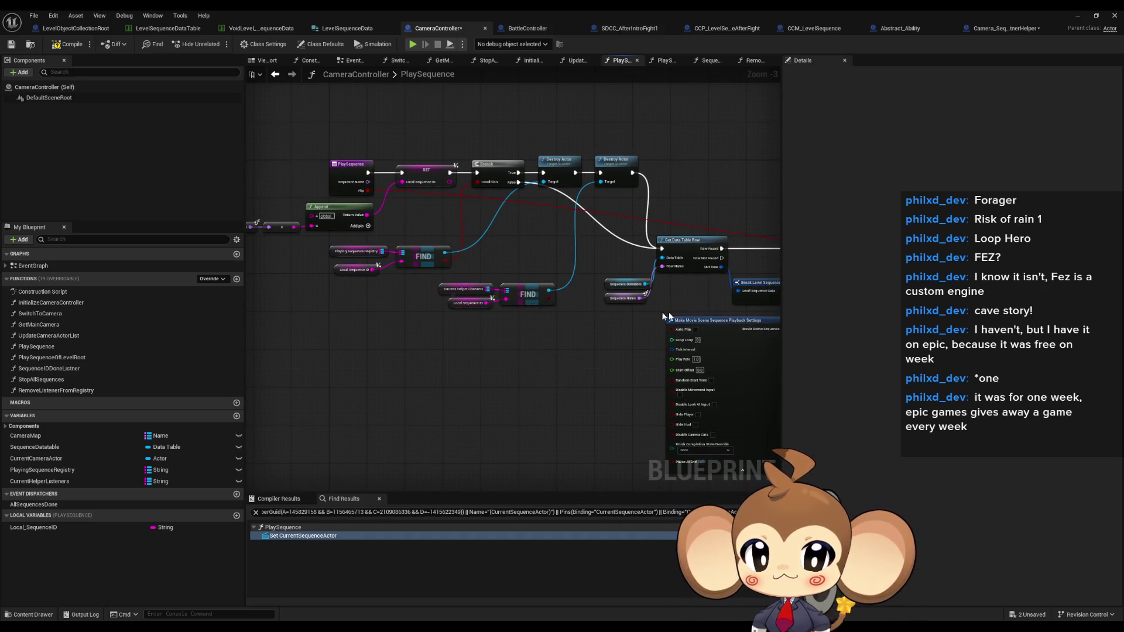
scroll(666, 313, up, 1)
scroll(616, 303, up, 1)
mouse_move(616, 304)
mouse_down()
mouse_move(762, 329)
mouse_move(747, 328)
mouse_up()
Inspect the Local Sequence ID setter and review the Get Data Table Row, Spawn Actor and Bind Event nodes.
click(533, 146)
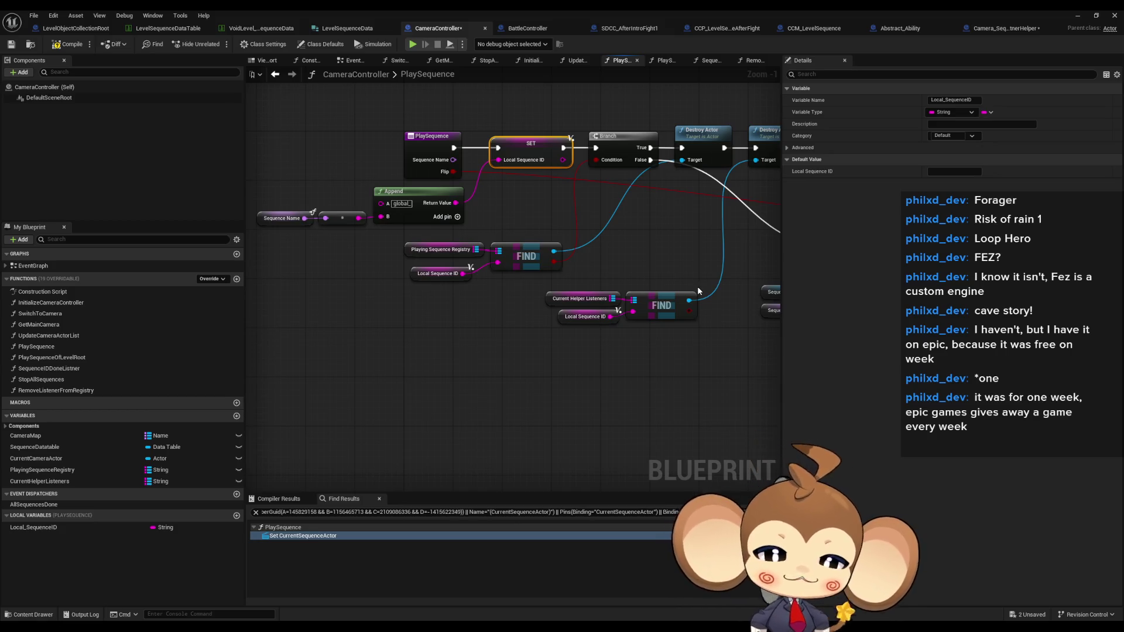
drag(675, 305, 610, 316)
mouse_move(683, 377)
mouse_down()
mouse_move(523, 378)
mouse_move(351, 345)
mouse_up()
scroll(500, 372, down, 3)
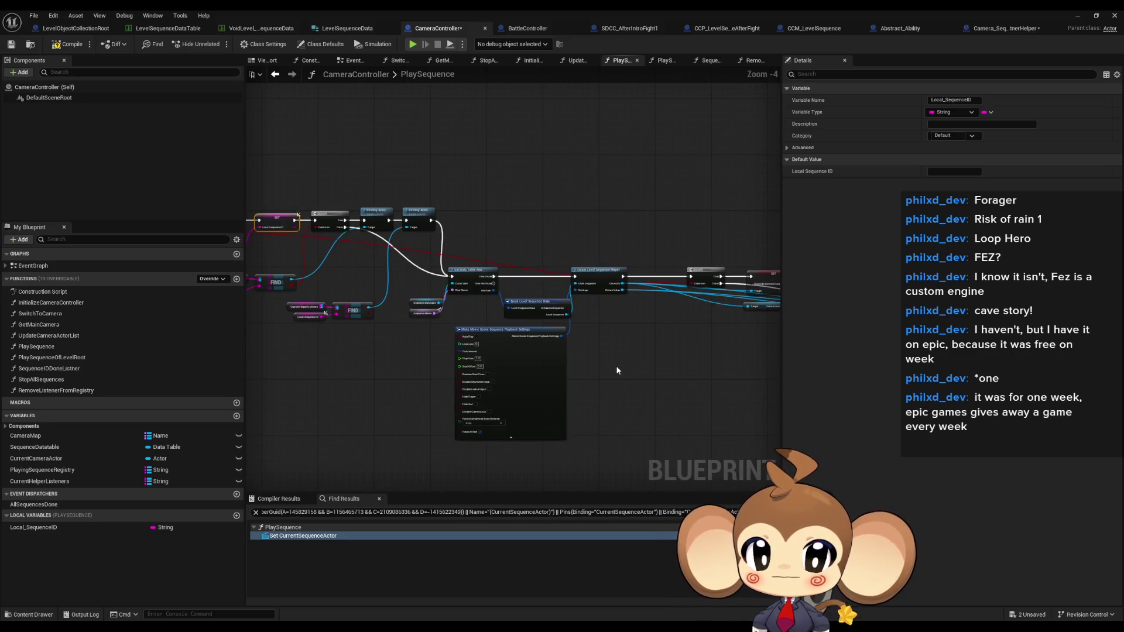
mouse_move(697, 366)
mouse_down()
mouse_move(319, 307)
mouse_move(252, 275)
mouse_up()
drag(520, 354, 431, 350)
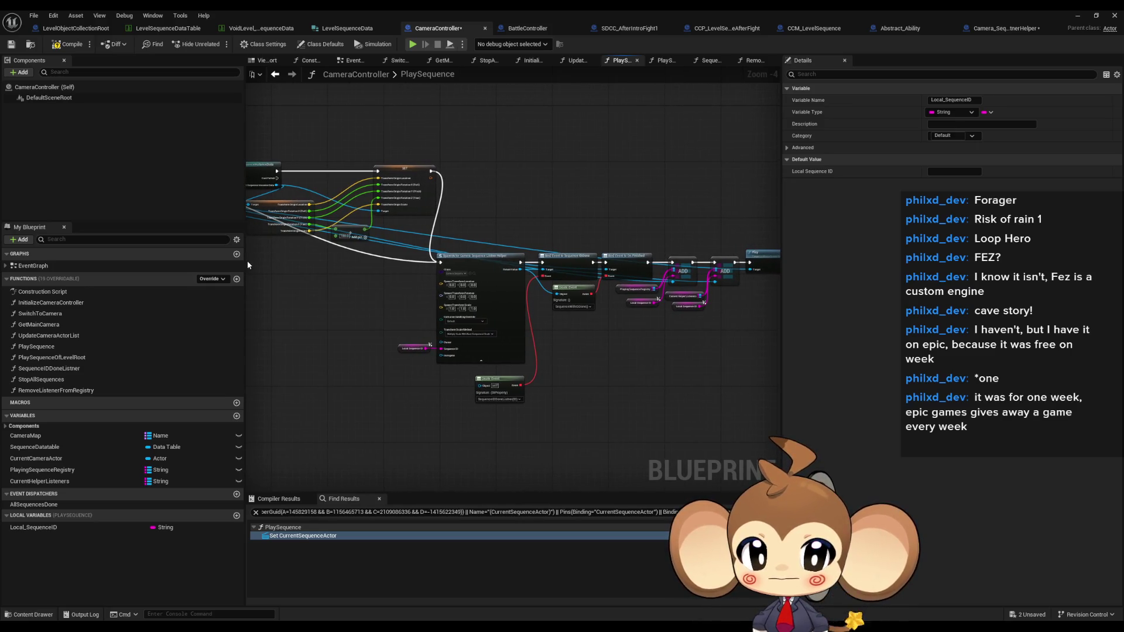
Add a duplicate Local Sequence ID getter beside Create Level Sequence Player.
scroll(251, 261, up, 1)
drag(250, 261, 779, 336)
scroll(324, 296, up, 1)
click(278, 285)
drag(683, 318, 543, 300)
key(ctrl+v)
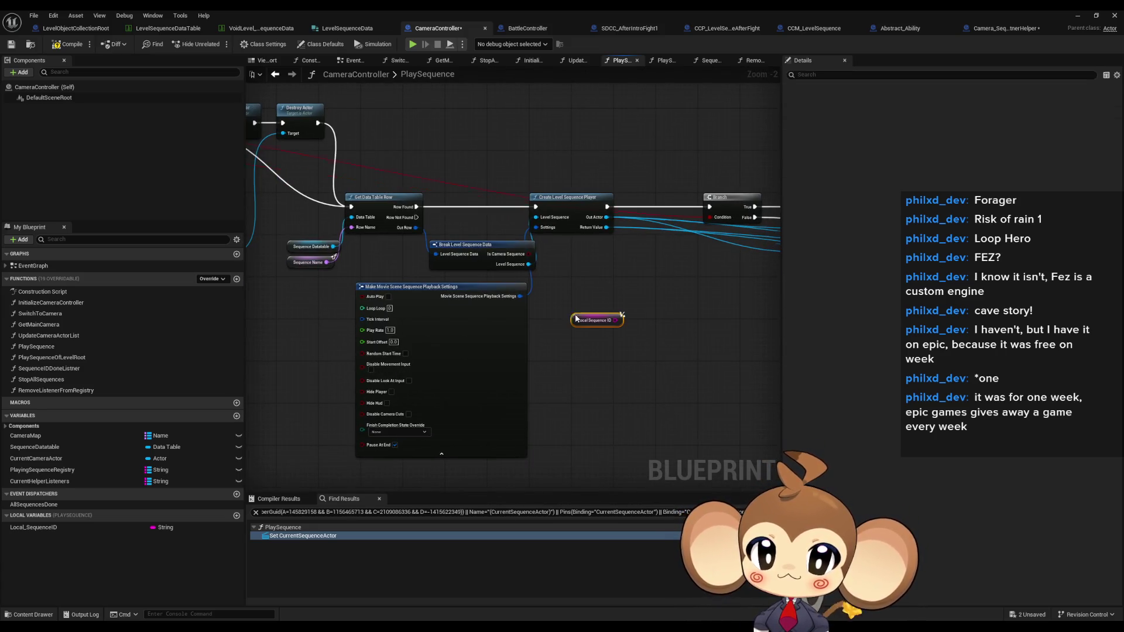
Add a Branch node driven by the Is Camera Sequence output.
drag(529, 254, 624, 275)
text(branch)
key(Return)
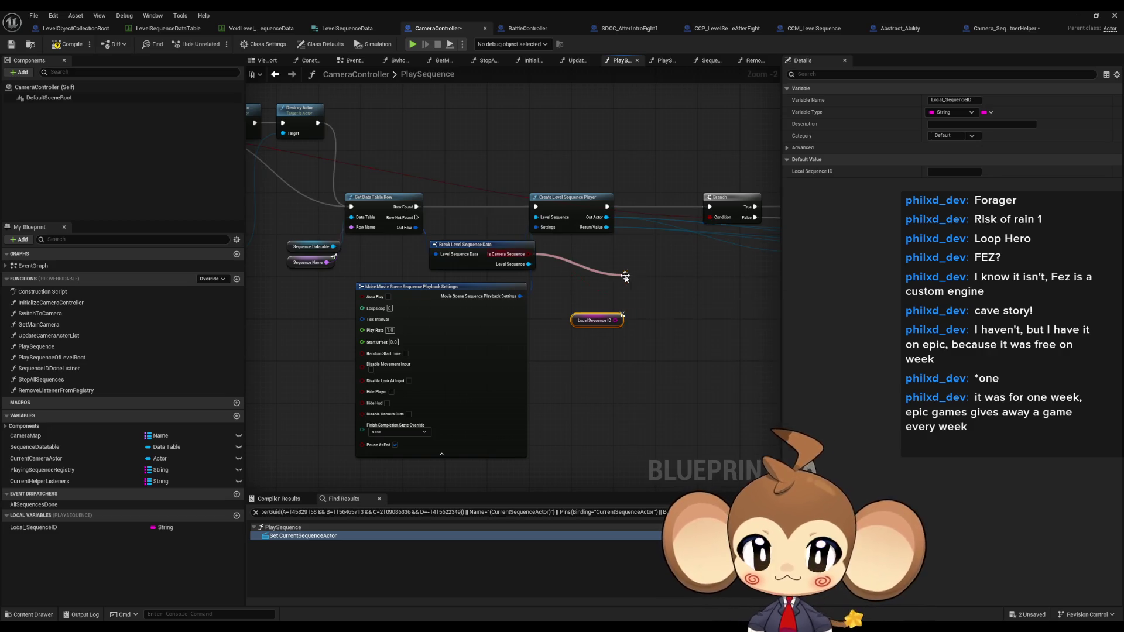
Attach an Append node to the Local Sequence ID copy and place another Local Sequence ID getter.
scroll(651, 281, up, 1)
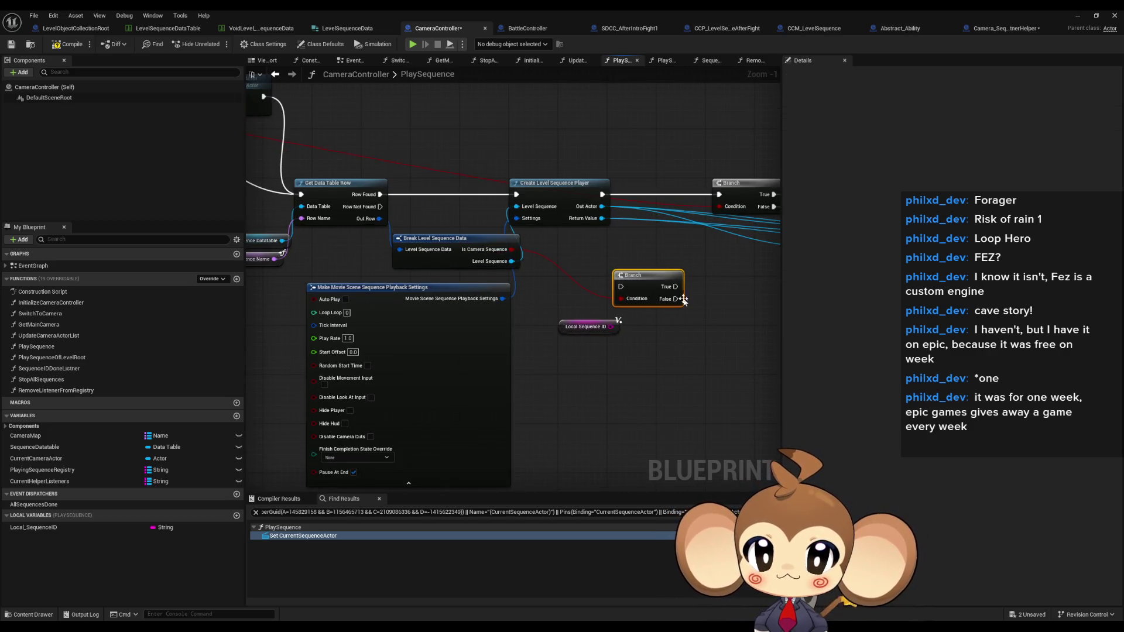
drag(675, 299, 573, 285)
mouse_move(507, 311)
mouse_down()
mouse_move(517, 343)
mouse_move(556, 343)
mouse_up()
text(append)
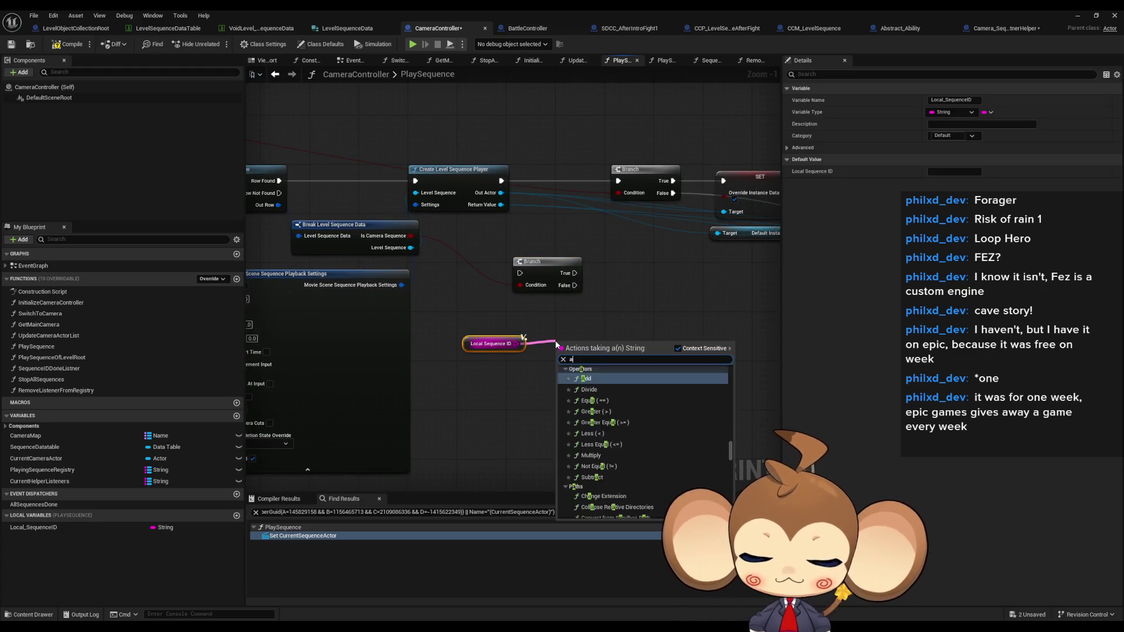
key(Return)
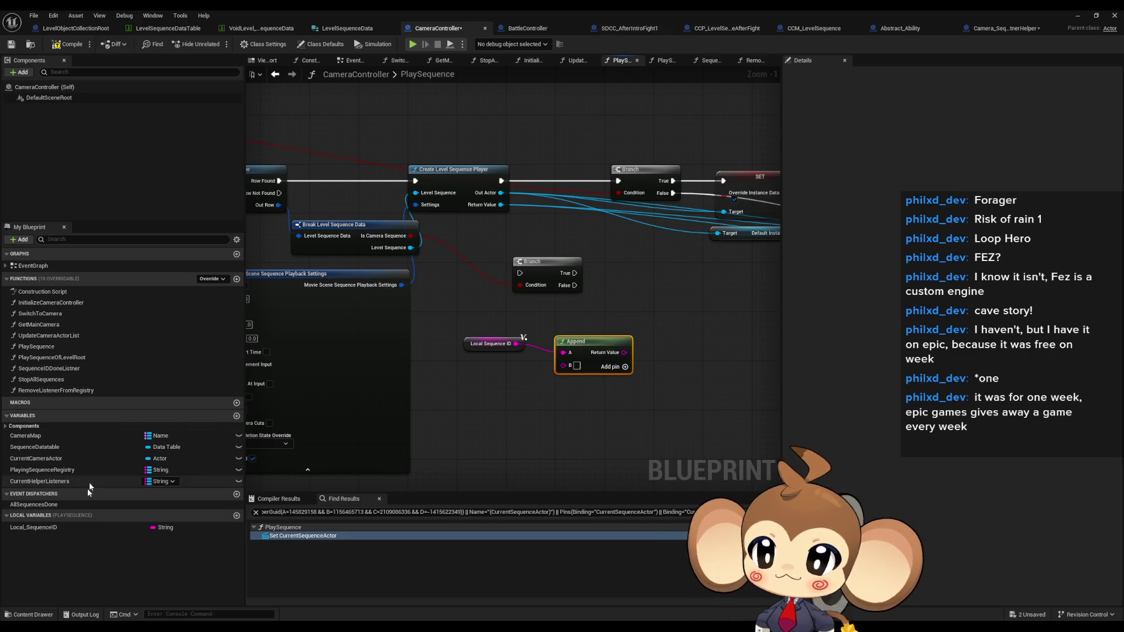
drag(68, 529, 664, 364)
click(691, 356)
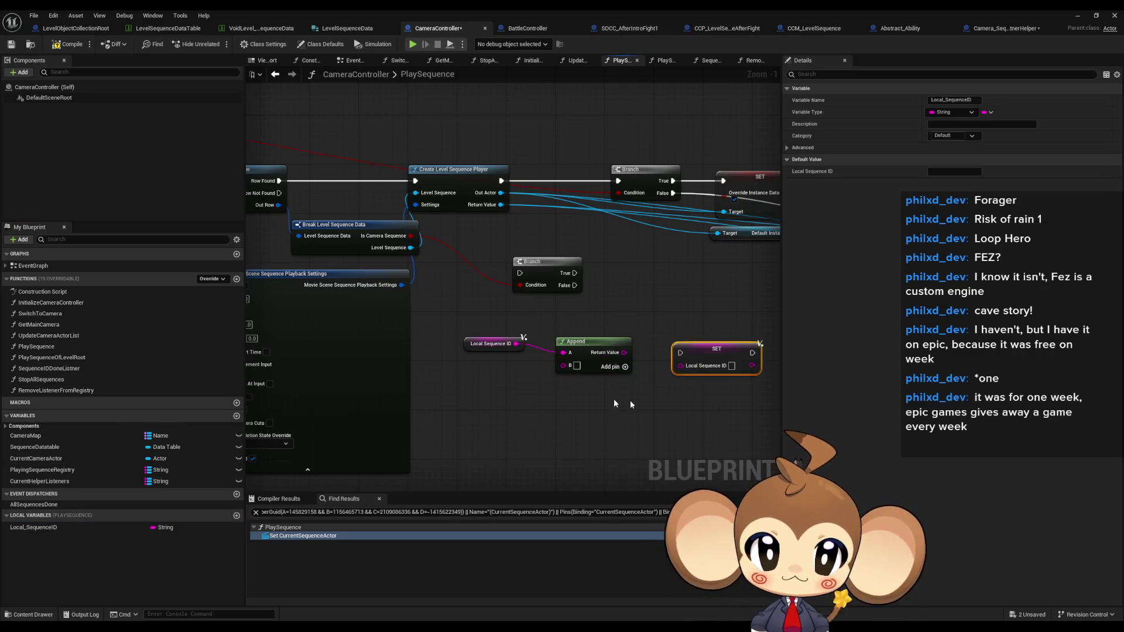
scroll(597, 335, down, 3)
scroll(447, 321, up, 3)
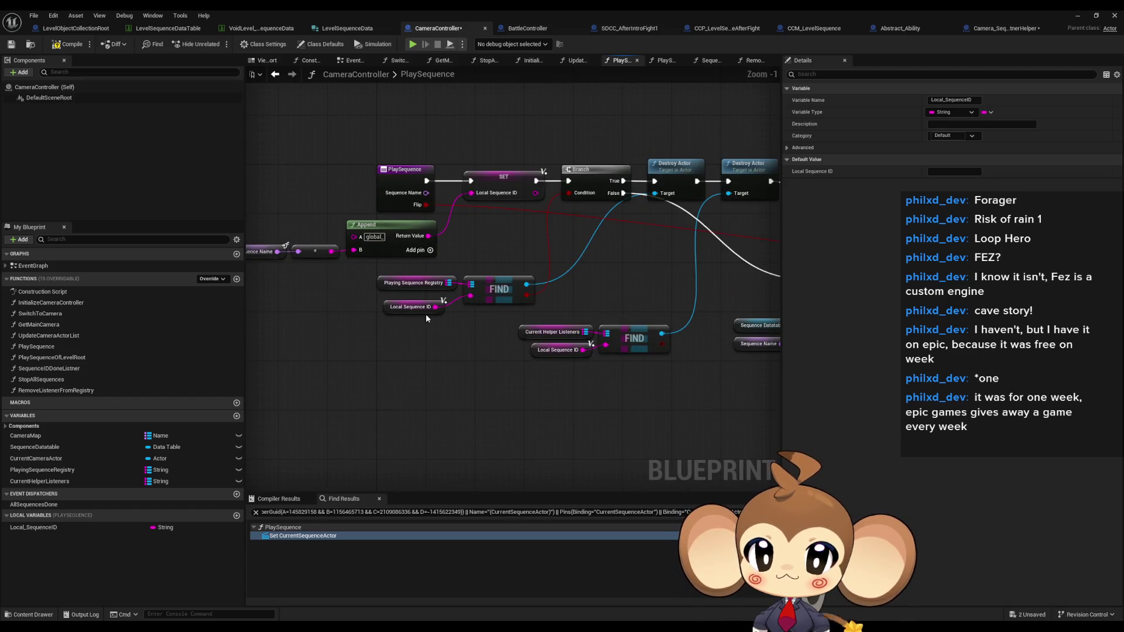
Inspect the FIND, Destroy Actor, Current Helper Listeners and Playing Sequence Registry nodes.
drag(482, 253, 506, 304)
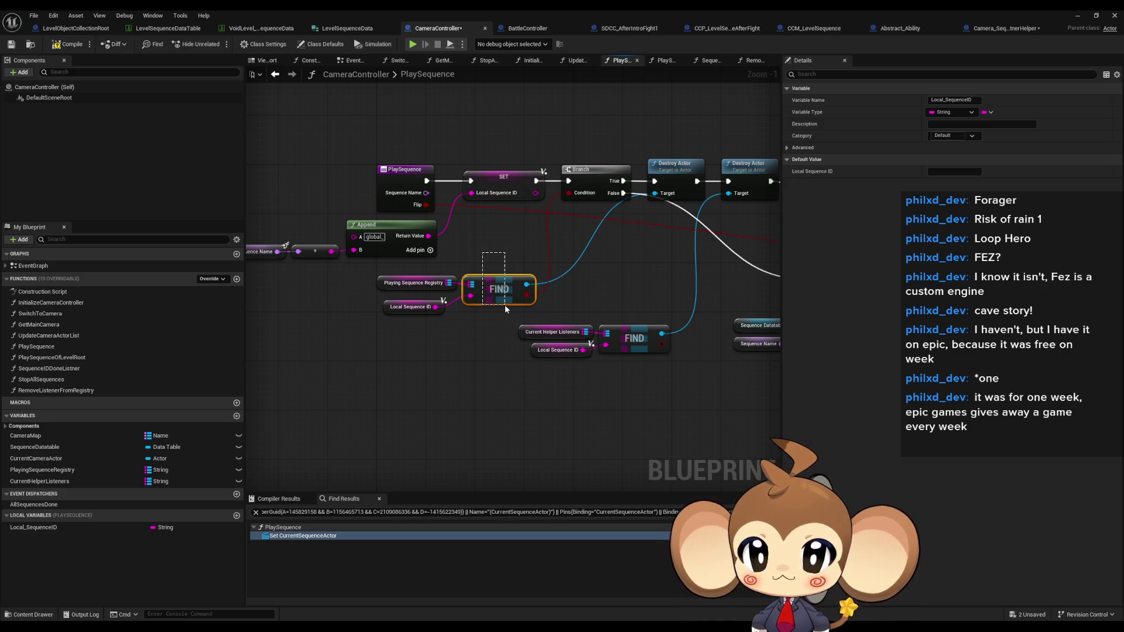
drag(504, 304, 505, 304)
drag(626, 125, 707, 212)
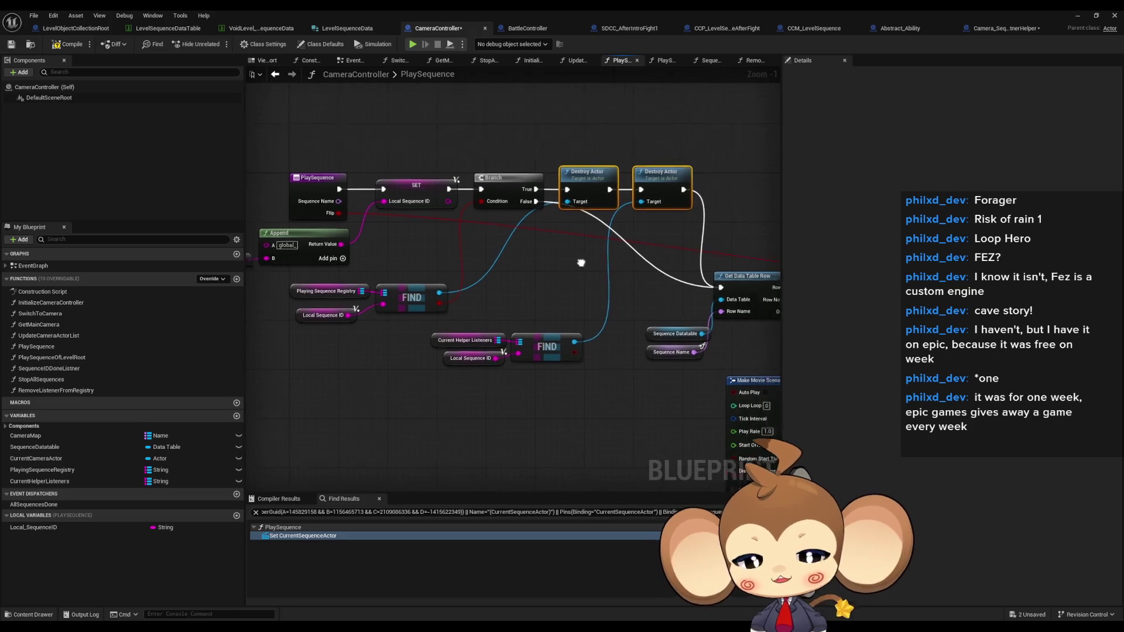
scroll(459, 238, down, 2)
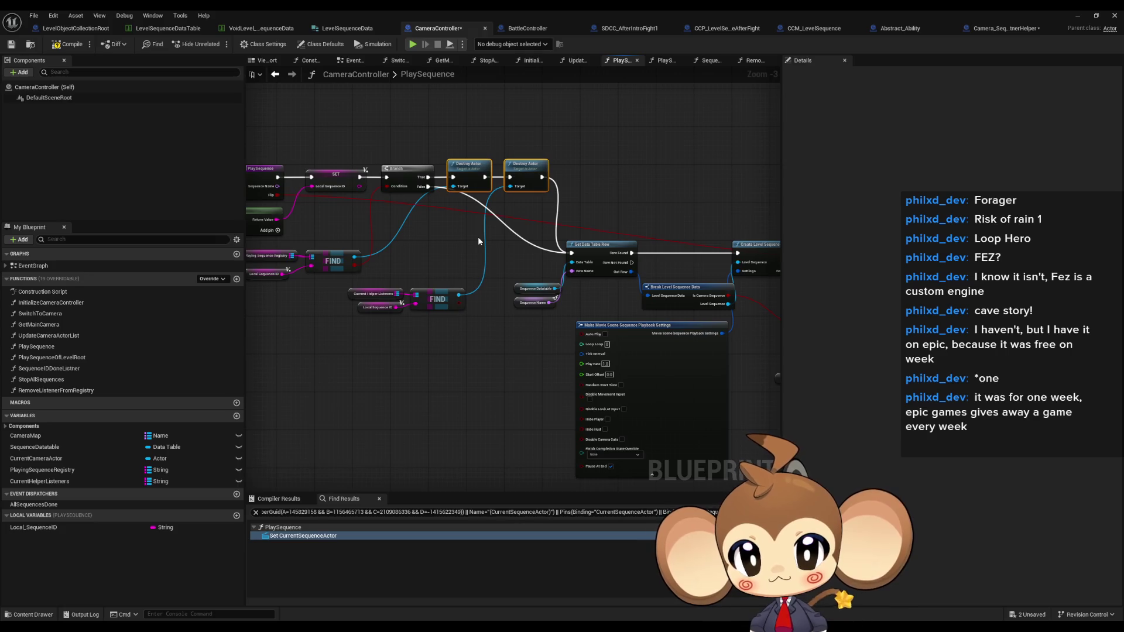
scroll(398, 285, up, 1)
click(403, 287)
drag(403, 285, 471, 277)
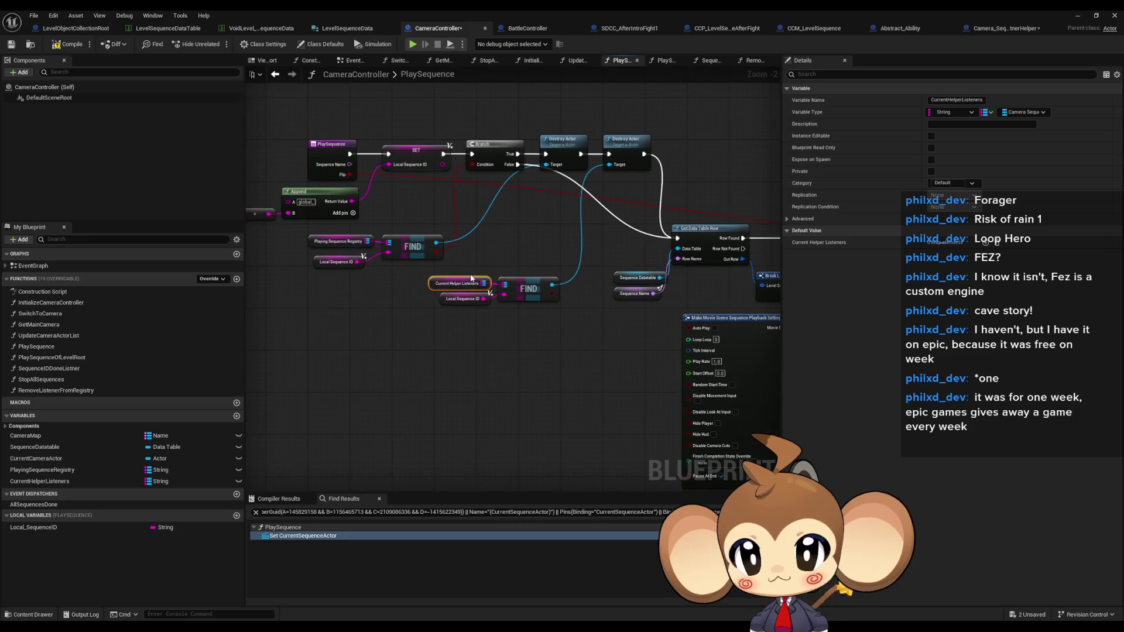
click(337, 240)
Survey the PlaySequence entry, Create Level Sequence Player area and Get Data Table Row.
drag(584, 278, 168, 221)
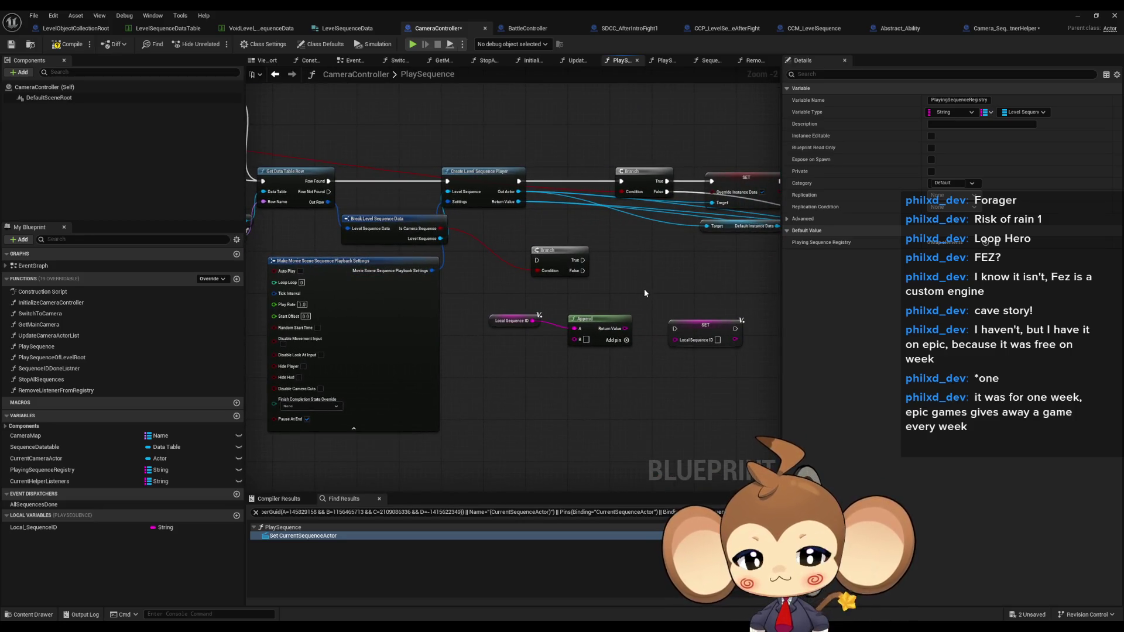
scroll(638, 290, up, 2)
mouse_move(638, 290)
mouse_down()
mouse_move(314, 262)
mouse_move(384, 245)
mouse_up()
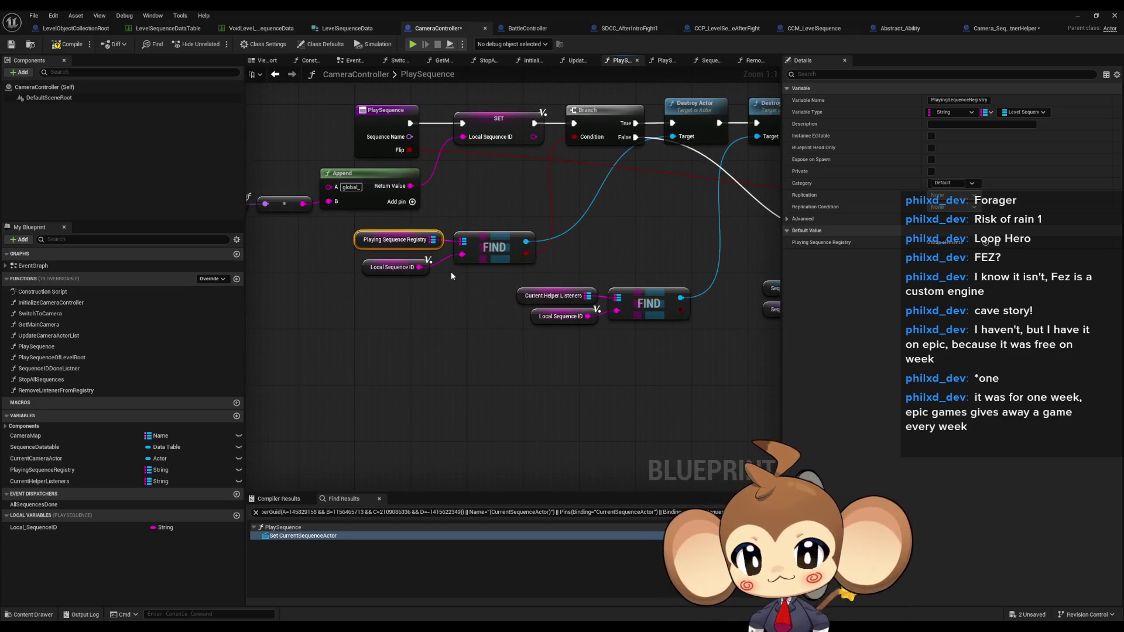
click(431, 295)
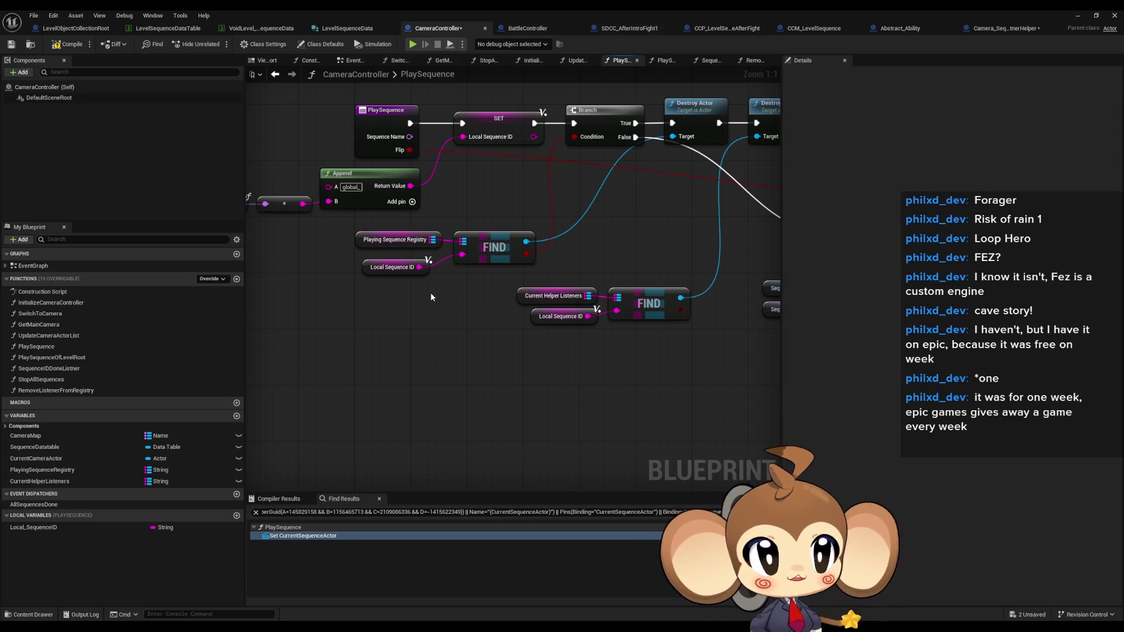
scroll(430, 296, down, 3)
drag(430, 296, 257, 237)
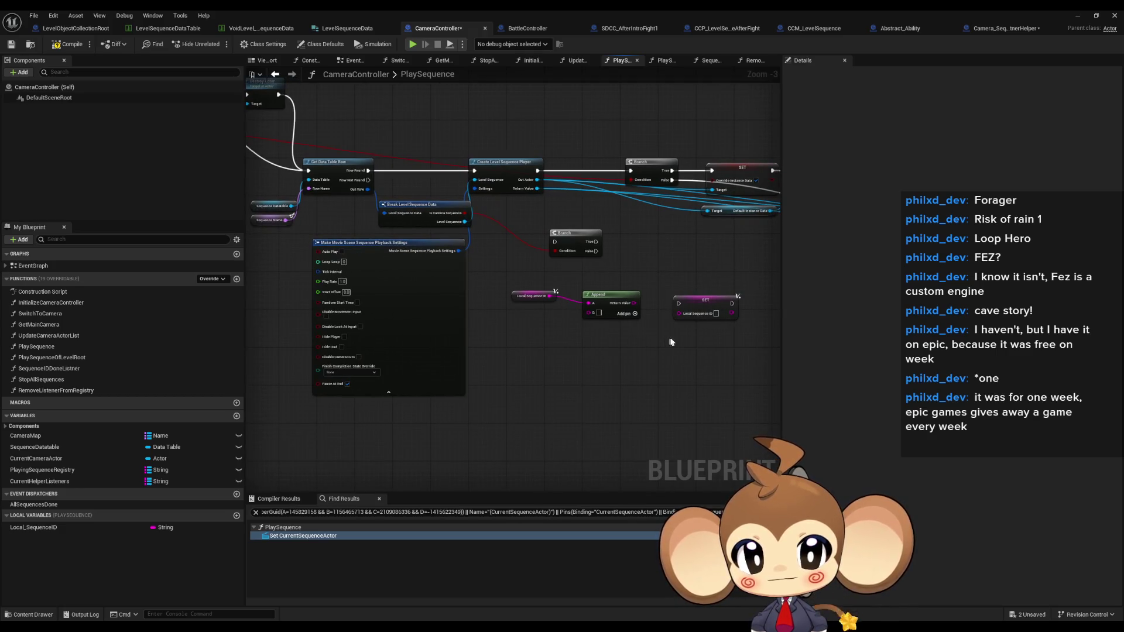
scroll(675, 341, down, 3)
scroll(388, 259, up, 3)
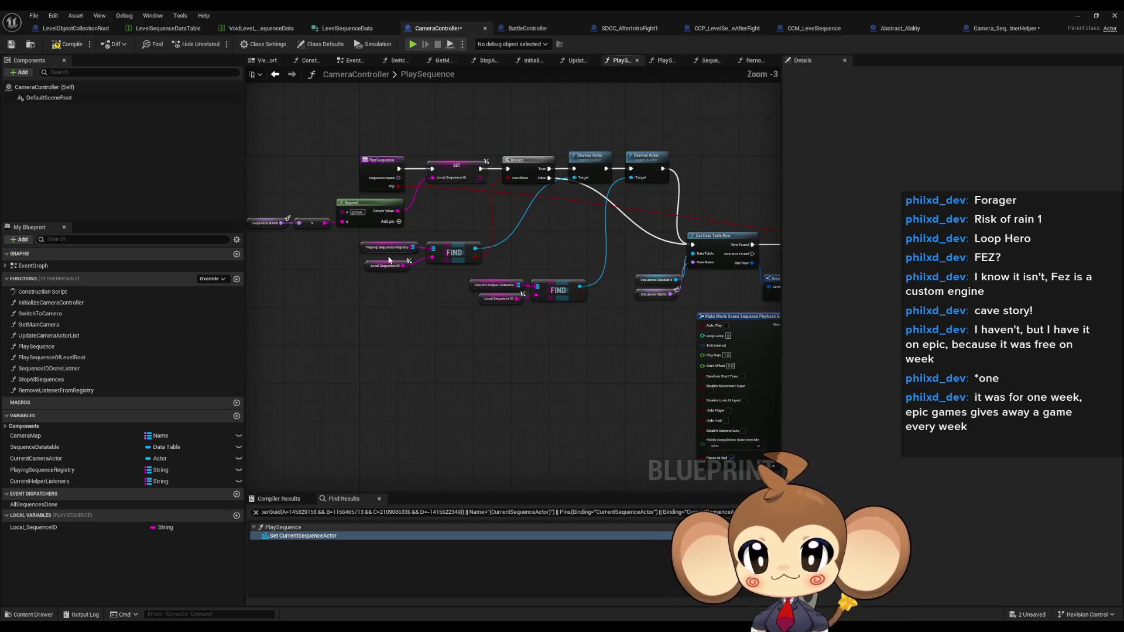
scroll(435, 274, up, 1)
Check the registry FIND node, Get Data Table Row, and the Local Sequence ID, Append and SET group.
click(457, 250)
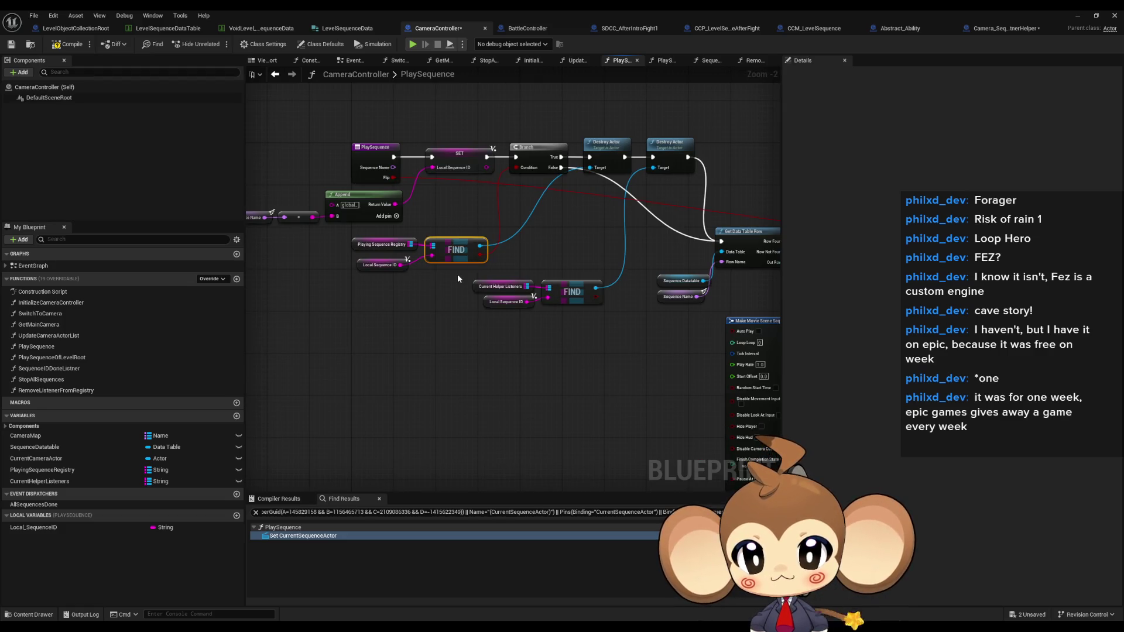
drag(458, 274, 246, 269)
drag(693, 229, 532, 230)
scroll(532, 229, down, 2)
drag(441, 221, 484, 222)
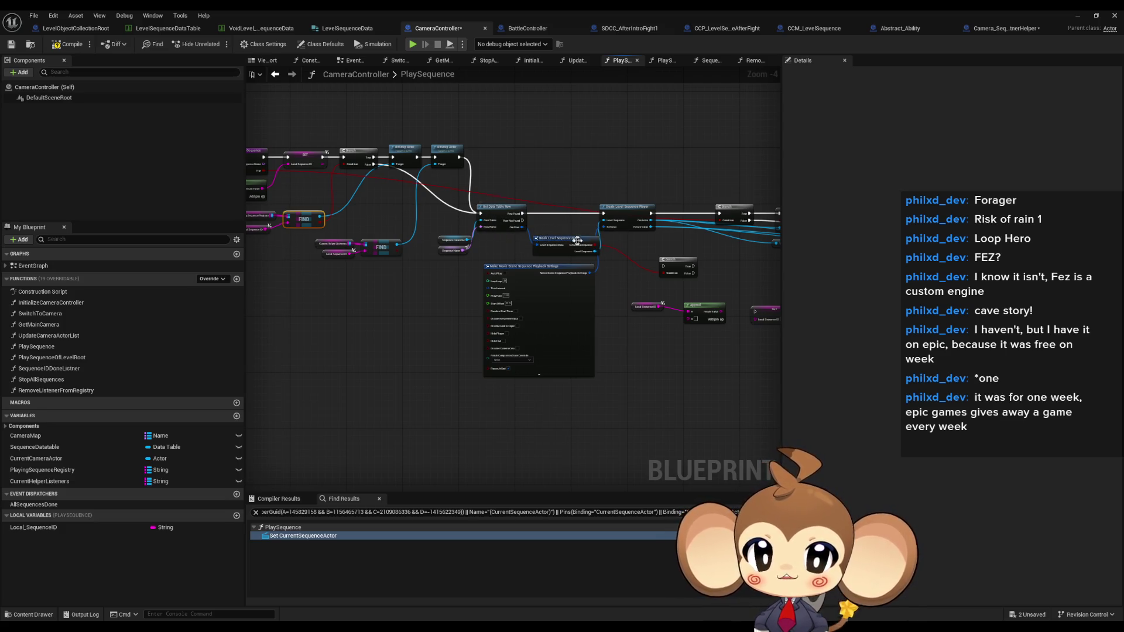
scroll(578, 242, up, 2)
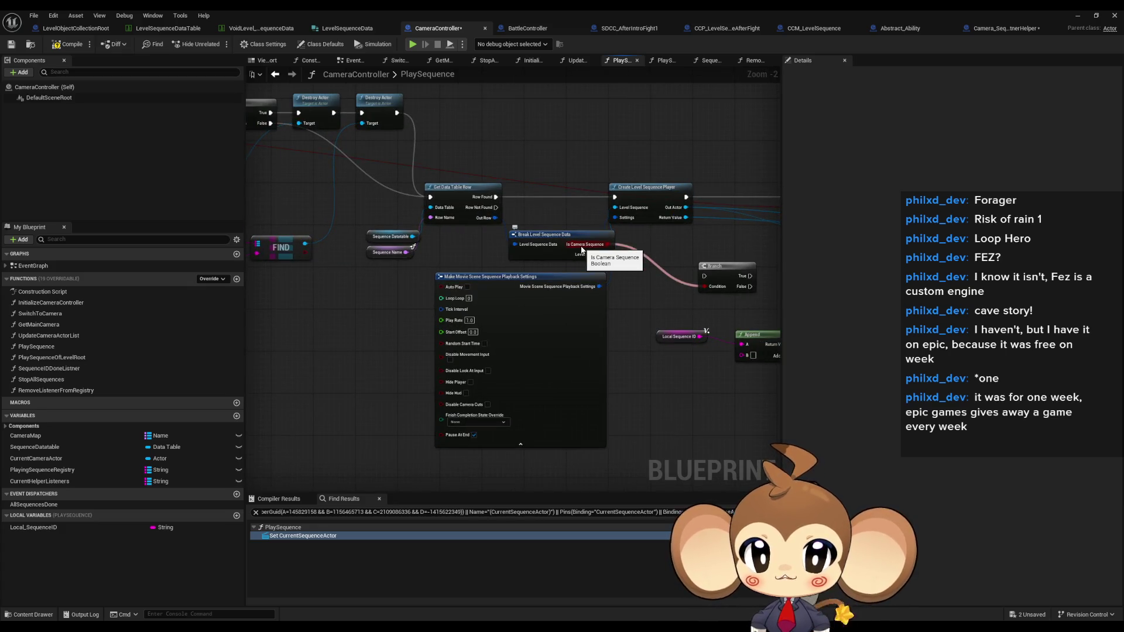
scroll(582, 250, down, 2)
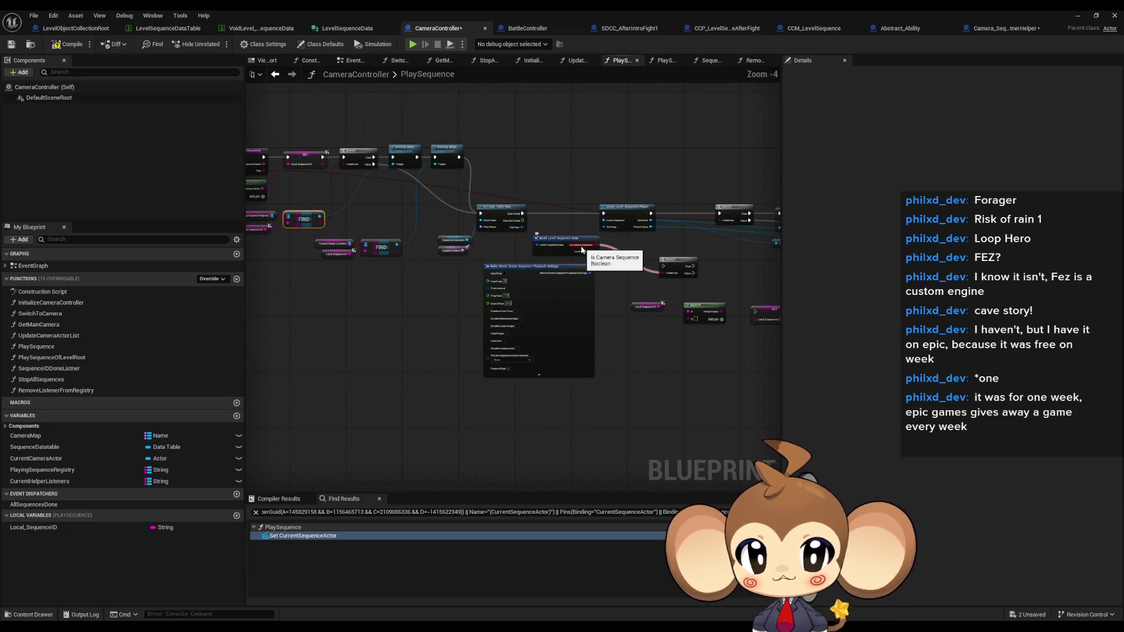
drag(577, 293, 732, 335)
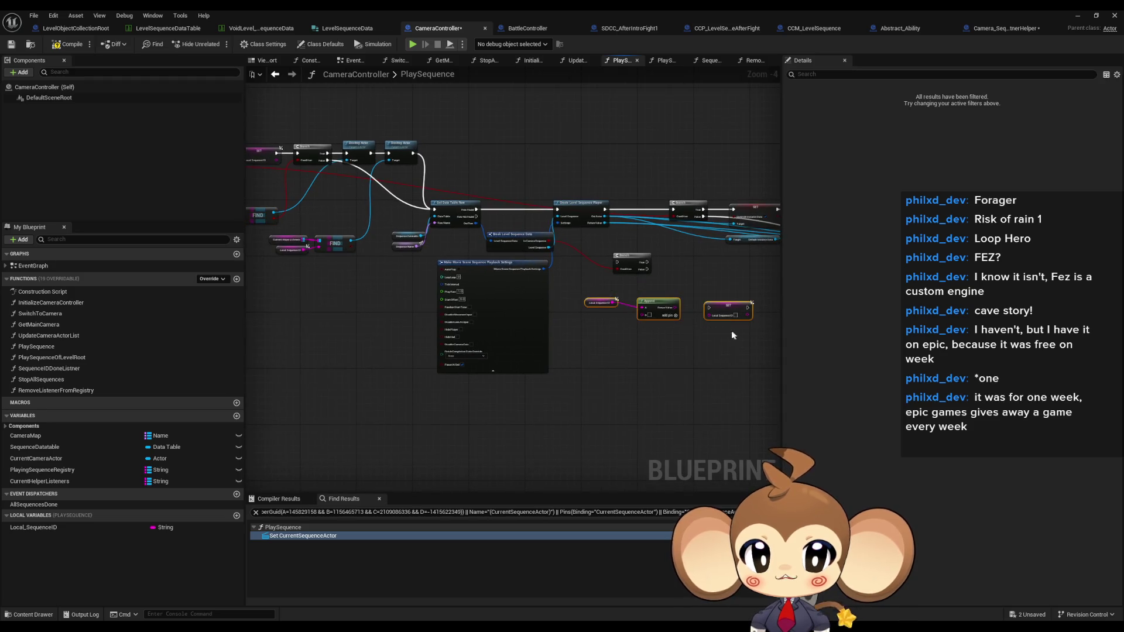
click(625, 331)
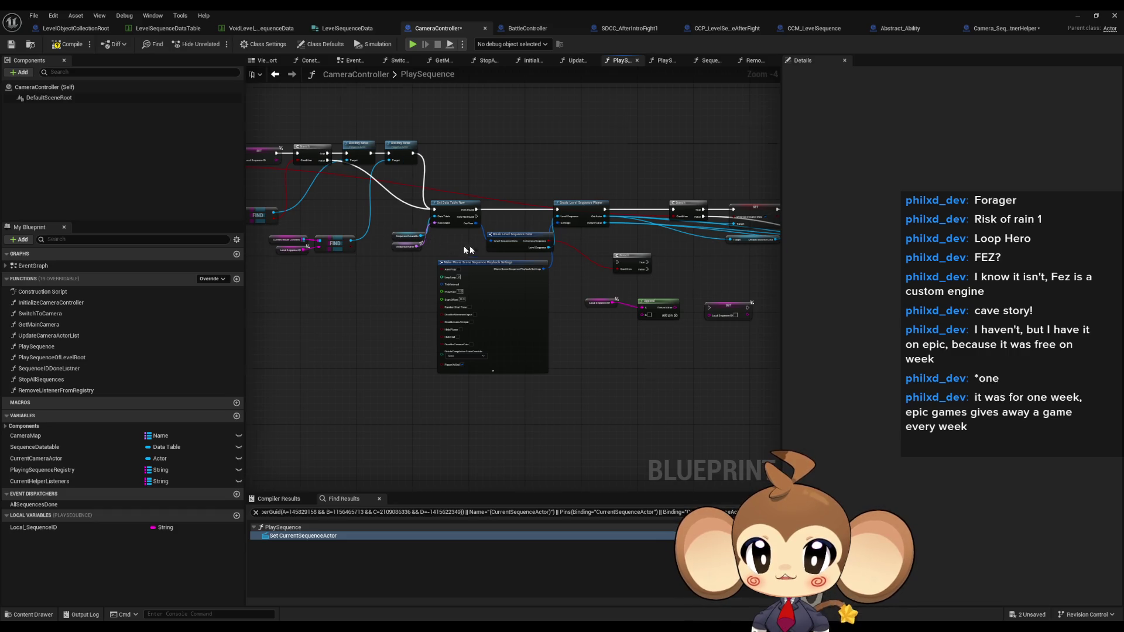
Break the exec link from SET Local Sequence ID to the following Branch.
scroll(492, 245, down, 2)
scroll(503, 244, up, 4)
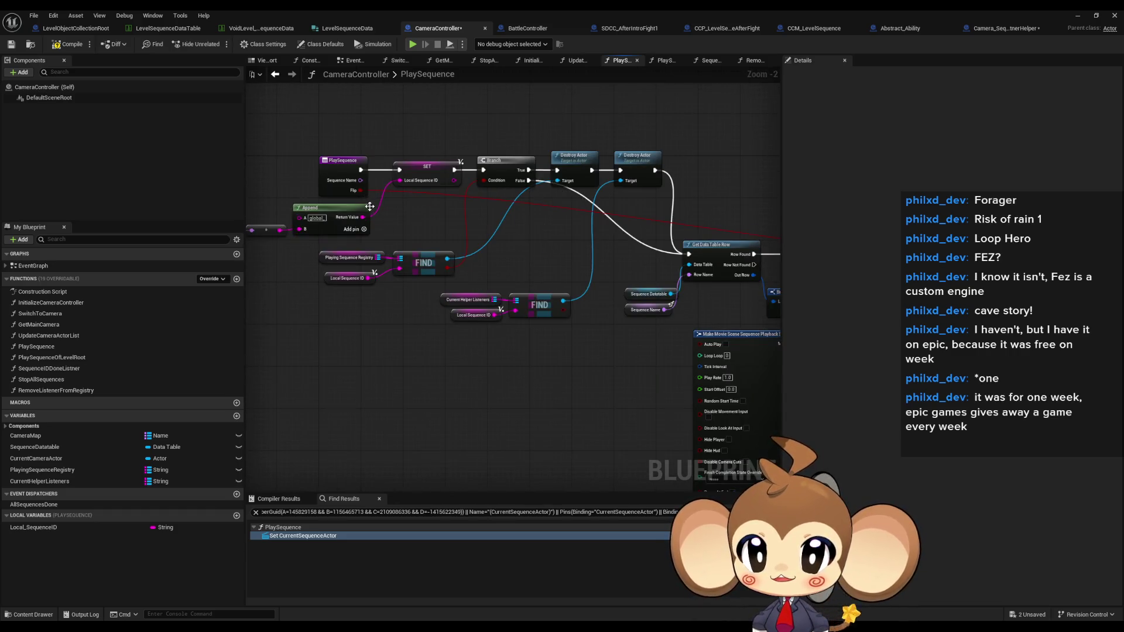
drag(374, 205, 453, 206)
drag(547, 208, 485, 210)
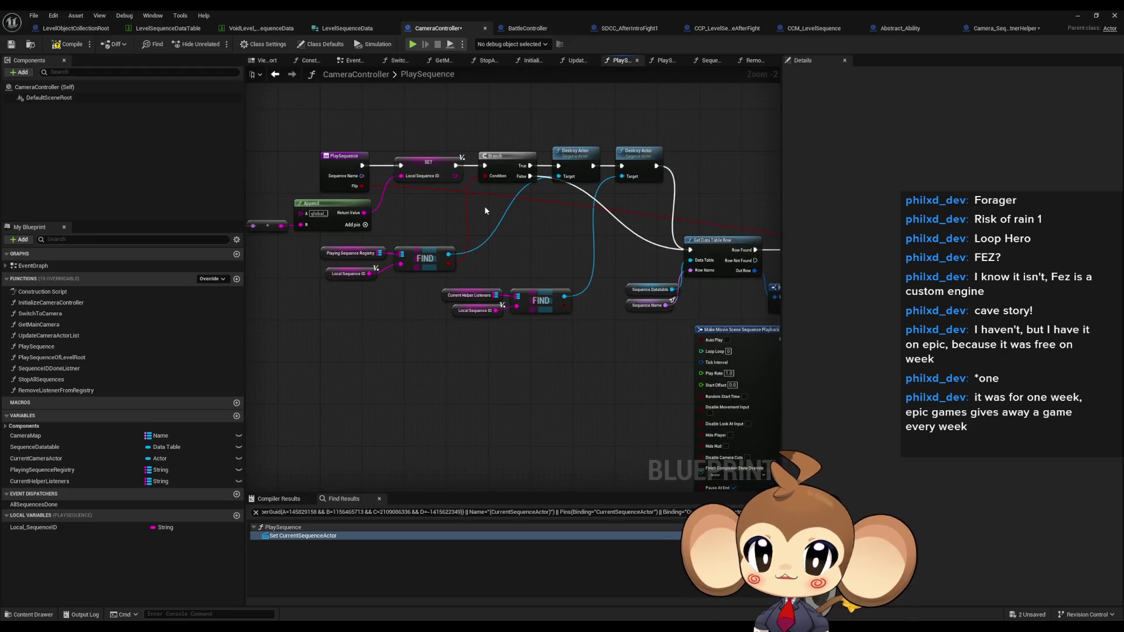
alt+click(455, 165)
drag(521, 244, 479, 258)
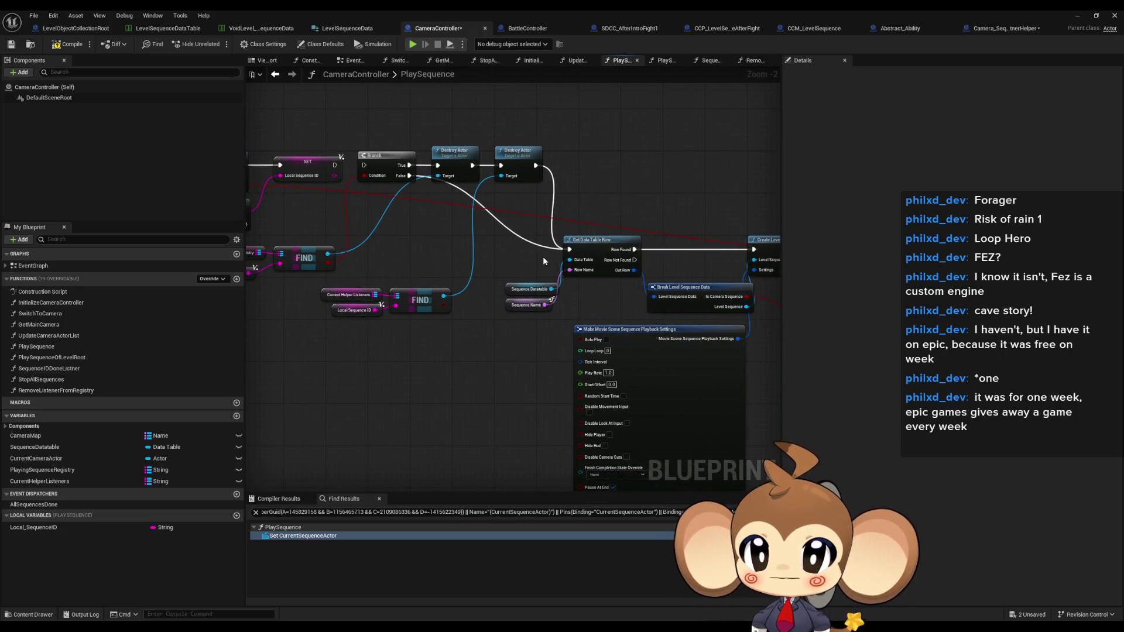
Cut the exec wires into Get Data Table Row and move the registry-check nodes down-left.
alt+click(569, 250)
drag(461, 258, 555, 264)
drag(480, 146, 619, 213)
drag(301, 251, 402, 297)
mouse_move(470, 168)
mouse_down()
mouse_move(469, 240)
mouse_move(400, 385)
mouse_move(425, 264)
mouse_move(546, 329)
mouse_up()
drag(571, 244, 460, 435)
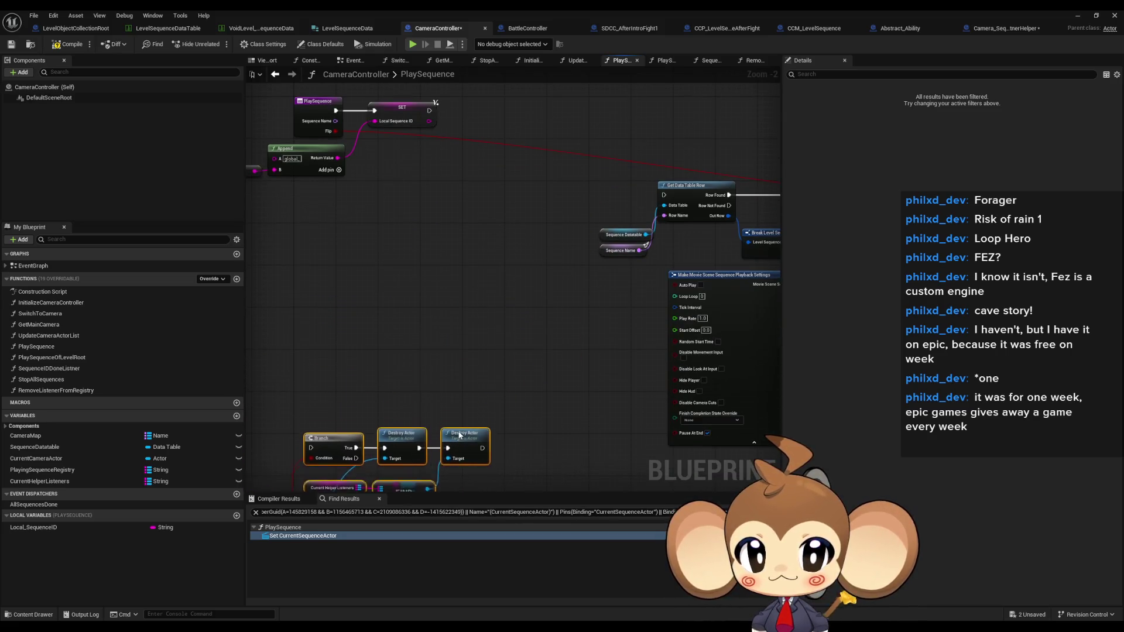
Place Get Data Table Row and Break Level Sequence Data beside SET, with a new Branch on Row Found.
drag(562, 265, 673, 343)
mouse_move(668, 284)
mouse_down()
mouse_move(461, 193)
mouse_move(452, 200)
mouse_up()
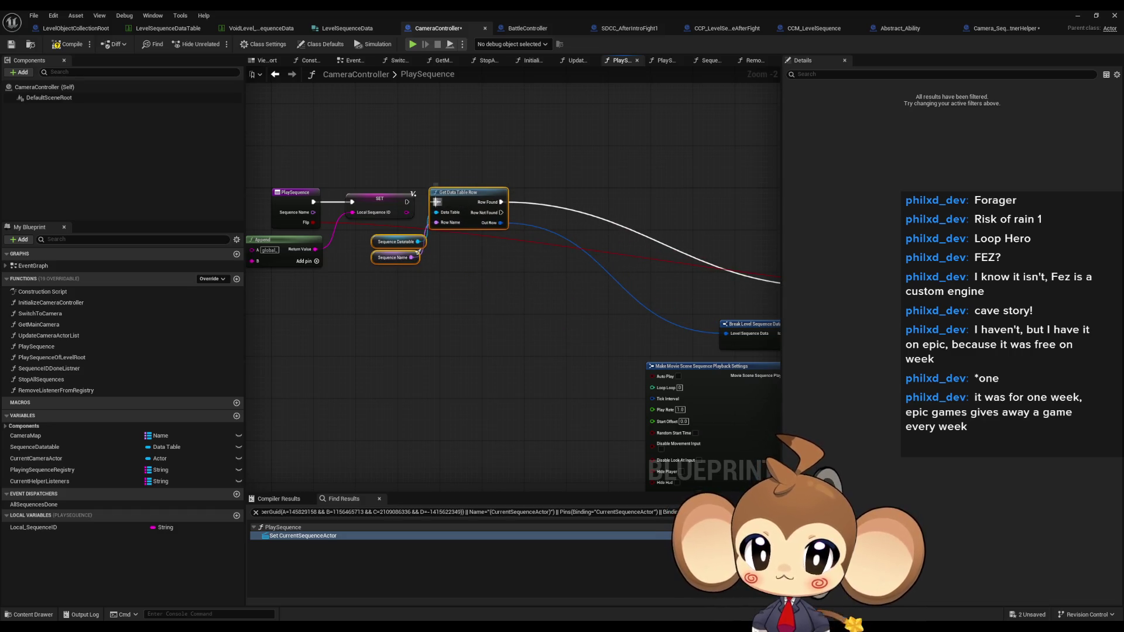
mouse_move(679, 307)
mouse_down()
mouse_move(544, 265)
mouse_move(477, 230)
mouse_up()
click(412, 189)
drag(412, 189, 338, 131)
drag(392, 186, 550, 187)
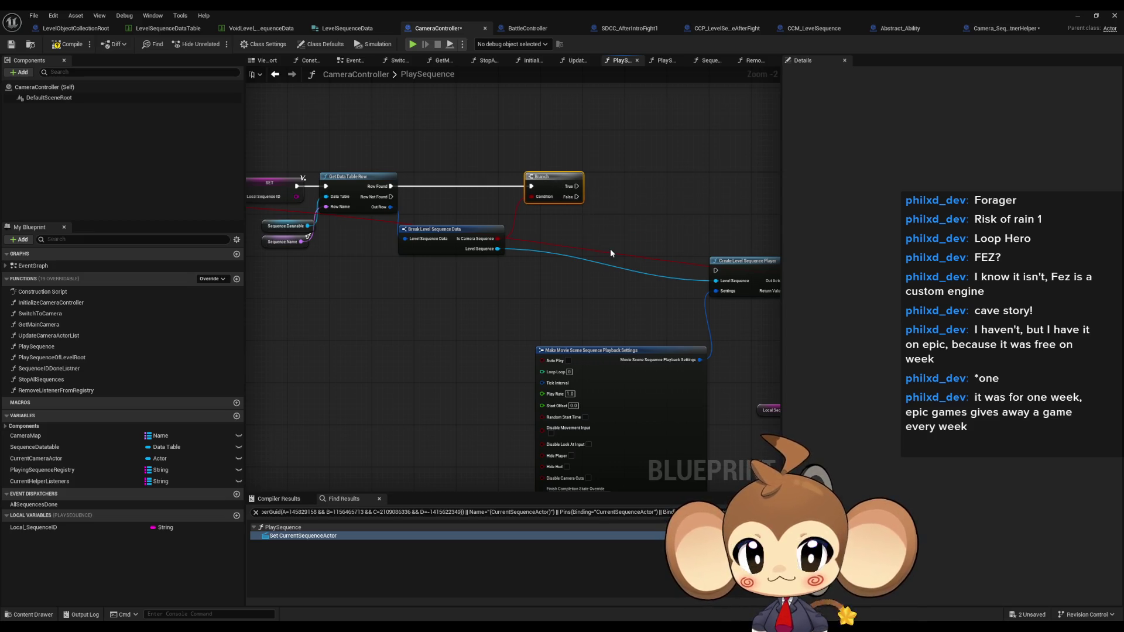
Move the Local Sequence ID, Append and SET nodes to the new Branch, appending ':C' into SET.
click(619, 377)
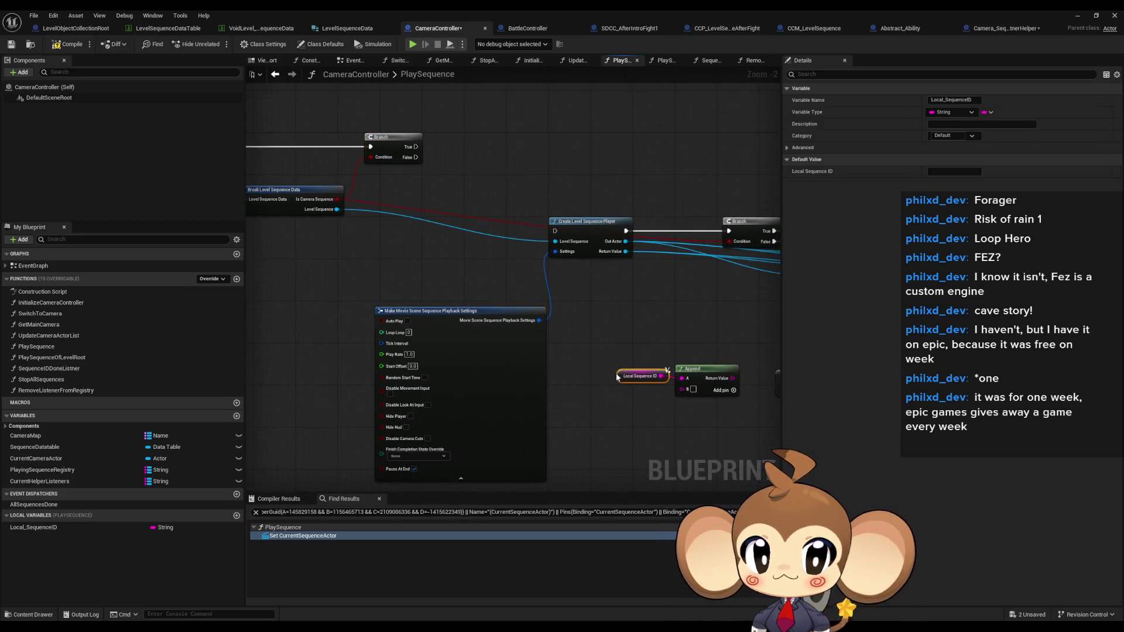
drag(616, 350, 778, 398)
drag(695, 358, 410, 237)
scroll(393, 263, up, 2)
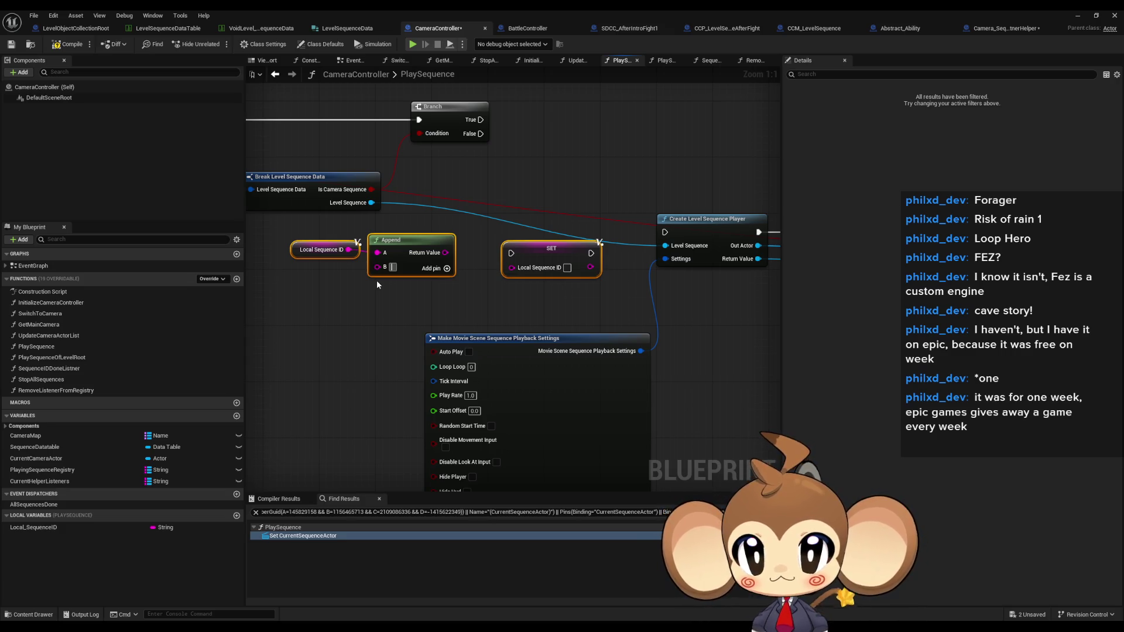
text(:C)
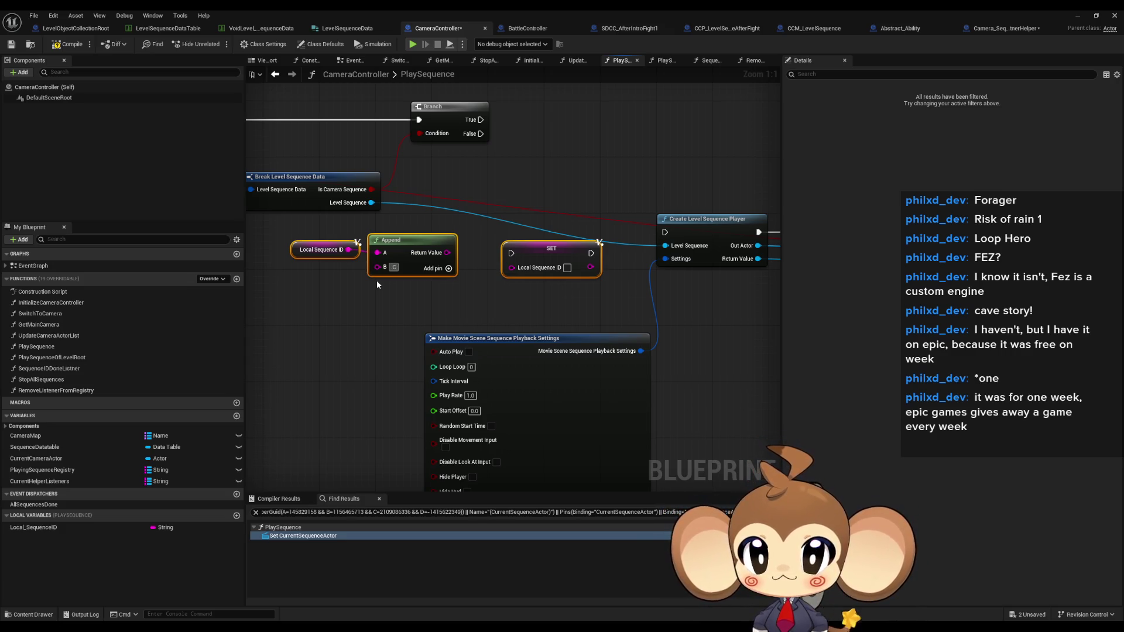
mouse_move(520, 269)
mouse_down()
mouse_move(449, 253)
mouse_move(557, 229)
mouse_move(588, 186)
mouse_move(587, 231)
mouse_move(543, 246)
mouse_move(562, 124)
mouse_move(480, 120)
mouse_up()
click(540, 241)
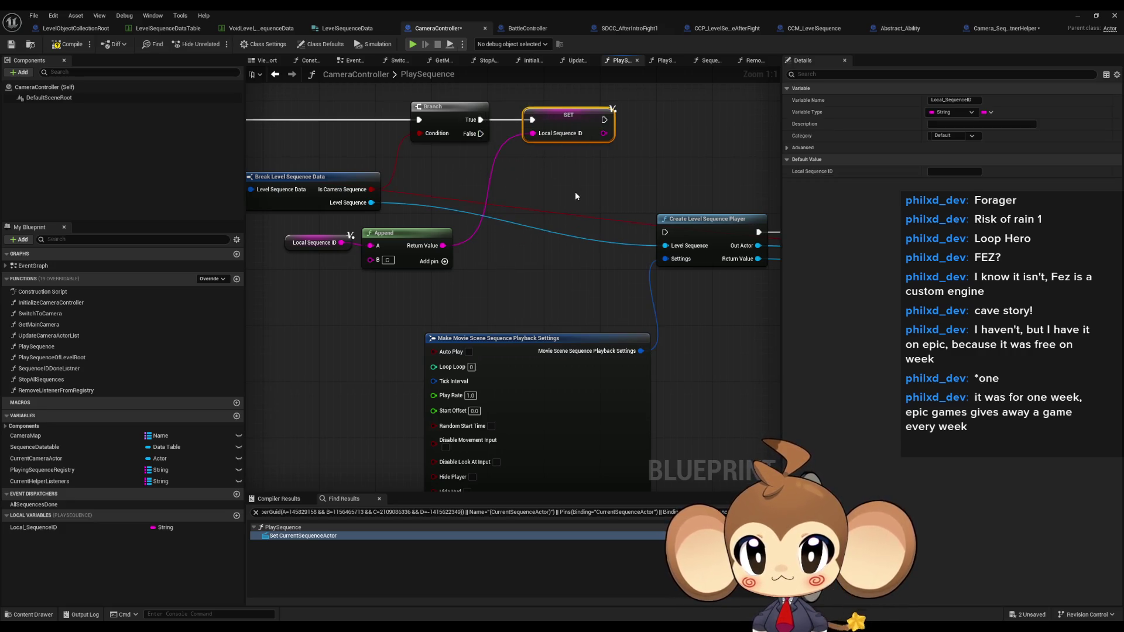
Continue from SET into the registry-check Branch and reposition those nodes.
scroll(575, 196, down, 5)
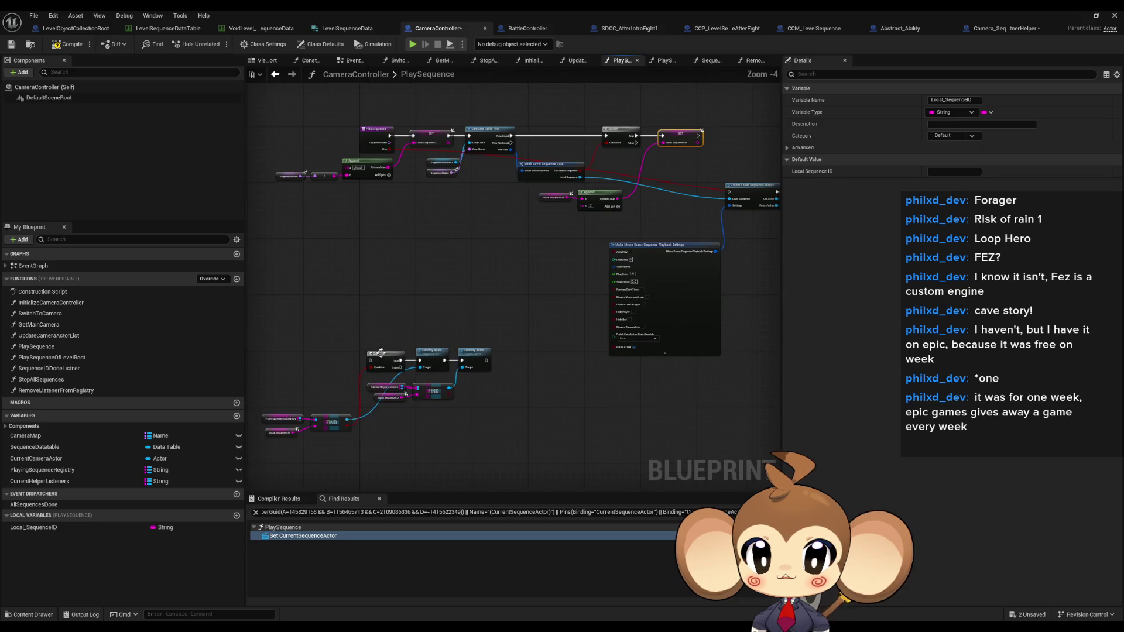
mouse_move(371, 360)
mouse_down()
mouse_move(550, 208)
mouse_move(703, 138)
mouse_move(371, 360)
mouse_up()
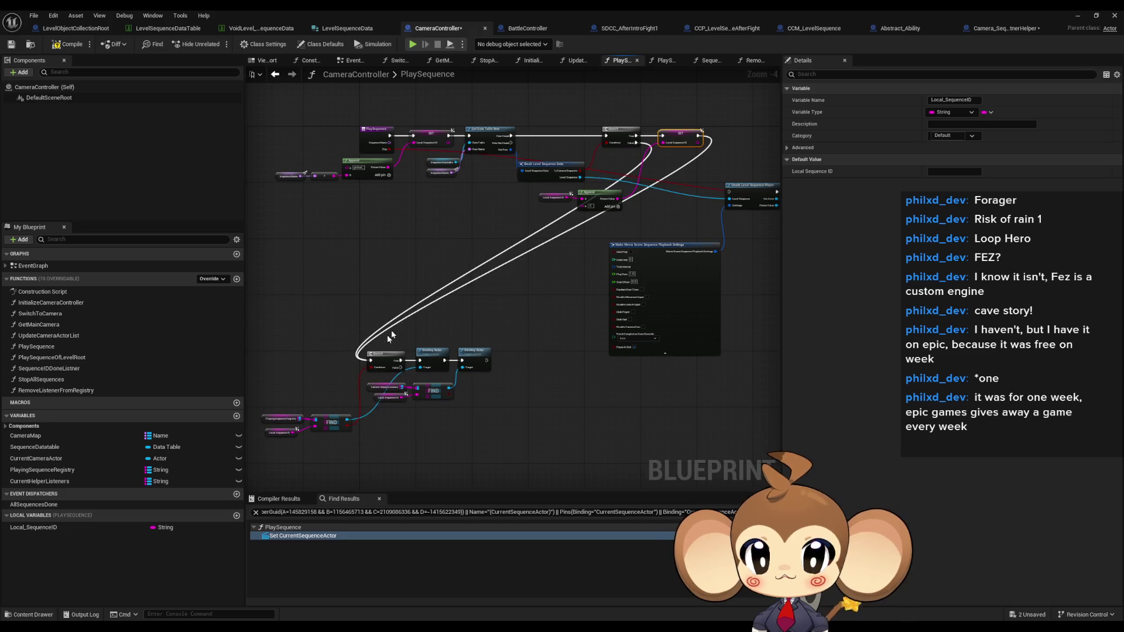
scroll(450, 308, up, 2)
mouse_move(314, 273)
mouse_down()
mouse_move(508, 400)
mouse_move(650, 430)
mouse_up()
mouse_move(611, 302)
mouse_down()
mouse_move(734, 204)
mouse_move(510, 352)
mouse_up()
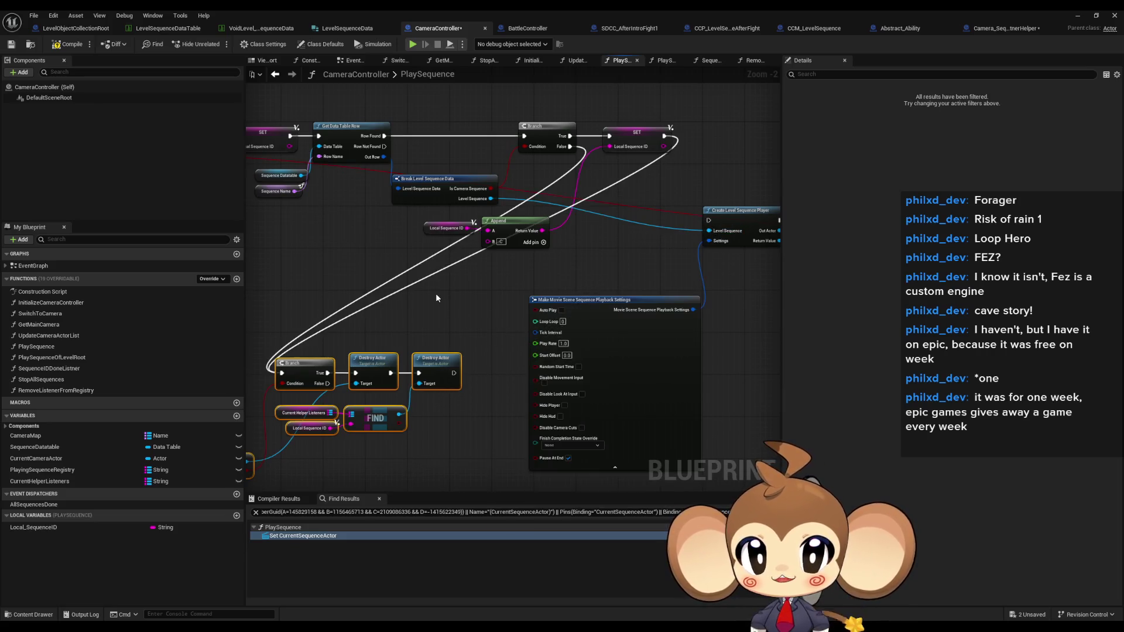
Insert a Sequence node and wire its Then 0 to Get Data Table Row.
drag(387, 139, 445, 143)
text(seq)
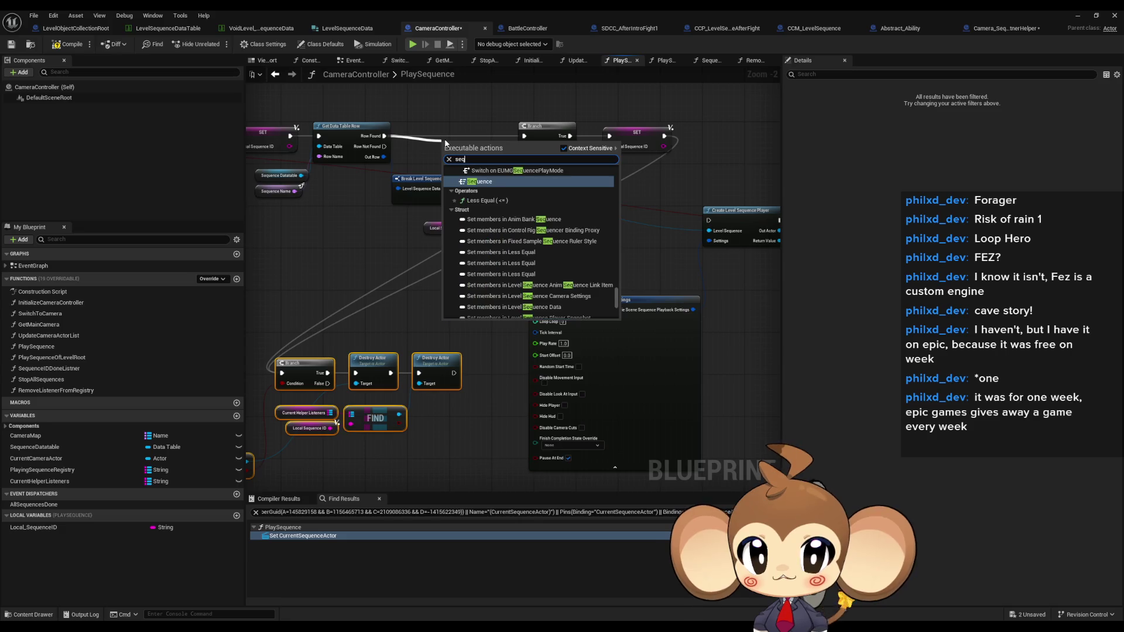
key(Return)
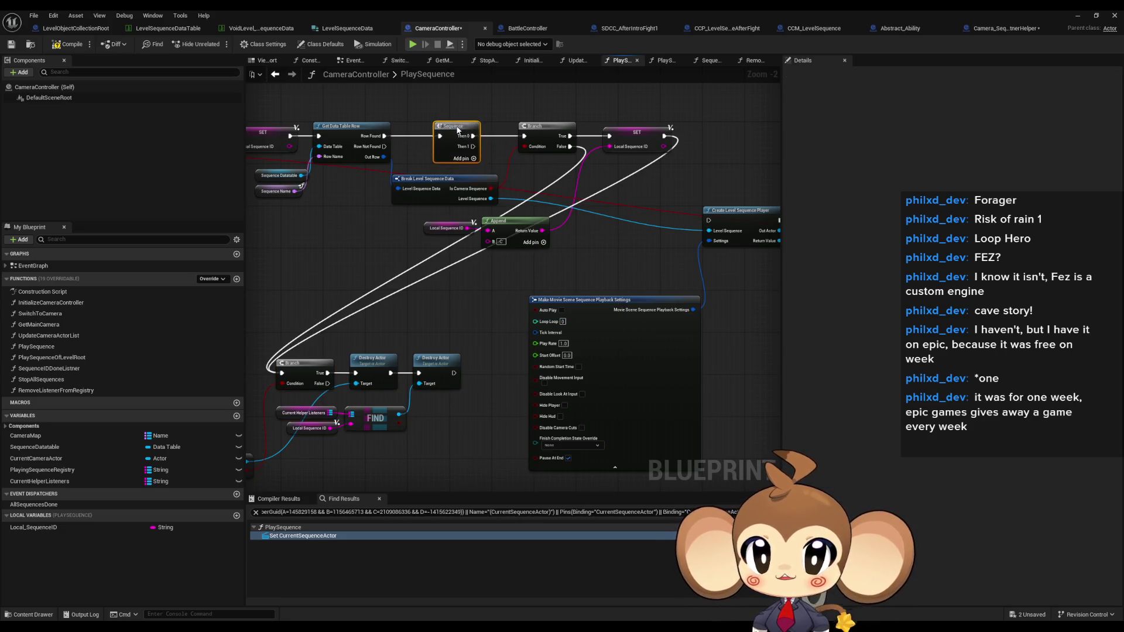
drag(465, 129, 455, 132)
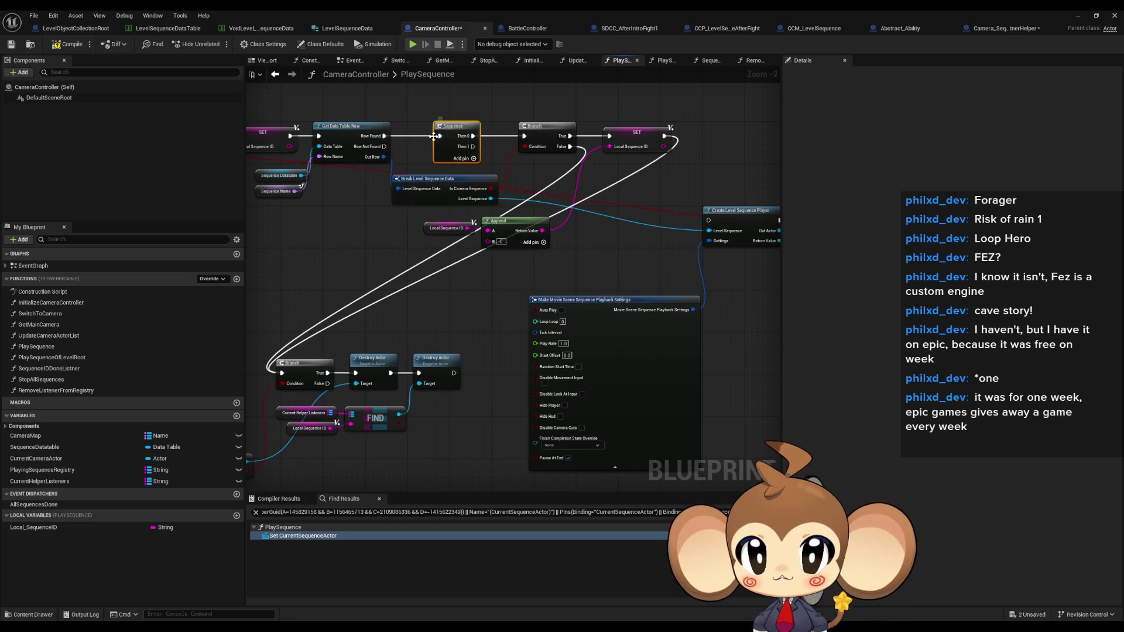
mouse_move(446, 136)
mouse_down()
mouse_move(326, 218)
mouse_move(432, 143)
mouse_up()
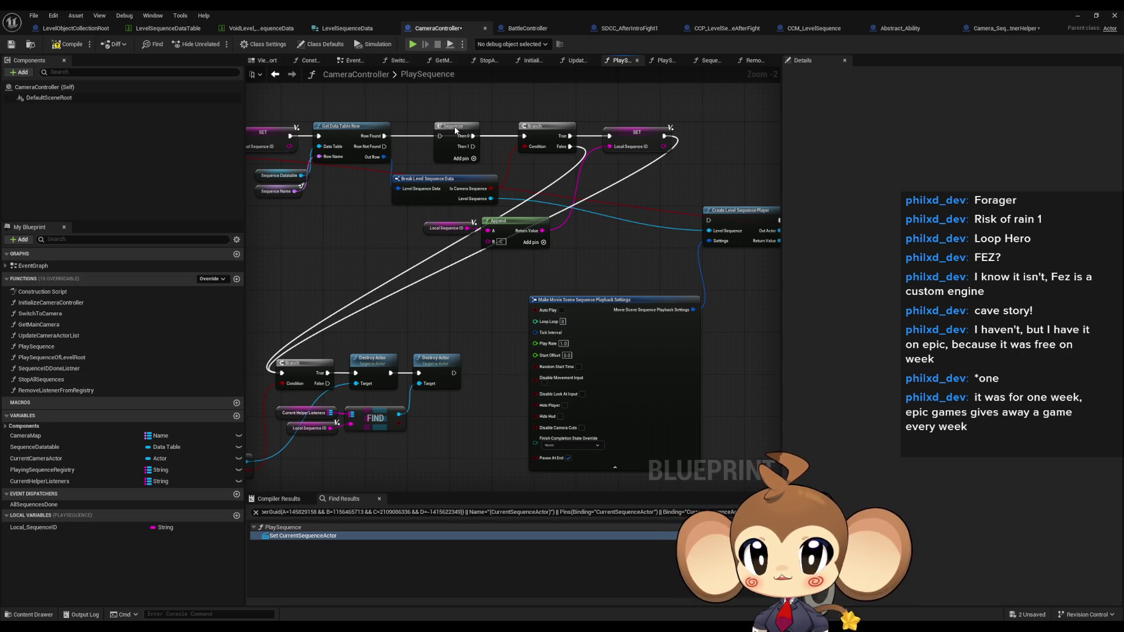
drag(458, 127, 330, 283)
drag(424, 251, 412, 104)
drag(404, 267, 372, 262)
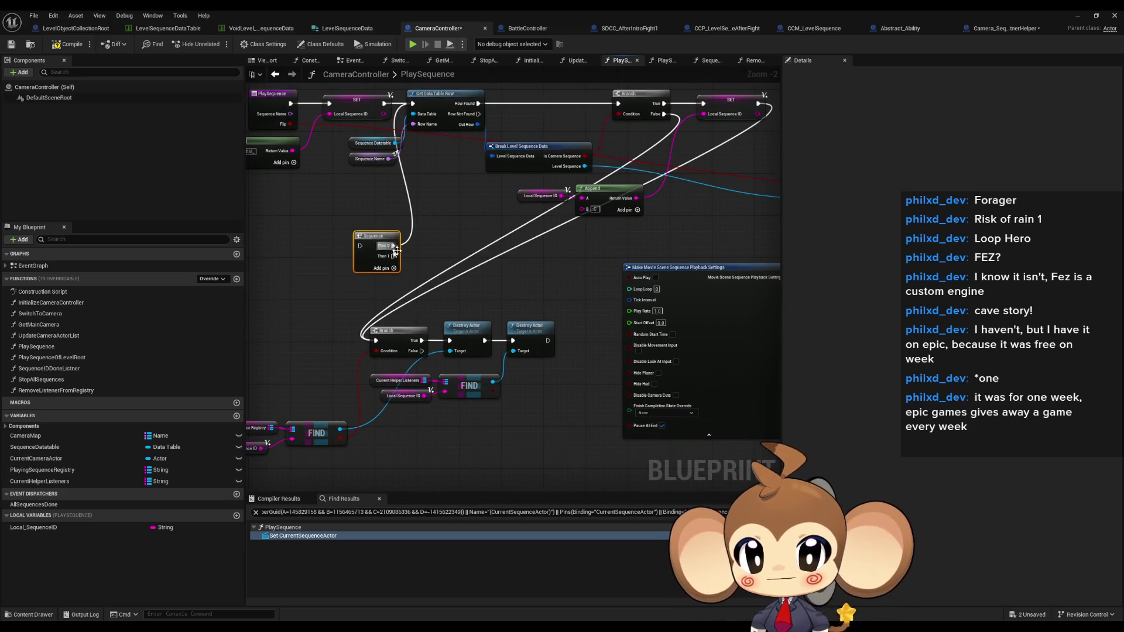
Remove the long exec links; wire Then 1 to the cleanup Branch, Then 2 to Create Level Sequence Player, SET into Sequence.
click(661, 110)
alt+click(665, 114)
alt+click(758, 103)
drag(376, 340, 394, 256)
click(394, 268)
drag(311, 280, 720, 201)
mouse_move(376, 287)
mouse_down()
mouse_move(401, 145)
mouse_move(483, 214)
mouse_move(405, 138)
mouse_move(665, 262)
mouse_up()
Move the Sequence node up beside SET and shift the upper node chain.
drag(384, 228, 638, 151)
click(364, 325)
drag(355, 304, 349, 232)
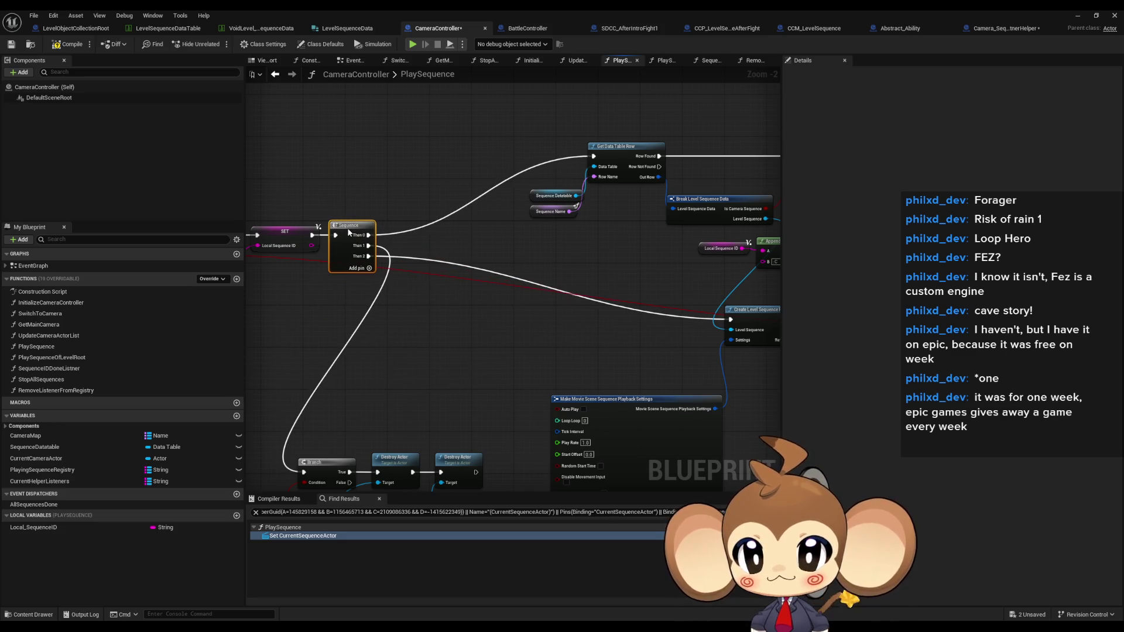
scroll(351, 240, down, 4)
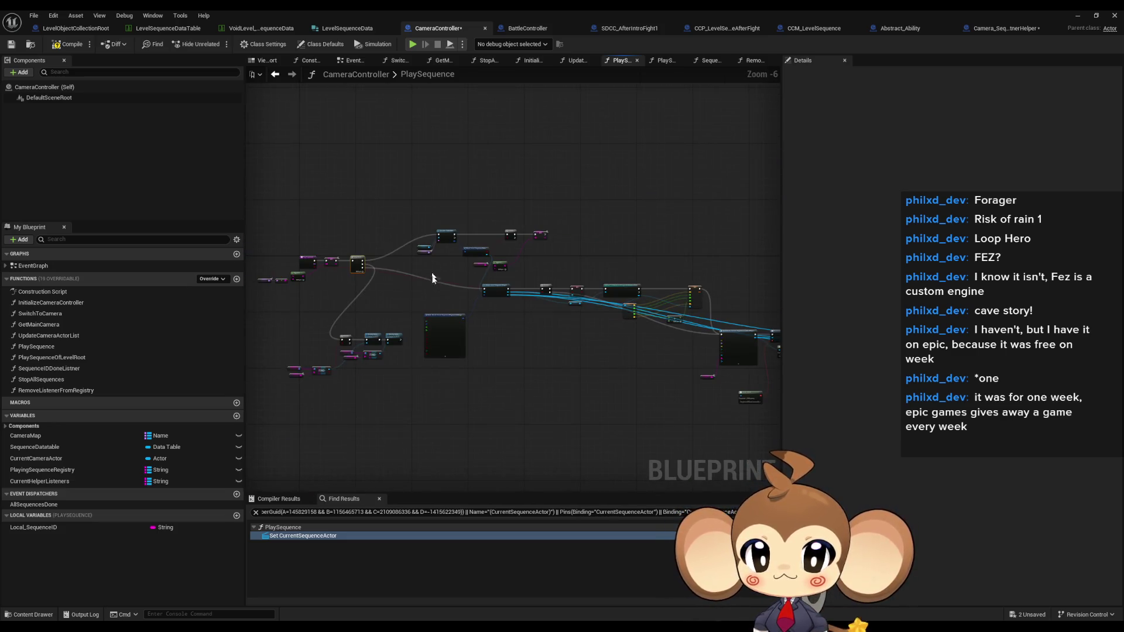
mouse_move(435, 284)
mouse_down()
mouse_move(657, 422)
mouse_move(773, 380)
mouse_move(454, 376)
mouse_up()
scroll(455, 376, up, 2)
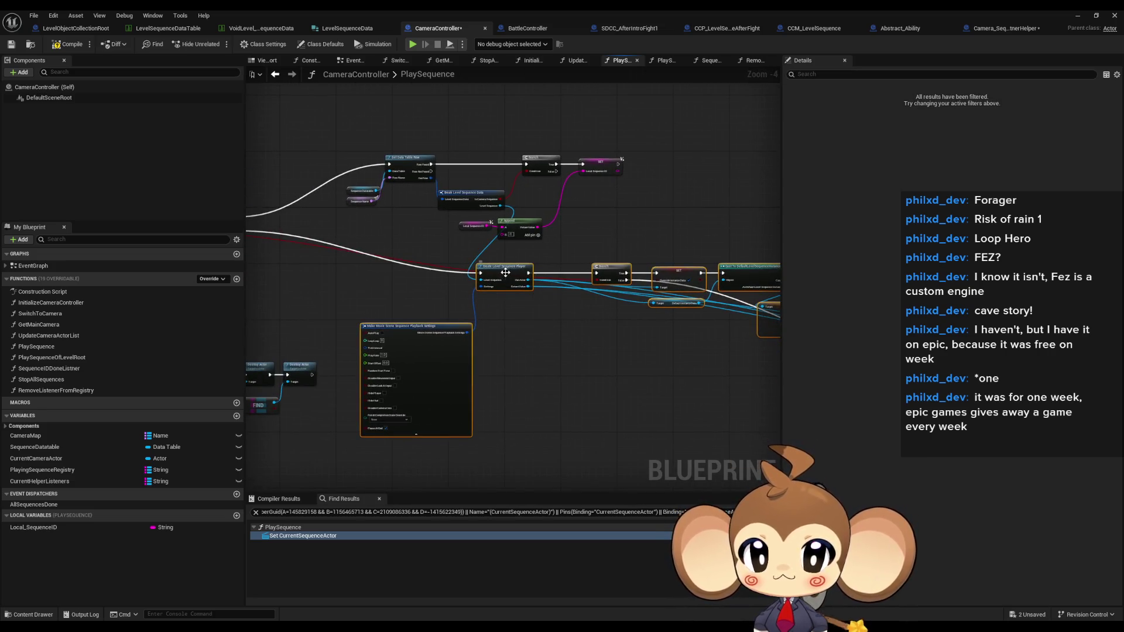
mouse_move(535, 348)
mouse_down()
mouse_move(590, 281)
mouse_move(508, 146)
mouse_move(544, 216)
mouse_move(440, 251)
mouse_move(501, 261)
mouse_up()
scroll(543, 219, up, 2)
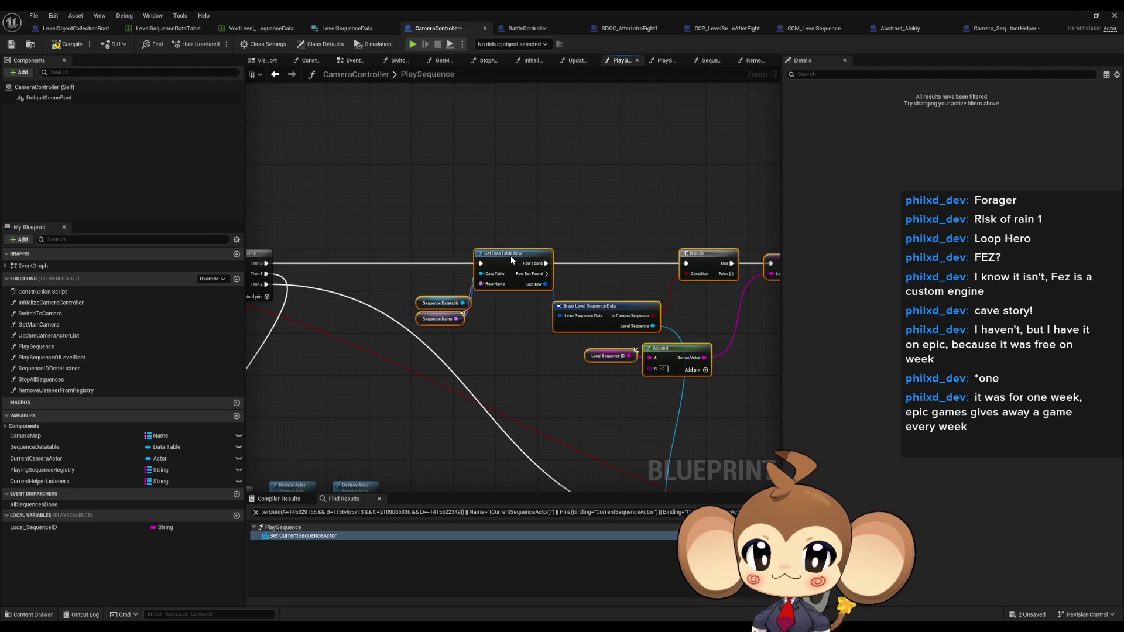
Move the cleanup Branch, Destroy Actor and FIND nodes up and shift the player creation nodes right.
mouse_move(368, 202)
mouse_down()
mouse_move(676, 428)
mouse_move(666, 504)
mouse_up()
mouse_move(455, 369)
mouse_down()
mouse_move(506, 331)
mouse_move(602, 293)
mouse_move(422, 316)
mouse_move(379, 308)
mouse_move(403, 246)
mouse_move(535, 319)
mouse_move(443, 280)
mouse_move(540, 288)
mouse_move(547, 272)
mouse_up()
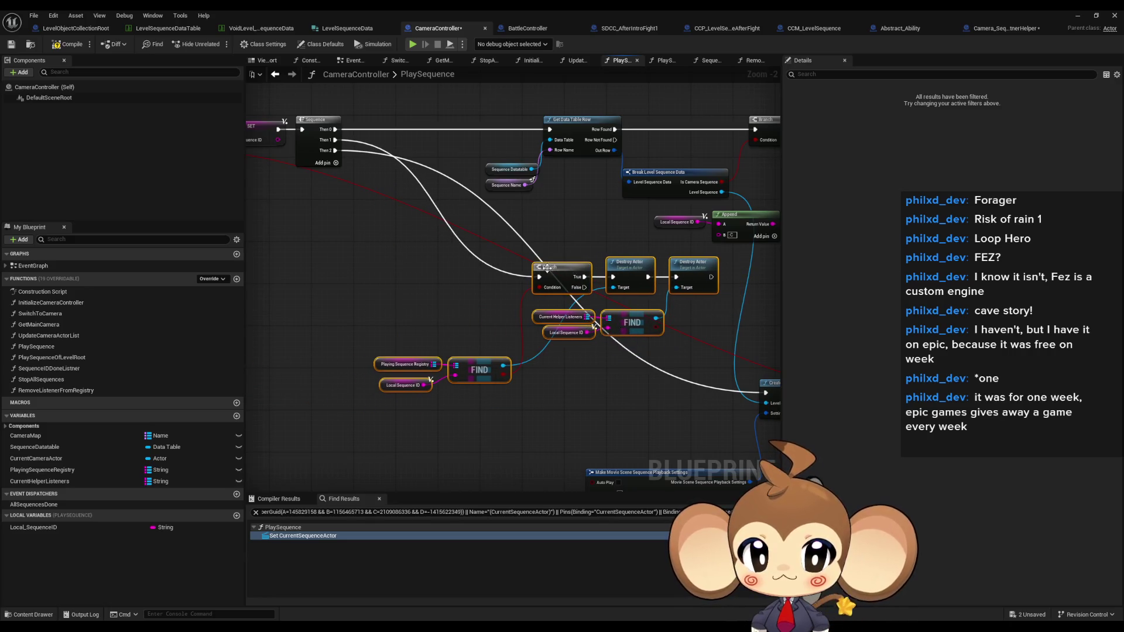
scroll(592, 374, down, 4)
mouse_move(301, 238)
mouse_down()
mouse_move(673, 356)
mouse_move(789, 411)
mouse_up()
scroll(445, 286, up, 3)
scroll(445, 286, down, 3)
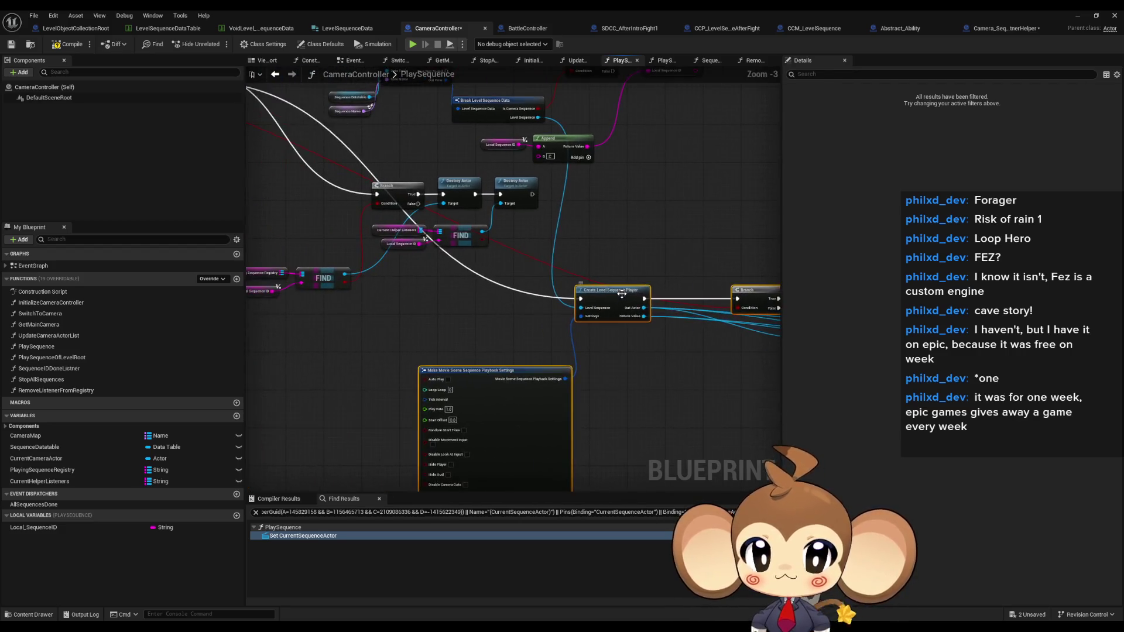
scroll(448, 347, up, 2)
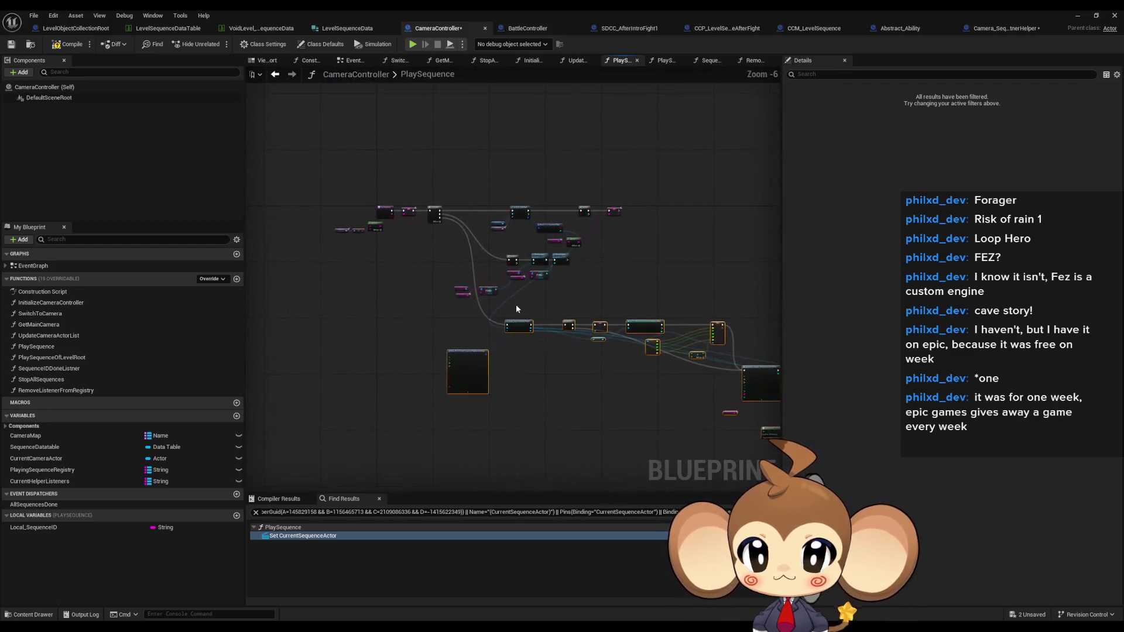
drag(491, 358, 517, 357)
click(574, 303)
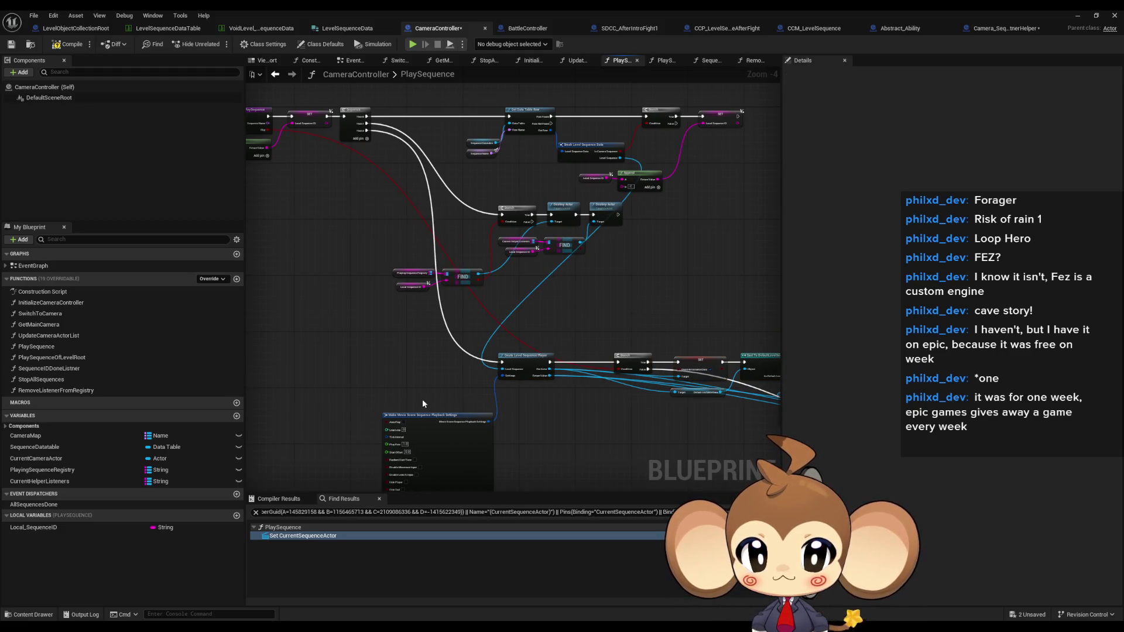
scroll(567, 383, up, 3)
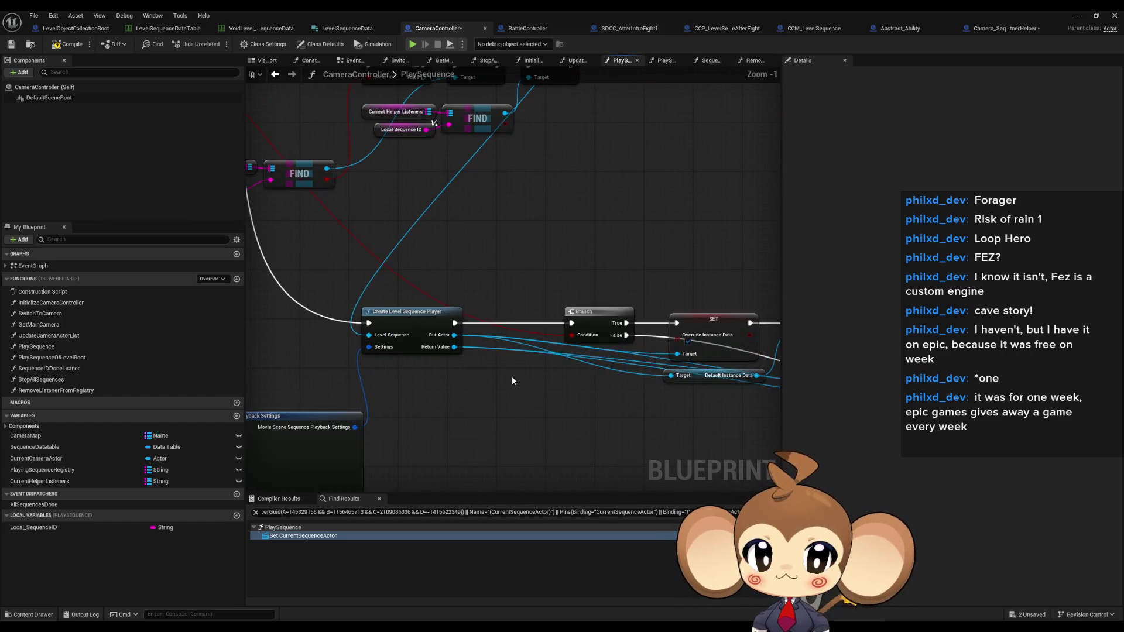
Wire a Flip getter into the Branch Condition and move the playback settings node up.
right_click(512, 375)
text(get flip)
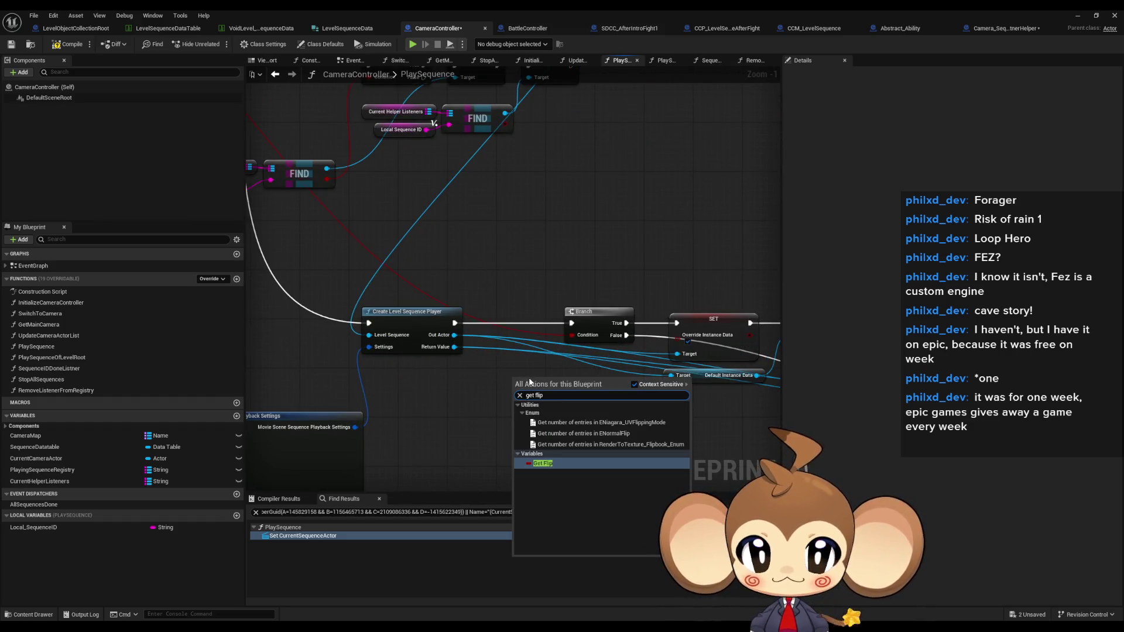
key(Return)
drag(551, 382, 570, 342)
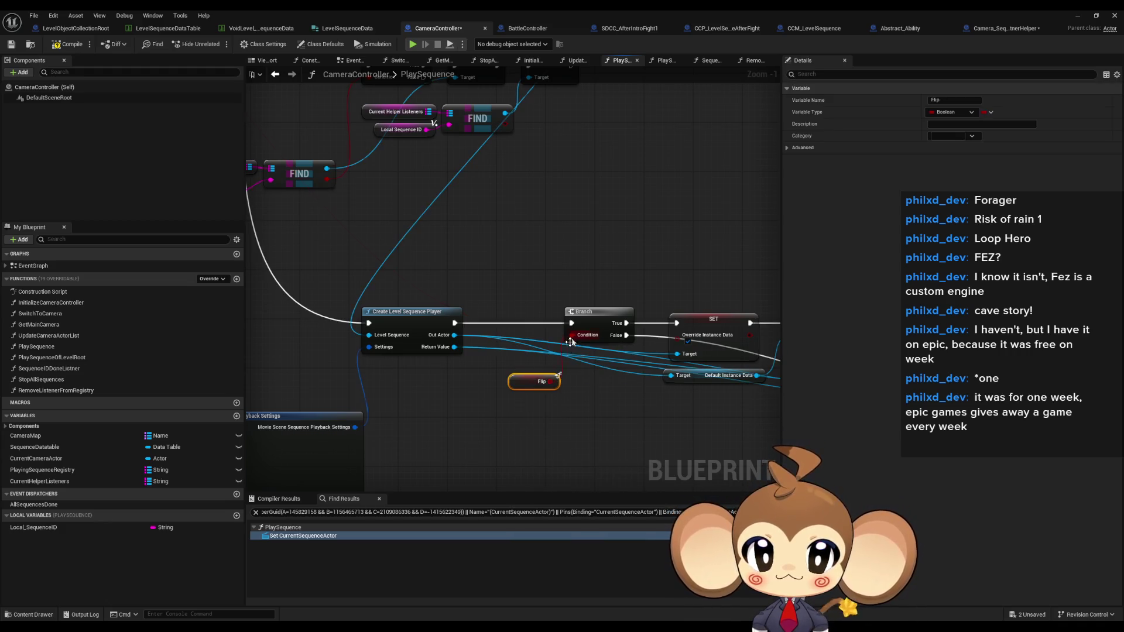
scroll(530, 372, down, 3)
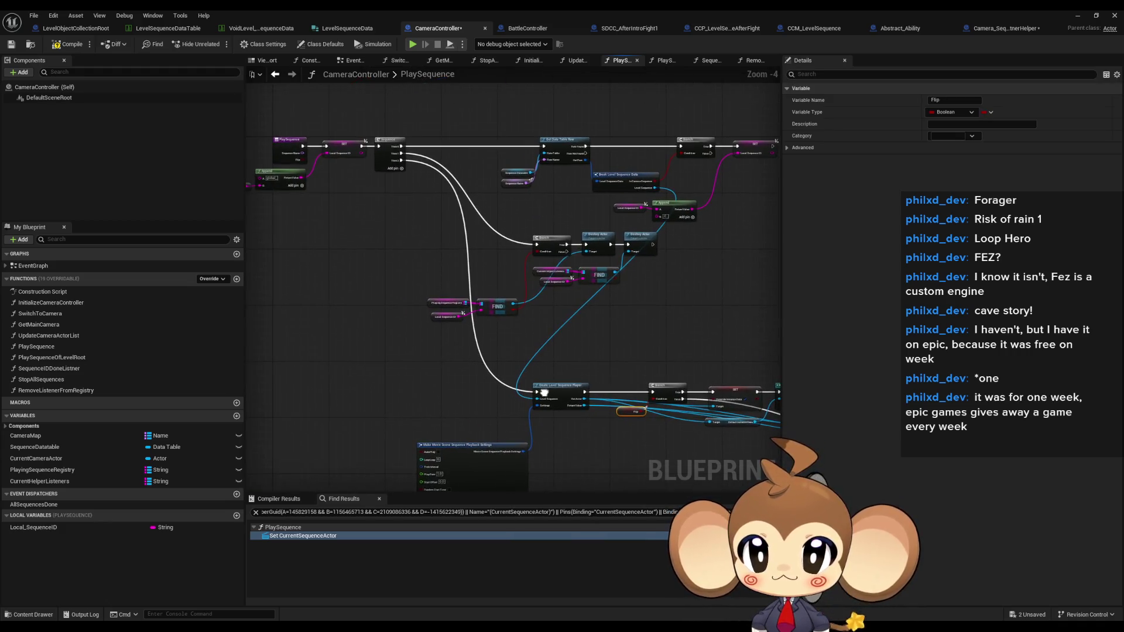
scroll(442, 388, up, 2)
drag(460, 389, 452, 356)
click(617, 357)
Inspect the Append node and the SET Local_SequenceID node.
scroll(529, 370, down, 2)
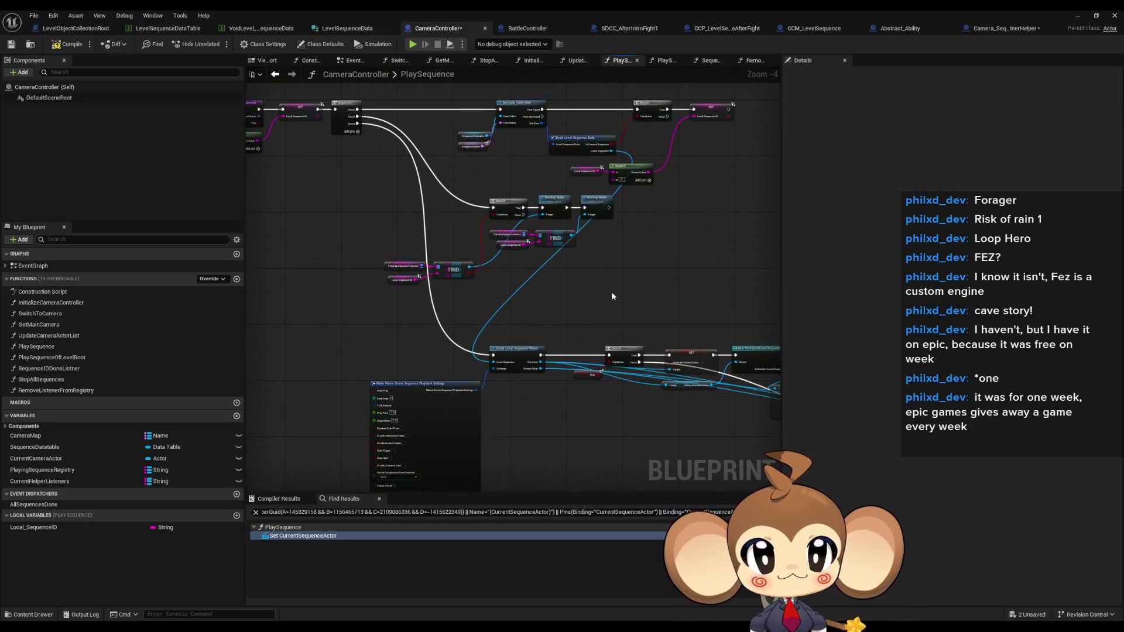
scroll(644, 276, up, 1)
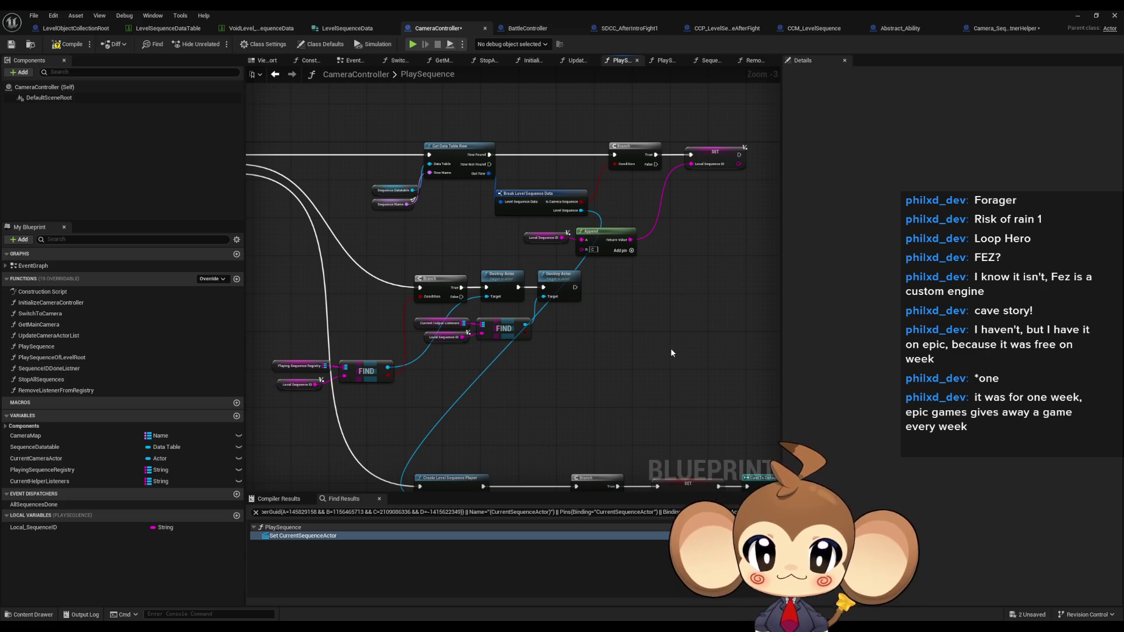
click(603, 245)
scroll(598, 252, up, 2)
click(737, 132)
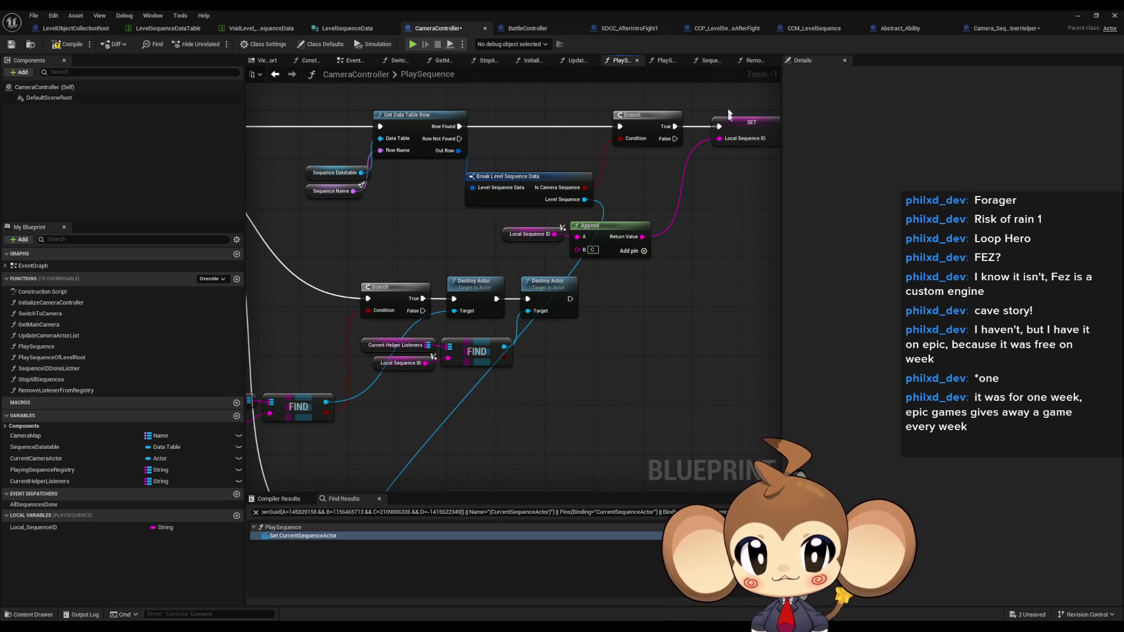
scroll(708, 278, down, 2)
Reframe the graph to review the Create Level Sequence Player row, SpawnActor and Create Event nodes.
drag(670, 310, 674, 251)
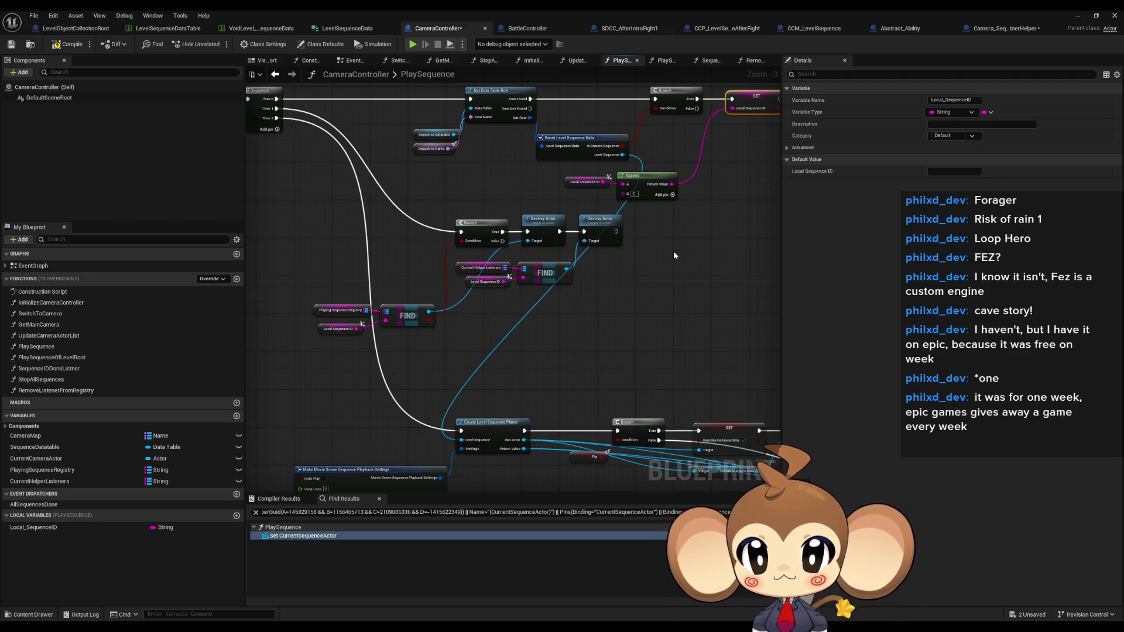
scroll(673, 251, down, 2)
mouse_move(672, 254)
mouse_down()
mouse_move(434, 231)
mouse_move(291, 198)
mouse_up()
scroll(652, 345, up, 2)
drag(351, 275, 720, 462)
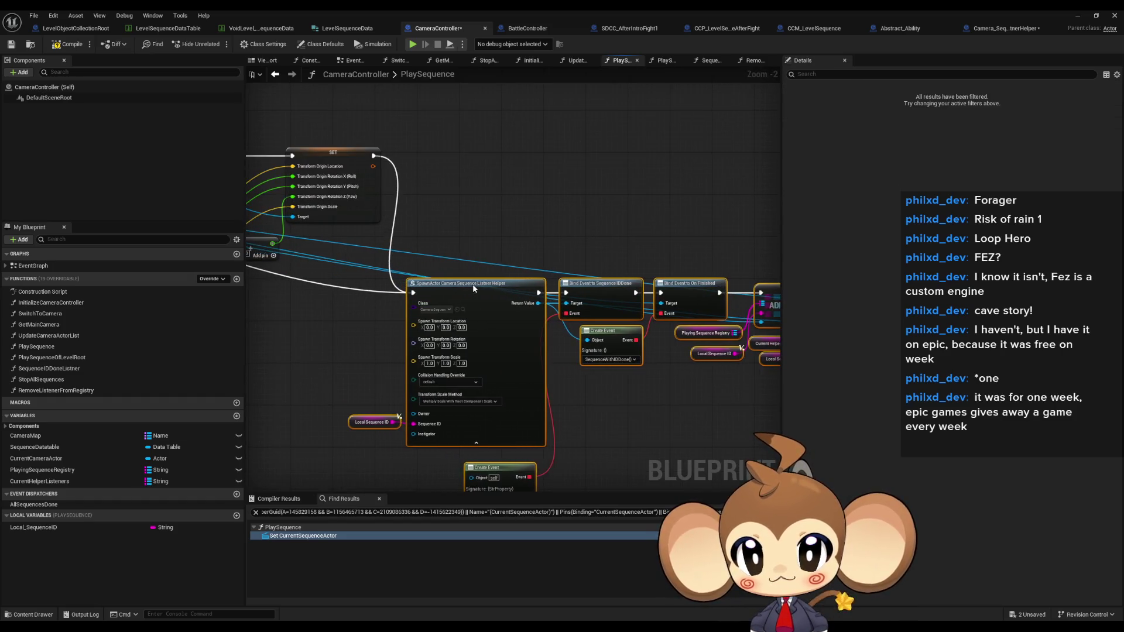
click(502, 233)
scroll(506, 229, up, 1)
mouse_move(505, 230)
mouse_down()
mouse_move(294, 206)
mouse_move(445, 169)
mouse_move(527, 123)
mouse_move(685, 304)
mouse_move(396, 268)
mouse_up()
scroll(294, 206, down, 1)
scroll(396, 269, down, 1)
Open the StopAllSequences function graph.
drag(489, 293, 647, 269)
scroll(539, 233, up, 1)
drag(539, 234, 630, 235)
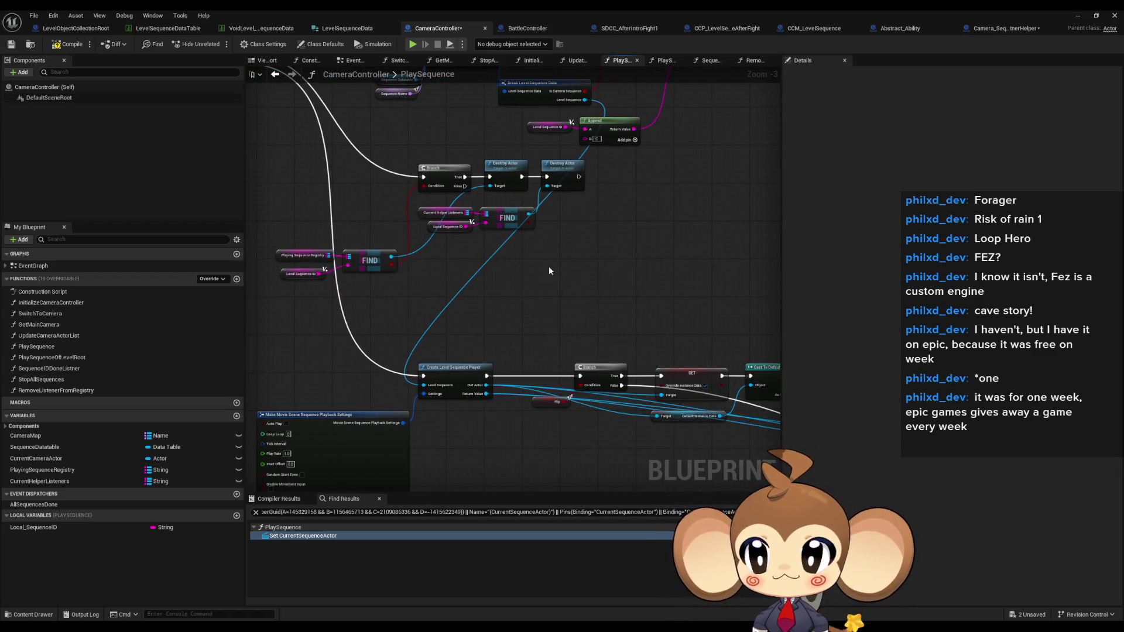
double_click(48, 381)
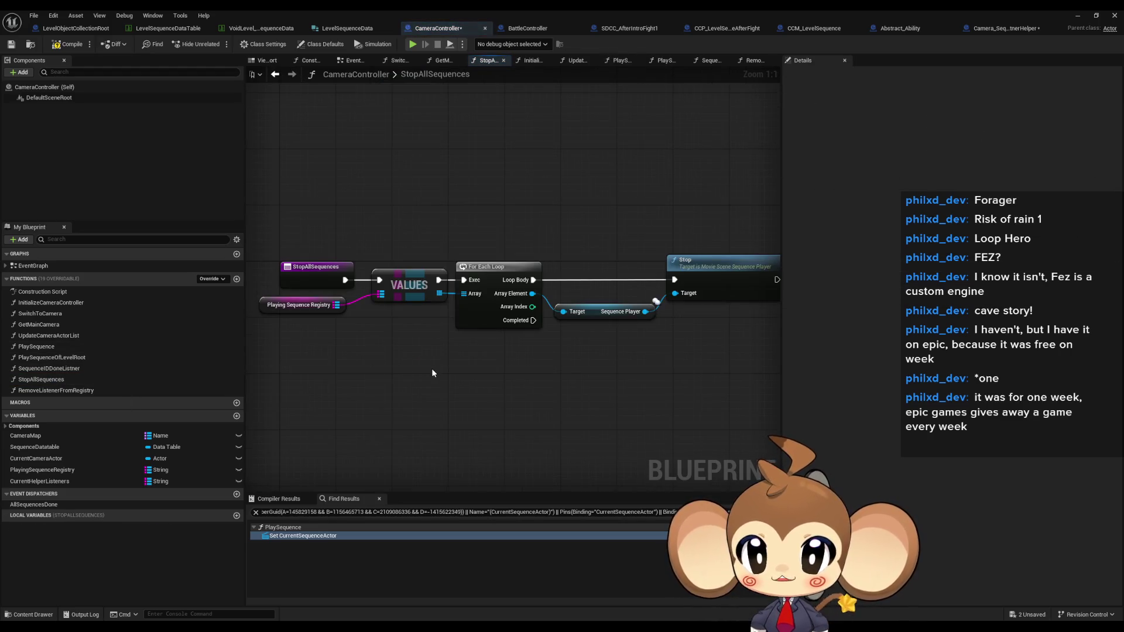
Copy the Branch, Switch to Camera and Current Camera Actor nodes from SequenceIDDoneListner.
drag(573, 231, 672, 345)
drag(726, 379, 726, 379)
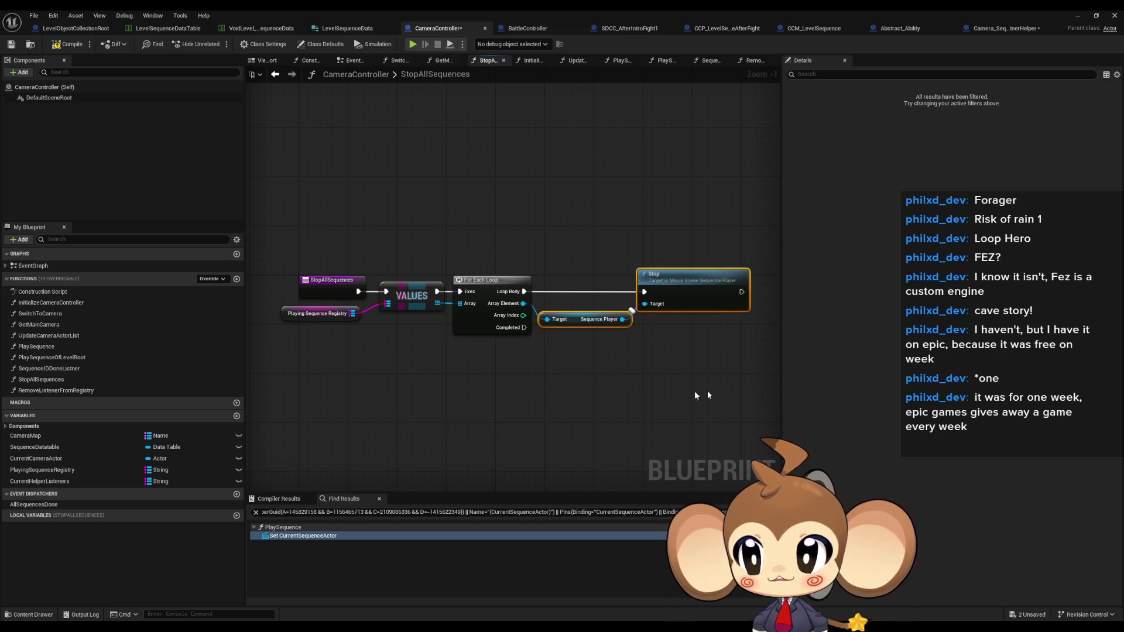
click(38, 391)
double_click(38, 390)
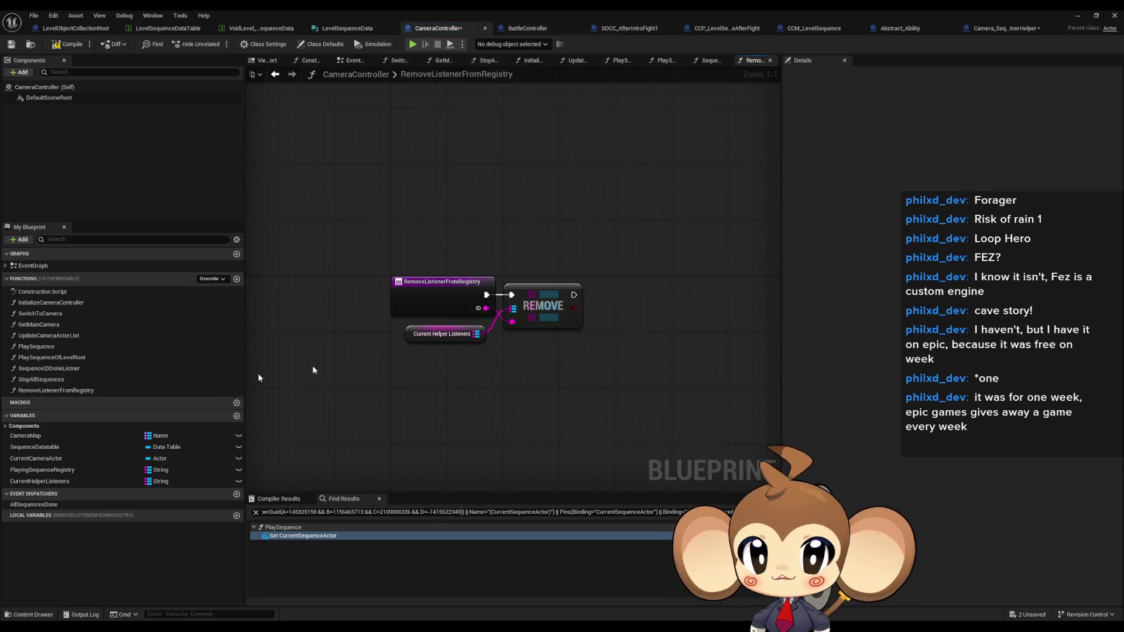
double_click(55, 369)
drag(455, 324, 594, 435)
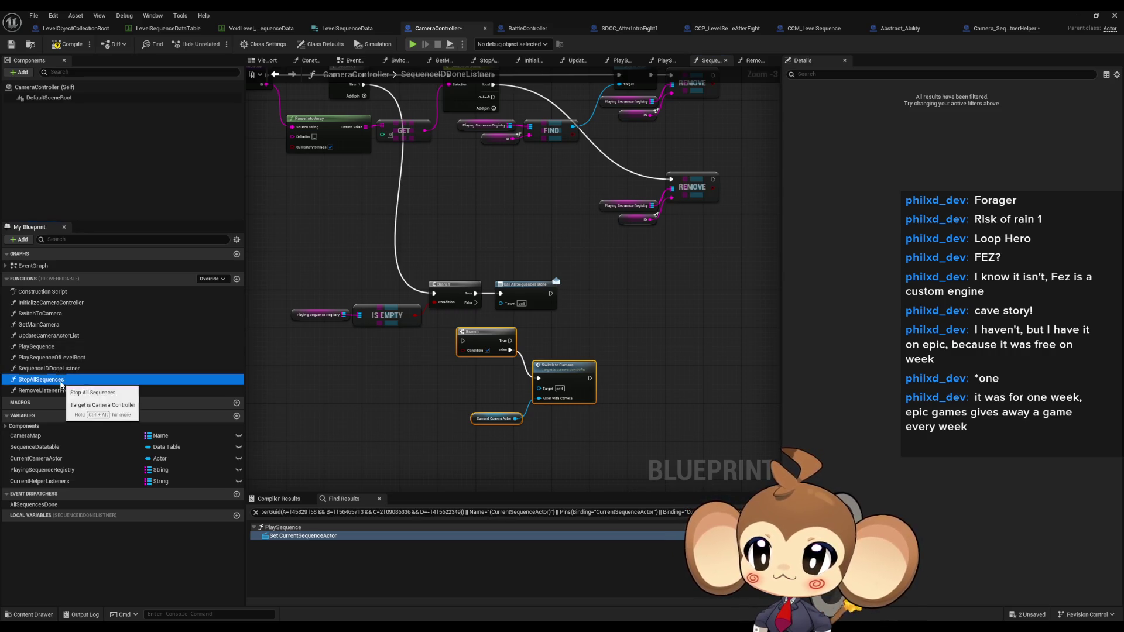
Paste the camera-switch nodes into StopAllSequences and run Switch to Camera on For Each Loop Completed.
double_click(44, 379)
key(ctrl+v)
drag(486, 337, 481, 325)
drag(432, 279, 554, 379)
mouse_move(479, 319)
mouse_down()
mouse_move(441, 350)
mouse_move(594, 469)
mouse_up()
click(399, 353)
drag(550, 413, 496, 334)
click(499, 398)
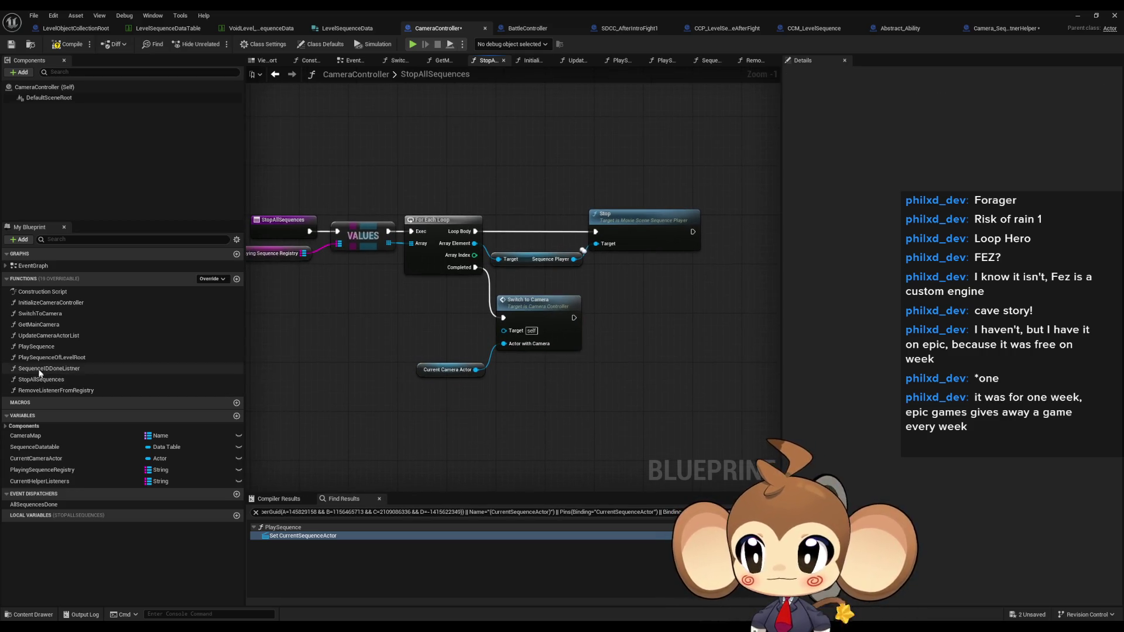
Back in SequenceIDDoneListner, select the Branch and camera-switch nodes.
double_click(39, 369)
drag(431, 362, 421, 425)
drag(461, 345, 447, 299)
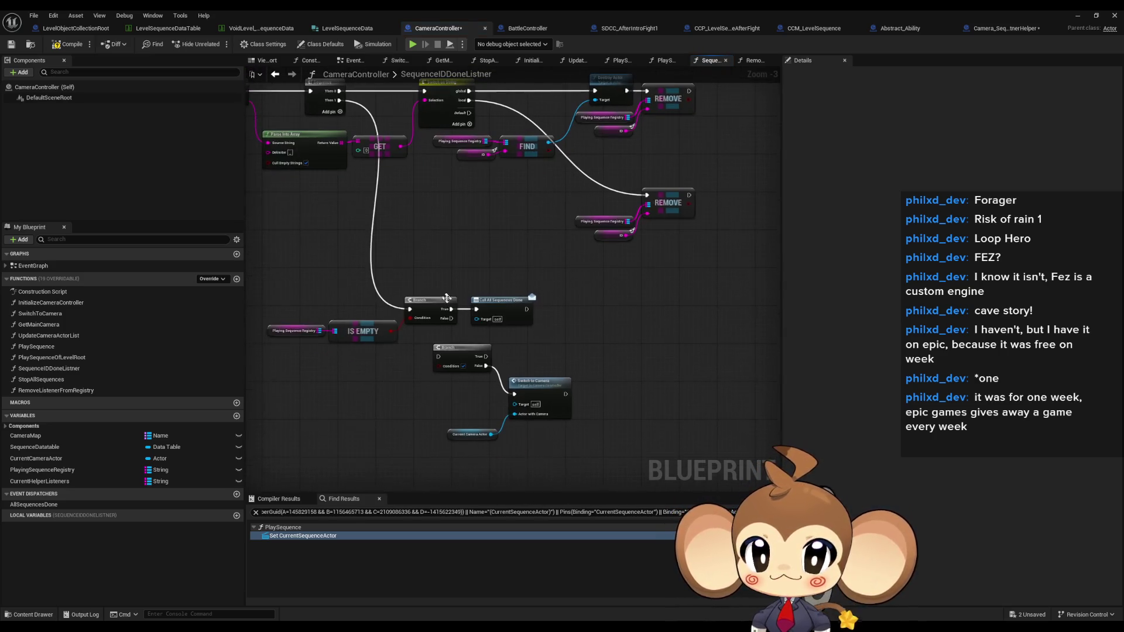
drag(484, 401, 527, 439)
Move the Branch and camera-switch nodes up-right and clear the selection.
mouse_move(454, 348)
mouse_down()
mouse_move(672, 220)
mouse_move(751, 104)
mouse_move(632, 225)
mouse_move(579, 231)
mouse_move(392, 13)
mouse_move(398, 222)
mouse_move(445, 292)
mouse_up()
scroll(498, 266, up, 1)
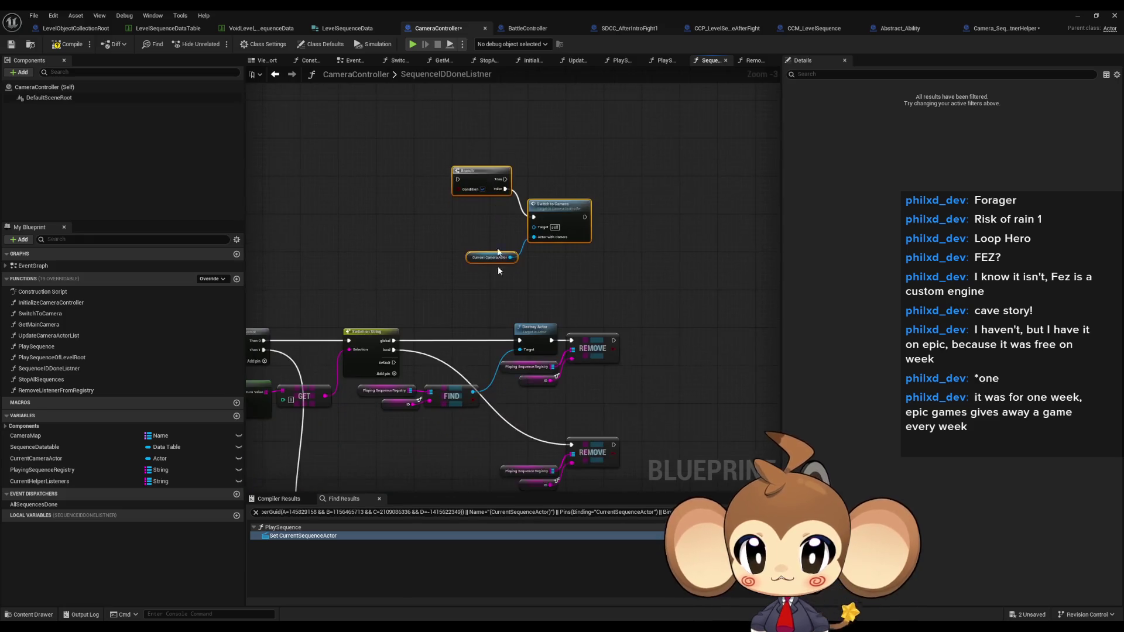
click(402, 427)
drag(391, 234, 493, 279)
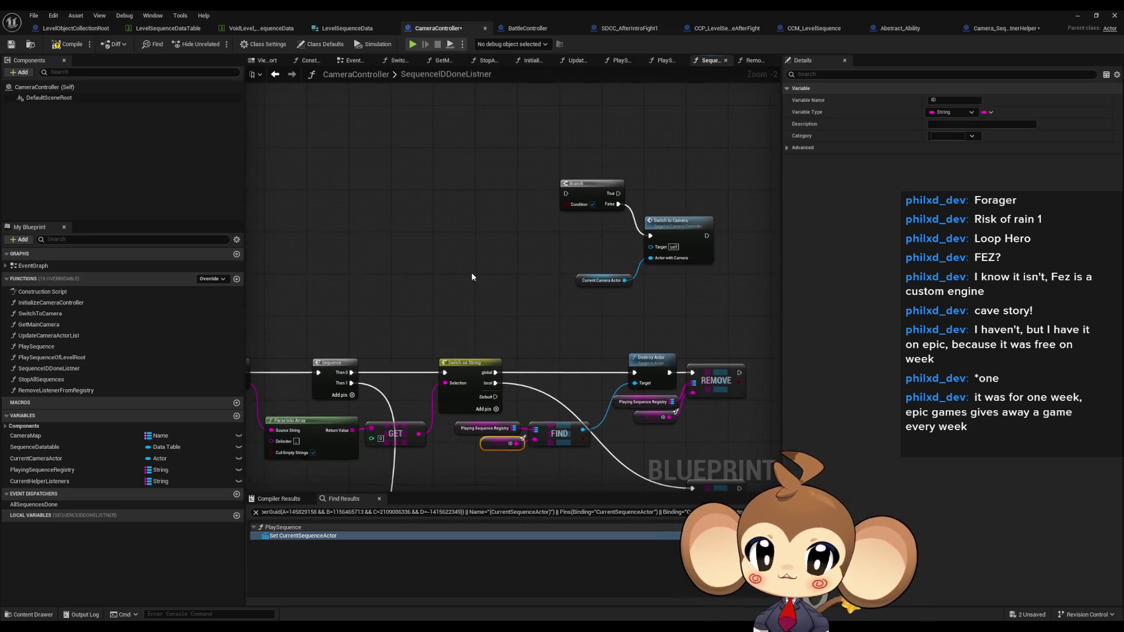
scroll(351, 223, up, 2)
Paste a copy of the ID getter and try an Append node on it, then delete the Append.
key(ctrl+v)
drag(384, 222, 427, 248)
text(append)
click(469, 292)
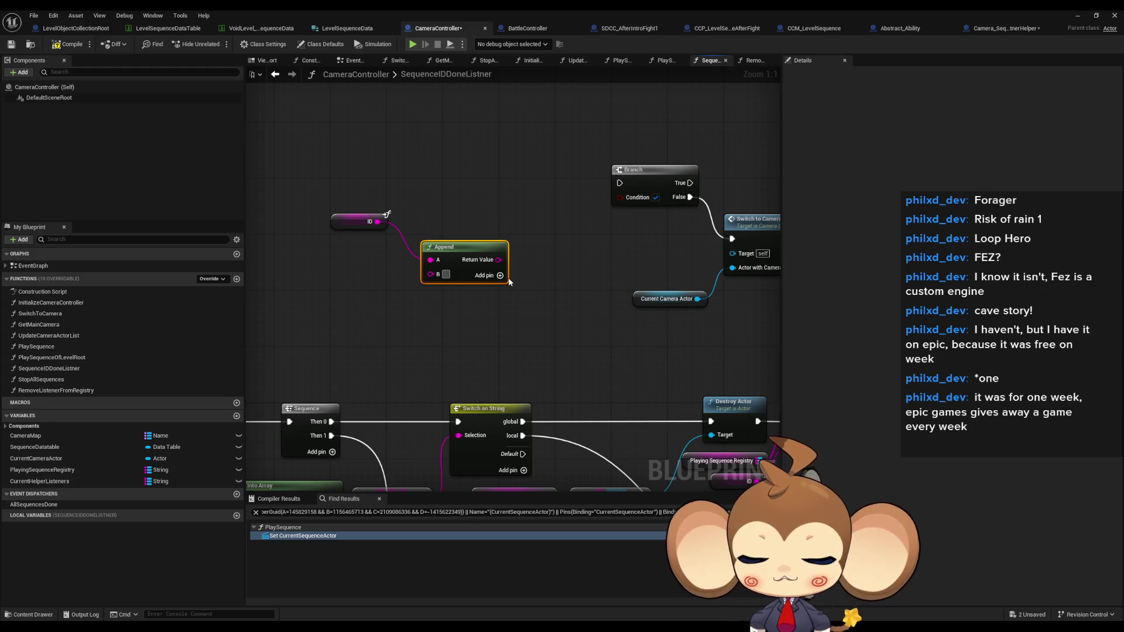
text(:)
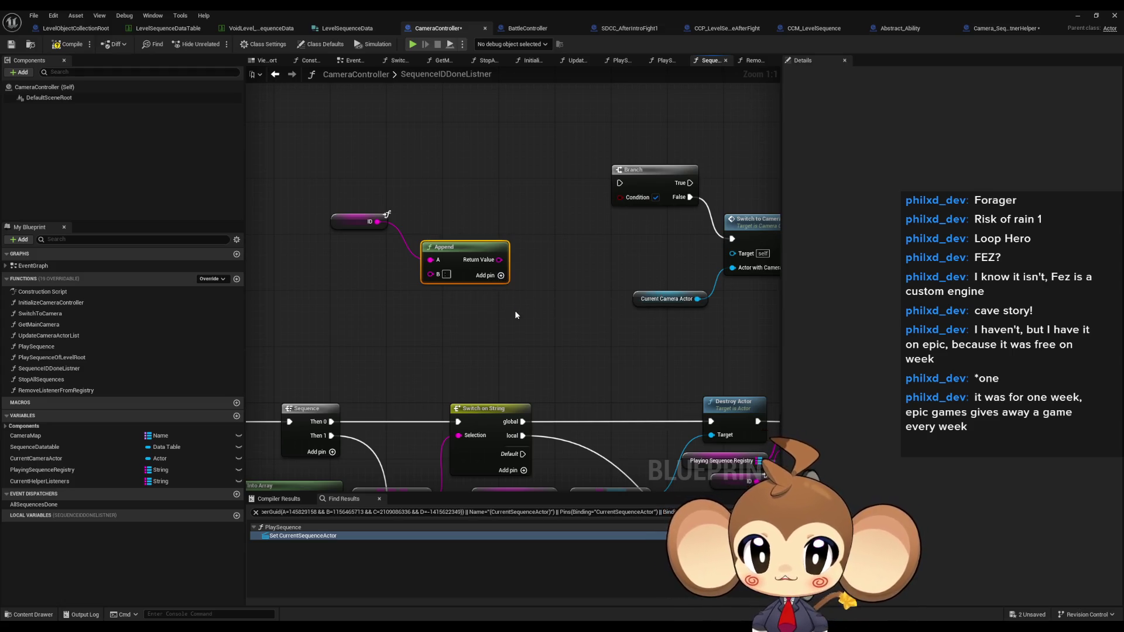
drag(500, 260, 550, 273)
text(get)
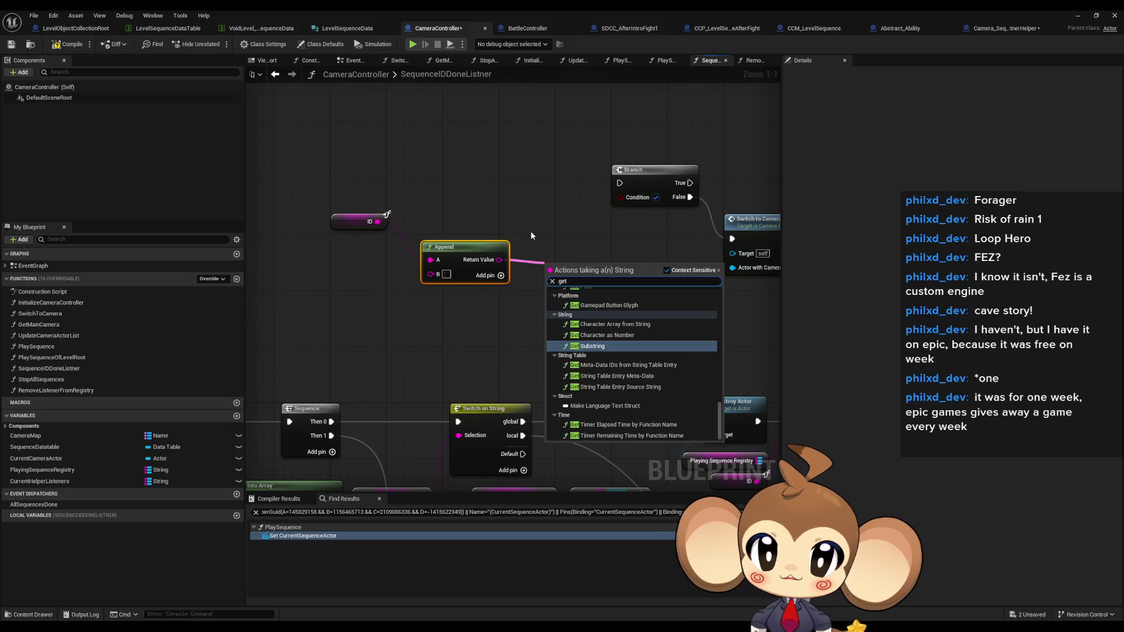
key(Escape)
key(Delete)
Add a Split (String) node on ID with Search Dir From End, and shift both left.
drag(378, 221, 438, 218)
text(split)
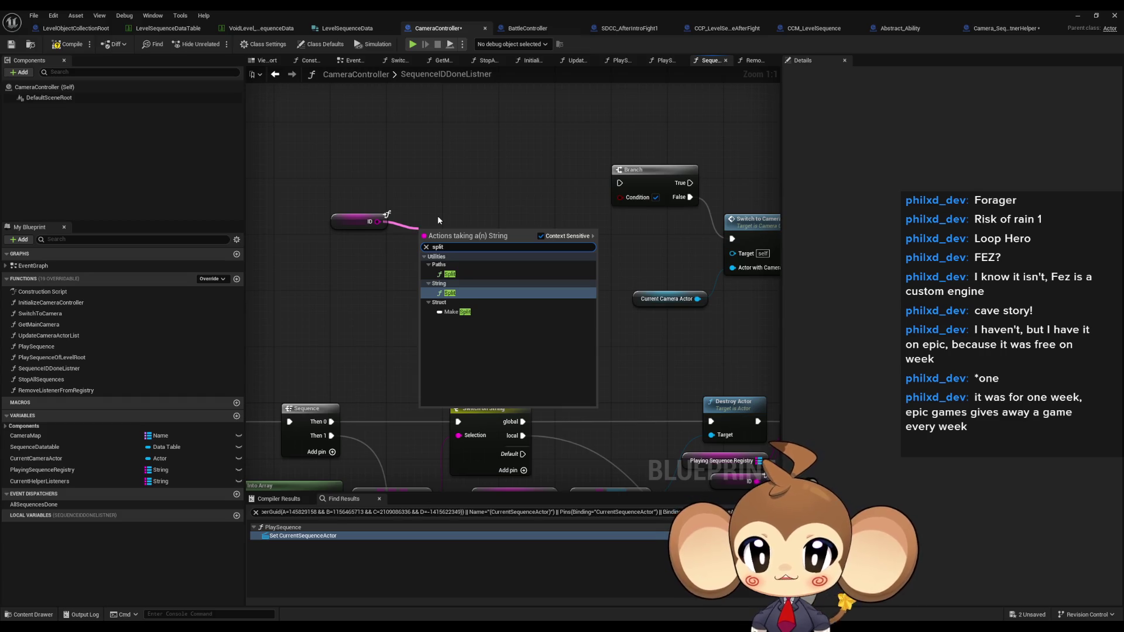
key(Return)
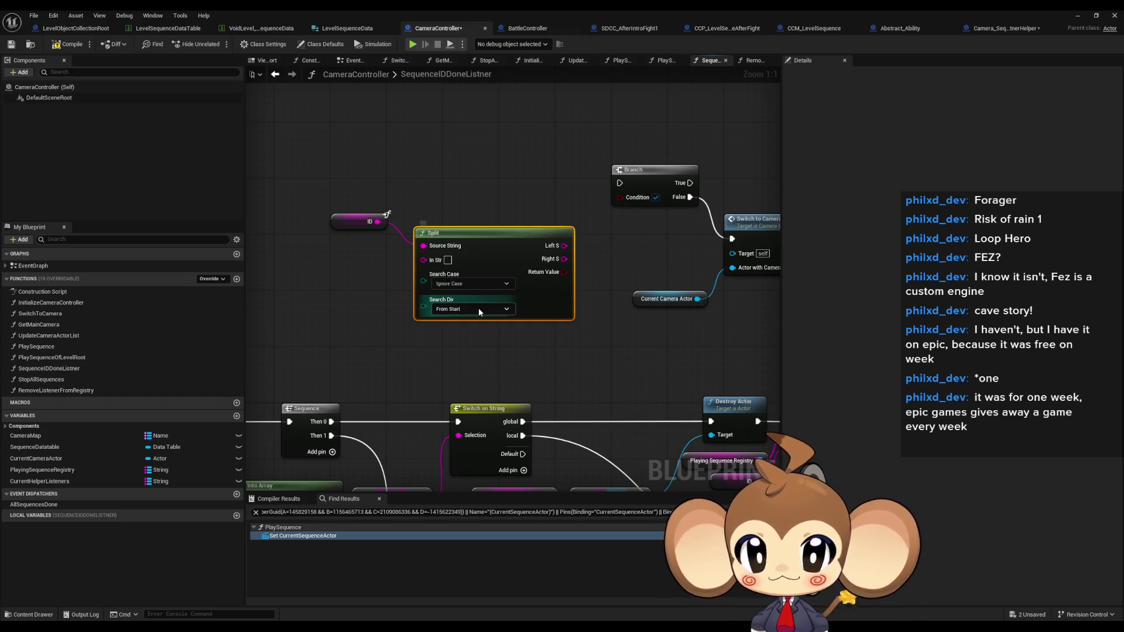
click(461, 332)
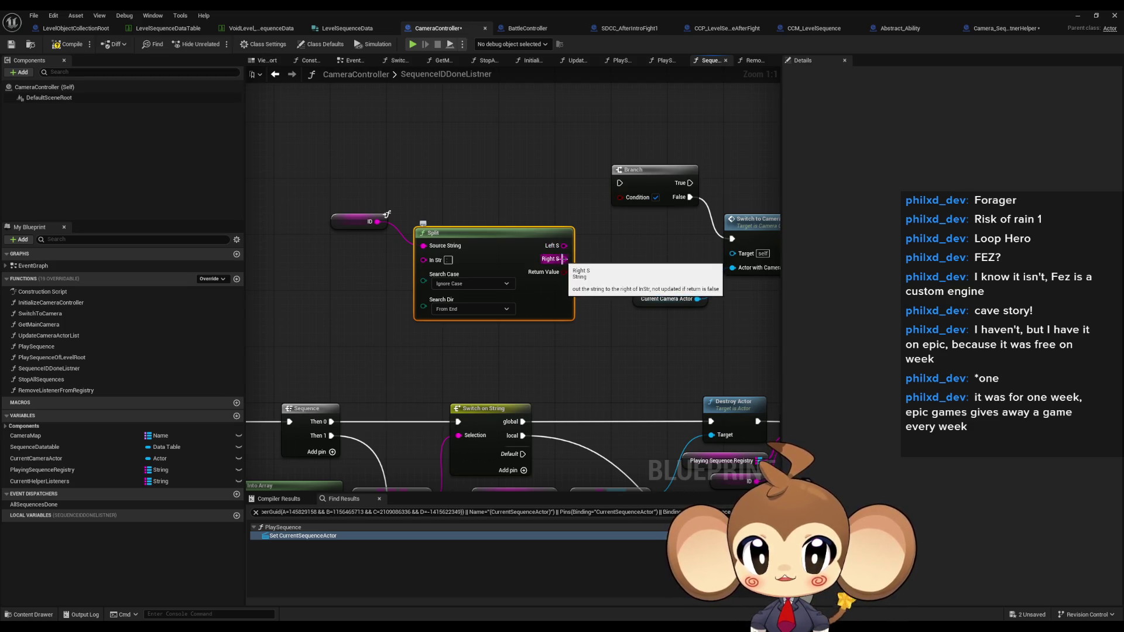
ctrl+click(360, 221)
mouse_move(570, 260)
mouse_down()
mouse_move(443, 239)
mouse_move(471, 233)
mouse_up()
Feed an Equal Exactly (String) check on Split's Right S into Branch's Condition.
text(==)
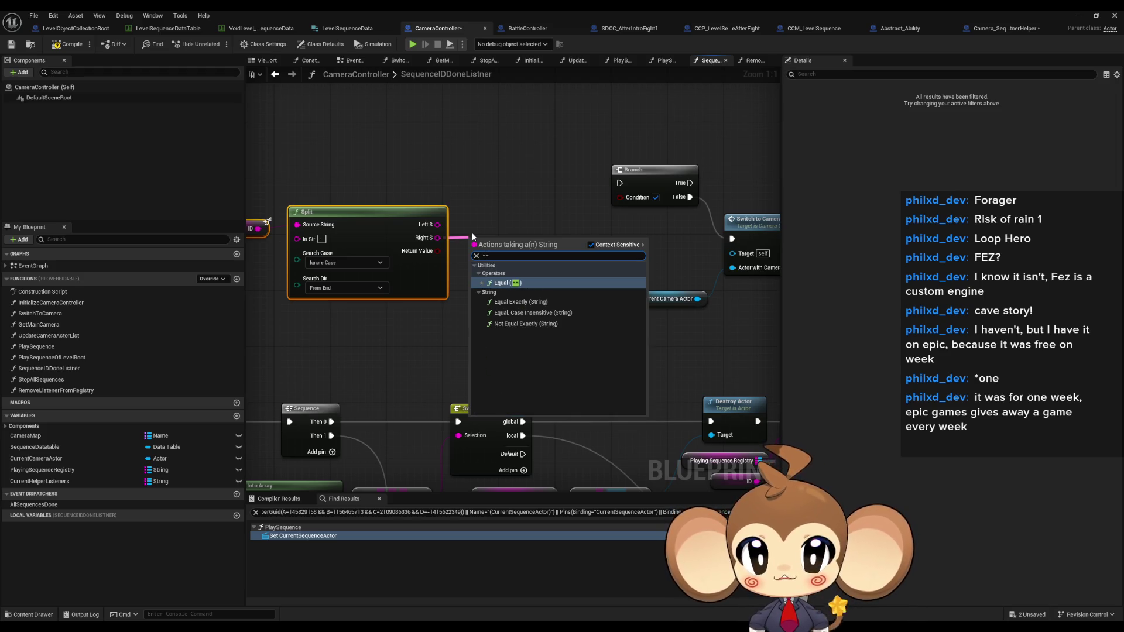
key(Down)
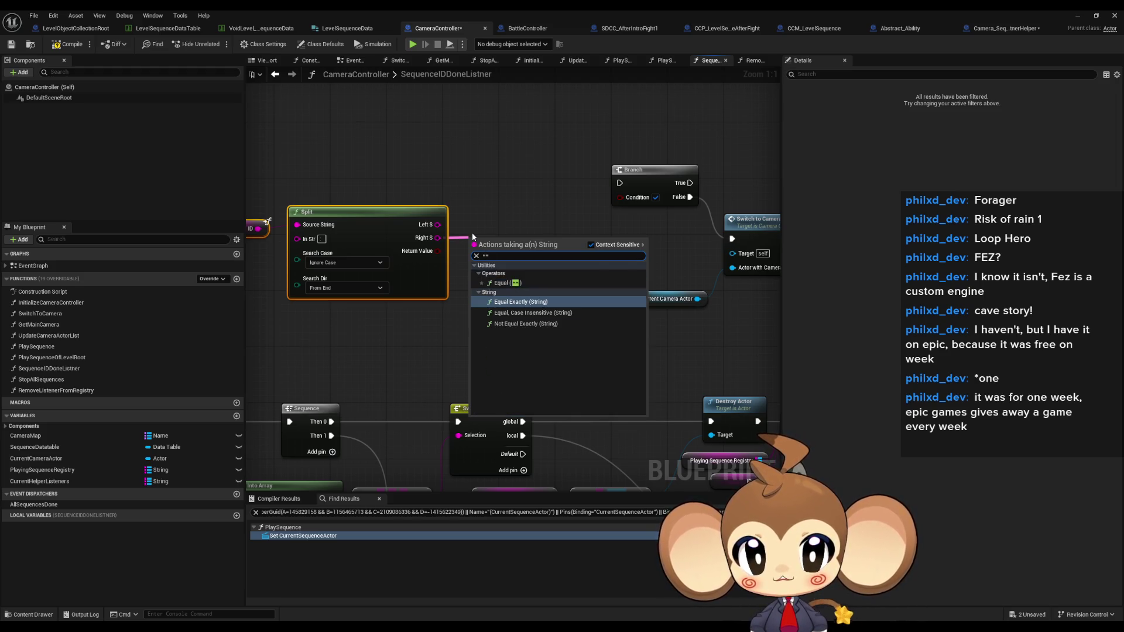
key(Return)
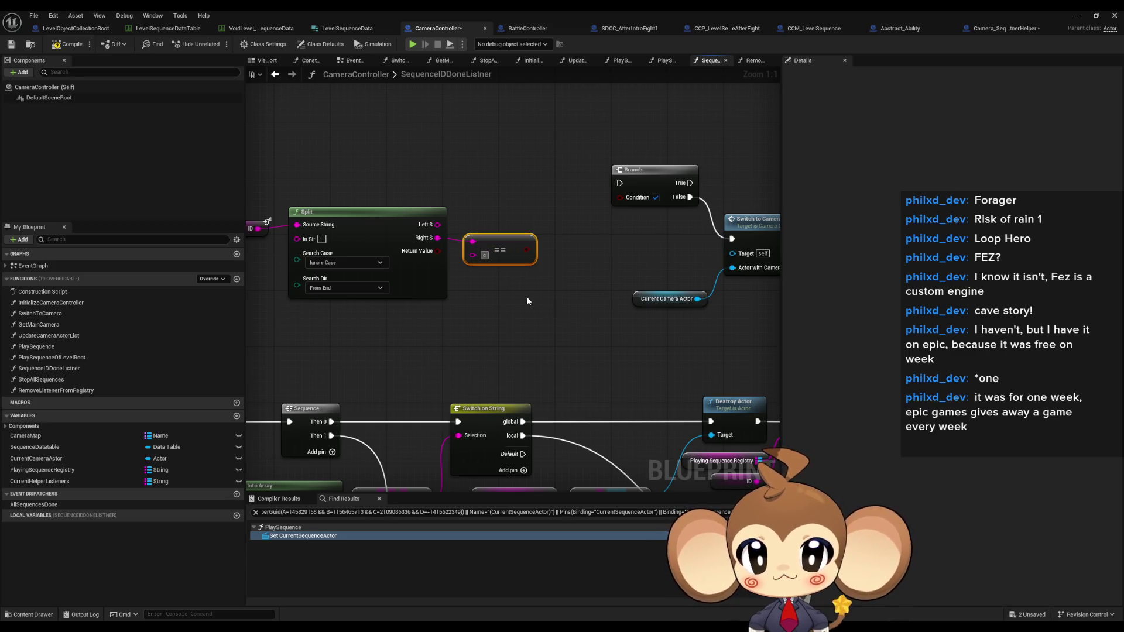
drag(526, 250, 557, 238)
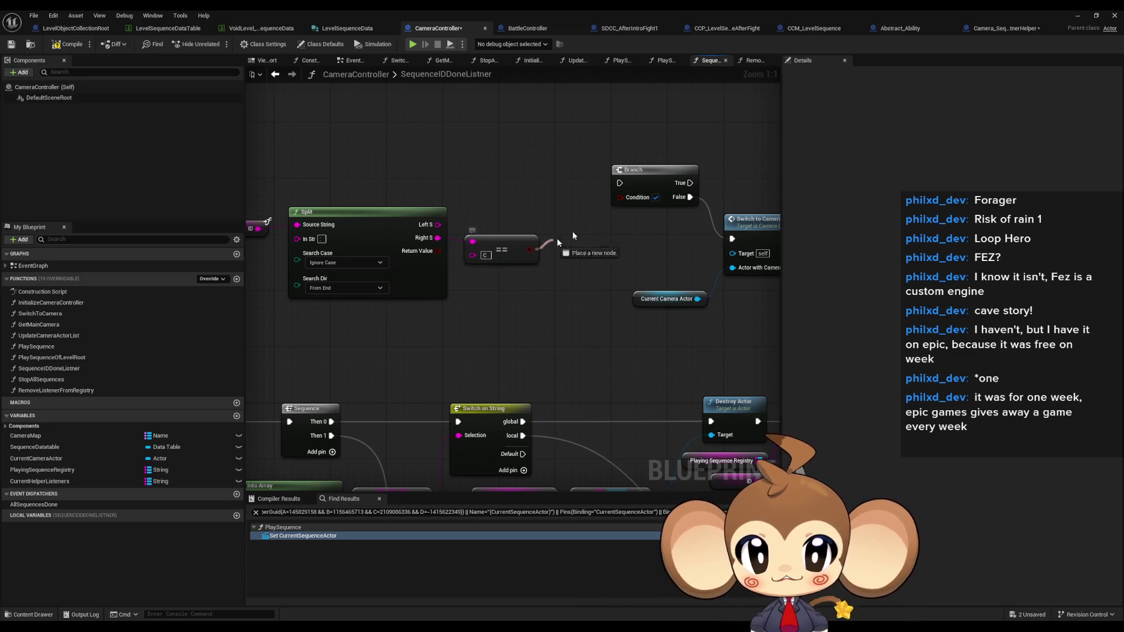
drag(623, 204, 675, 251)
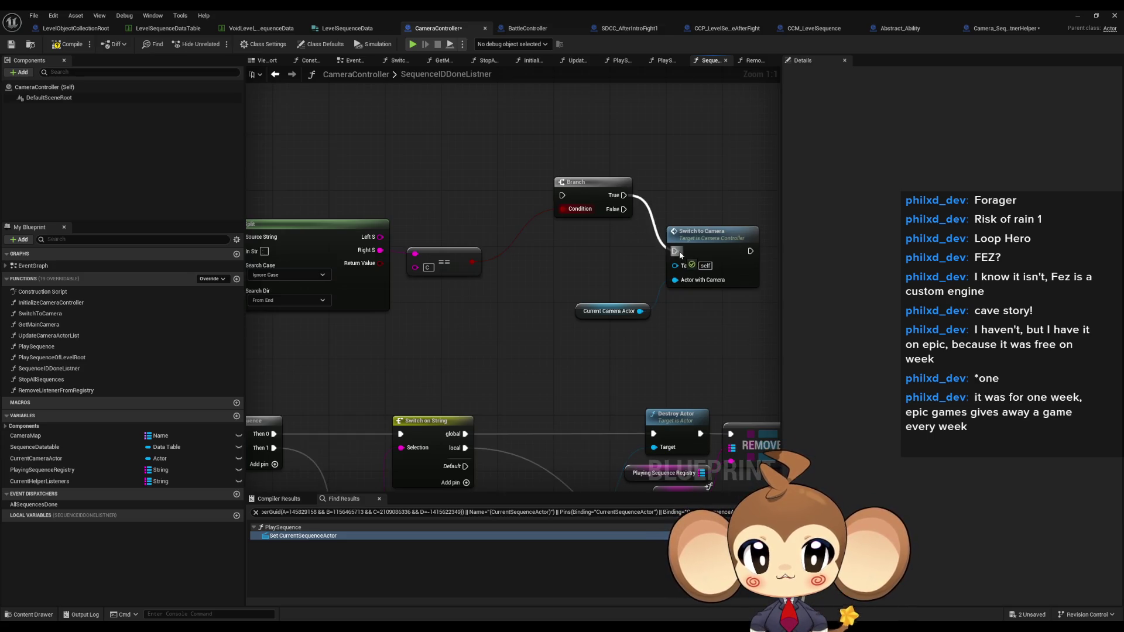
drag(492, 268, 603, 319)
mouse_move(599, 246)
mouse_down()
mouse_move(591, 194)
mouse_move(649, 189)
mouse_up()
click(532, 322)
scroll(536, 304, down, 1)
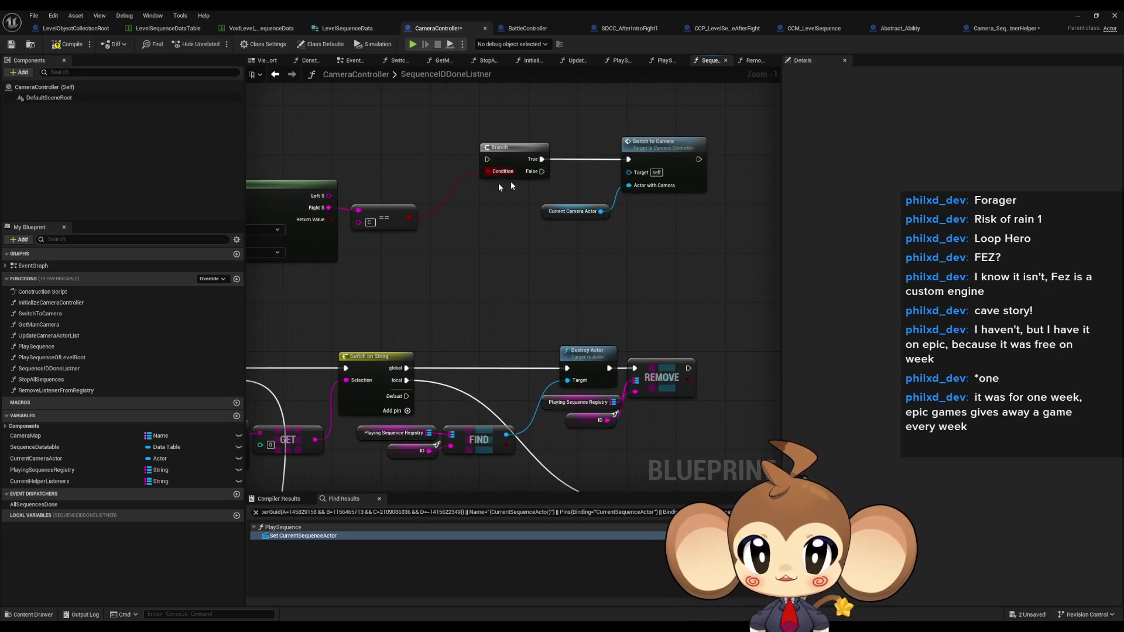
Add a Sequence after the global case: Then 0 to Branch, Then 1 to Destroy Actor.
drag(412, 371, 462, 299)
text(sequence)
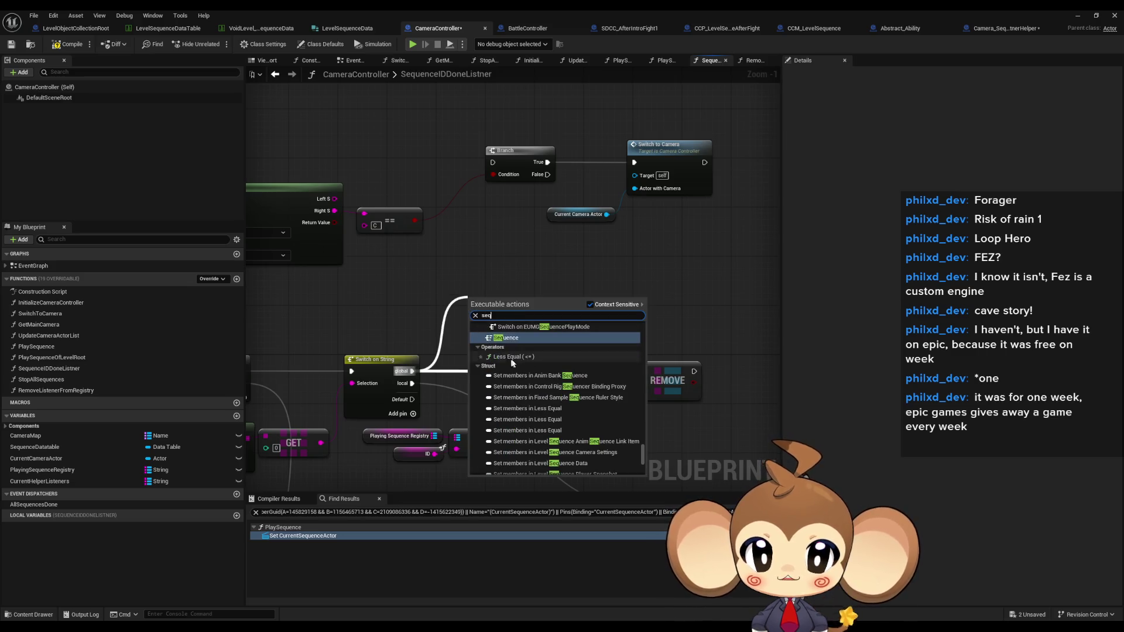
key(Return)
mouse_move(492, 162)
mouse_down()
mouse_move(515, 328)
mouse_move(573, 372)
mouse_up()
drag(437, 348, 410, 404)
Rearrange the Switch to Camera, Current Camera Actor and Destroy Actor nodes.
drag(462, 305, 629, 374)
mouse_move(502, 234)
mouse_down()
mouse_move(526, 249)
mouse_move(567, 234)
mouse_move(521, 218)
mouse_up()
click(520, 143)
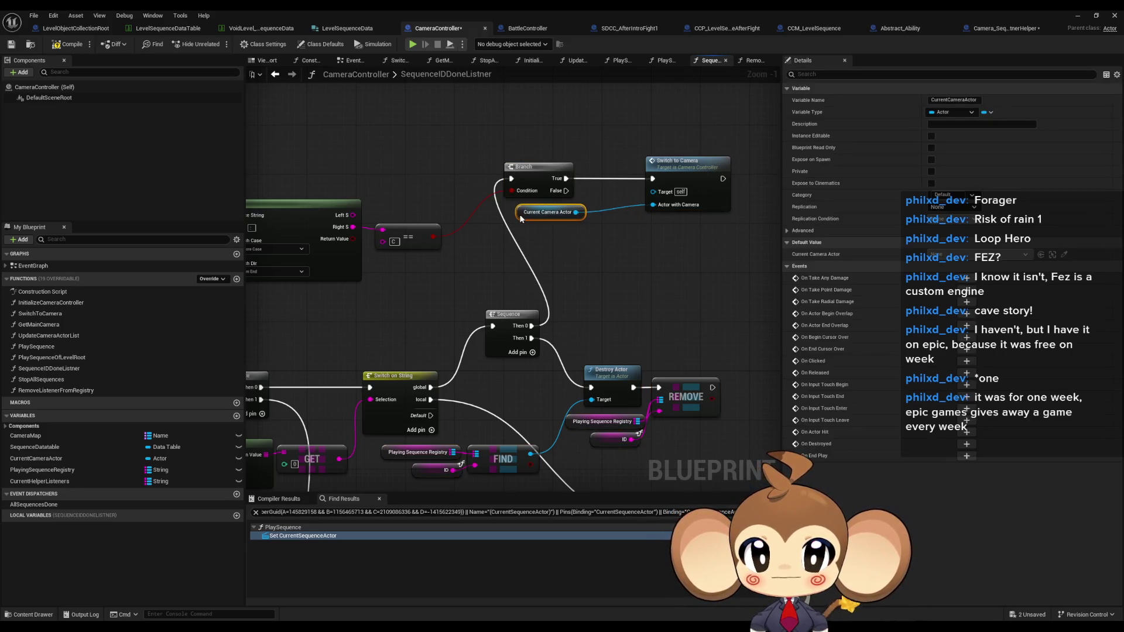
drag(696, 170, 646, 171)
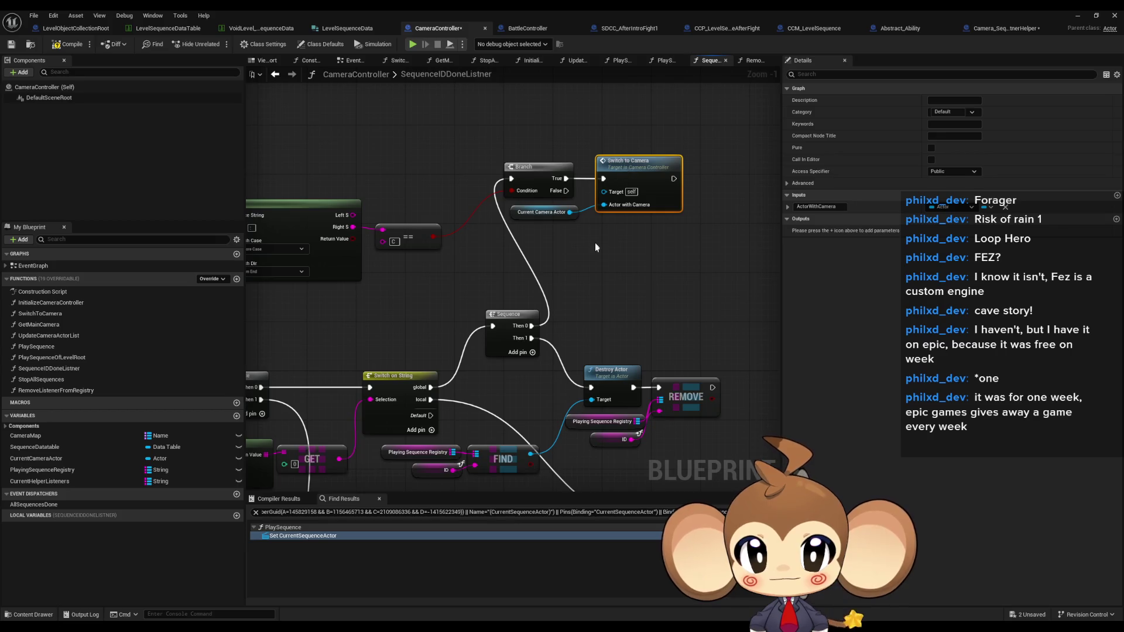
mouse_move(510, 151)
mouse_down()
mouse_move(591, 192)
mouse_move(642, 315)
mouse_up()
mouse_move(513, 287)
mouse_down()
mouse_move(564, 329)
mouse_move(673, 378)
mouse_up()
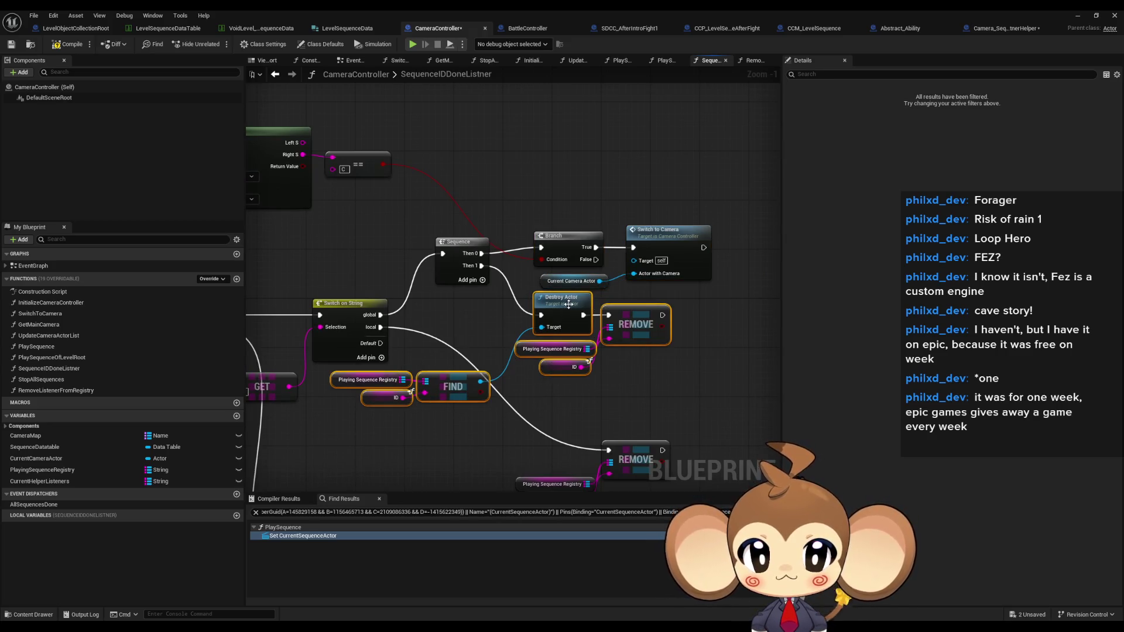
Move the Destroy Actor, REMOVE and IS EMPTY groups down and place the Split group.
drag(568, 304, 570, 322)
shift+click(564, 233)
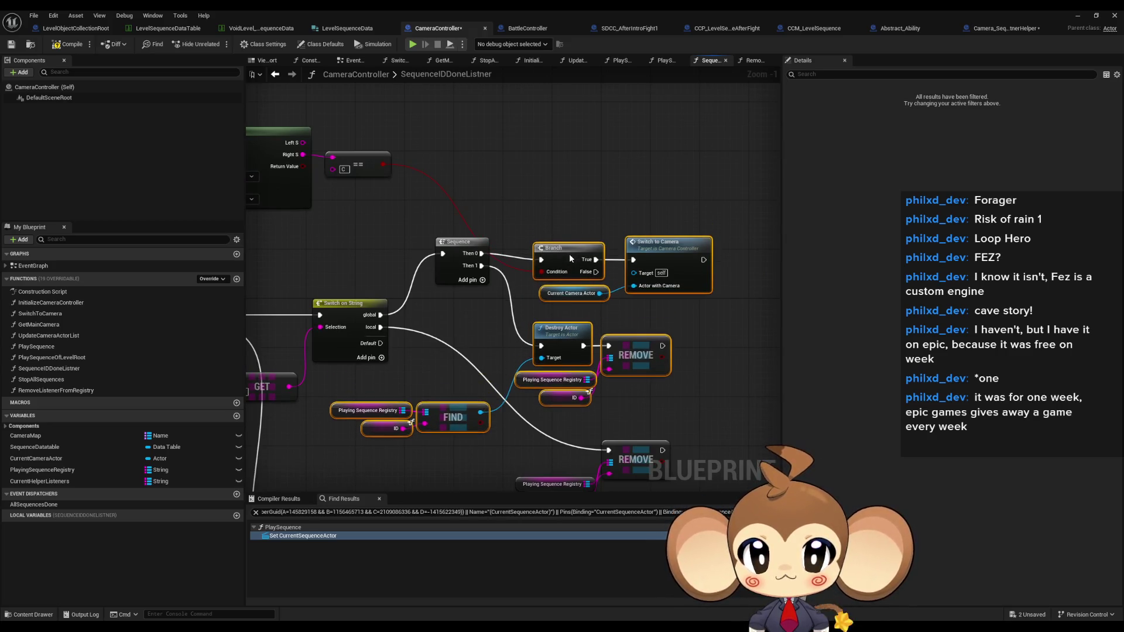
mouse_move(450, 225)
mouse_down()
mouse_move(492, 203)
mouse_move(454, 124)
mouse_up()
mouse_move(609, 360)
mouse_down()
mouse_move(518, 411)
mouse_move(557, 427)
mouse_up()
scroll(556, 318, down, 2)
mouse_move(310, 281)
mouse_down()
mouse_move(516, 336)
mouse_move(585, 334)
mouse_up()
drag(565, 310, 565, 398)
scroll(531, 249, down, 1)
drag(531, 249, 541, 436)
mouse_move(336, 137)
mouse_down()
mouse_move(464, 215)
mouse_move(512, 220)
mouse_move(561, 187)
mouse_move(636, 185)
mouse_move(507, 181)
mouse_move(522, 169)
mouse_up()
scroll(504, 193, up, 3)
click(623, 190)
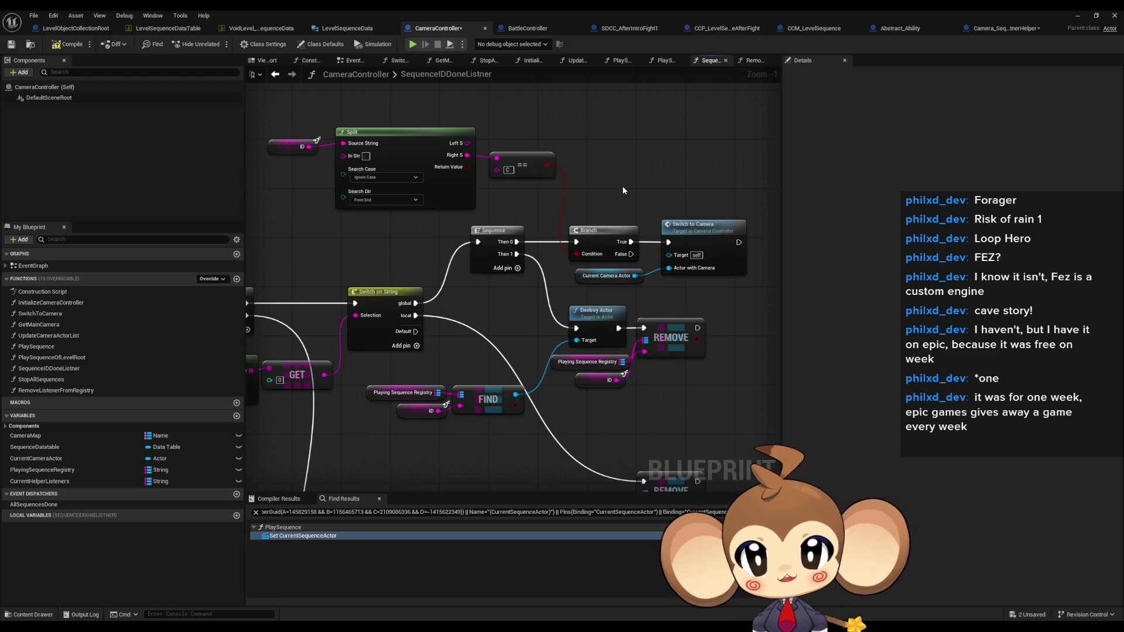
Shift the Destroy Actor, REMOVE and FIND group down-right and put Split, ID and == below Switch on String.
scroll(591, 200, down, 1)
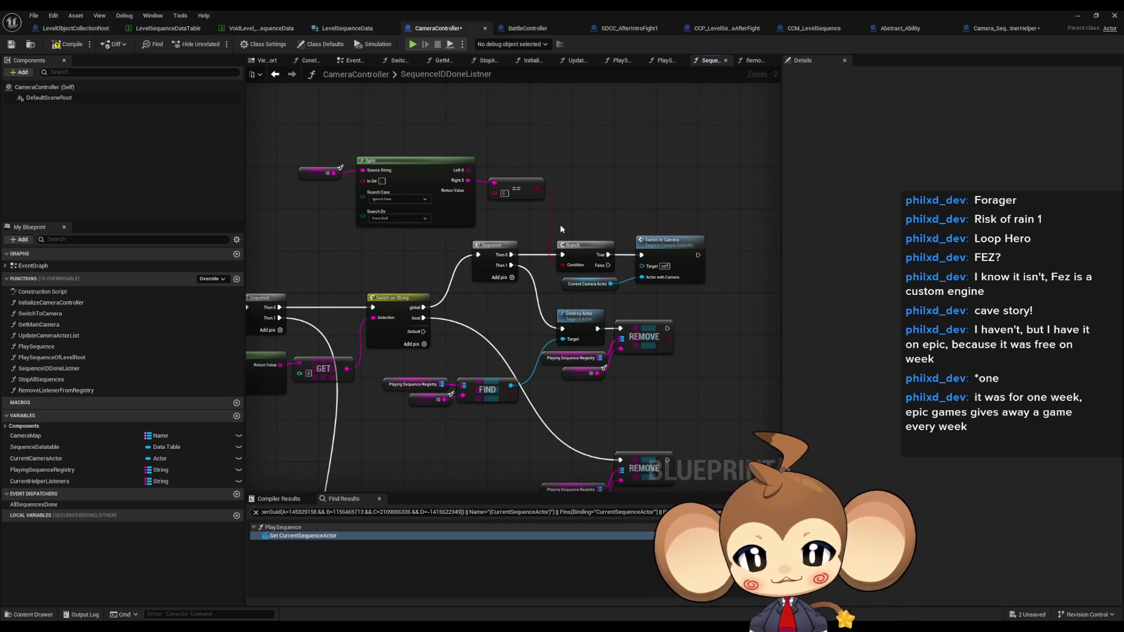
drag(527, 237, 589, 235)
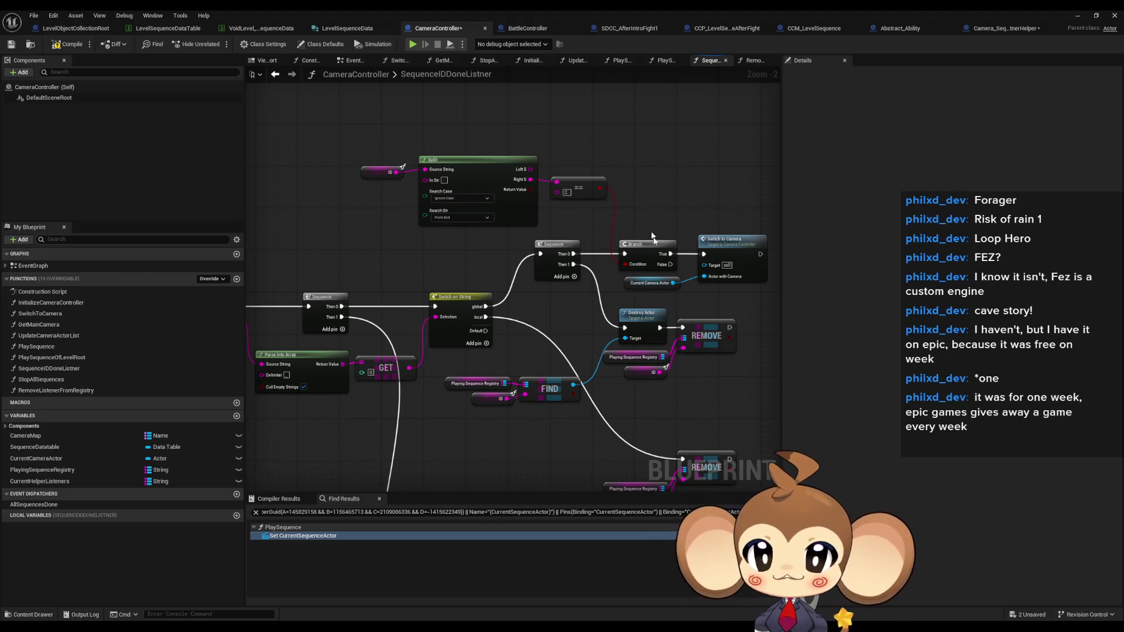
drag(590, 359, 460, 364)
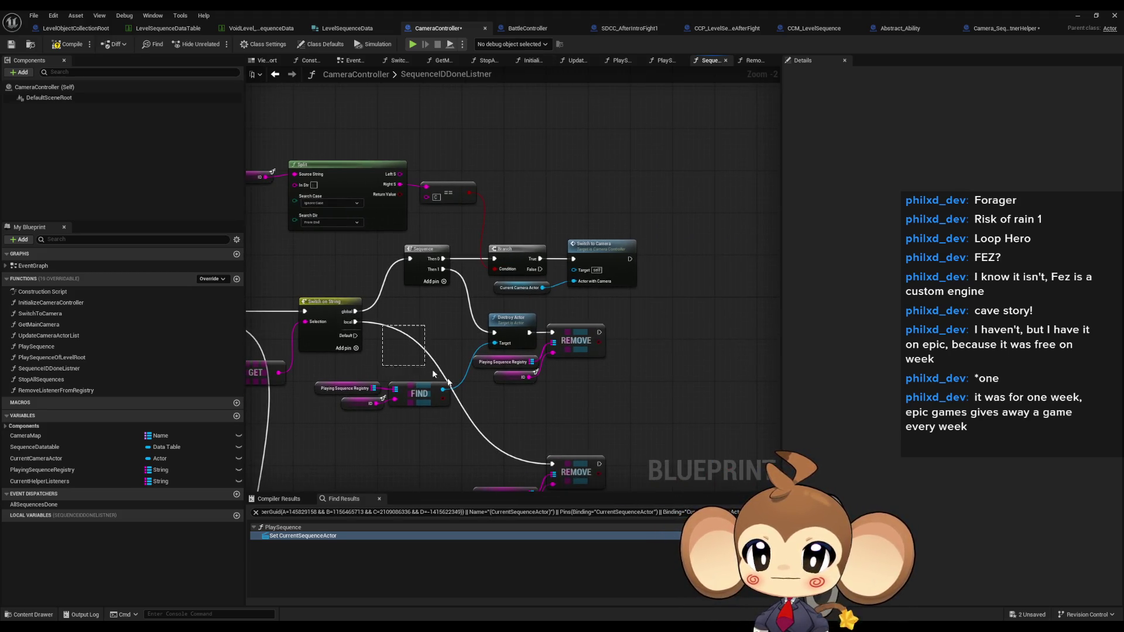
drag(381, 316, 571, 406)
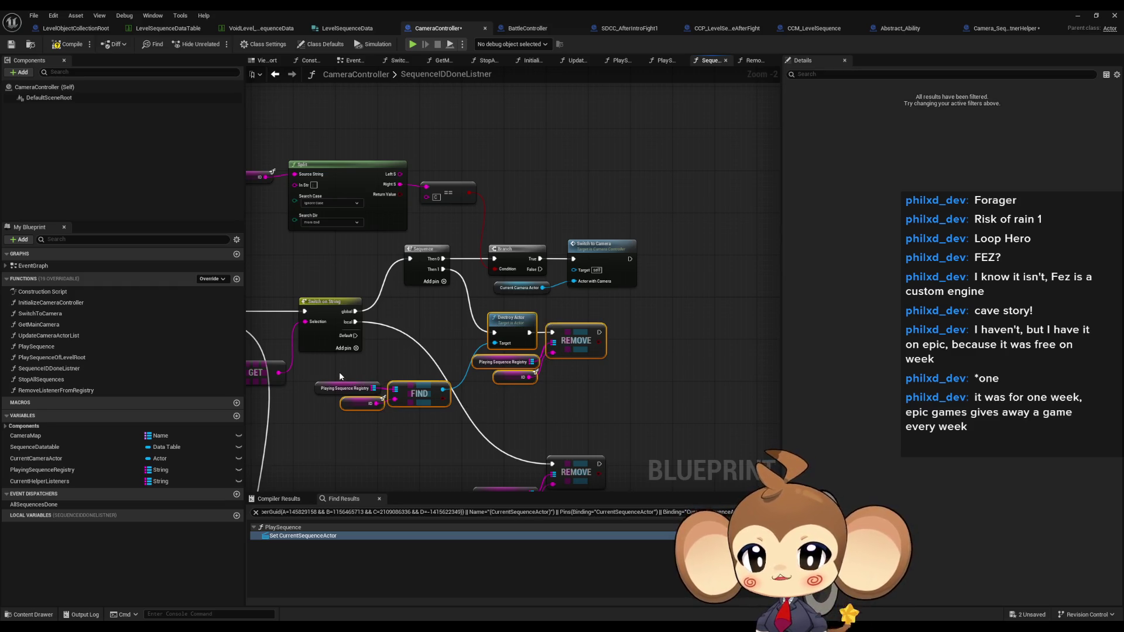
shift+click(343, 388)
drag(450, 406, 533, 418)
mouse_move(534, 291)
mouse_down()
mouse_move(497, 292)
mouse_move(468, 264)
mouse_up()
drag(545, 299, 603, 352)
mouse_move(288, 125)
mouse_down()
mouse_move(489, 171)
mouse_move(528, 342)
mouse_move(597, 309)
mouse_up()
mouse_move(508, 284)
mouse_down()
mouse_move(590, 281)
mouse_move(532, 283)
mouse_move(550, 285)
mouse_up()
Move the Sequence–Branch chain and the removal and FIND group to the right.
drag(447, 182, 673, 267)
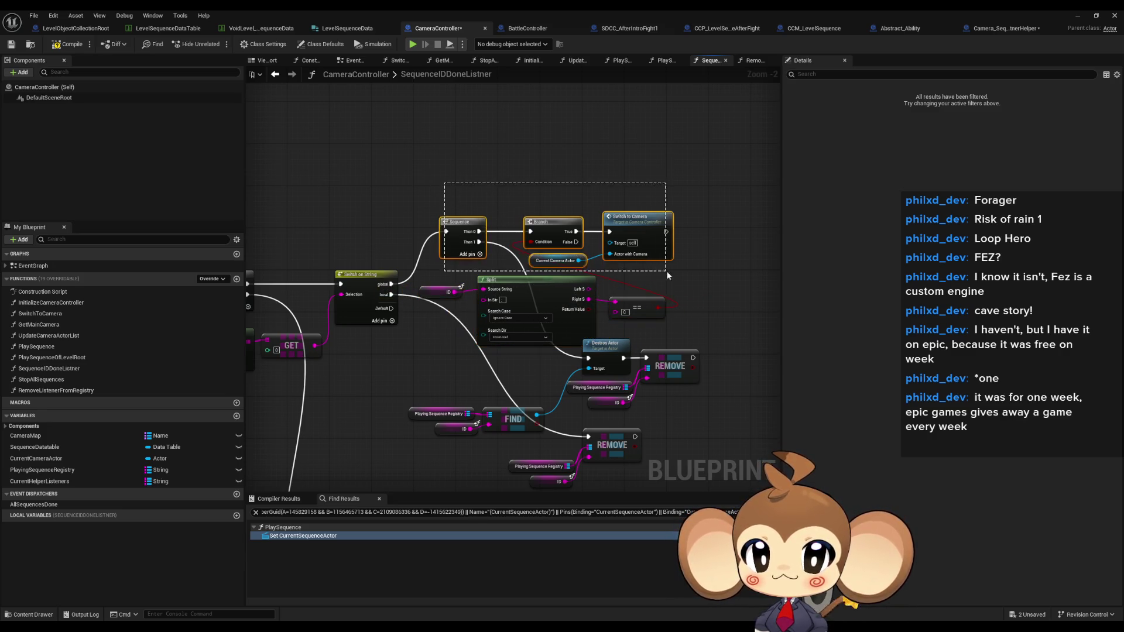
mouse_move(407, 230)
mouse_down()
mouse_move(659, 237)
mouse_move(668, 280)
mouse_up()
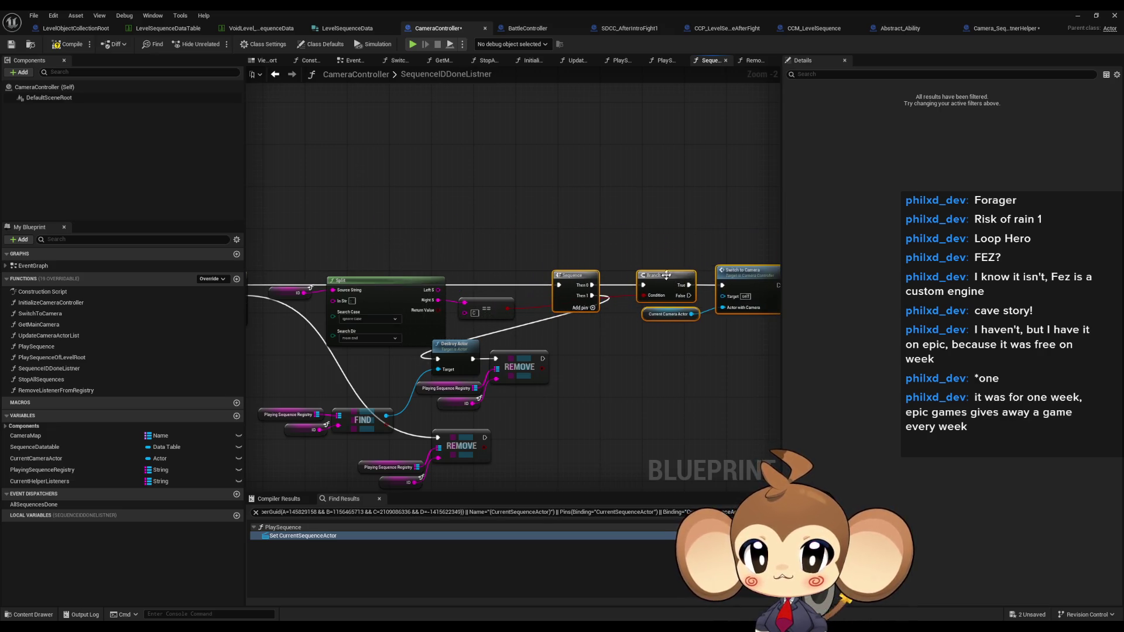
drag(450, 348, 562, 316)
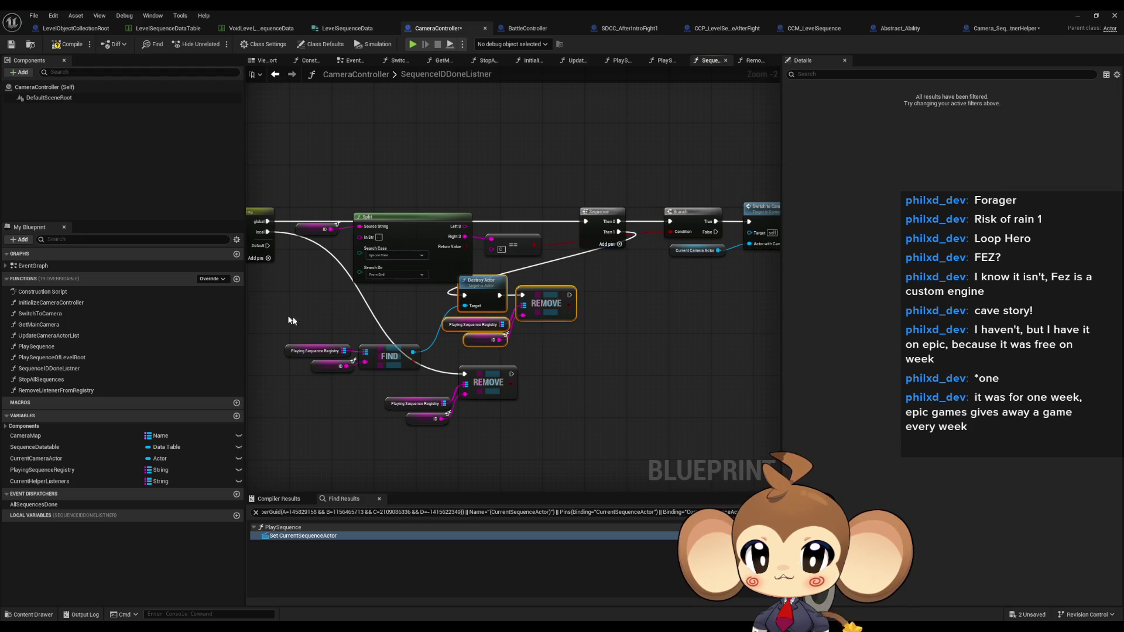
drag(293, 320, 422, 375)
drag(353, 296, 595, 290)
click(448, 382)
mouse_move(448, 381)
mouse_down()
mouse_move(624, 370)
mouse_move(431, 413)
mouse_up()
drag(529, 376, 528, 428)
Realign ID, Split and the == comparison as a group below the Sequence–Branch chain.
click(364, 217)
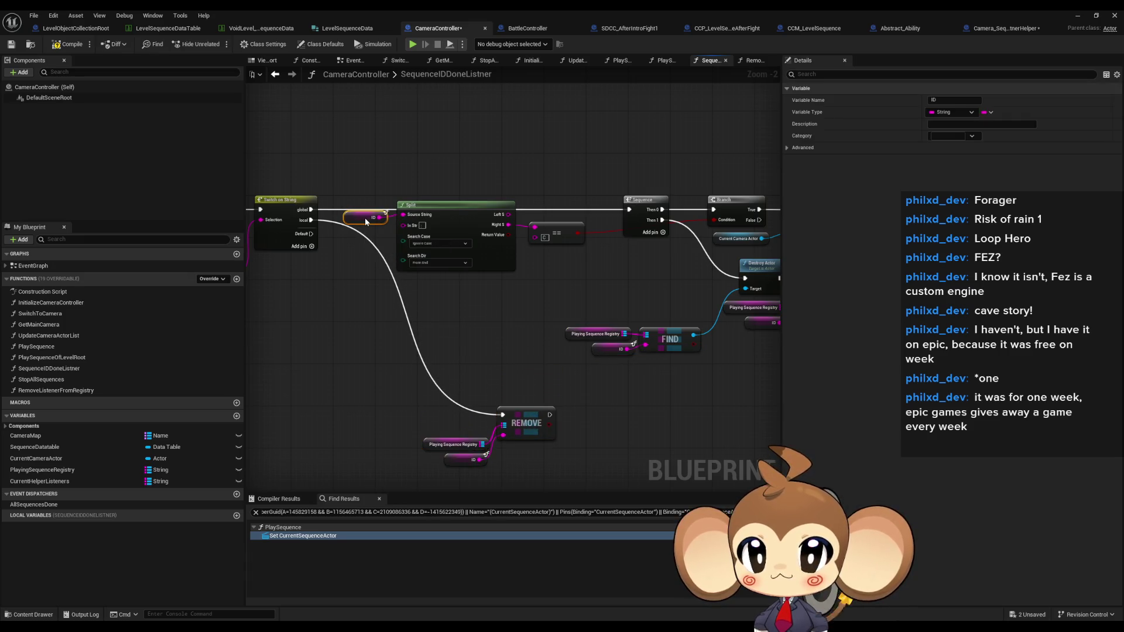
mouse_move(559, 237)
mouse_down()
mouse_move(549, 227)
mouse_move(599, 243)
mouse_move(545, 222)
mouse_up()
click(450, 204)
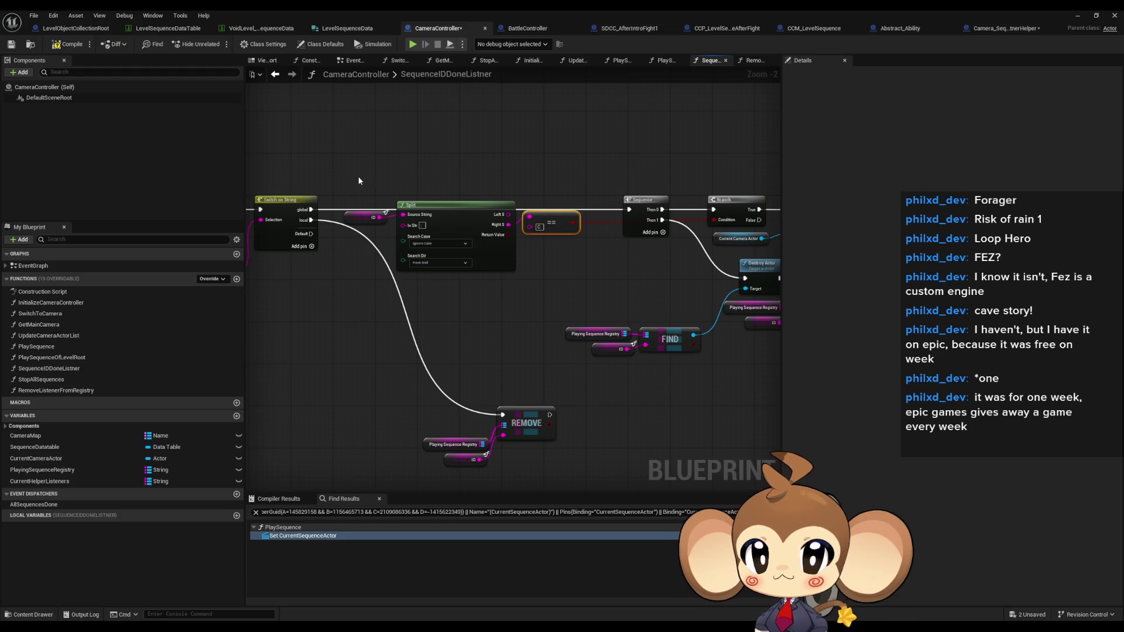
drag(359, 178, 582, 274)
mouse_move(566, 223)
mouse_down()
mouse_move(628, 265)
mouse_move(676, 264)
mouse_up()
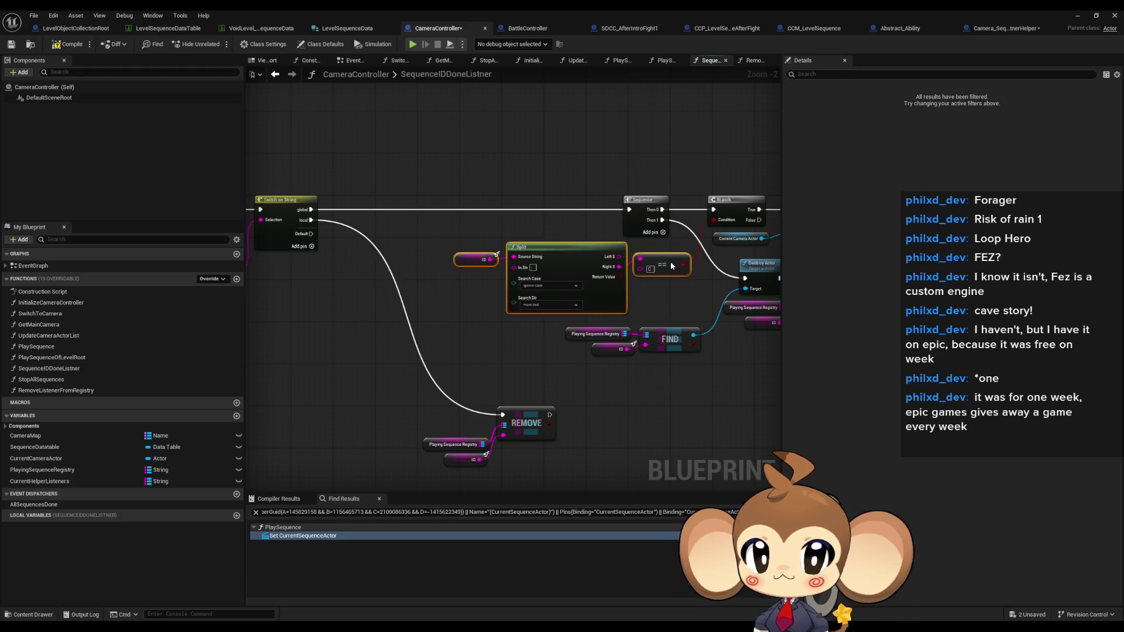
click(648, 403)
scroll(376, 372, down, 1)
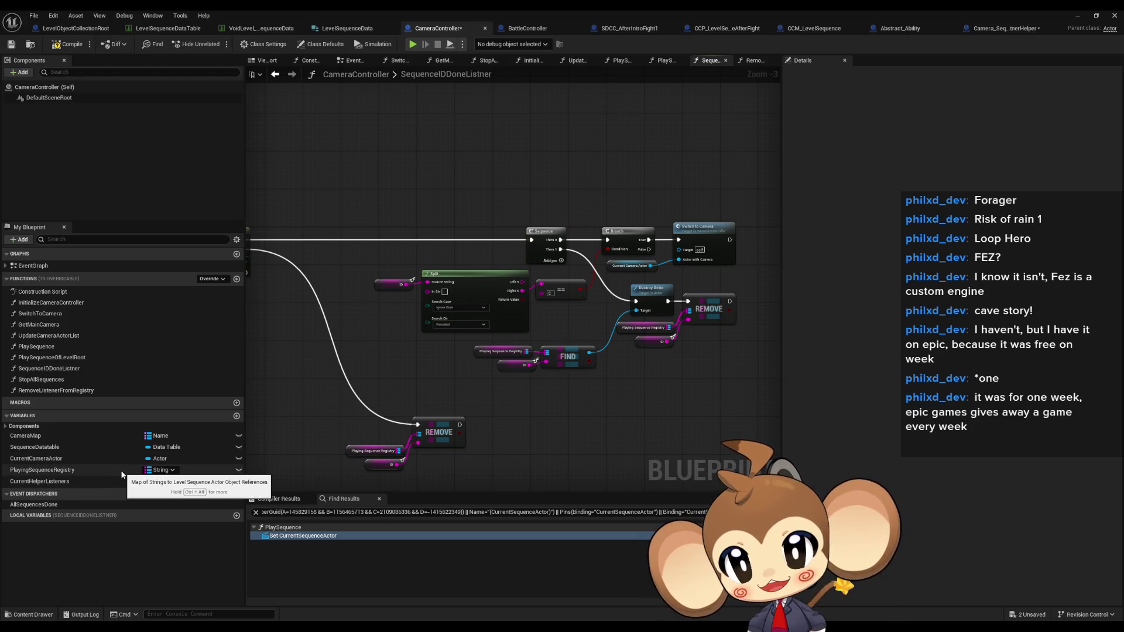
click(236, 416)
Name the new variable CameraSequenceIsRunning and make it a Boolean.
text(CameraSequenceIsRunning)
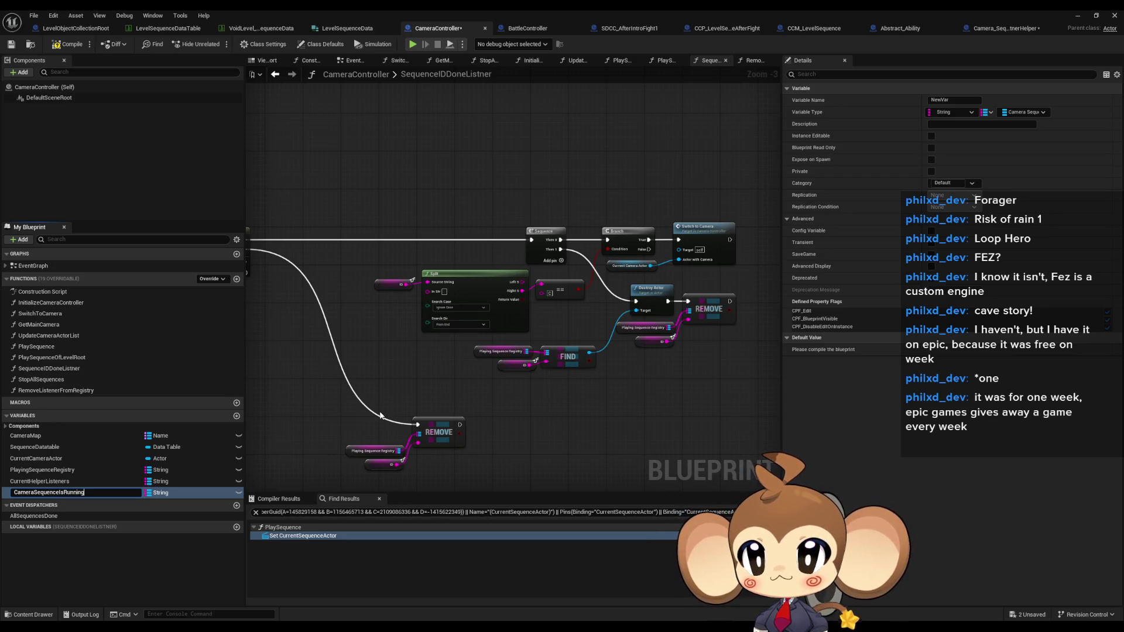
key(Return)
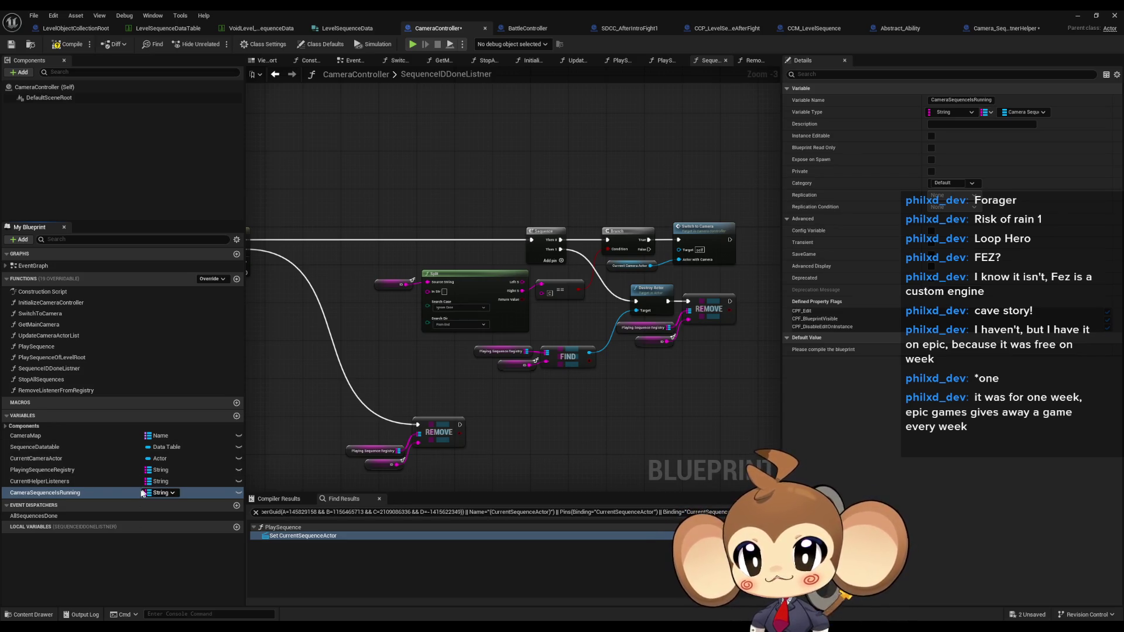
click(157, 493)
click(170, 327)
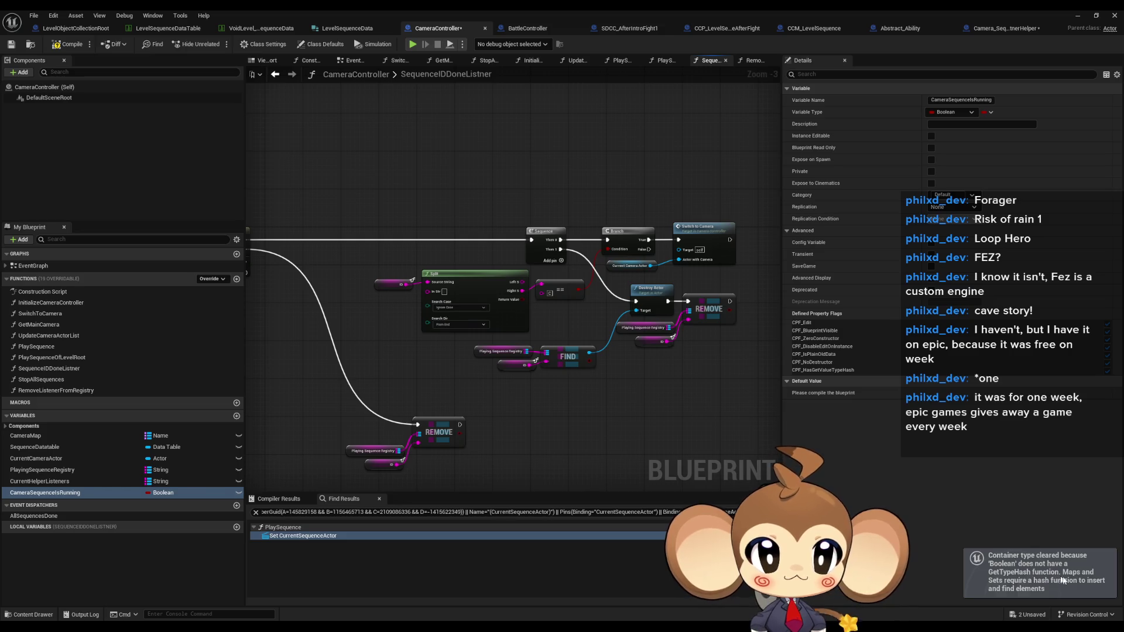
Place a SET CameraSequenceIsRunning node right after Switch to Camera.
mouse_move(45, 492)
mouse_down()
mouse_move(607, 412)
mouse_move(666, 372)
mouse_move(724, 301)
mouse_up()
click(690, 395)
scroll(724, 300, up, 2)
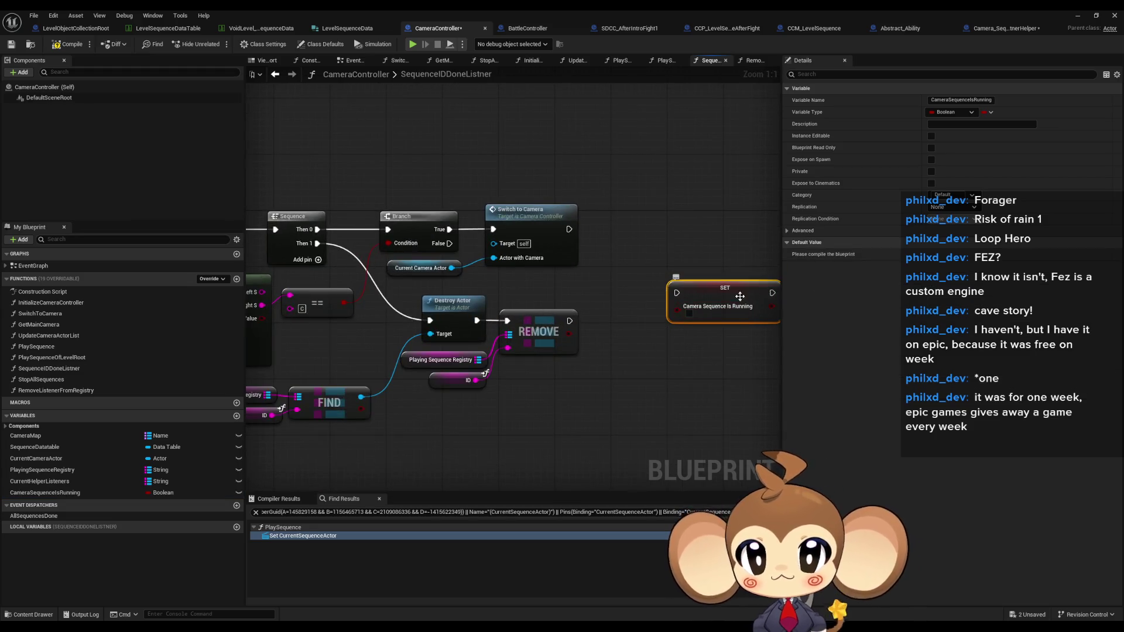
scroll(559, 283, up, 2)
scroll(559, 284, down, 1)
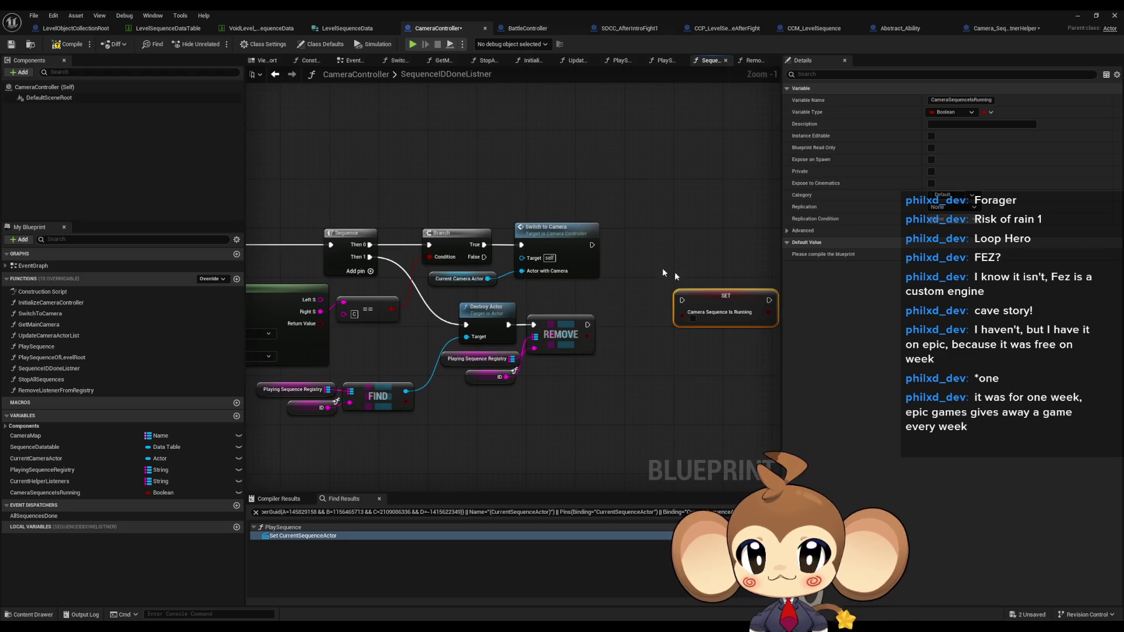
mouse_move(686, 268)
mouse_down()
mouse_move(655, 249)
mouse_move(584, 245)
mouse_up()
scroll(612, 237, up, 1)
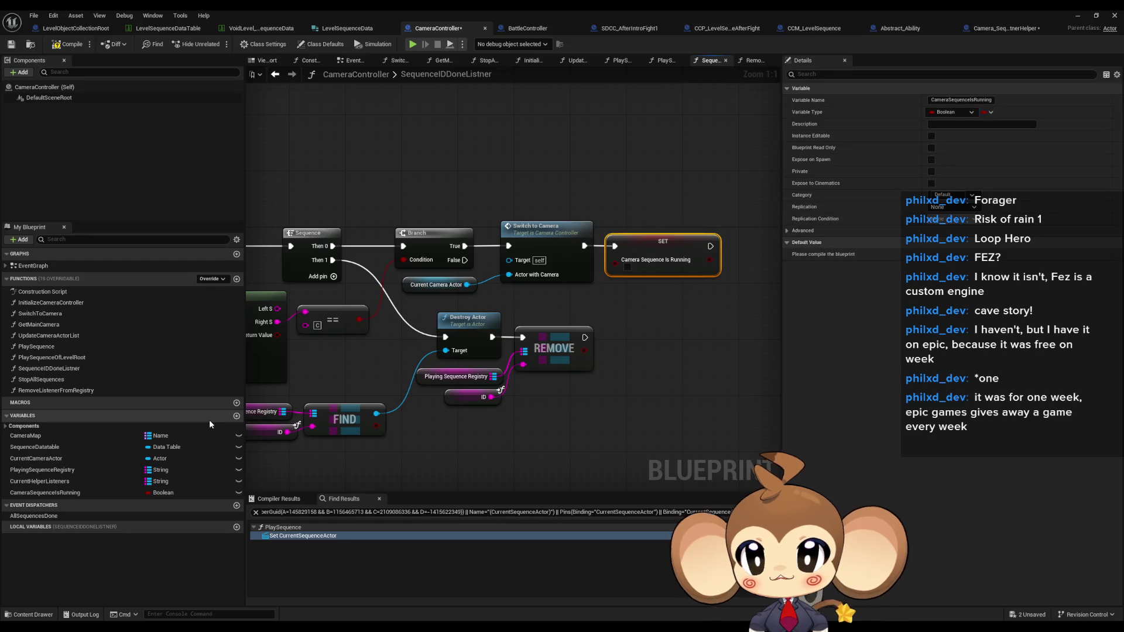
double_click(56, 347)
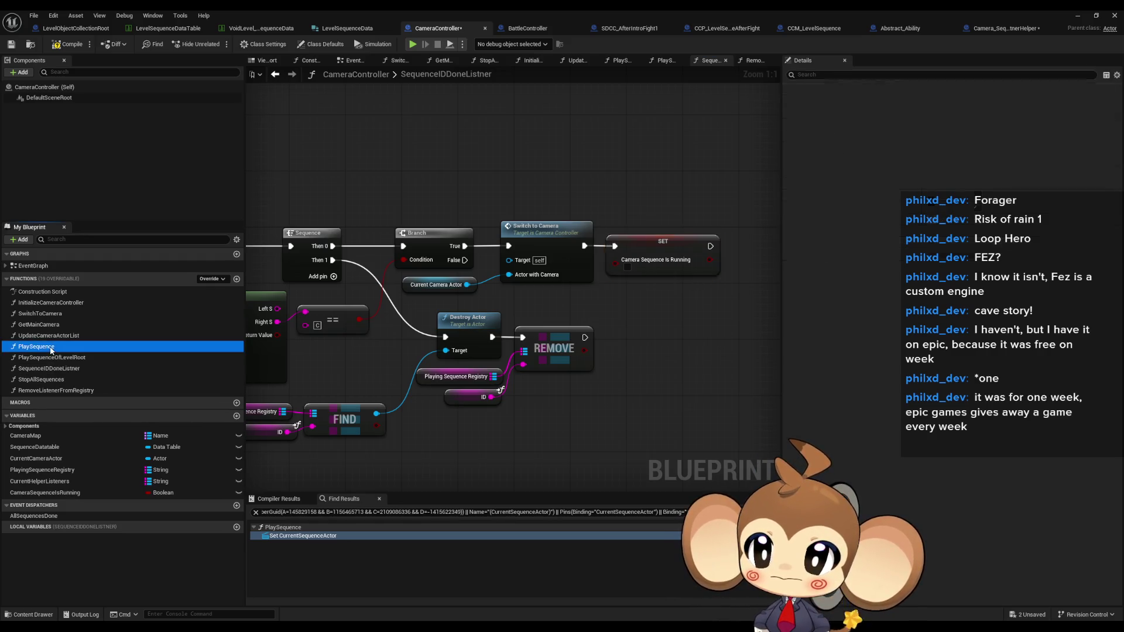
Chain a Camera Sequence Is Running SET after the Local Sequence ID SET in PlaySequence.
scroll(448, 334, down, 3)
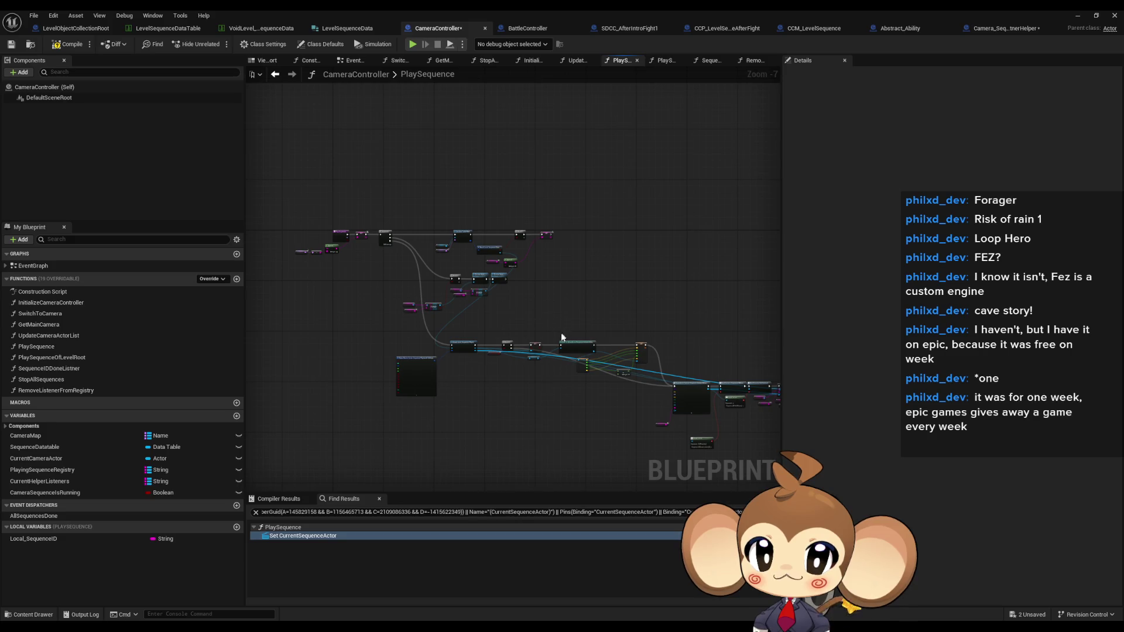
scroll(554, 354, up, 3)
scroll(553, 354, down, 1)
mouse_move(410, 287)
mouse_down()
mouse_move(602, 329)
mouse_move(584, 376)
mouse_up()
scroll(684, 228, up, 2)
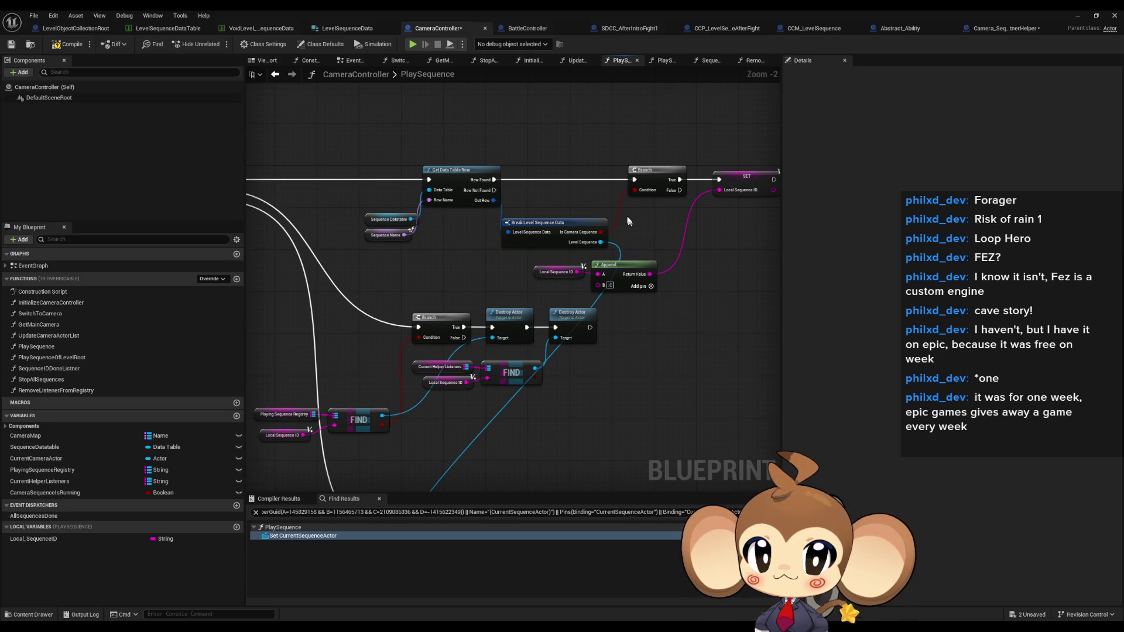
click(604, 199)
scroll(625, 219, up, 3)
drag(559, 205, 647, 213)
click(534, 353)
Inspect the Destroy Actor, FIND, Current Helper Listeners and PlayingSequenceRegistry nodes in PlaySequence.
scroll(533, 353, down, 1)
scroll(733, 257, down, 2)
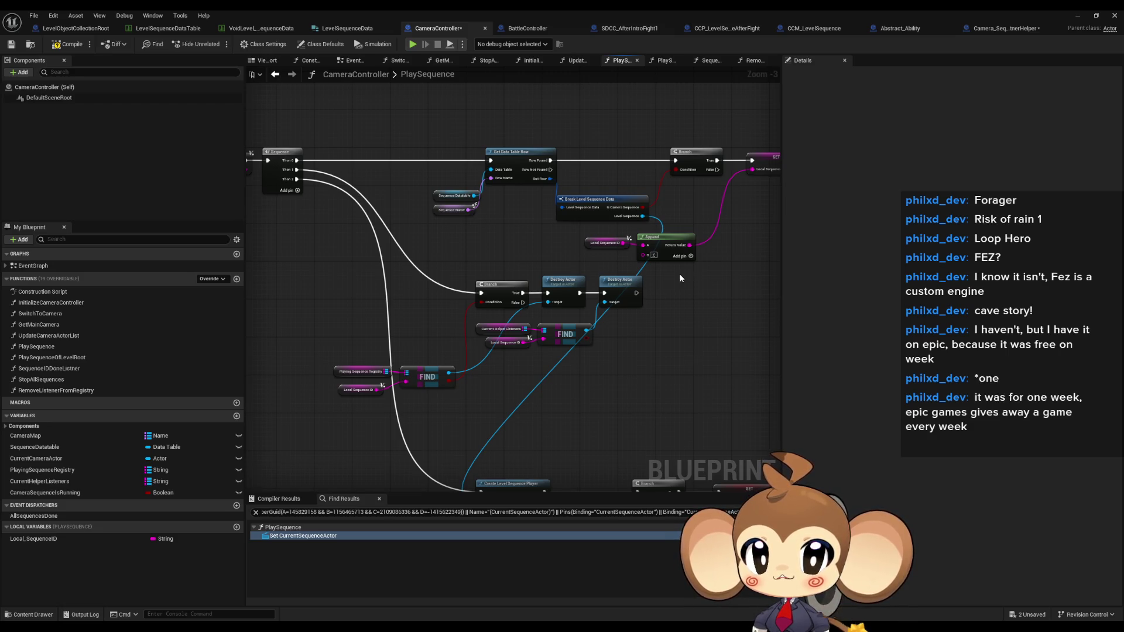
drag(641, 373, 537, 275)
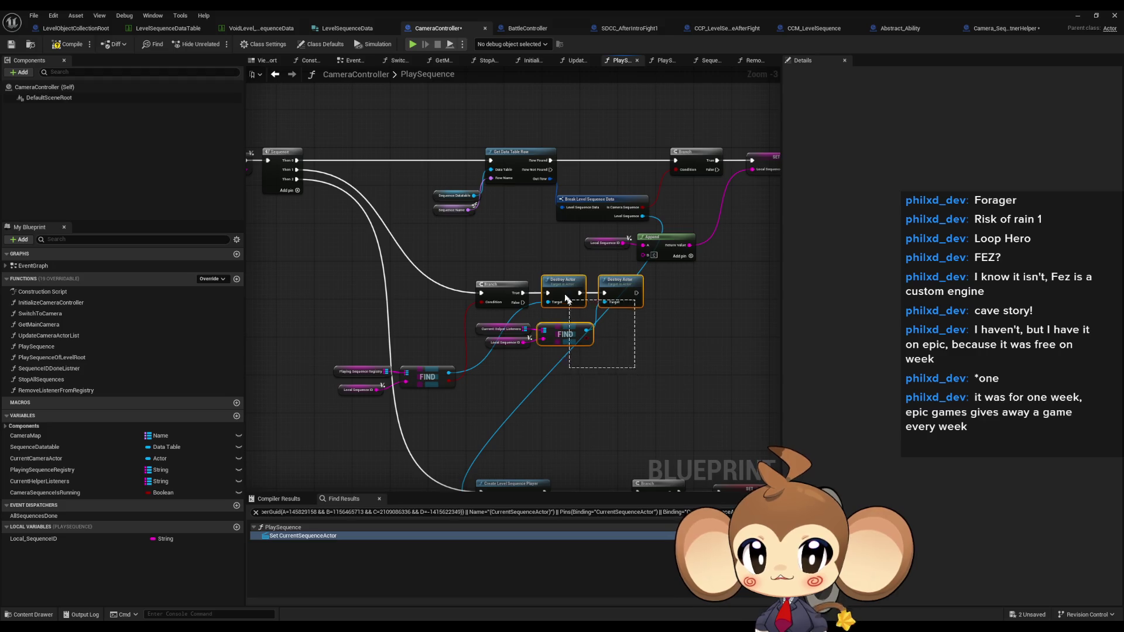
drag(622, 353, 606, 345)
click(615, 346)
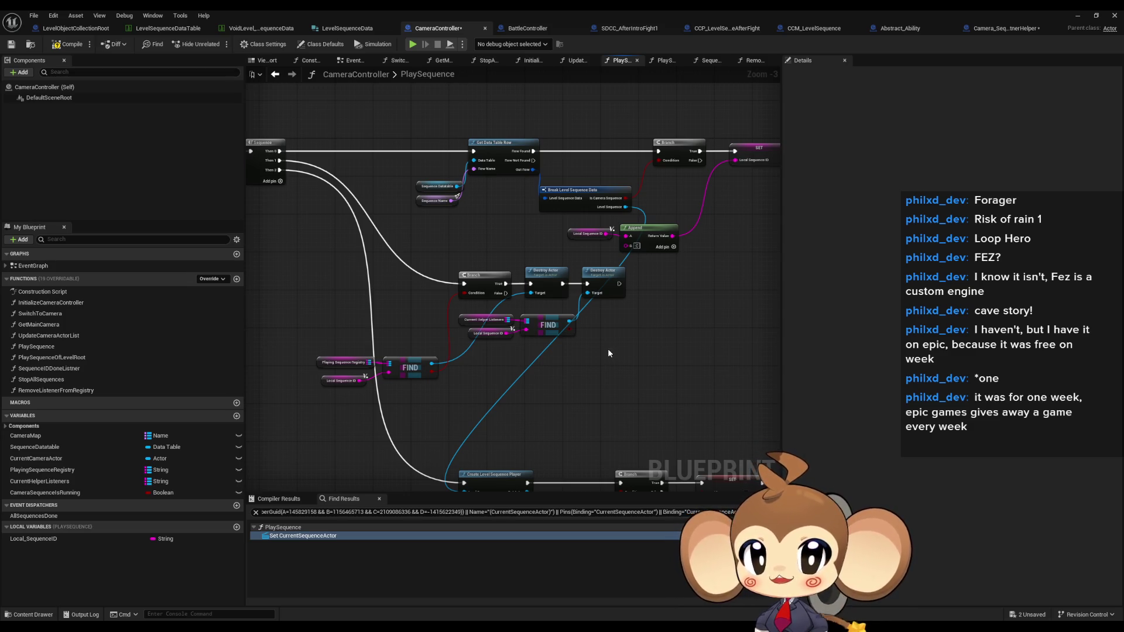
scroll(527, 325, up, 2)
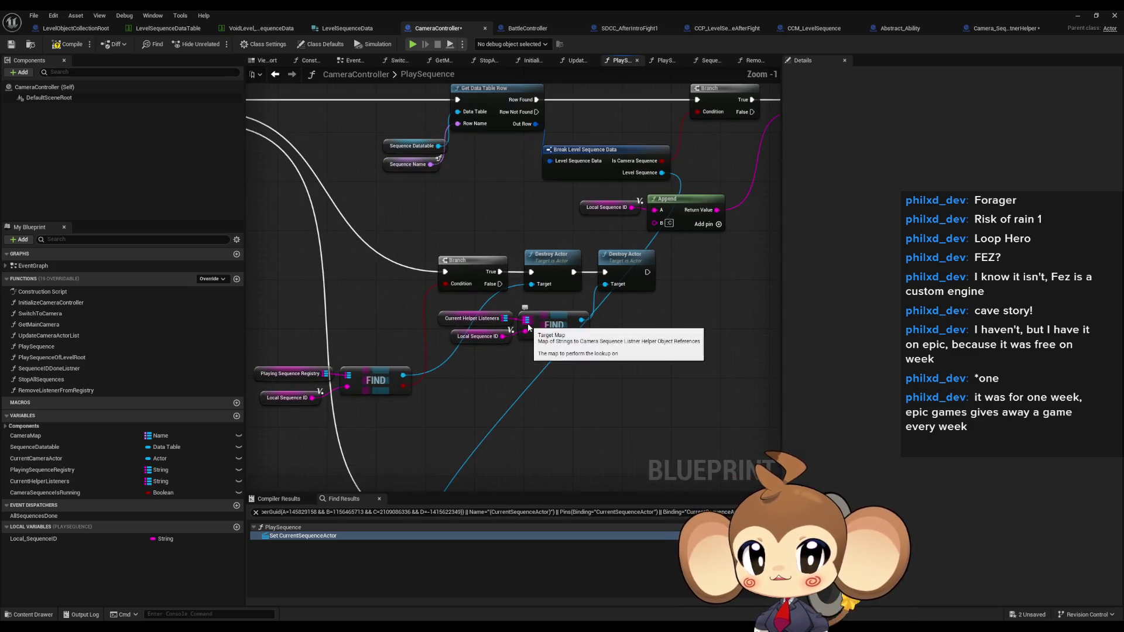
click(463, 318)
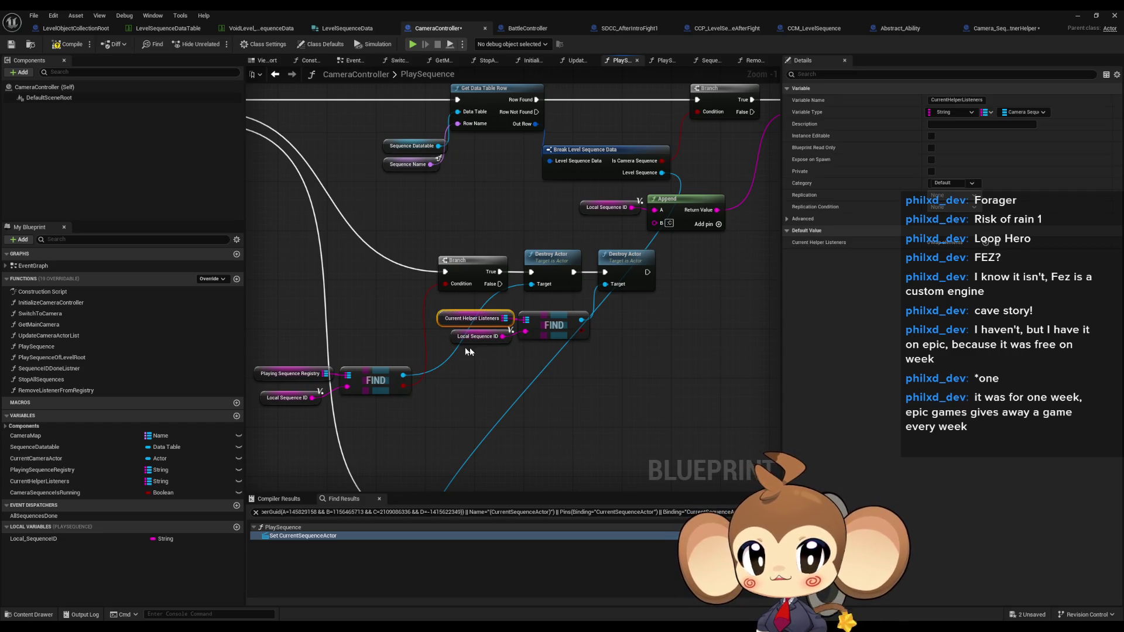
drag(311, 359, 402, 364)
click(382, 378)
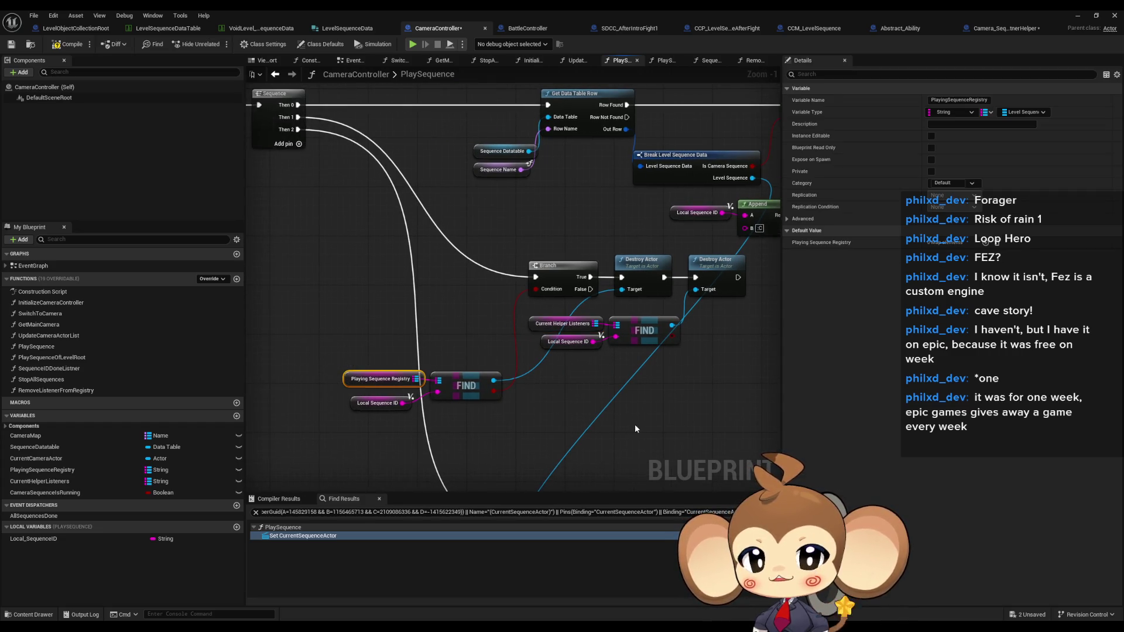
scroll(509, 342, down, 5)
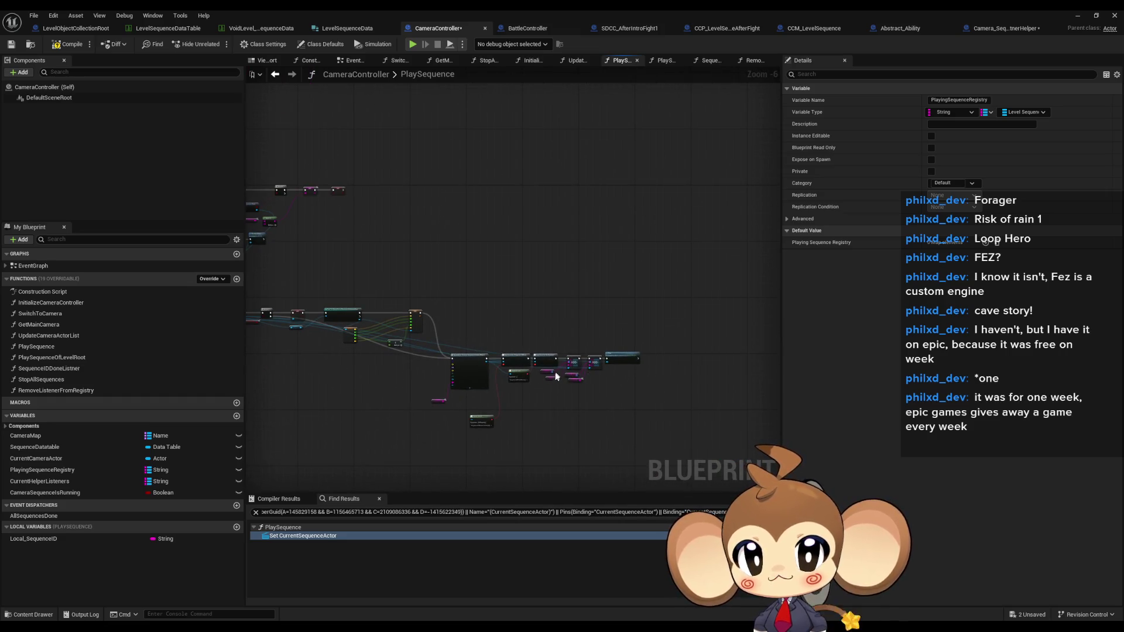
scroll(297, 331, up, 2)
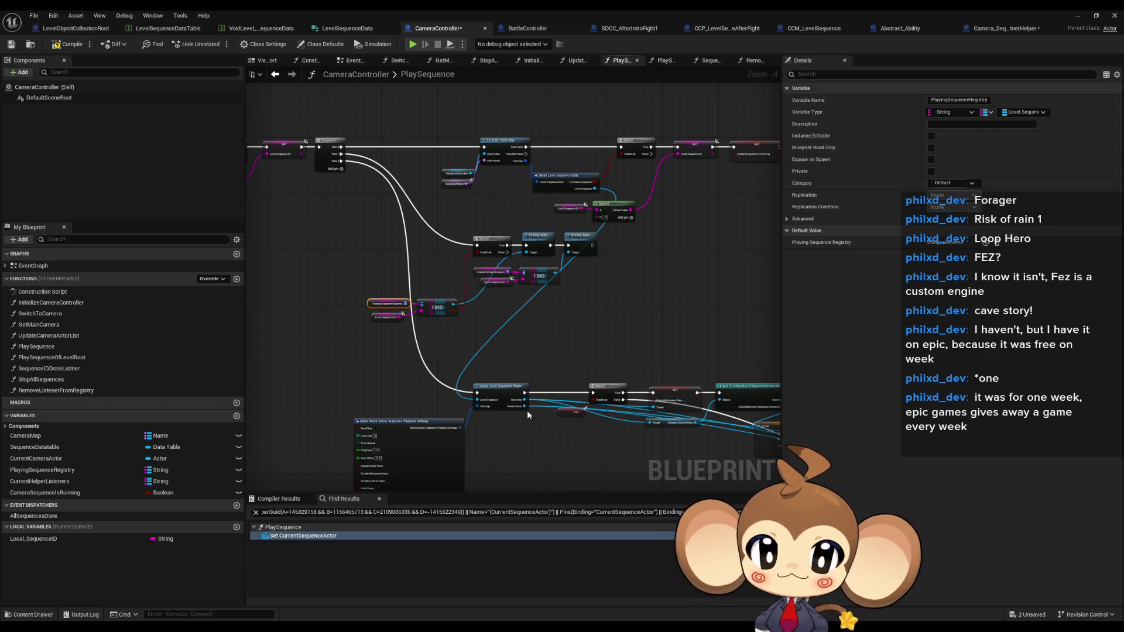
click(656, 311)
Recentre the PlaySequence graph and compile the CameraController blueprint.
scroll(654, 317, down, 1)
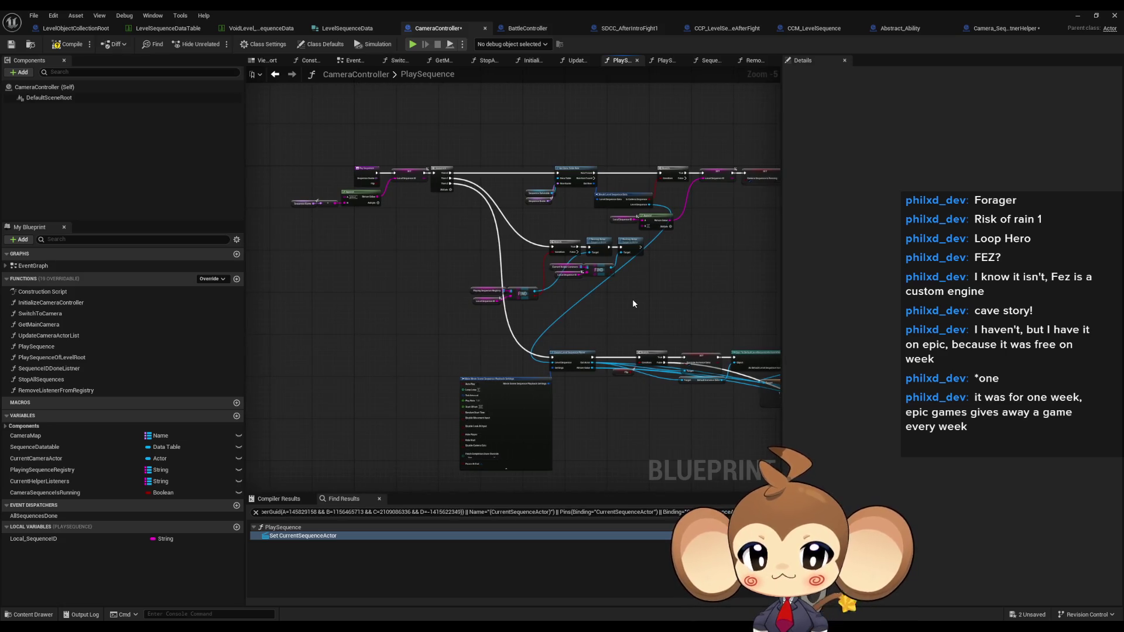
drag(626, 305, 533, 321)
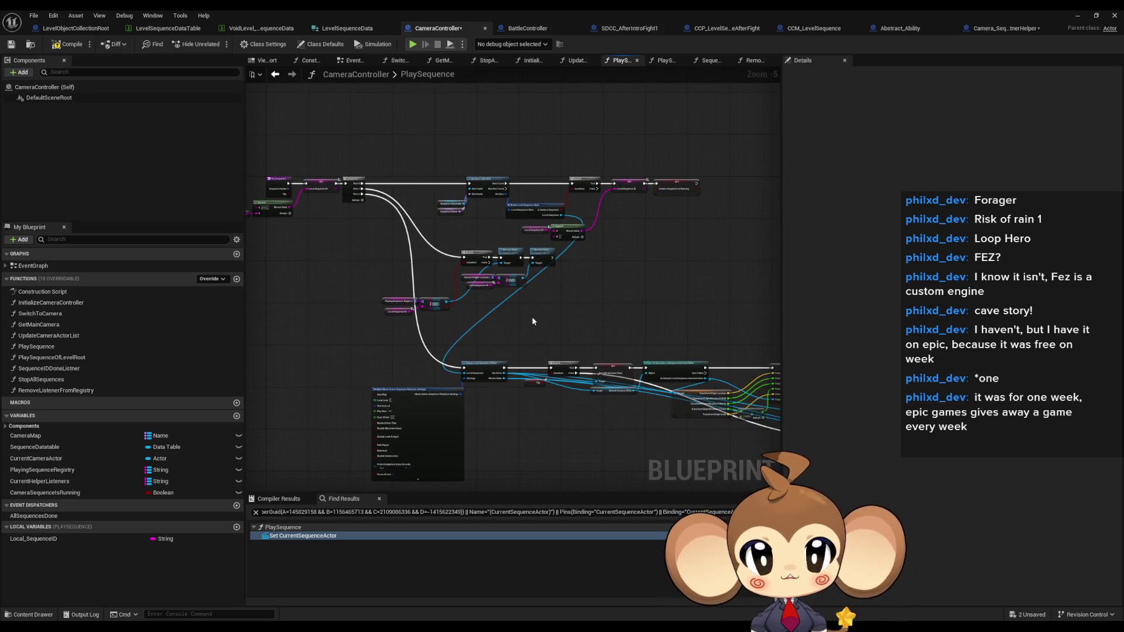
scroll(534, 319, down, 2)
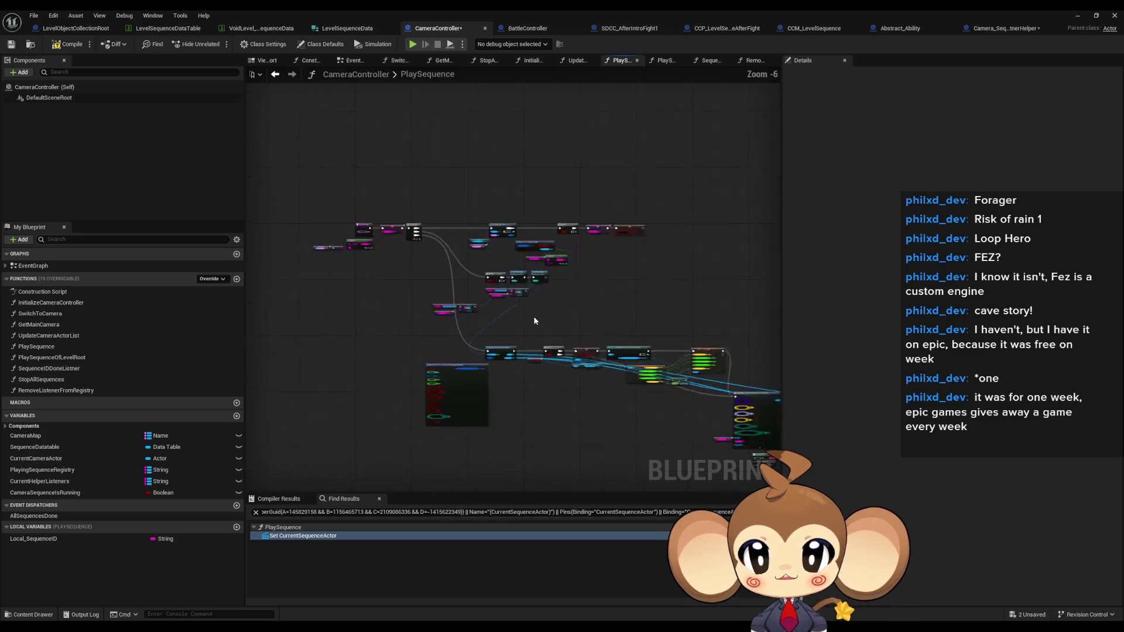
mouse_move(556, 324)
mouse_down()
mouse_move(373, 282)
mouse_move(389, 261)
mouse_move(419, 263)
mouse_up()
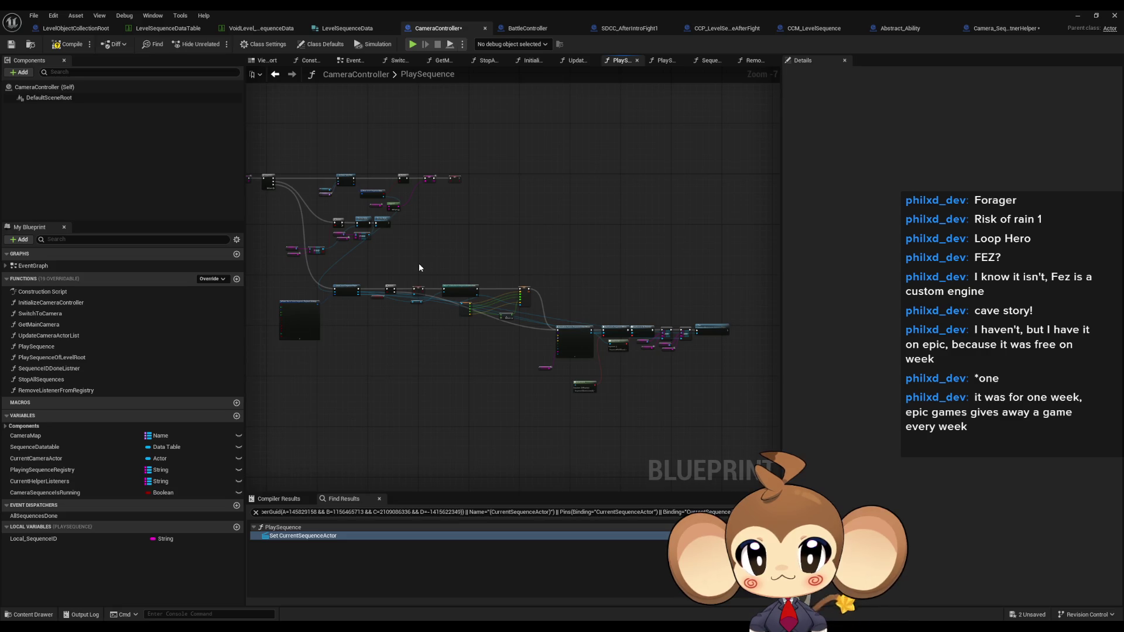
click(58, 44)
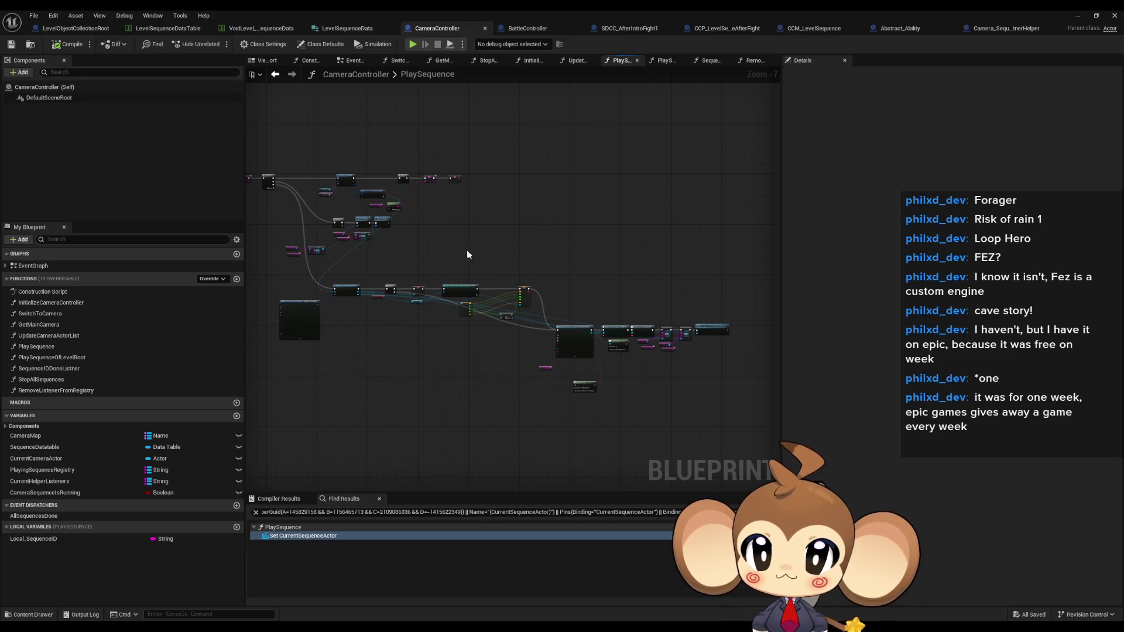
drag(444, 253, 572, 298)
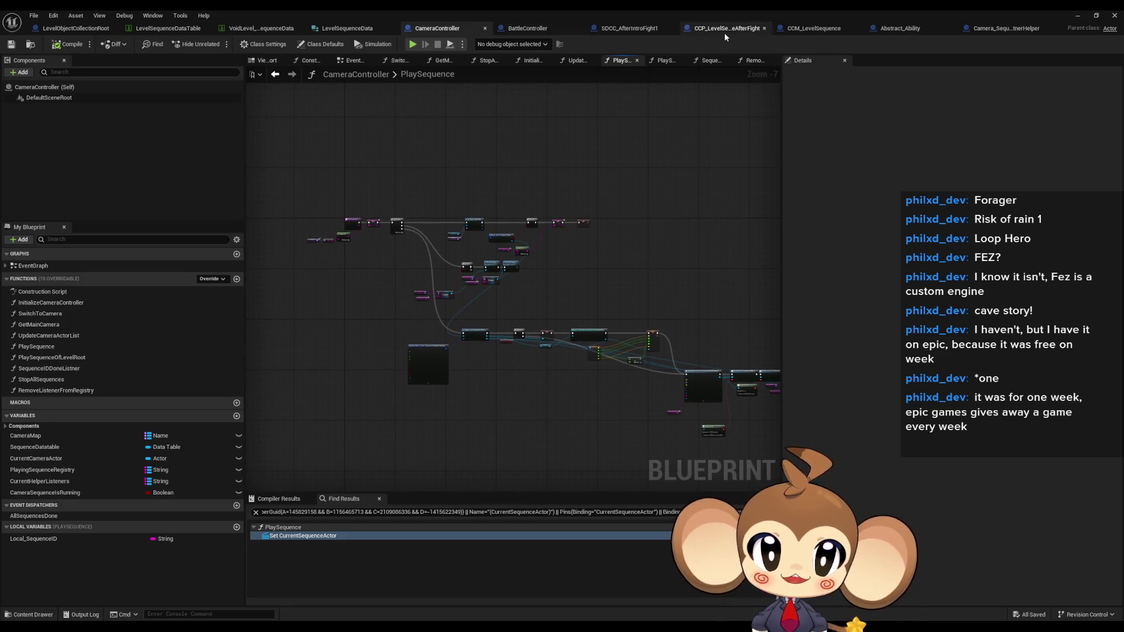
click(631, 30)
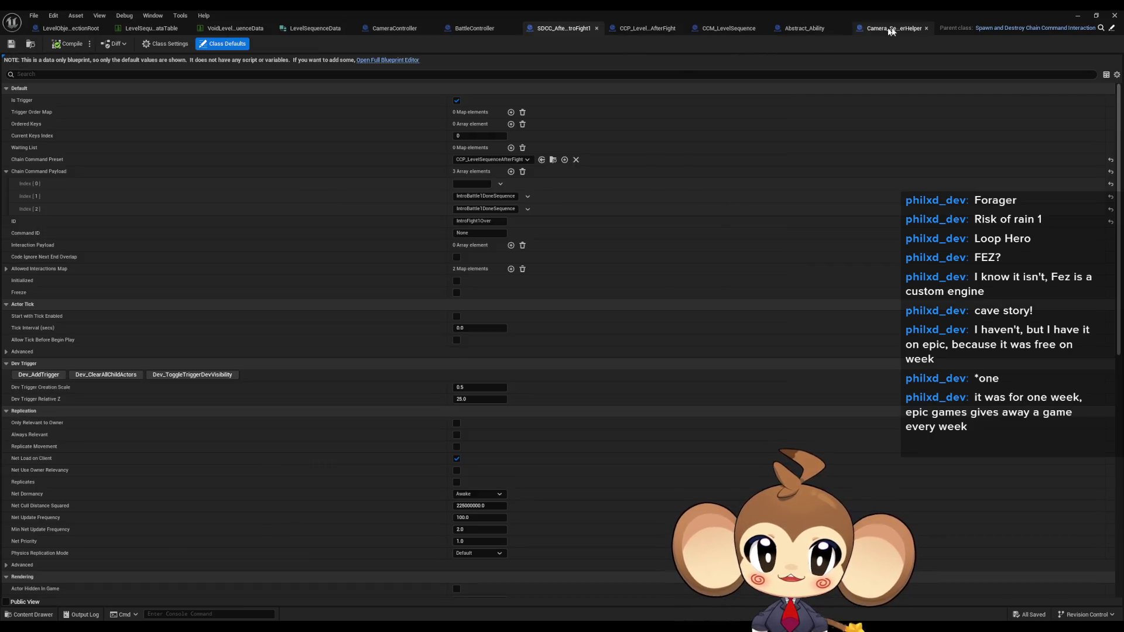
click(722, 29)
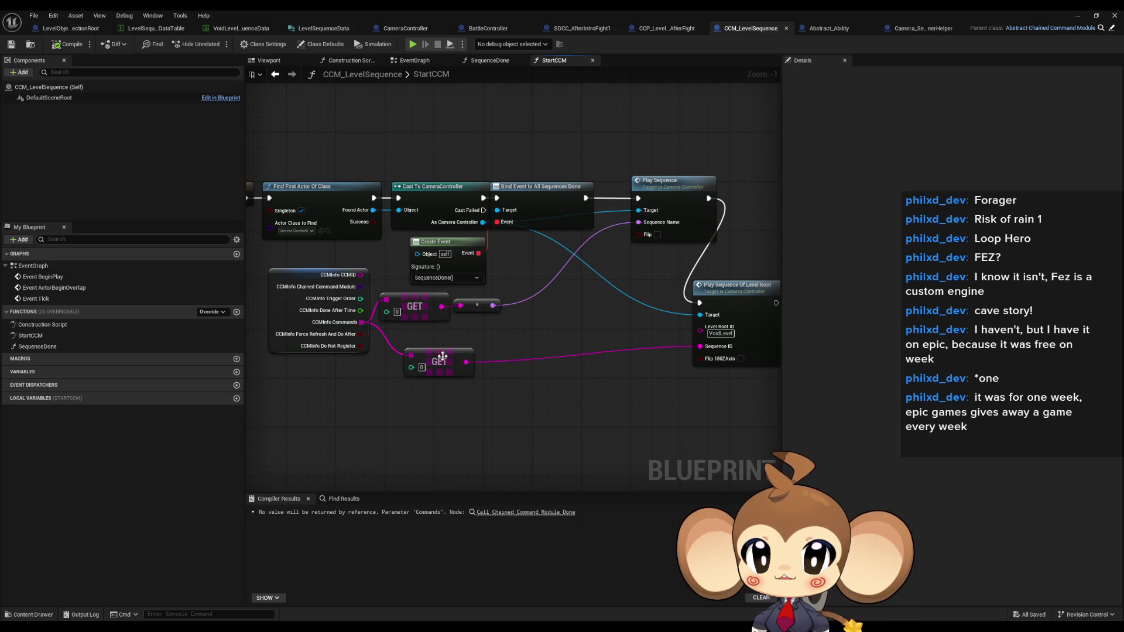
drag(444, 358, 419, 340)
click(548, 418)
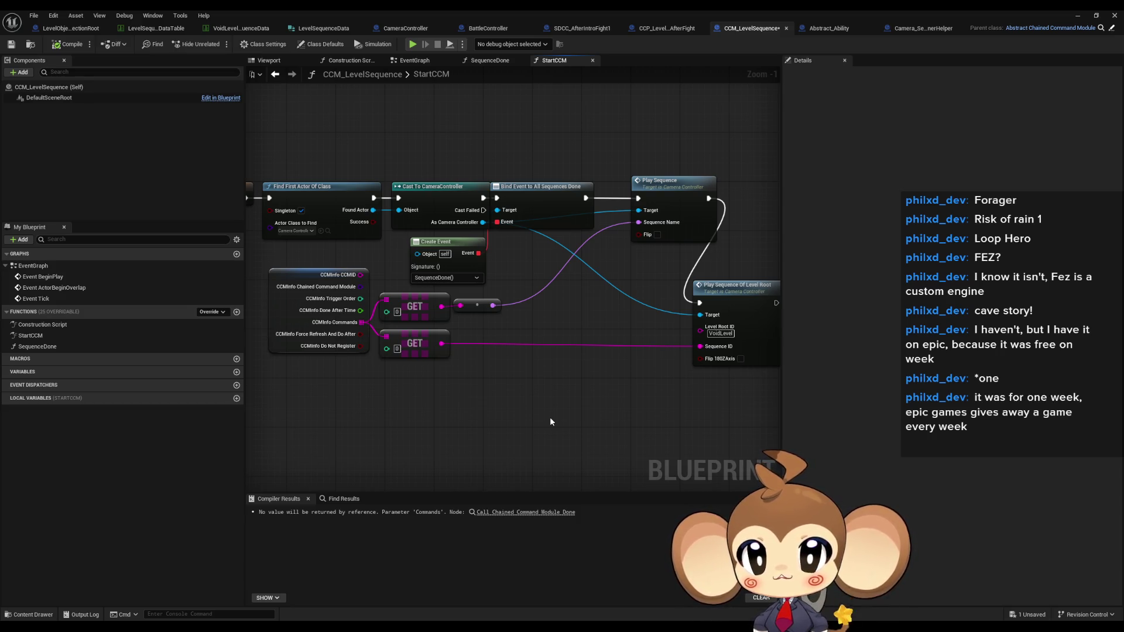
click(663, 30)
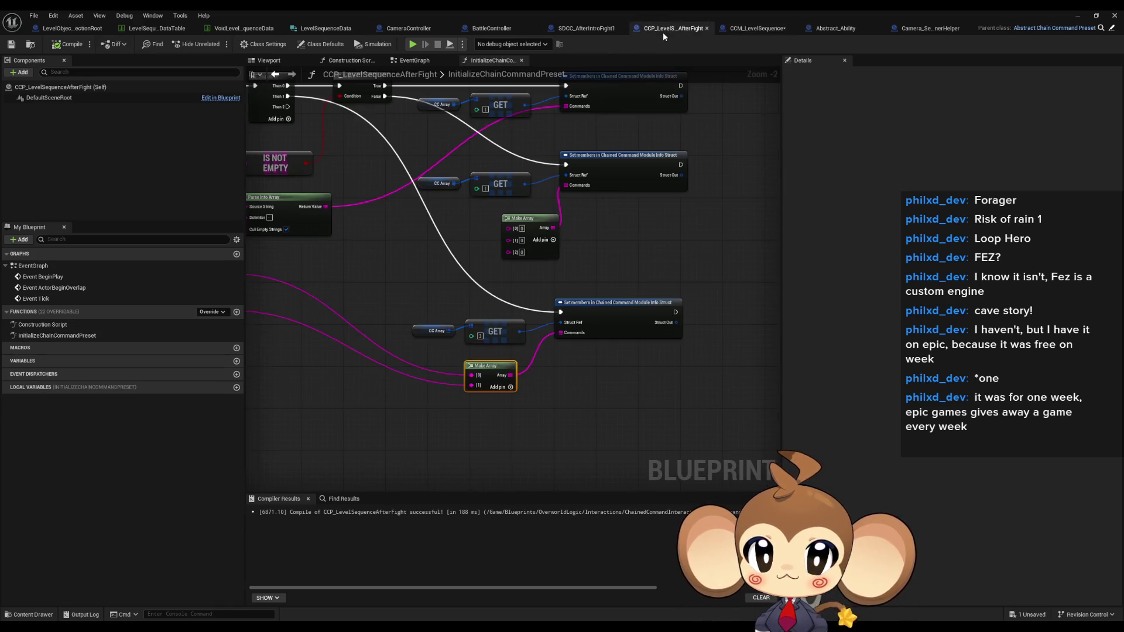
mouse_move(445, 328)
mouse_down()
mouse_move(606, 335)
mouse_move(514, 345)
mouse_up()
click(591, 29)
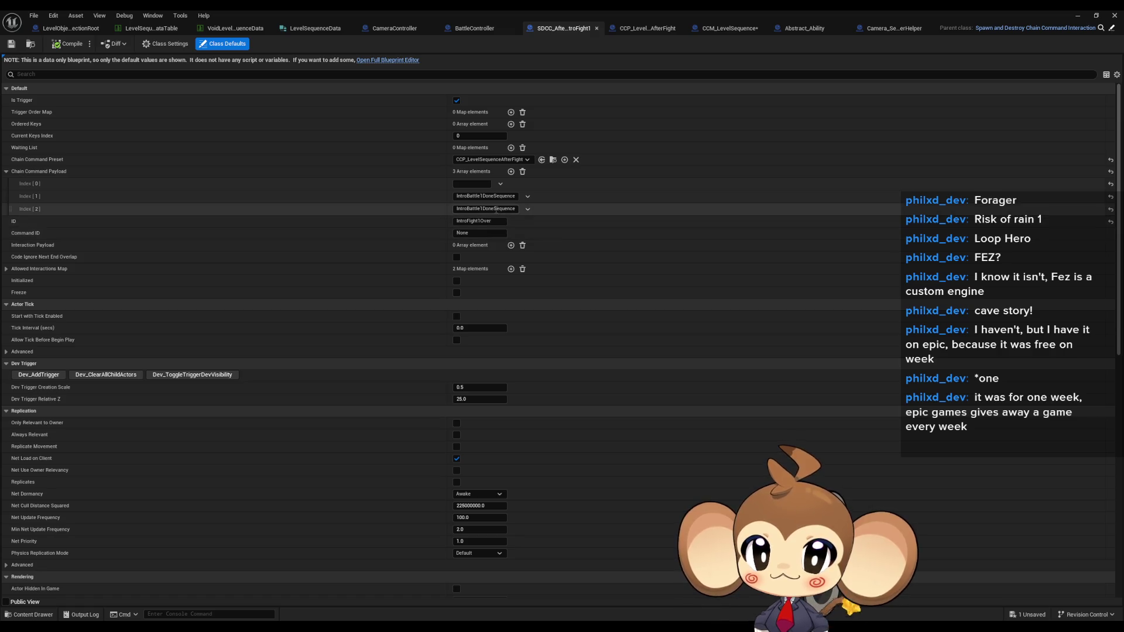
click(638, 28)
drag(611, 155, 515, 96)
drag(431, 249, 442, 296)
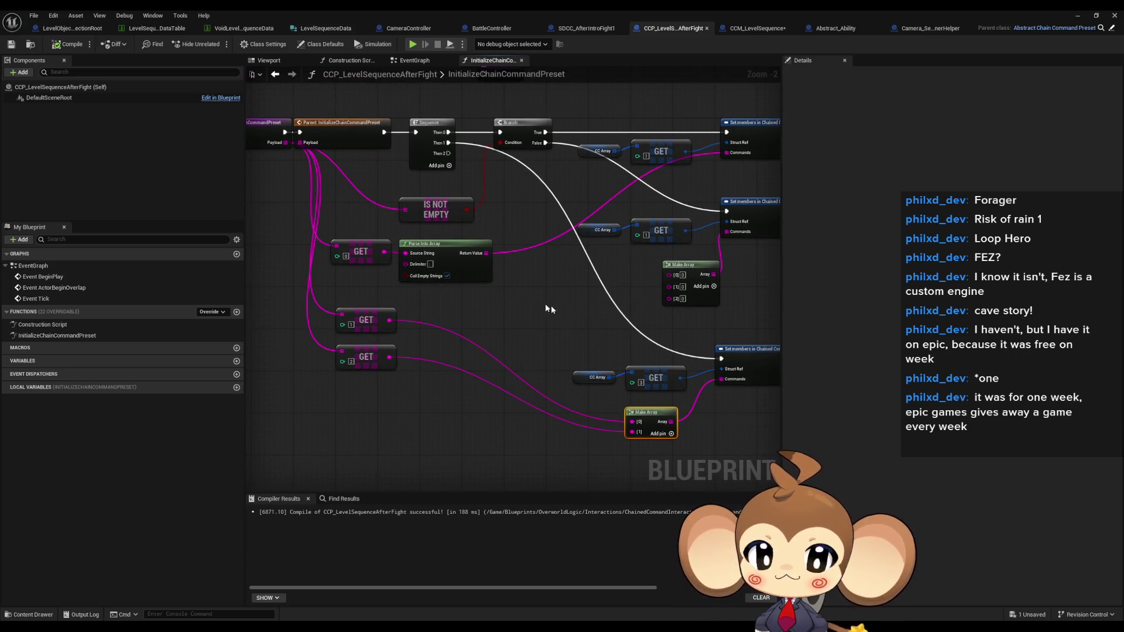
drag(550, 386, 556, 369)
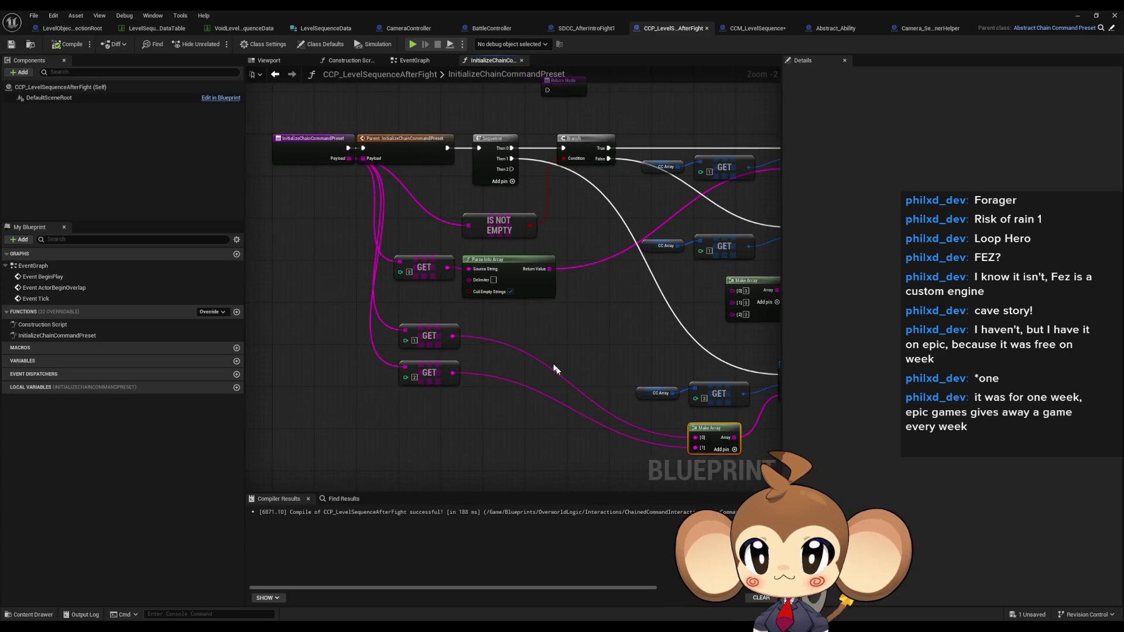
drag(301, 115, 327, 166)
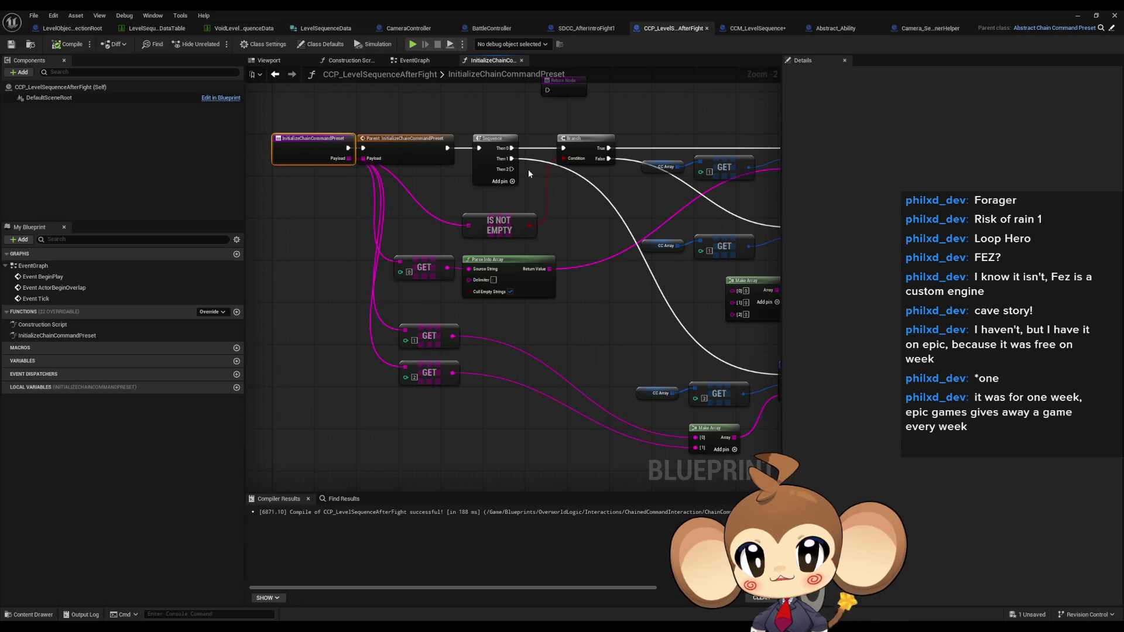
mouse_move(497, 439)
mouse_down()
mouse_move(367, 409)
mouse_move(316, 381)
mouse_up()
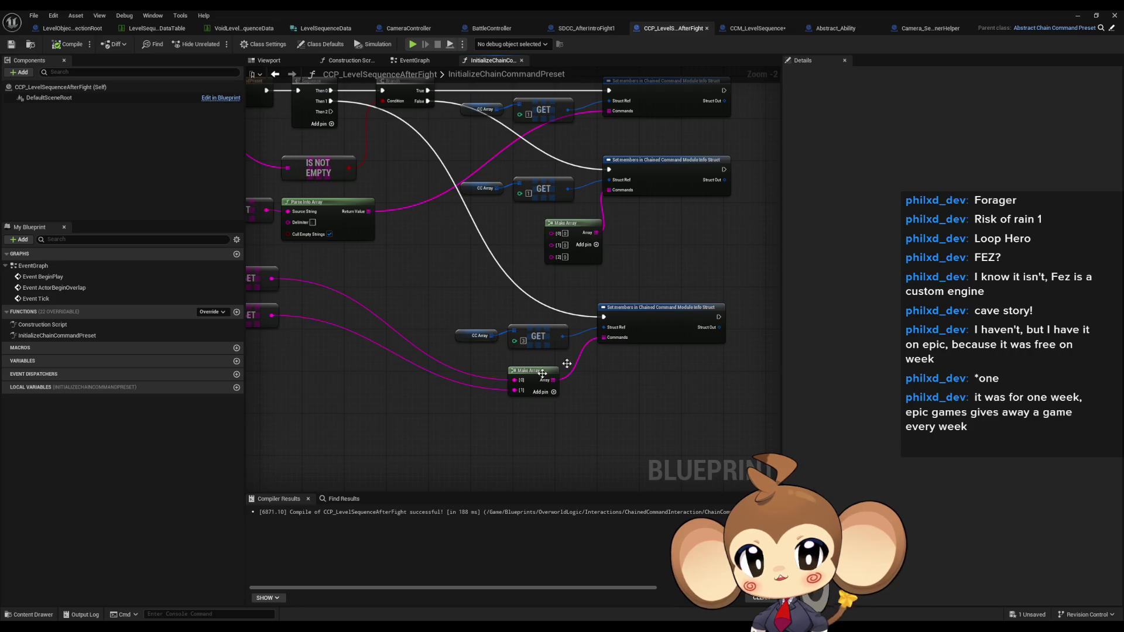
drag(415, 292, 507, 307)
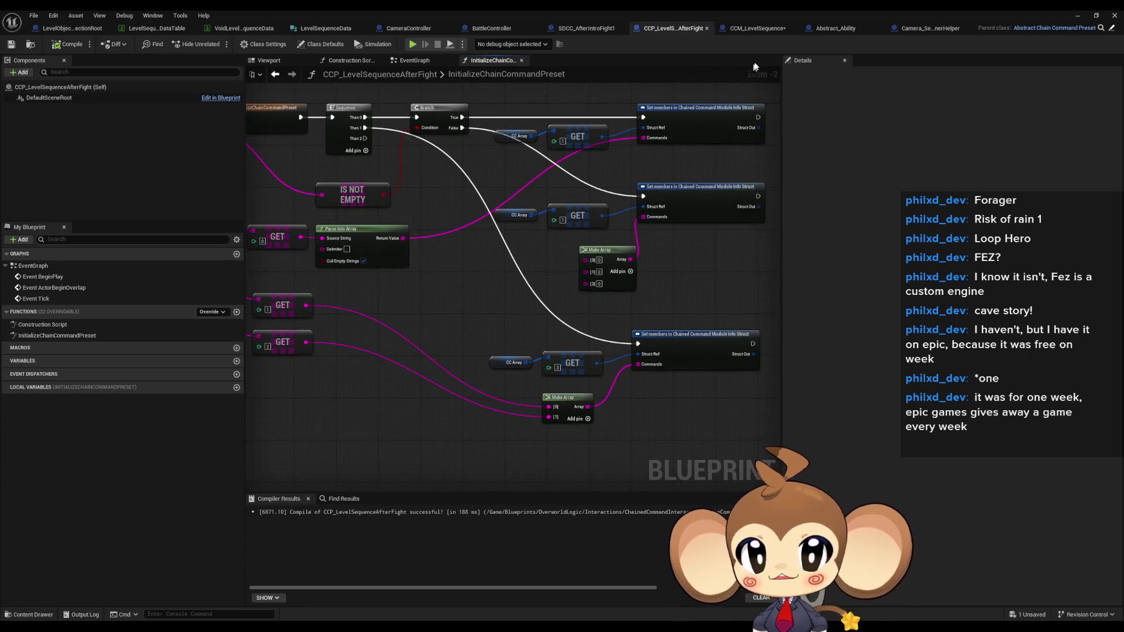
click(757, 30)
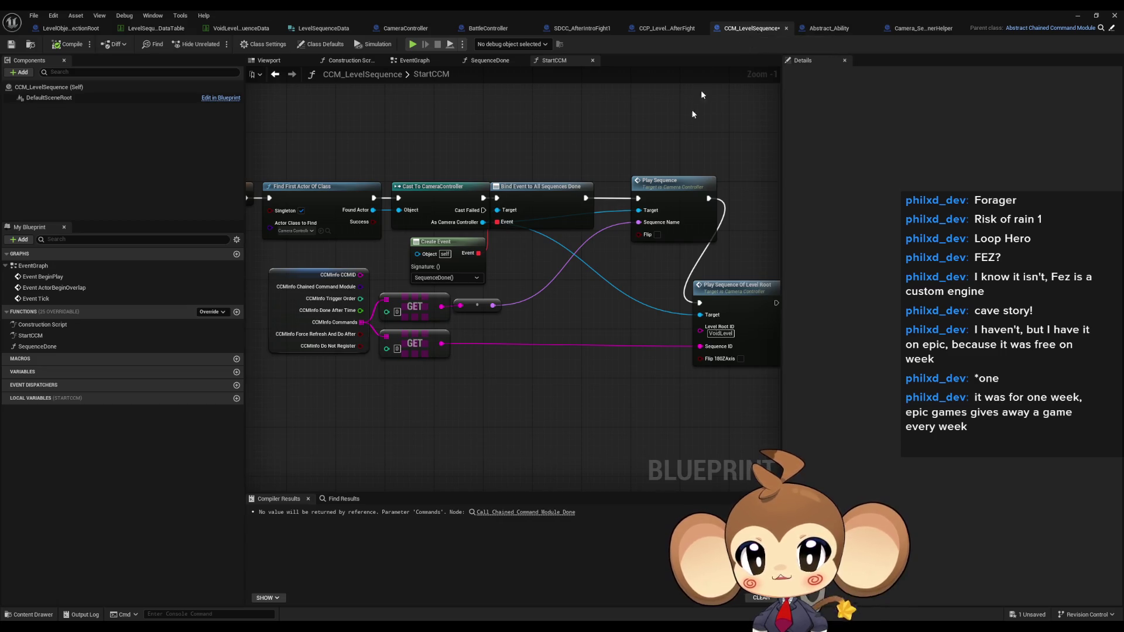
Add a For Each Loop over the CCMInfo Commands array in StartCCM.
mouse_move(598, 262)
mouse_down()
mouse_move(498, 253)
mouse_move(660, 264)
mouse_move(603, 254)
mouse_up()
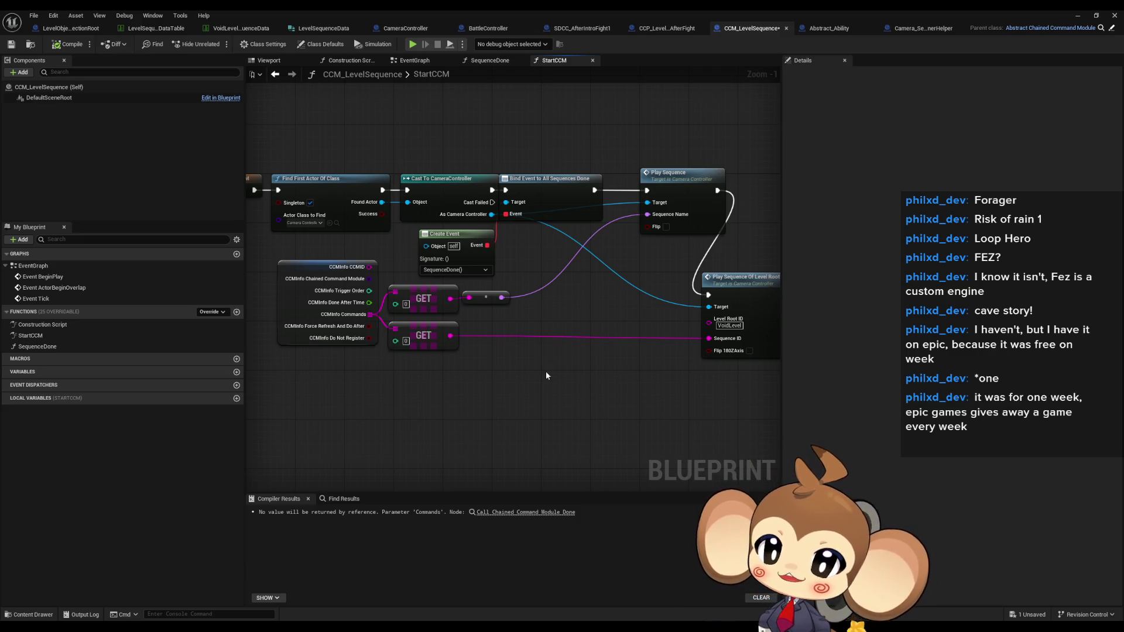
mouse_move(370, 315)
mouse_down()
mouse_move(456, 398)
mouse_move(485, 408)
mouse_up()
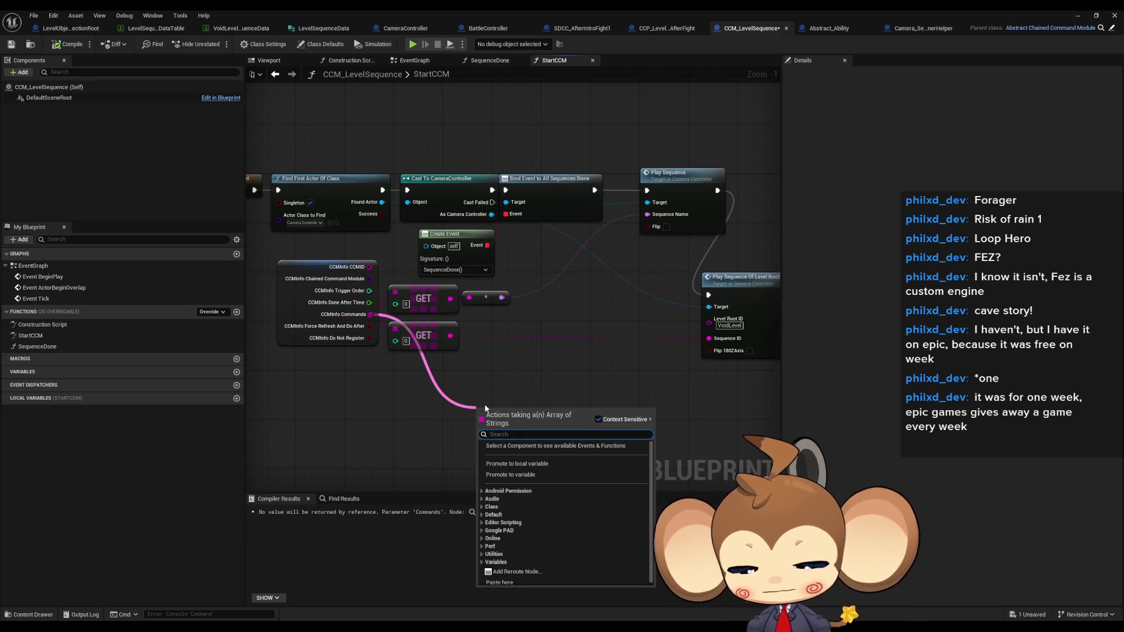
text(for)
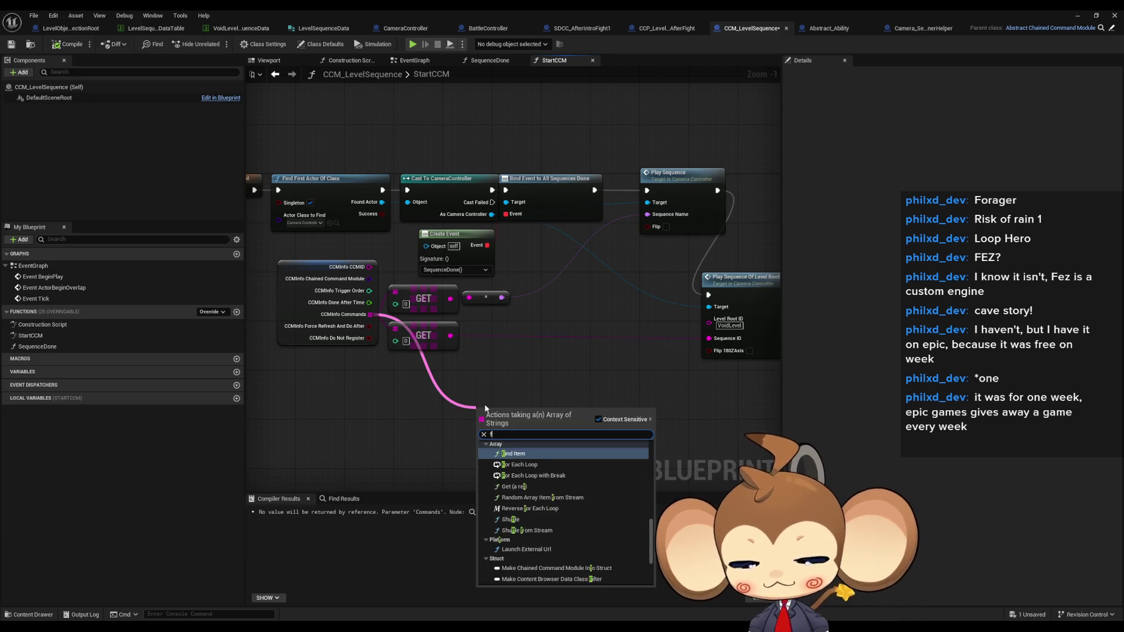
key(Return)
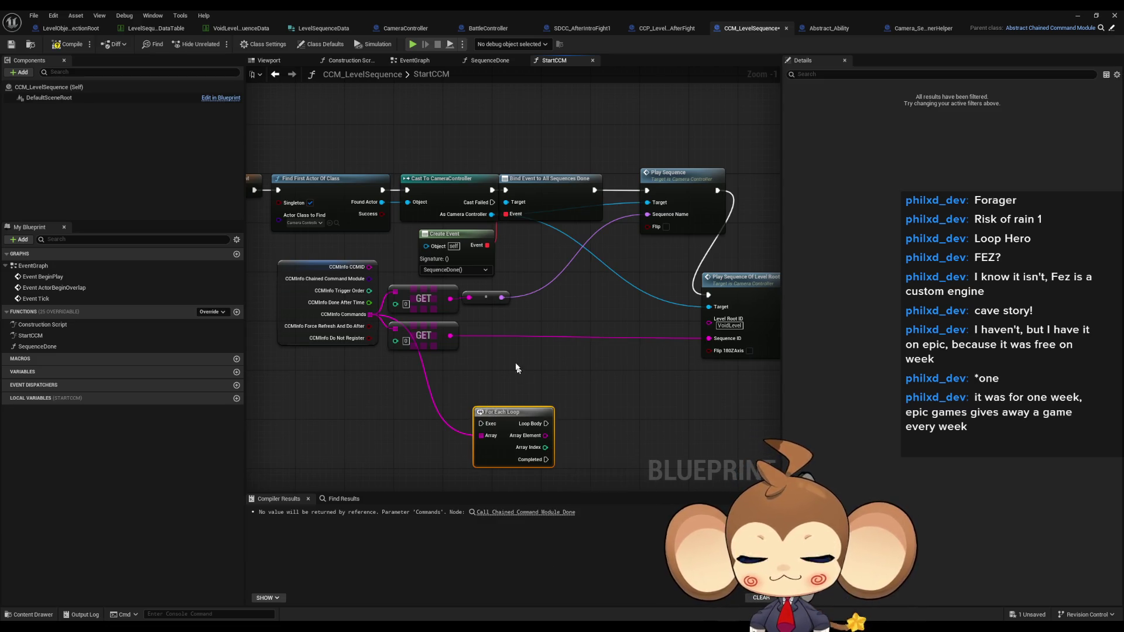
Attach Parse Into Array to the loop's Array Element, then delete it again.
mouse_move(479, 346)
mouse_down()
mouse_move(455, 365)
mouse_move(541, 392)
mouse_up()
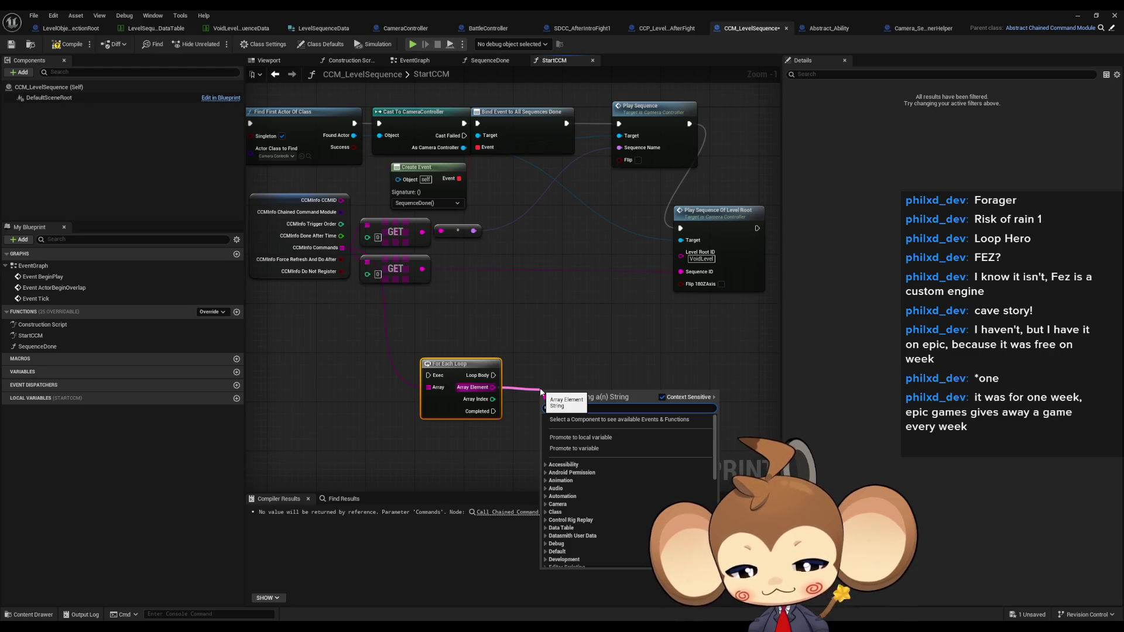
text(parse)
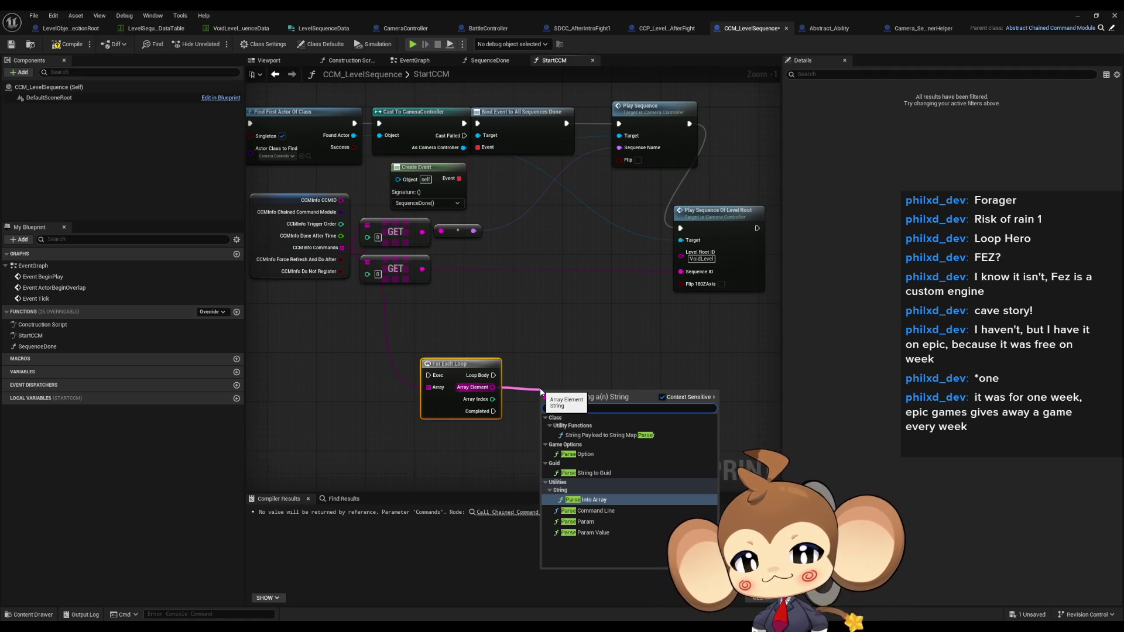
key(Return)
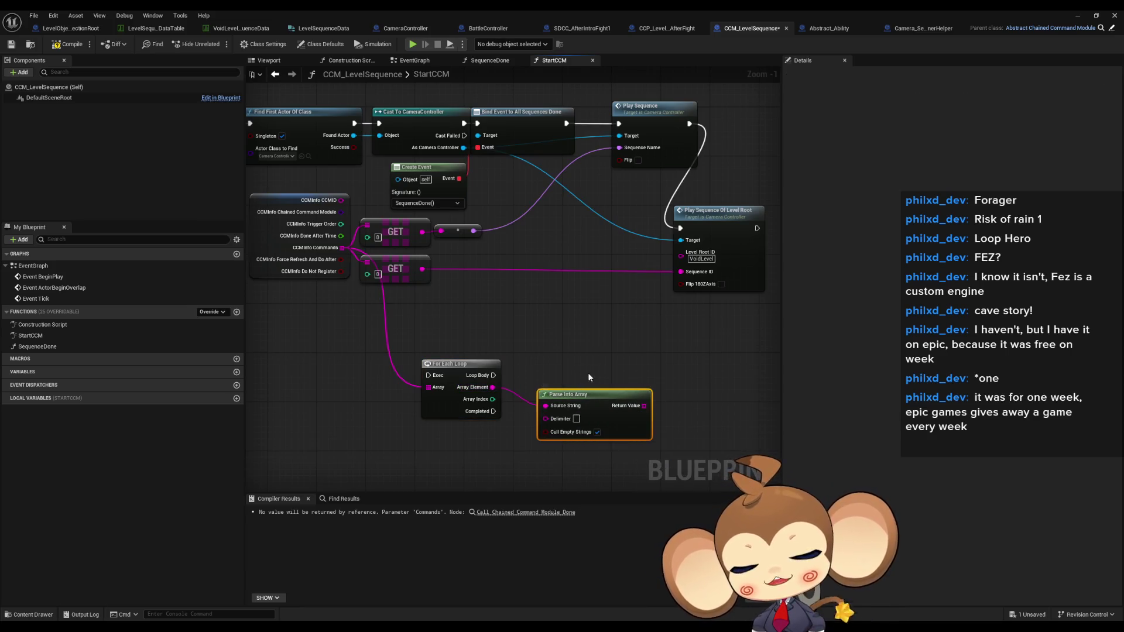
key(Delete)
Add a Split node on the loop's Array Element and make room beside it.
drag(493, 387, 535, 391)
text(split)
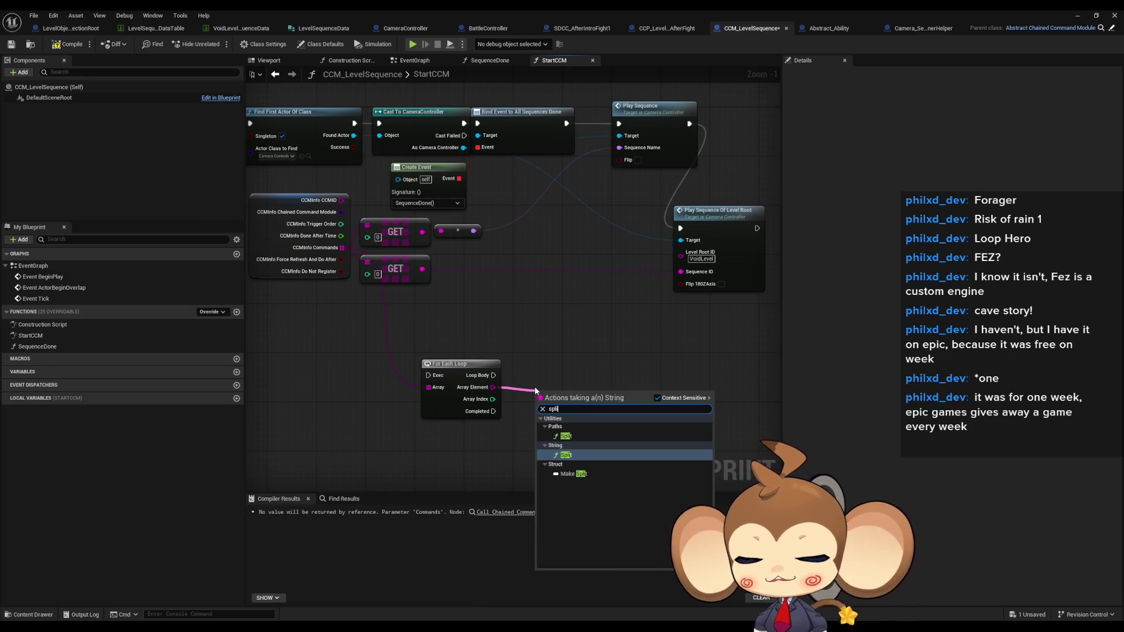
key(Return)
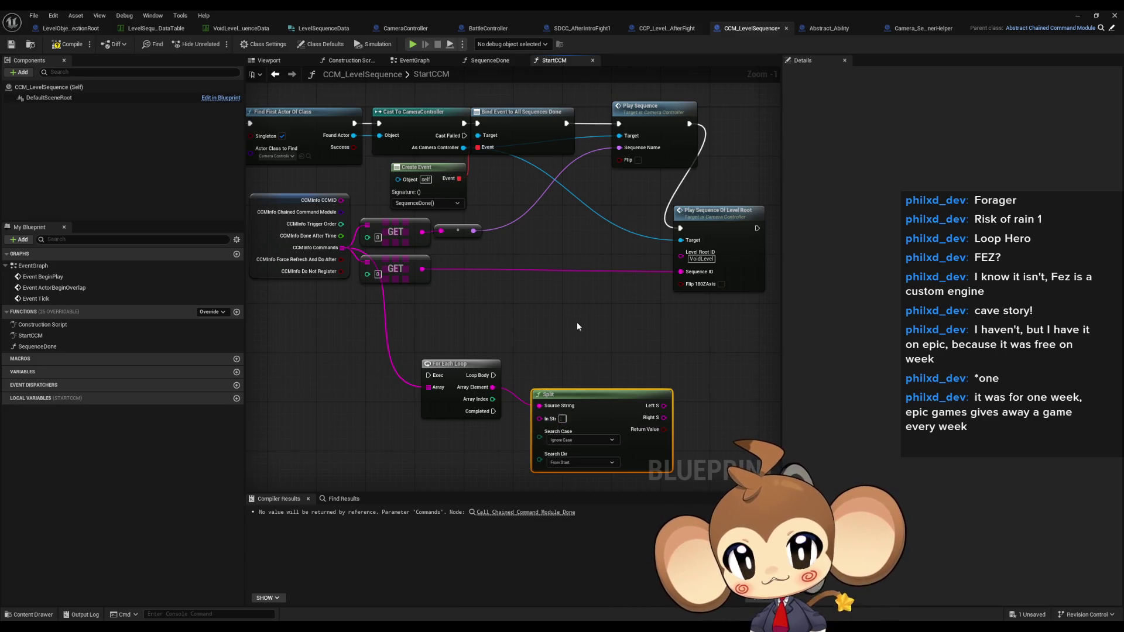
drag(603, 398, 592, 392)
click(577, 341)
drag(578, 341, 494, 310)
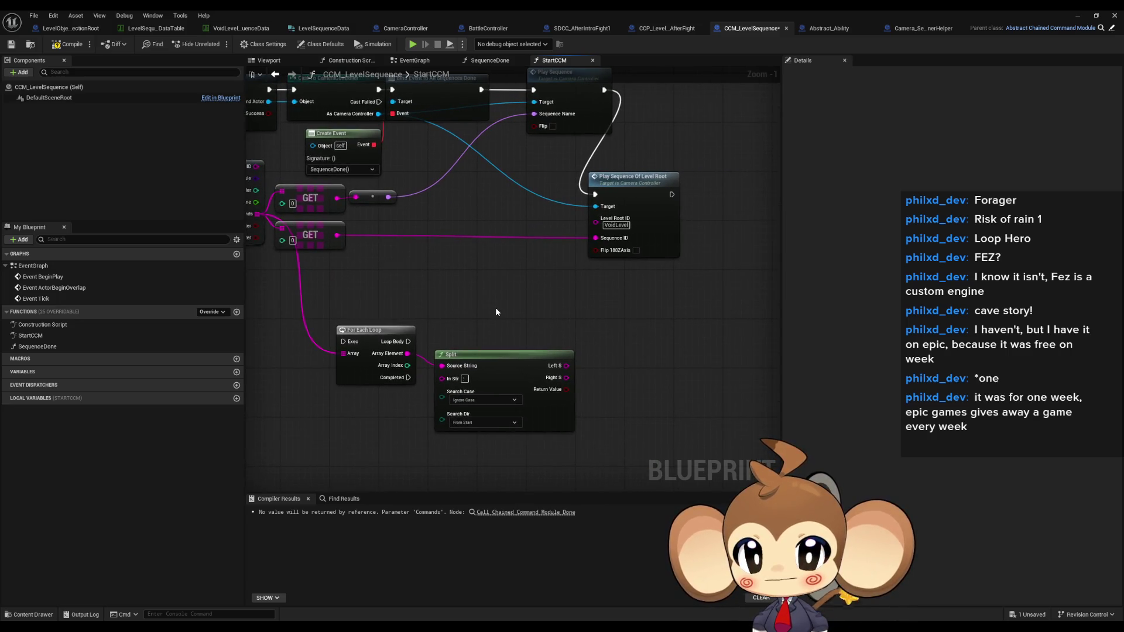
Add a Branch on Split's Return Value, executed on every Loop Body iteration.
mouse_move(566, 389)
mouse_down()
mouse_move(619, 340)
mouse_move(408, 341)
mouse_up()
text(branch)
key(Return)
mouse_move(659, 370)
mouse_down()
mouse_move(655, 345)
mouse_move(699, 340)
mouse_move(633, 344)
mouse_up()
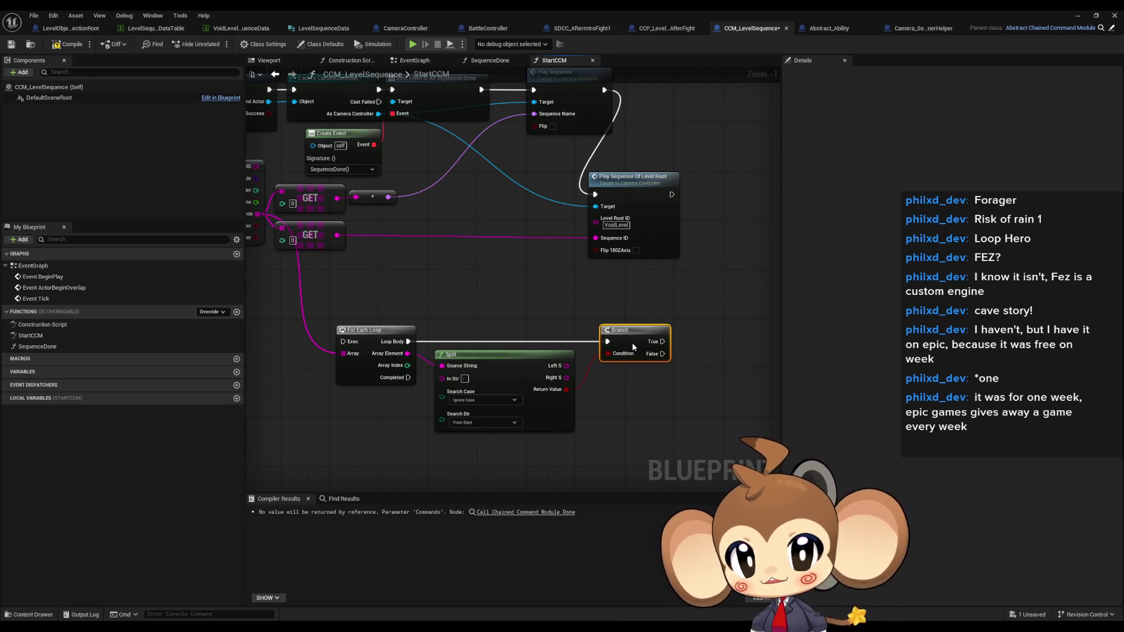
click(569, 335)
Survey the StartCCM graph from the entry node through the loop, Split and Branch.
scroll(476, 288, down, 1)
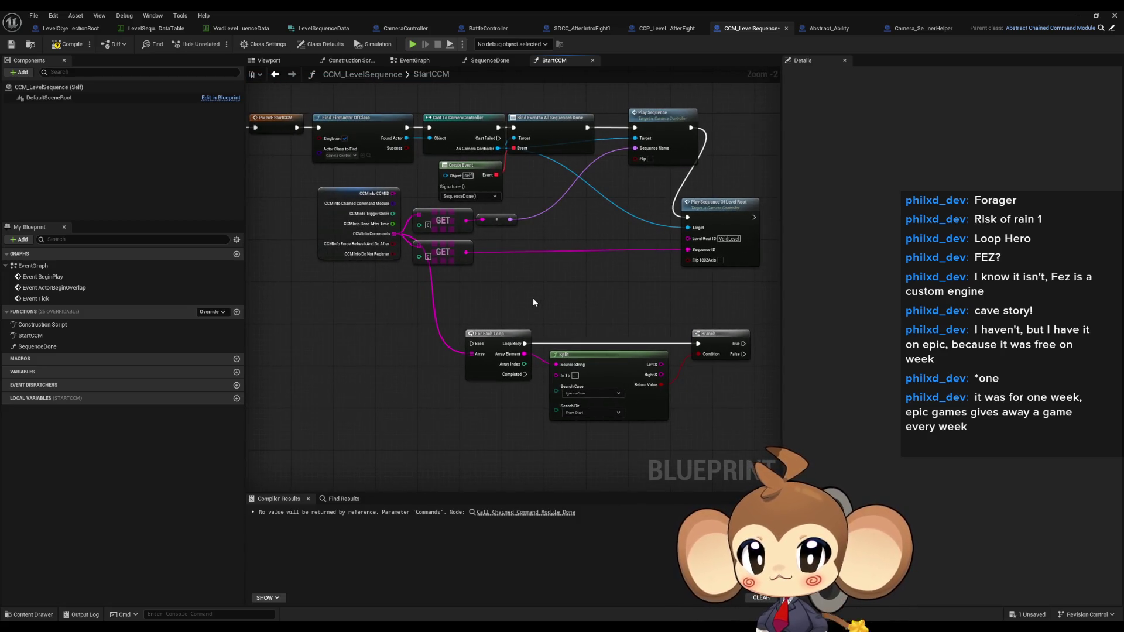
scroll(533, 301, up, 3)
click(580, 240)
click(673, 150)
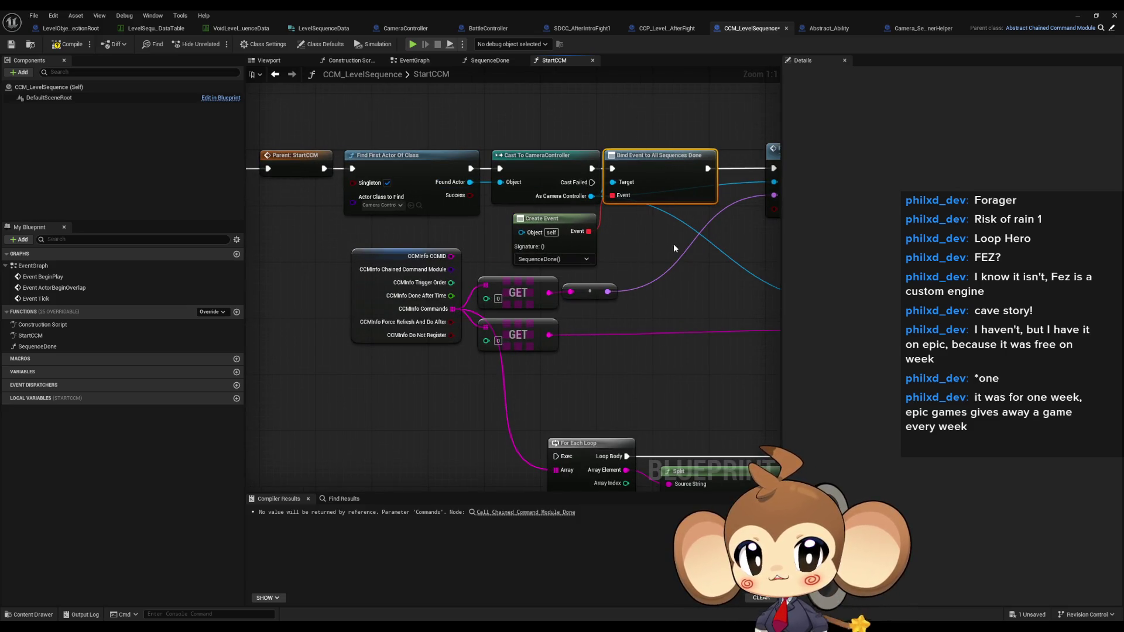
mouse_move(603, 258)
mouse_down()
mouse_move(866, 282)
mouse_move(814, 289)
mouse_move(764, 353)
mouse_move(501, 353)
mouse_move(482, 332)
mouse_up()
mouse_move(605, 351)
mouse_down()
mouse_move(509, 288)
mouse_move(591, 278)
mouse_move(562, 271)
mouse_up()
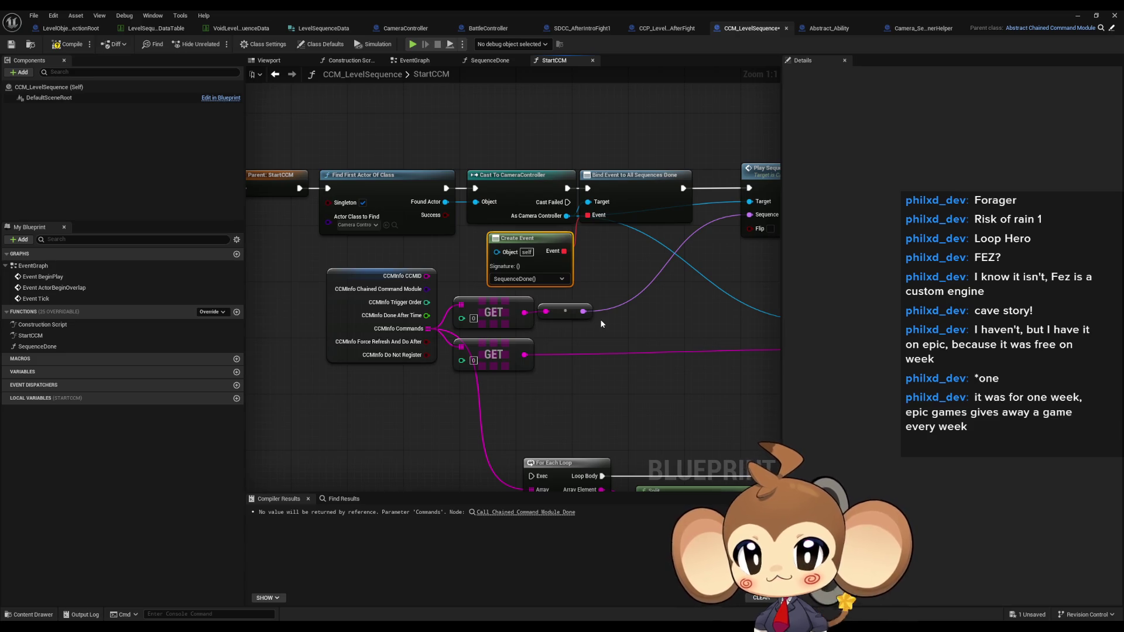
drag(684, 326, 498, 244)
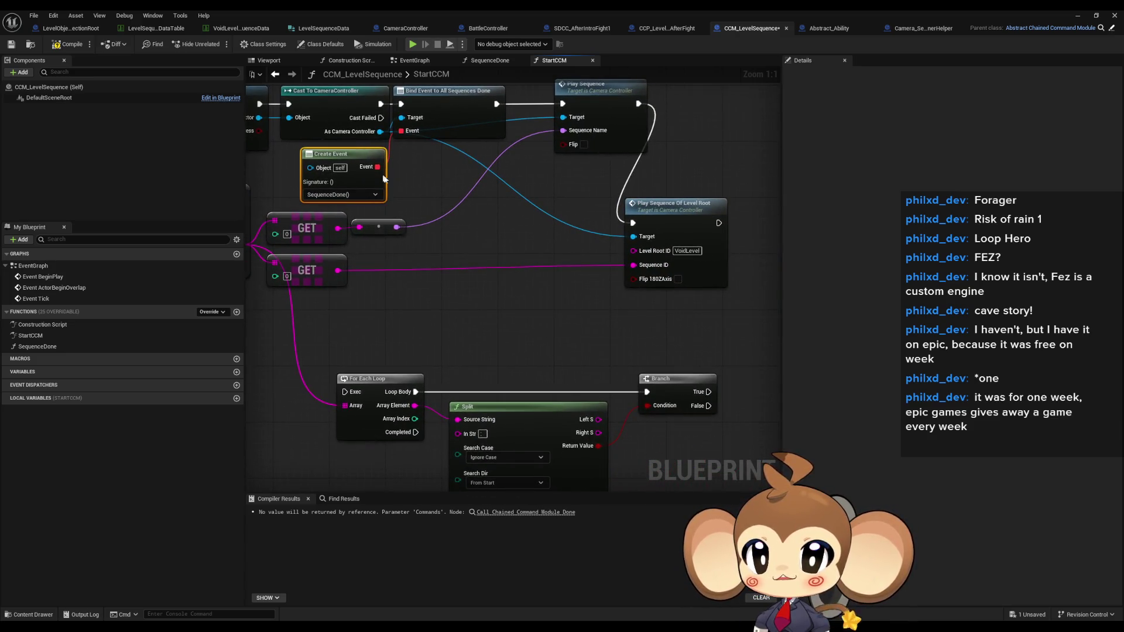
click(471, 226)
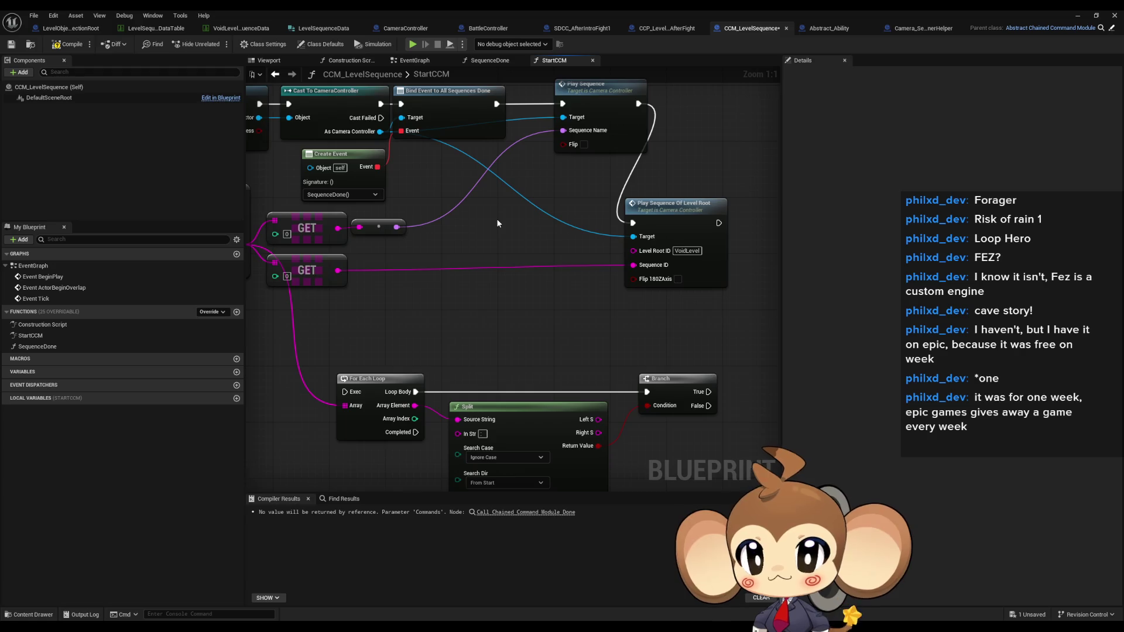
Review the Cast, GET and Play Sequence nodes and shift Play Sequence down-left.
mouse_move(498, 223)
mouse_down()
mouse_move(517, 249)
mouse_move(706, 355)
mouse_move(937, 396)
mouse_move(539, 288)
mouse_move(544, 263)
mouse_move(414, 280)
mouse_move(534, 254)
mouse_move(525, 271)
mouse_up()
click(635, 202)
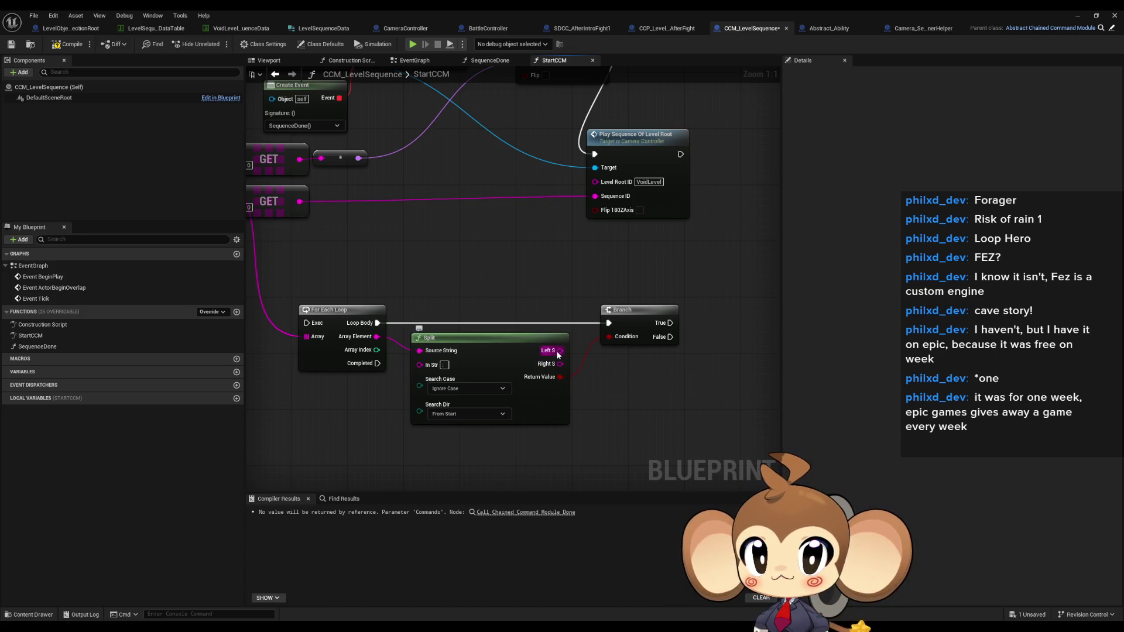
mouse_move(556, 352)
mouse_down()
mouse_move(514, 268)
mouse_move(544, 328)
mouse_move(499, 261)
mouse_move(489, 300)
mouse_move(486, 278)
mouse_up()
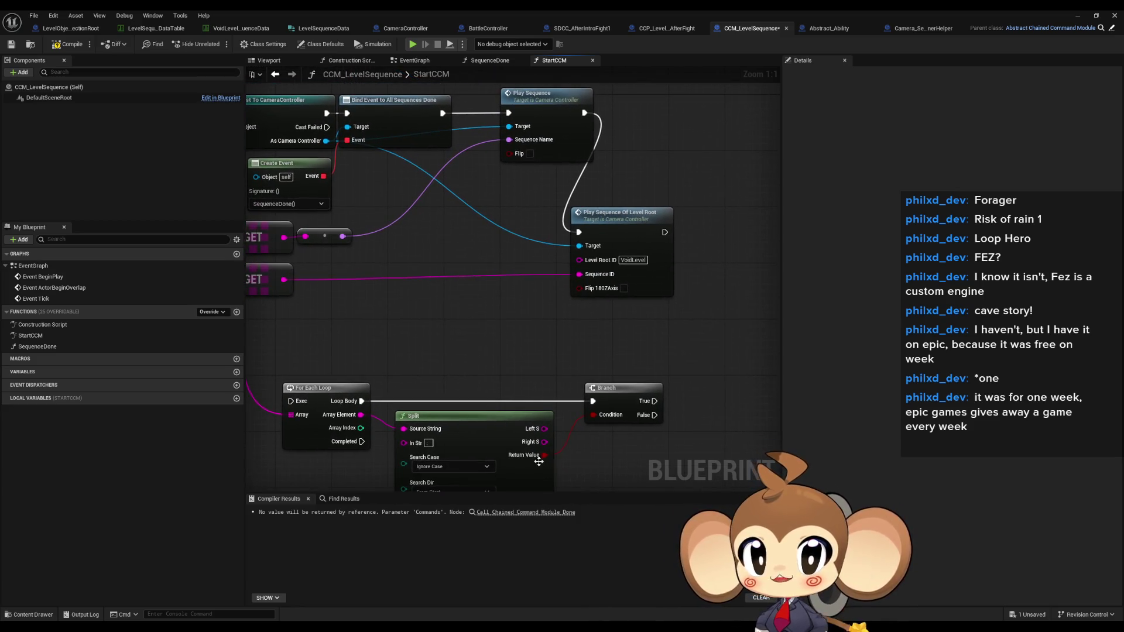
mouse_move(499, 180)
mouse_down()
mouse_move(506, 227)
mouse_move(573, 237)
mouse_up()
mouse_move(621, 164)
mouse_down()
mouse_move(573, 226)
mouse_move(617, 167)
mouse_up()
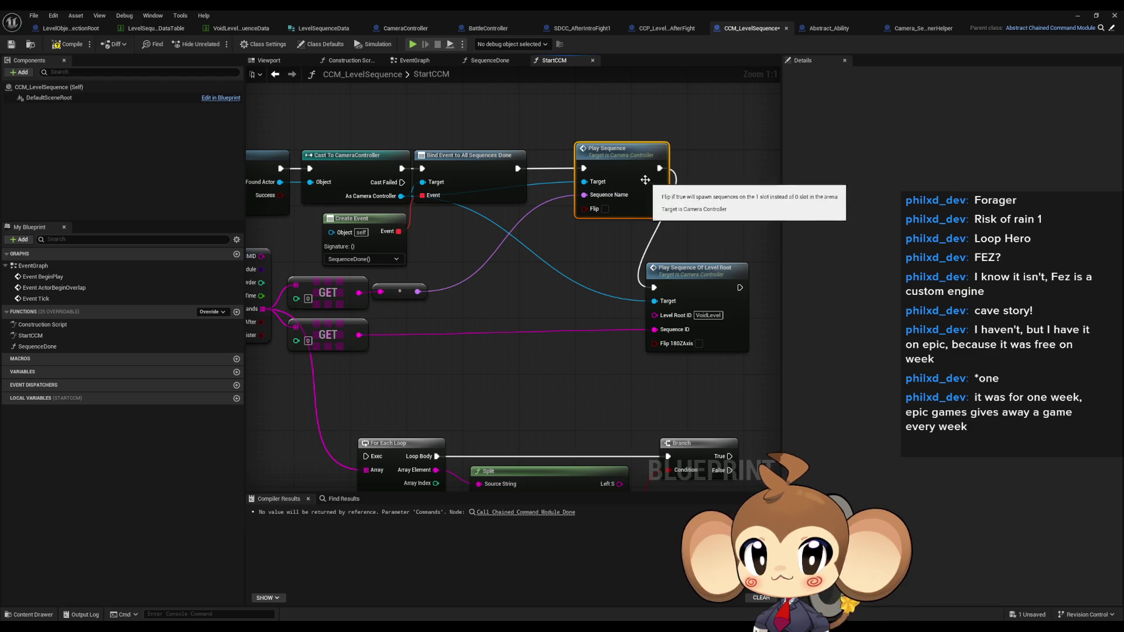
Detach Play Sequence, move it below the Branch, and wire a string into its Sequence Name.
alt+click(659, 168)
mouse_move(630, 167)
mouse_down()
mouse_move(575, 339)
mouse_move(500, 249)
mouse_move(732, 422)
mouse_move(657, 401)
mouse_move(651, 384)
mouse_up()
mouse_move(359, 380)
mouse_down()
mouse_move(536, 396)
mouse_move(436, 354)
mouse_move(774, 431)
mouse_move(651, 417)
mouse_up()
scroll(539, 395, down, 1)
mouse_move(567, 403)
mouse_down()
mouse_move(521, 354)
mouse_move(501, 351)
mouse_move(532, 360)
mouse_move(613, 421)
mouse_up()
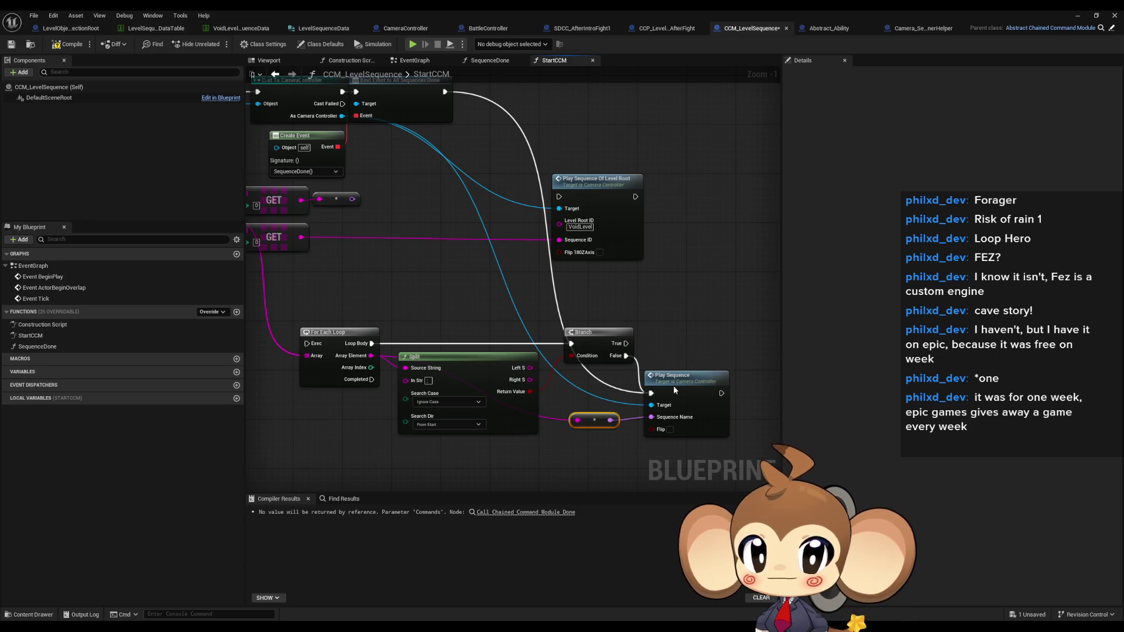
drag(673, 385, 689, 402)
drag(590, 421, 605, 439)
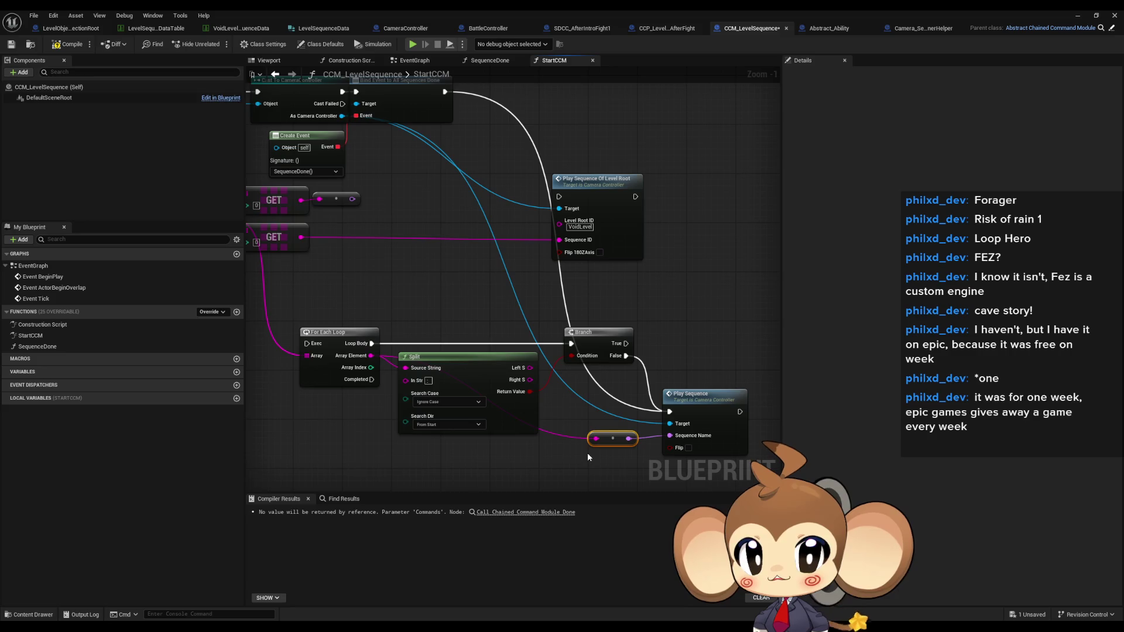
Rearrange the Play Sequence and reroute nodes lower, near the loop, Split and Branch.
key(Home)
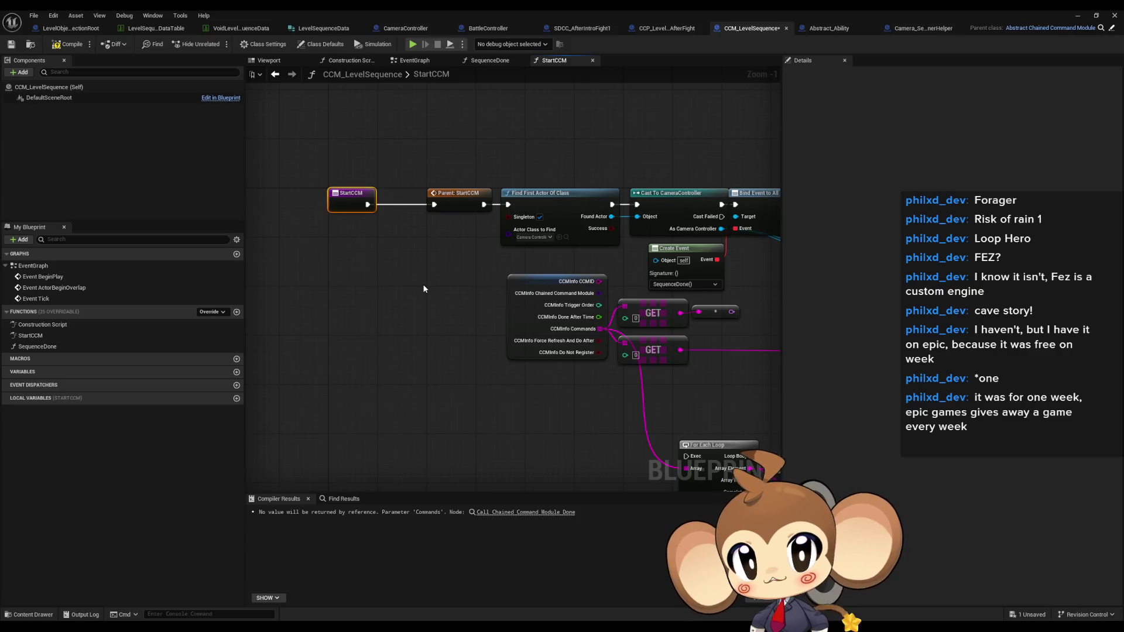
drag(612, 323, 185, 59)
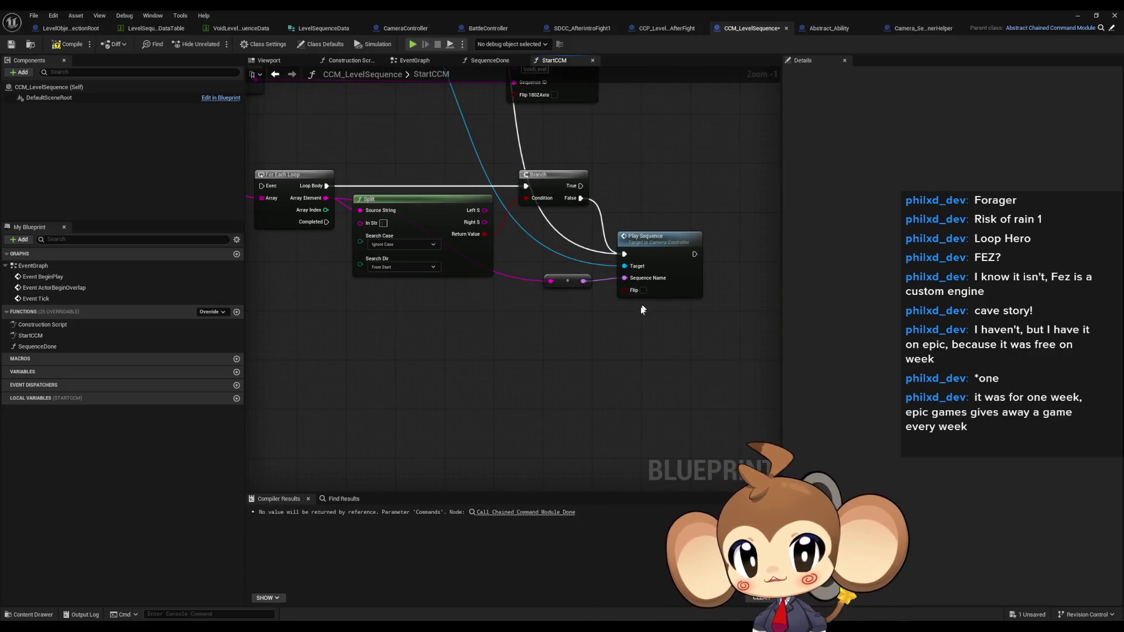
mouse_move(612, 189)
mouse_down()
mouse_move(606, 234)
mouse_move(637, 281)
mouse_move(648, 276)
mouse_up()
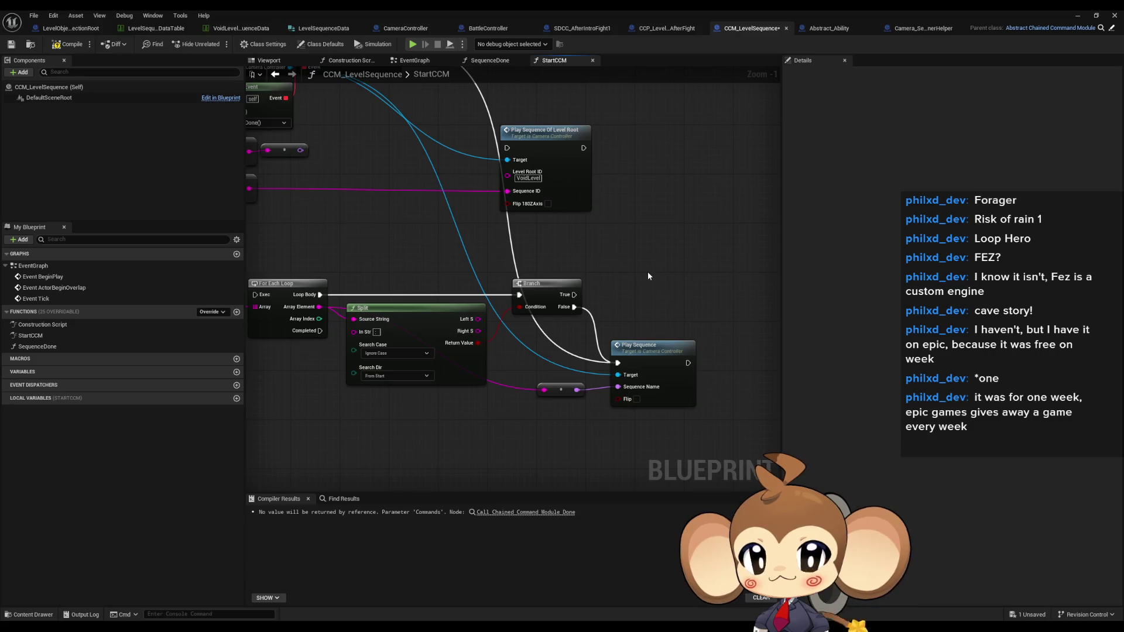
drag(636, 351, 648, 382)
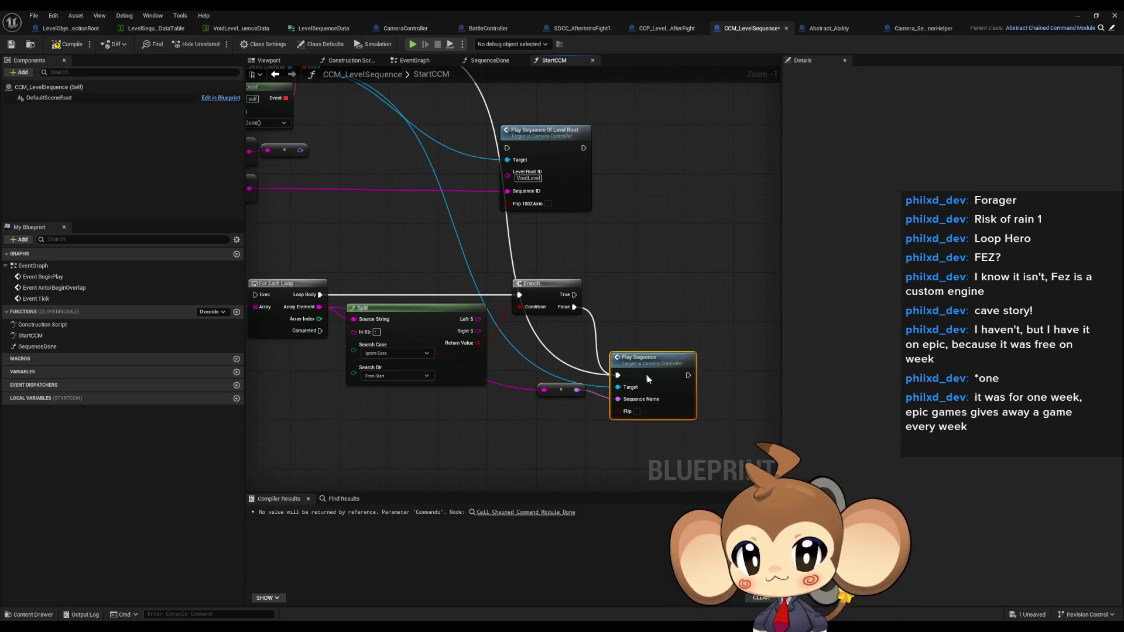
drag(561, 390, 561, 427)
click(638, 306)
drag(549, 299, 551, 332)
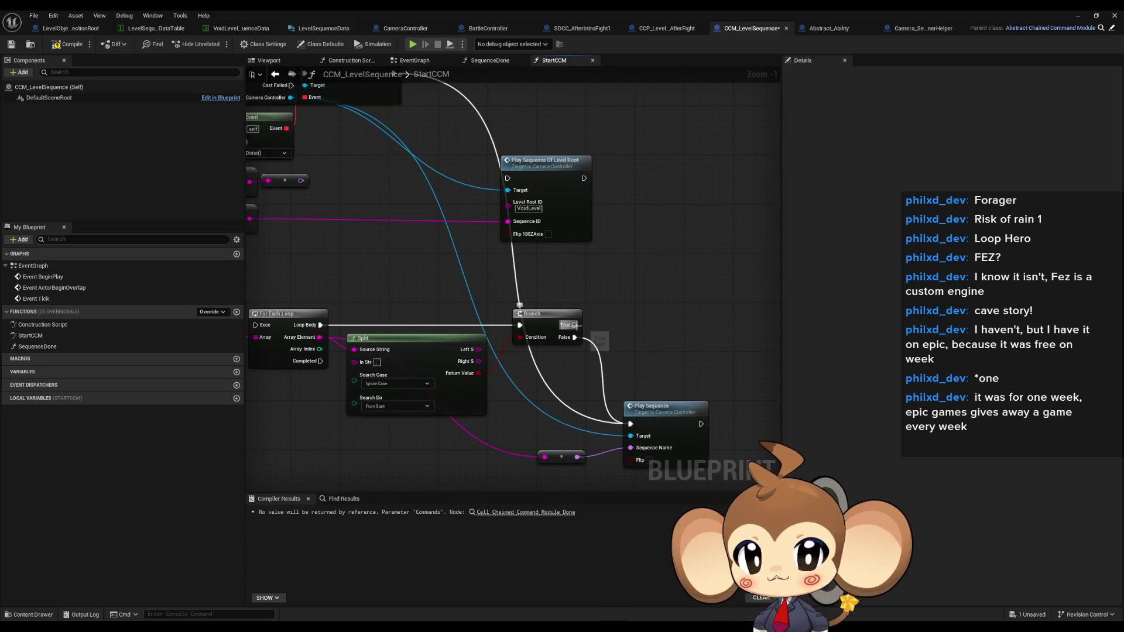
mouse_move(611, 256)
mouse_down()
mouse_move(632, 290)
mouse_move(700, 262)
mouse_move(647, 263)
mouse_move(638, 242)
mouse_move(753, 290)
mouse_move(629, 243)
mouse_up()
drag(588, 375, 631, 392)
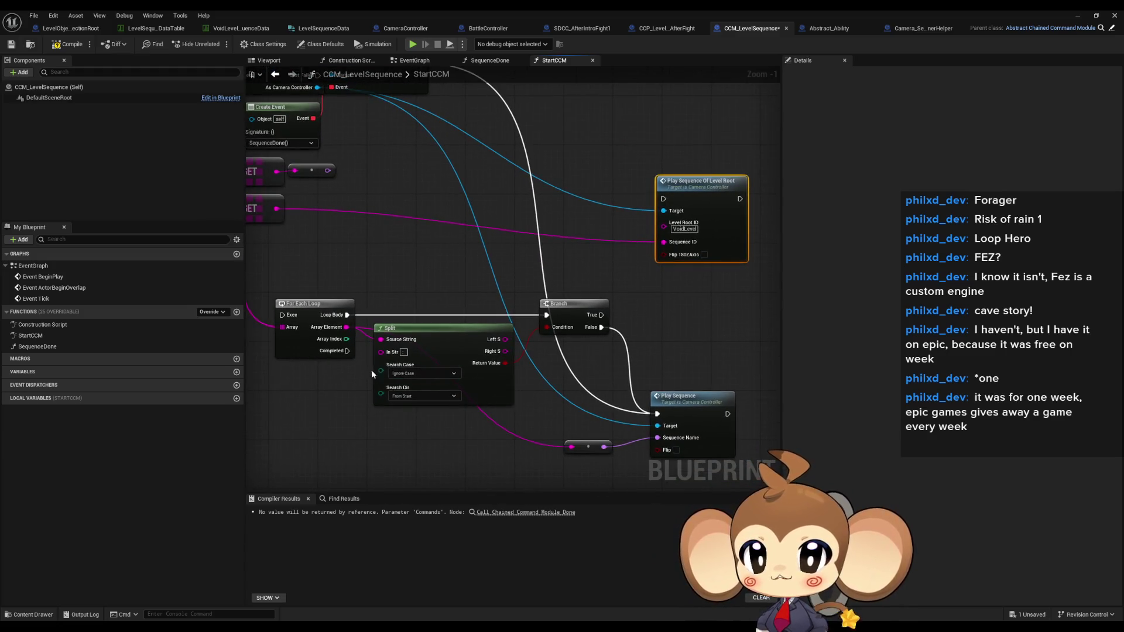
Wire Split's Left S to Sequence ID, Right S to Level Root ID, and Branch True to its exec.
mouse_move(505, 339)
mouse_down()
mouse_move(618, 291)
mouse_move(672, 242)
mouse_move(562, 351)
mouse_move(505, 352)
mouse_up()
drag(703, 208, 697, 324)
drag(601, 315, 656, 316)
click(662, 219)
drag(742, 262, 780, 265)
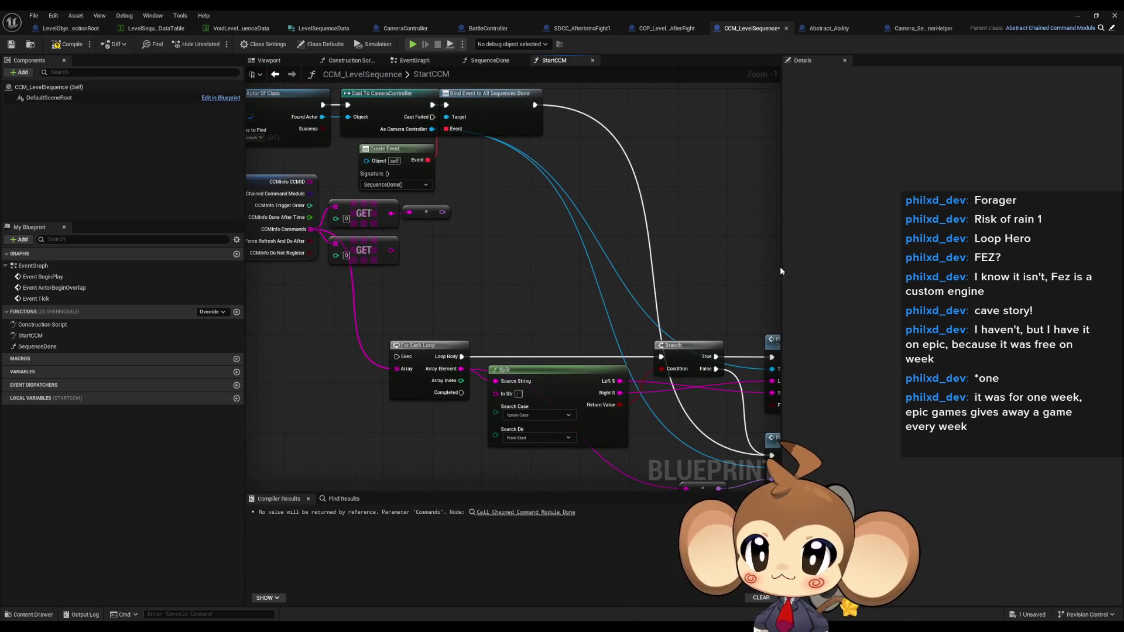
drag(698, 258, 655, 253)
click(668, 28)
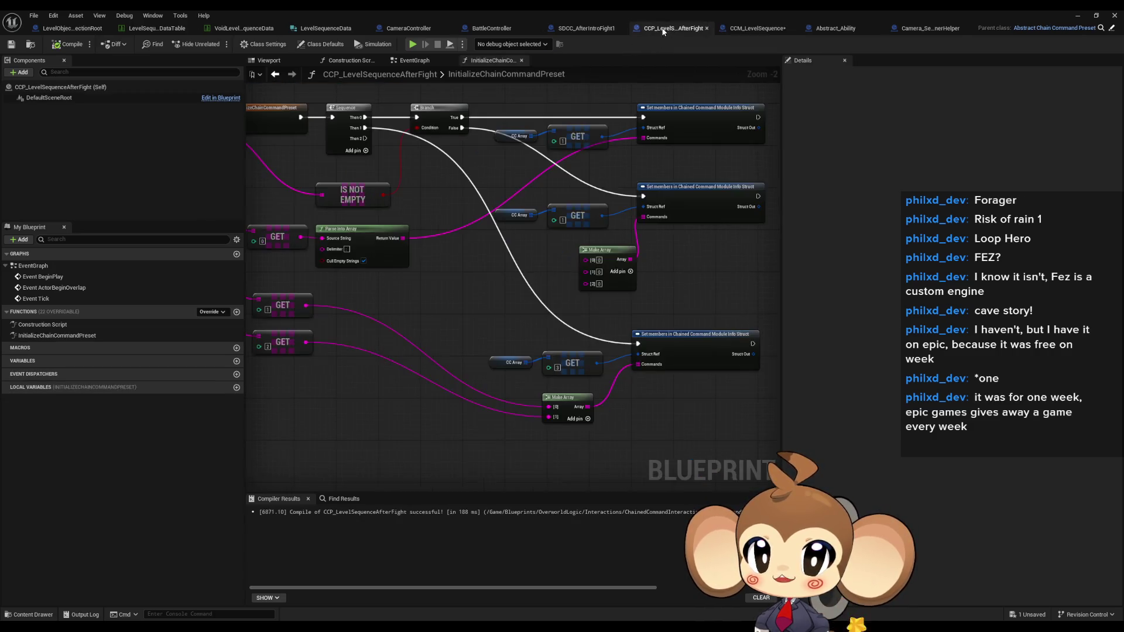
Change SDCC_AfterIntroFight1's payload index 2 to 'IntroBattle1DoneSequence:VoidLevel', then compile and save.
click(586, 28)
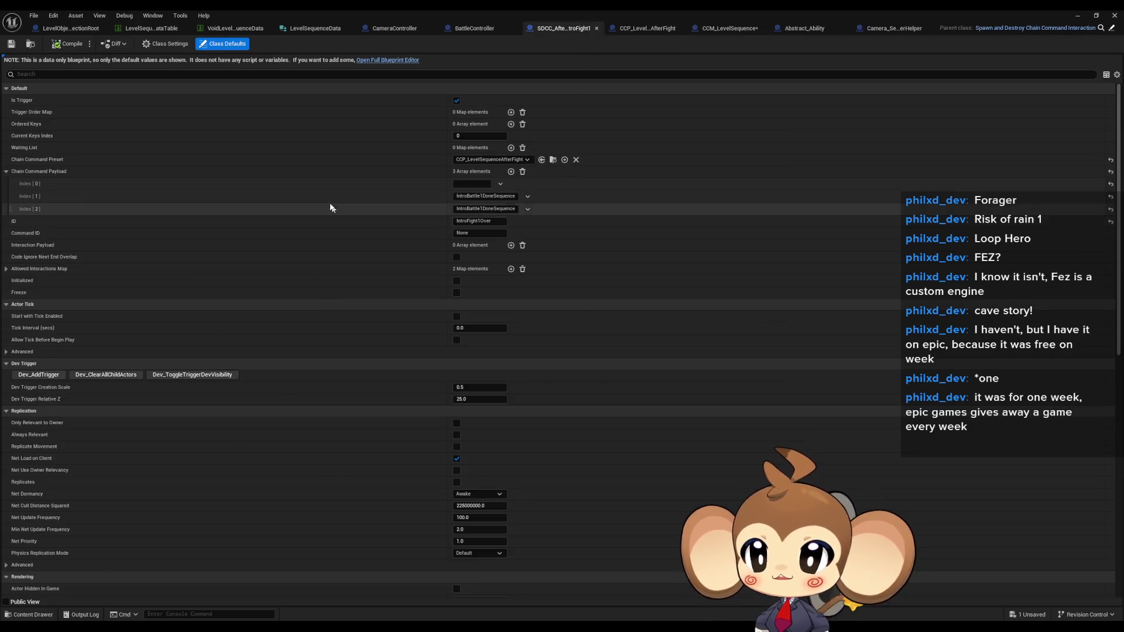
click(479, 208)
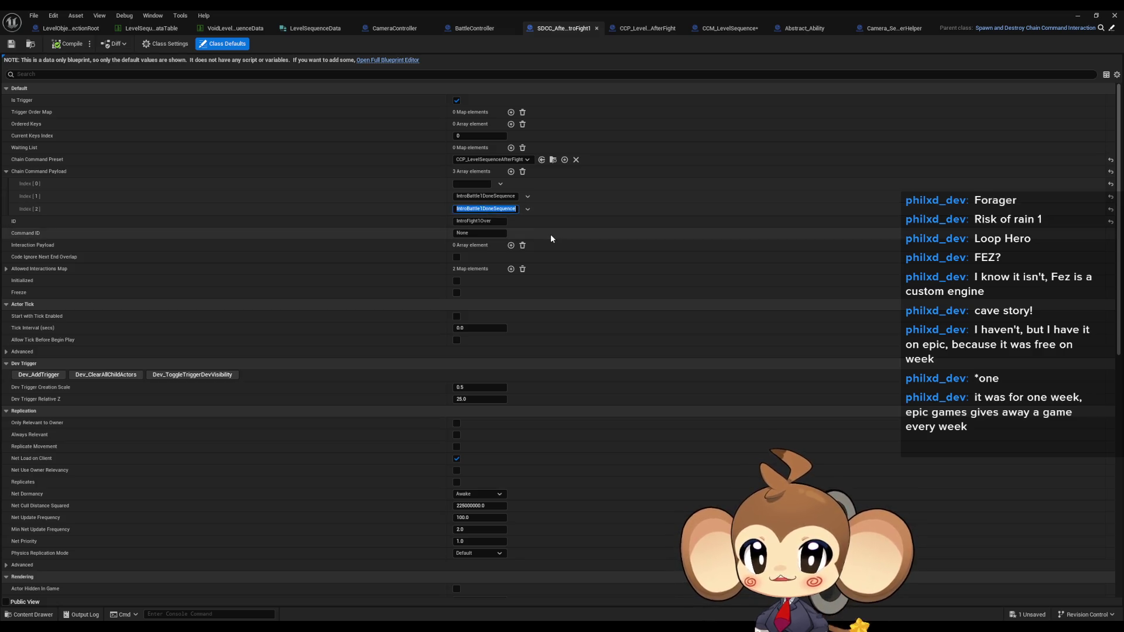
key(Return)
text(oidLevel)
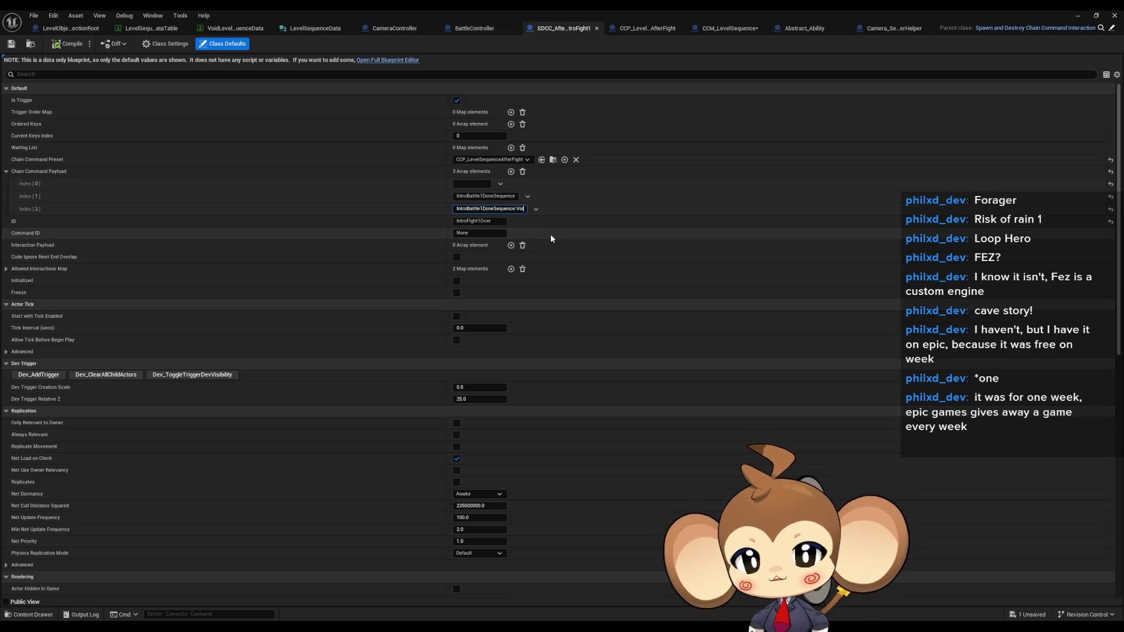
key(Return)
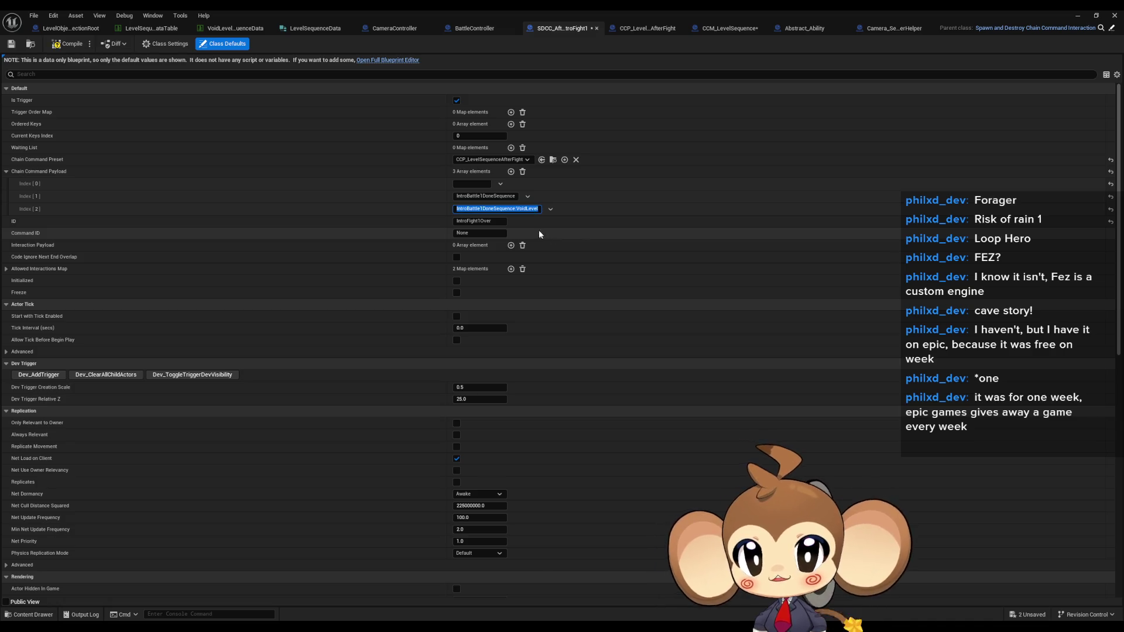
click(323, 215)
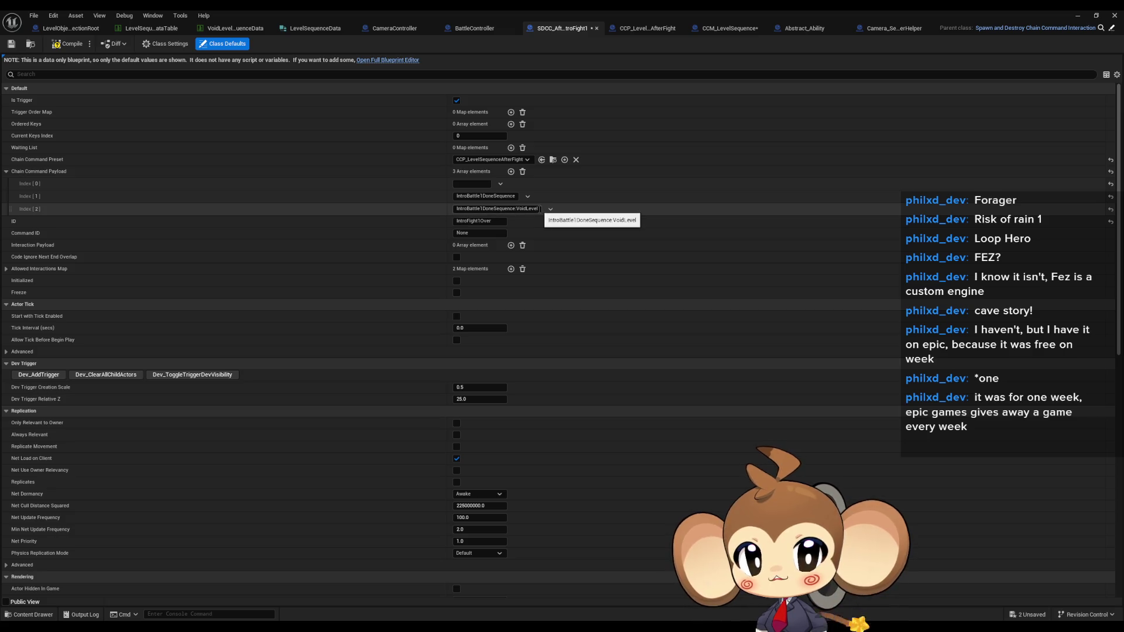
click(537, 209)
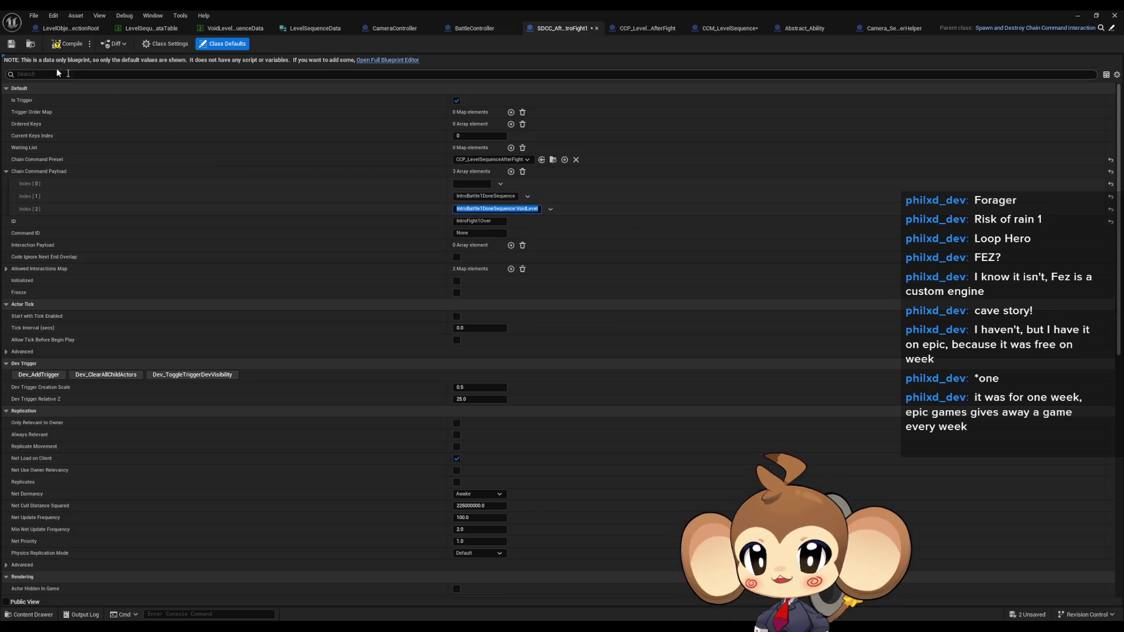
click(69, 44)
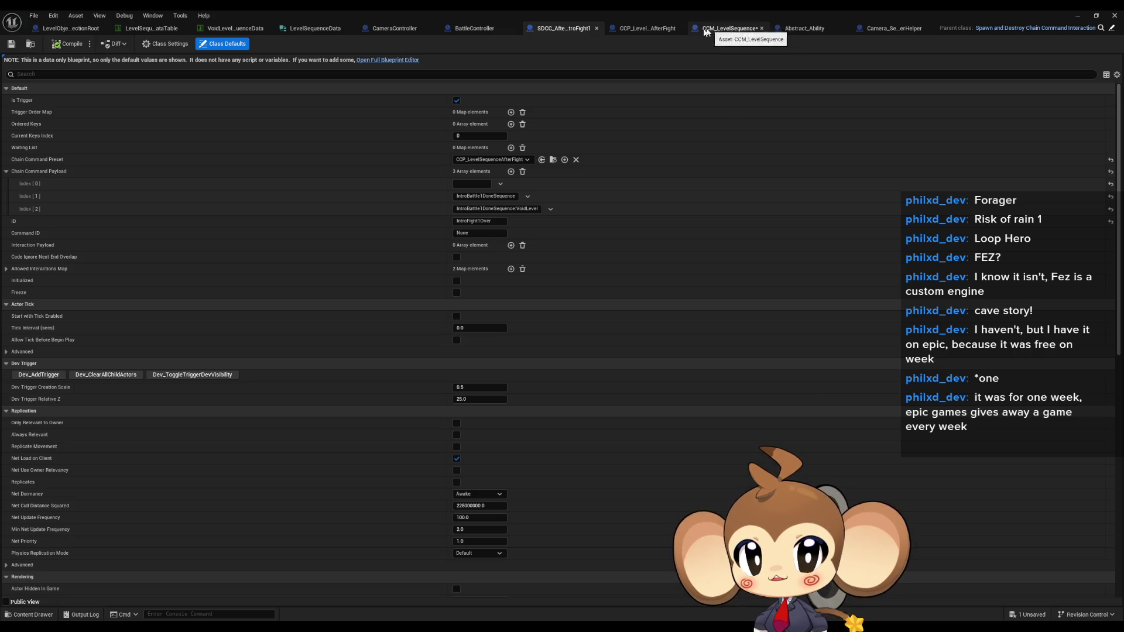
click(739, 29)
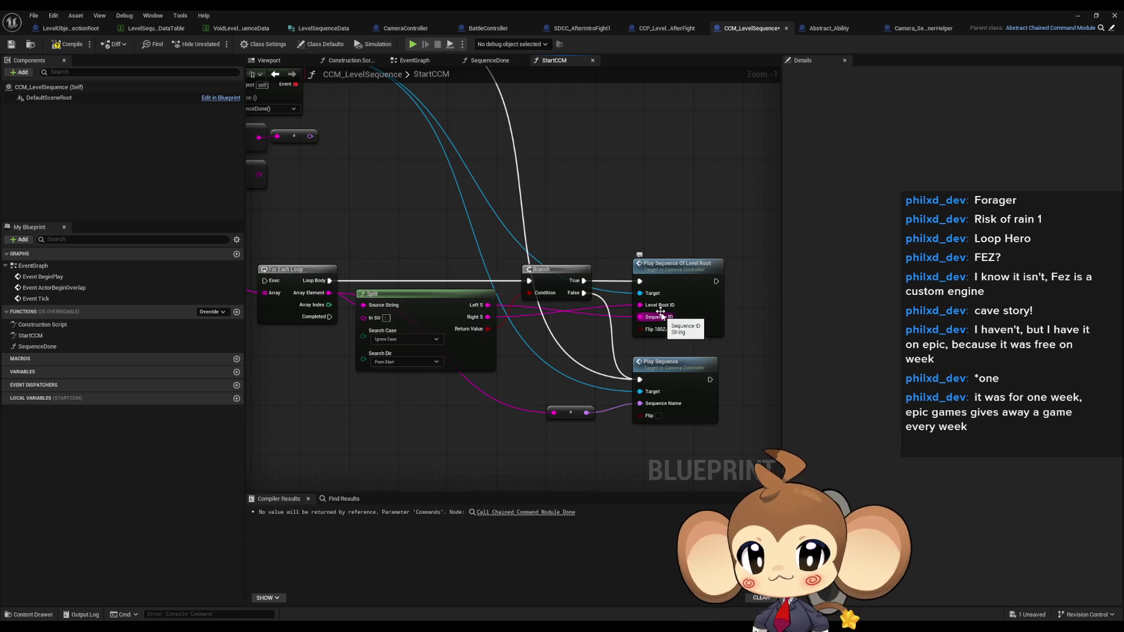
Box-select the two unused GET nodes plus the reroute node in StartCCM and delete them.
scroll(575, 359, down, 2)
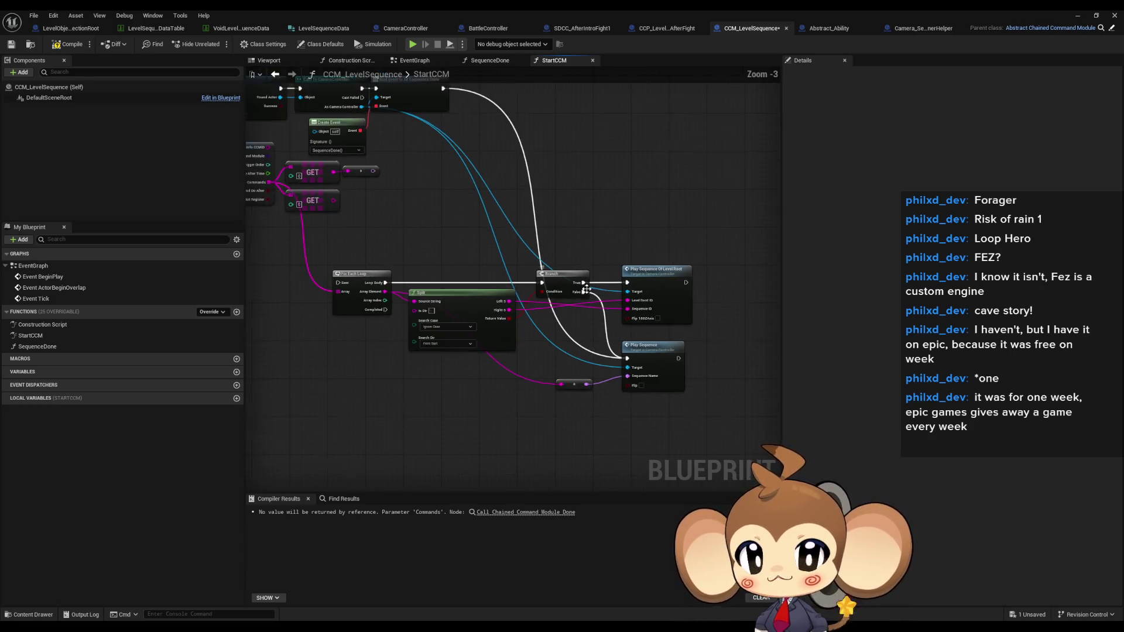
drag(436, 365, 541, 171)
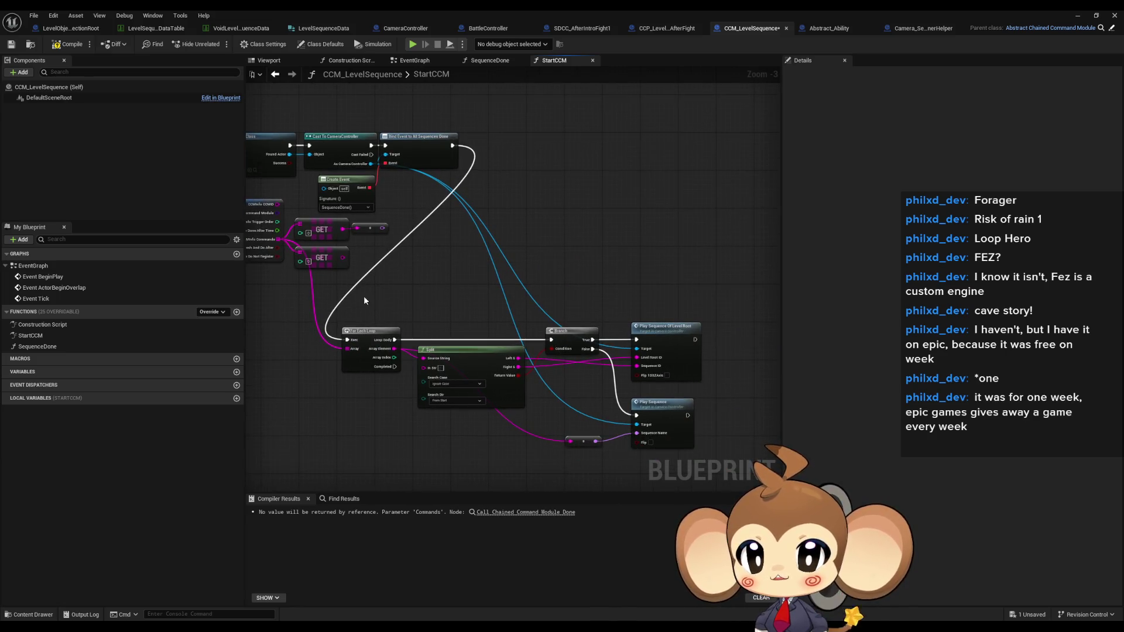
drag(468, 291, 433, 235)
key(super)
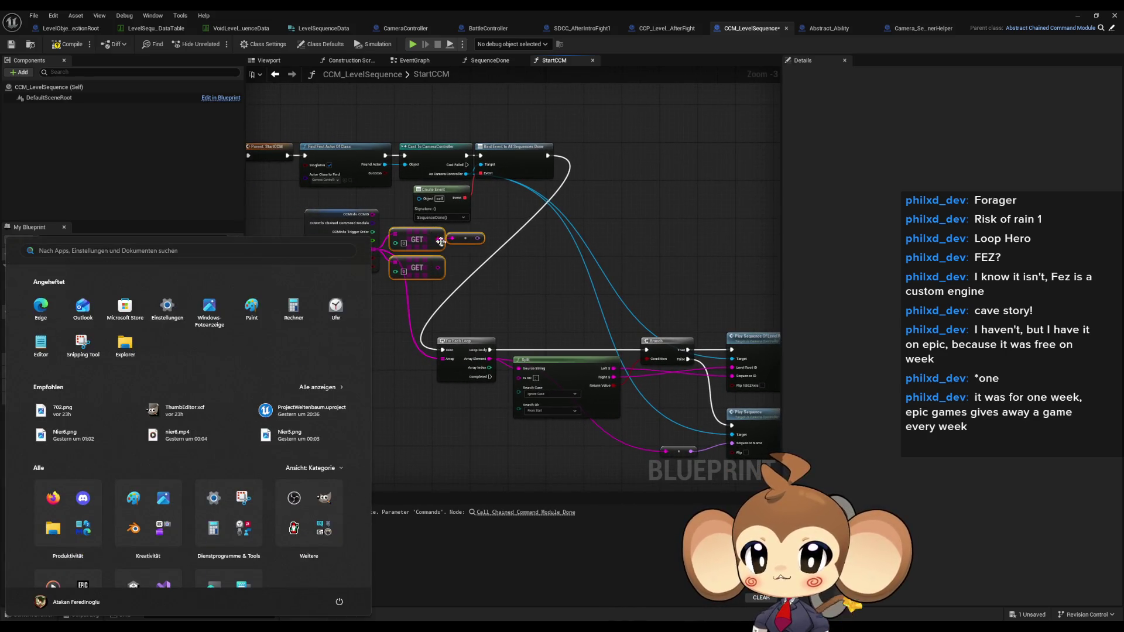
click(509, 279)
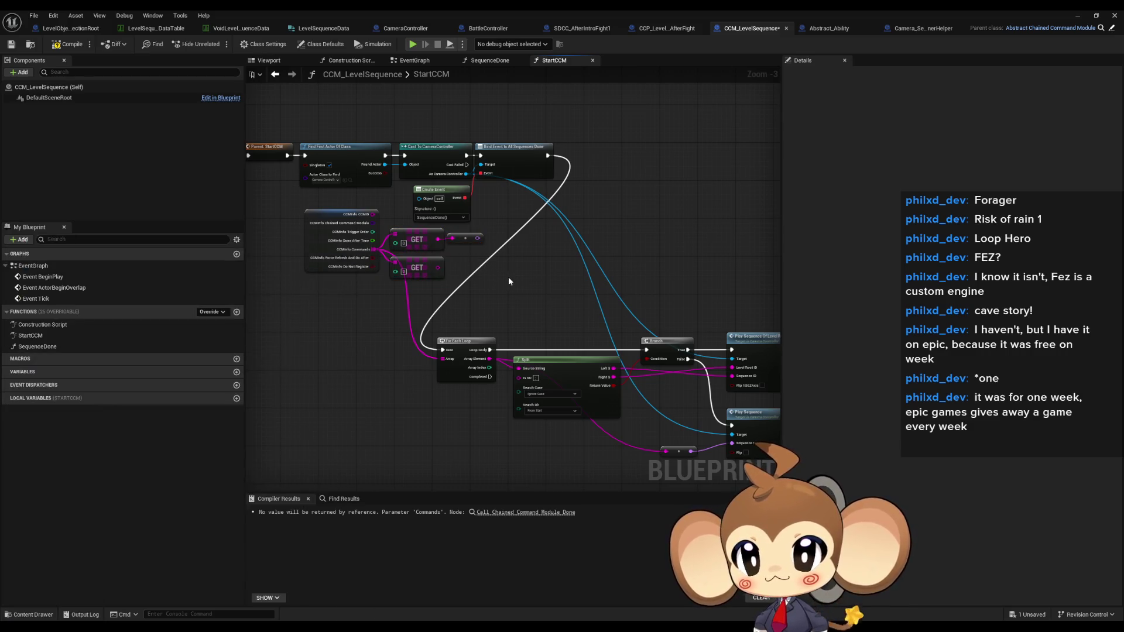
drag(477, 286, 434, 242)
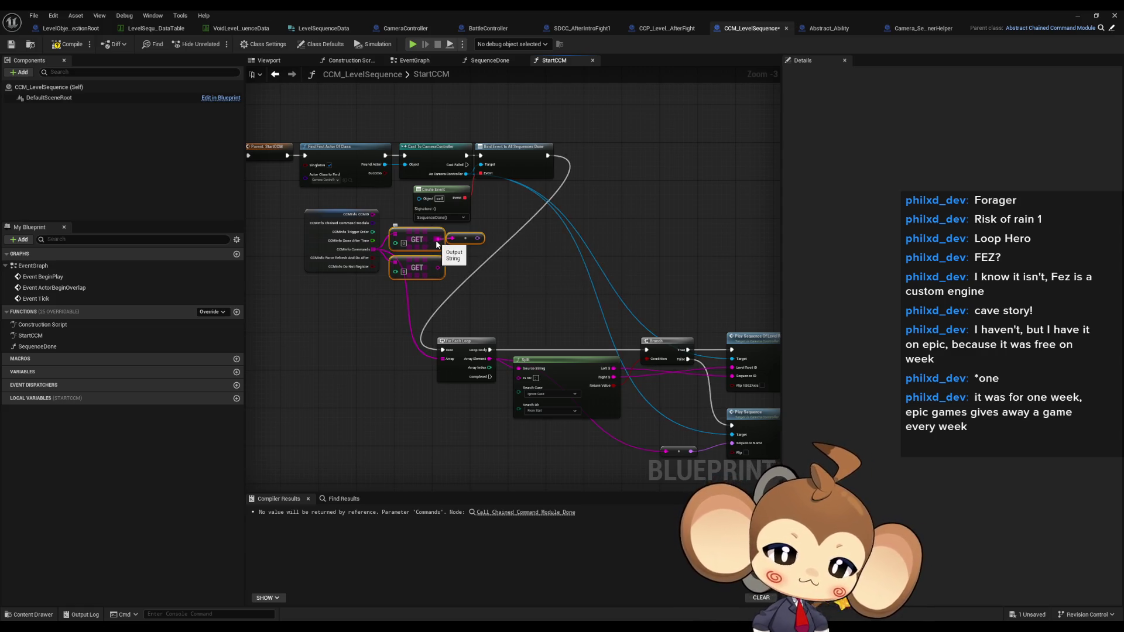
key(Delete)
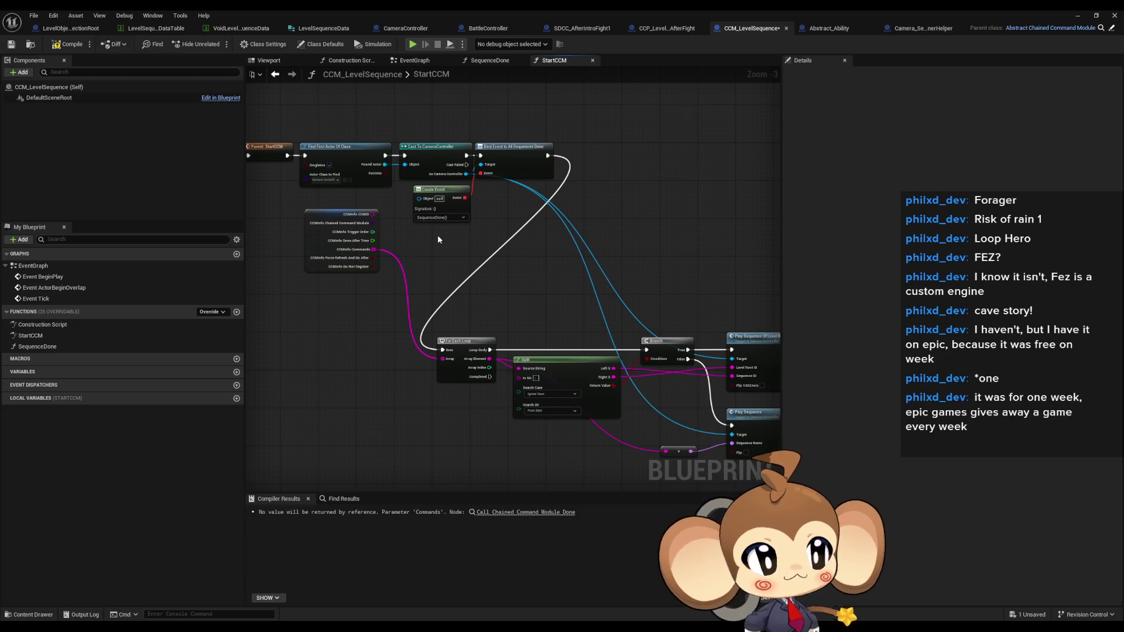
Move the event node group up-right and place the CCMInfo break node below the event chain.
scroll(403, 305, down, 2)
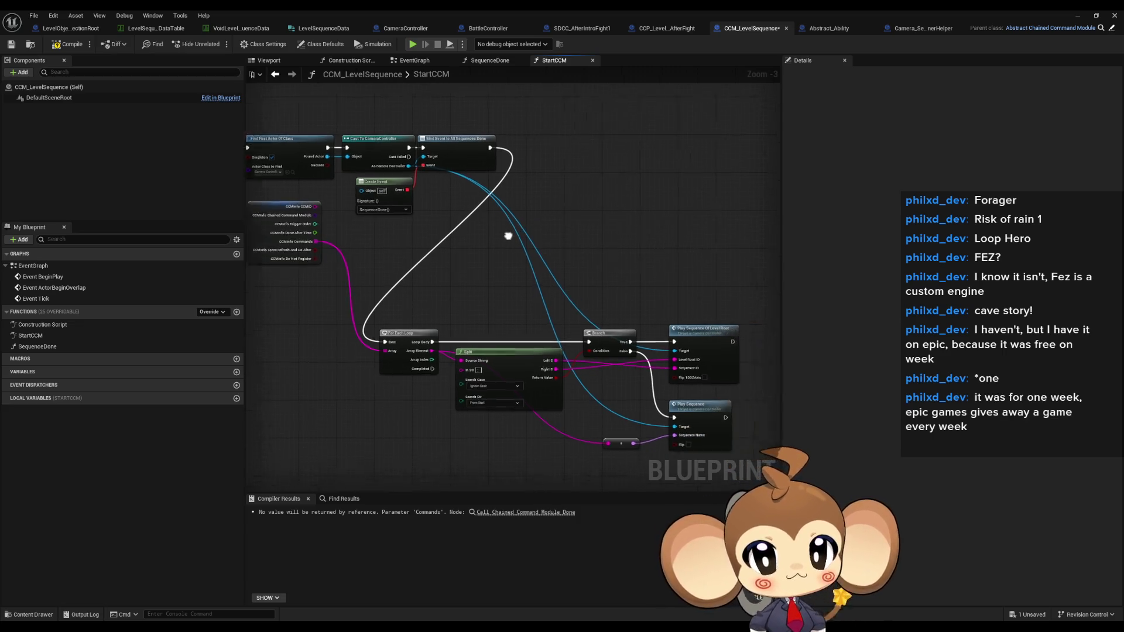
drag(373, 286, 602, 419)
scroll(352, 294, up, 2)
mouse_move(413, 325)
mouse_down()
mouse_move(550, 149)
mouse_move(542, 134)
mouse_up()
click(541, 133)
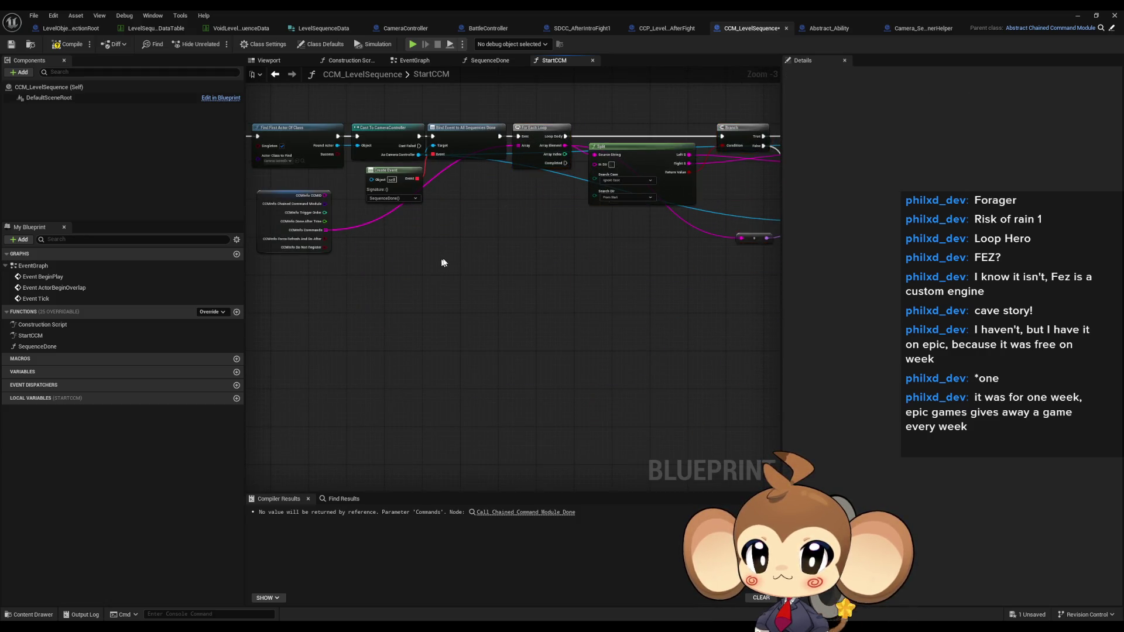
mouse_move(334, 238)
mouse_down()
mouse_move(499, 262)
mouse_move(481, 250)
mouse_move(488, 238)
mouse_up()
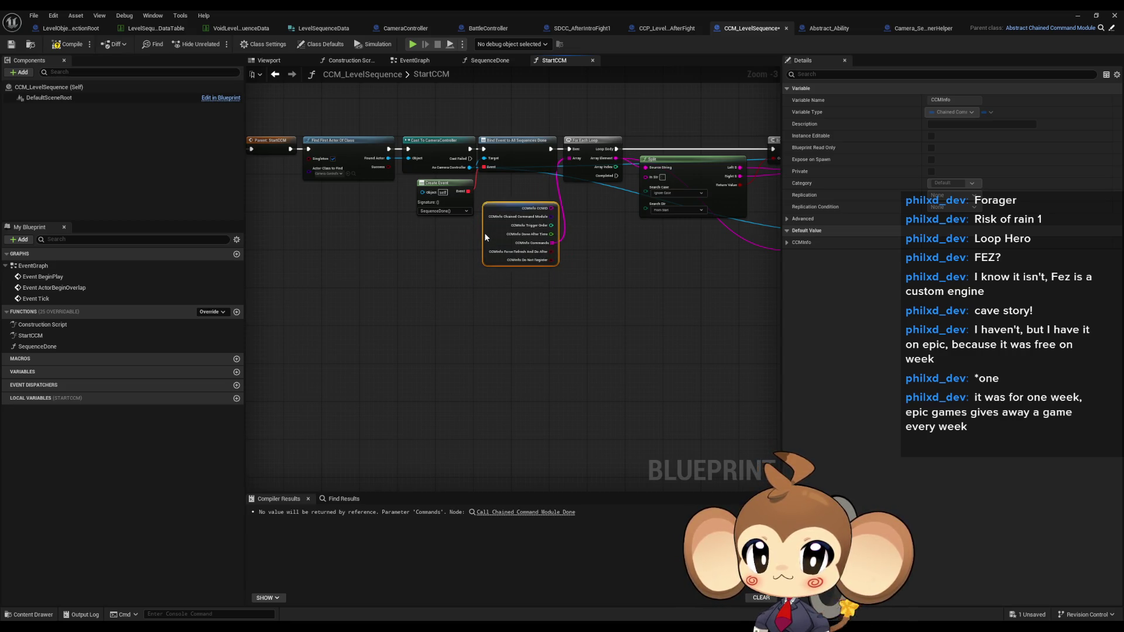
click(593, 323)
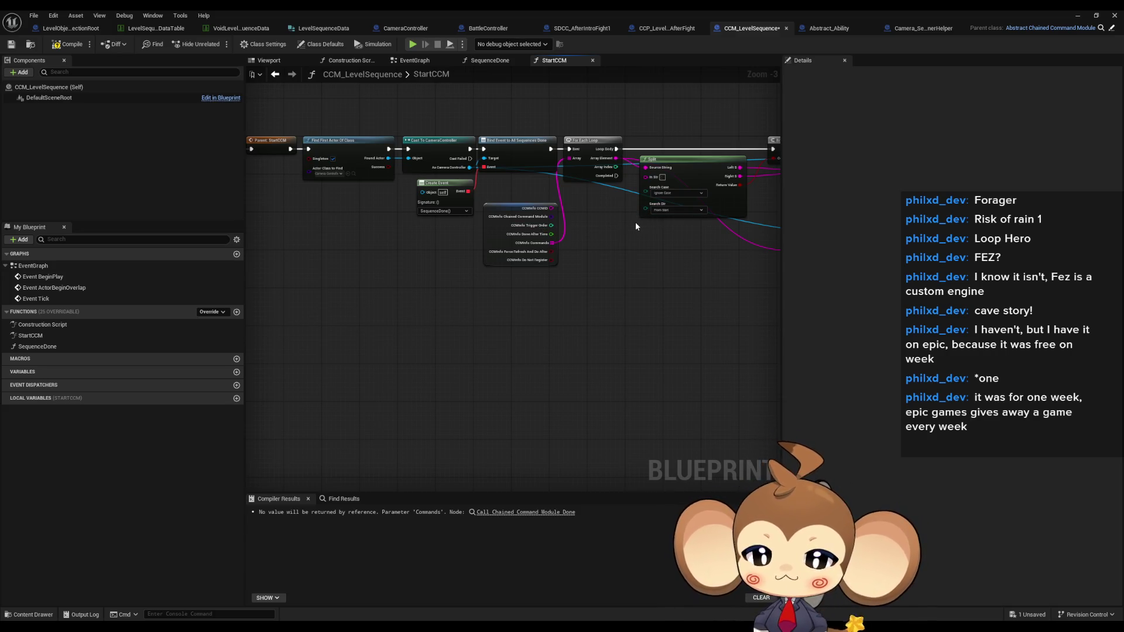
Check the Branch and Play Sequence node inputs and center the loop-and-branch section.
mouse_move(817, 241)
mouse_down()
mouse_move(499, 275)
mouse_move(473, 251)
mouse_move(520, 278)
mouse_move(535, 335)
mouse_up()
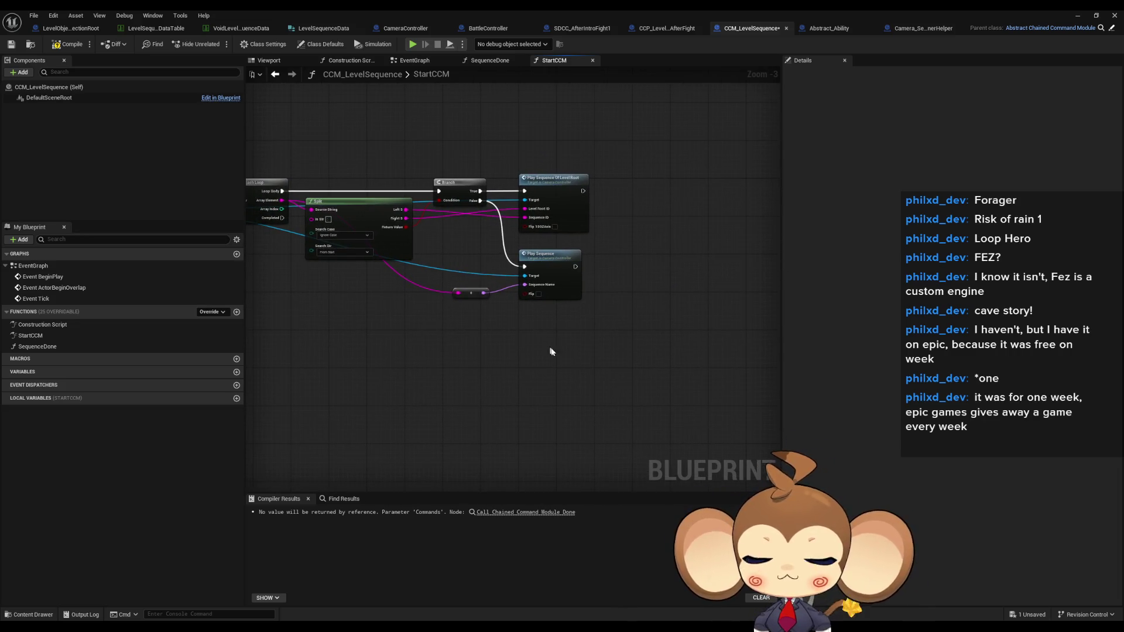
scroll(570, 352, up, 2)
click(555, 323)
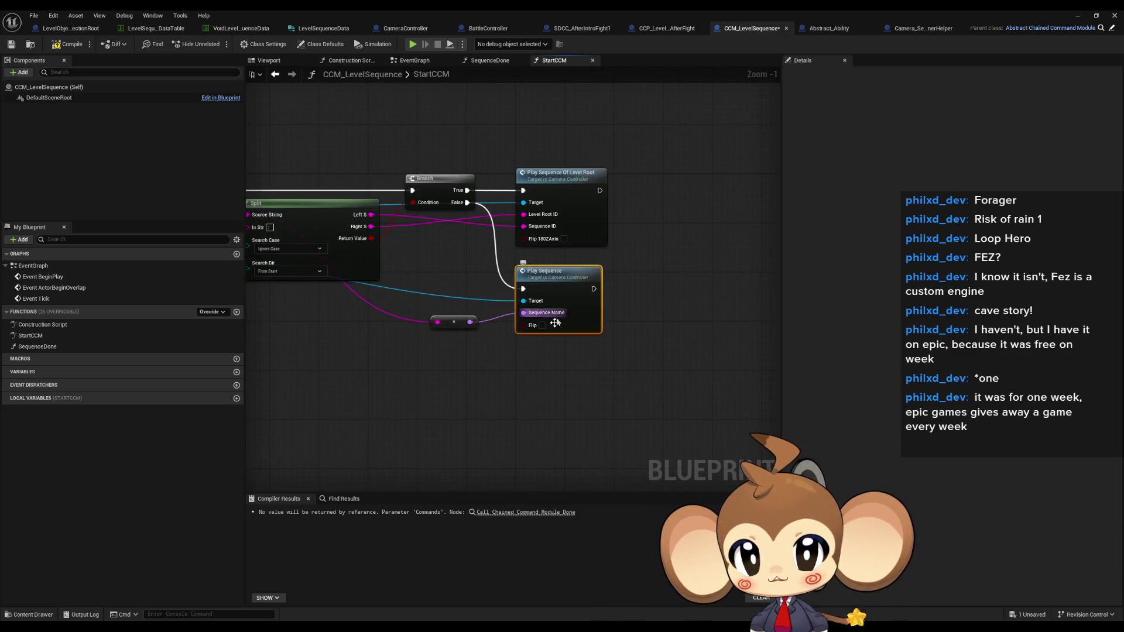
scroll(555, 323, down, 3)
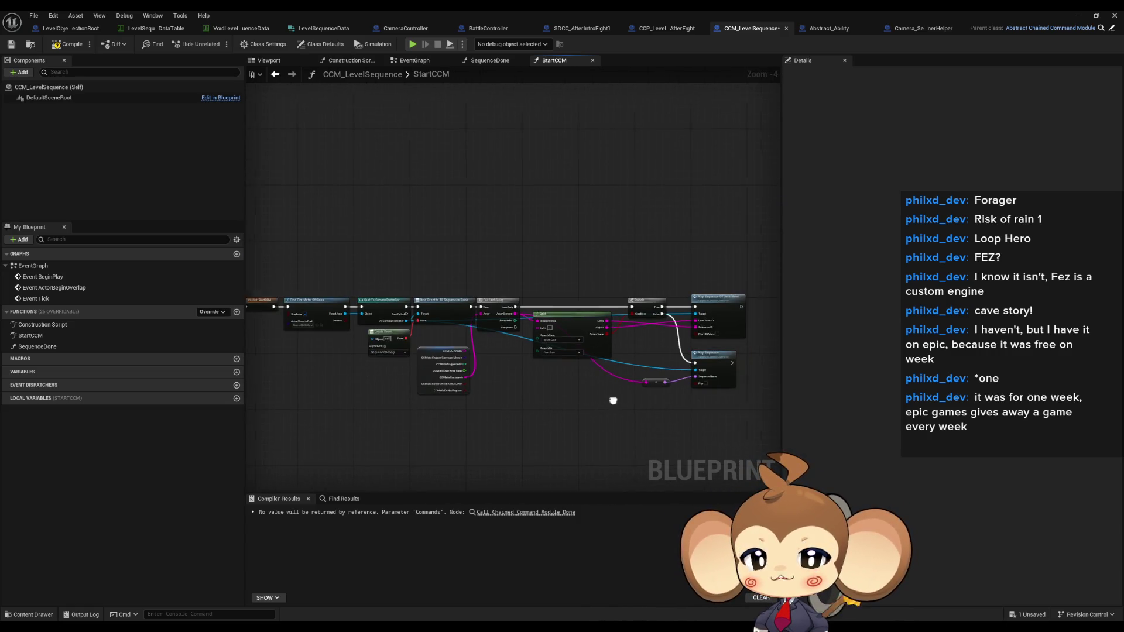
scroll(524, 400, up, 1)
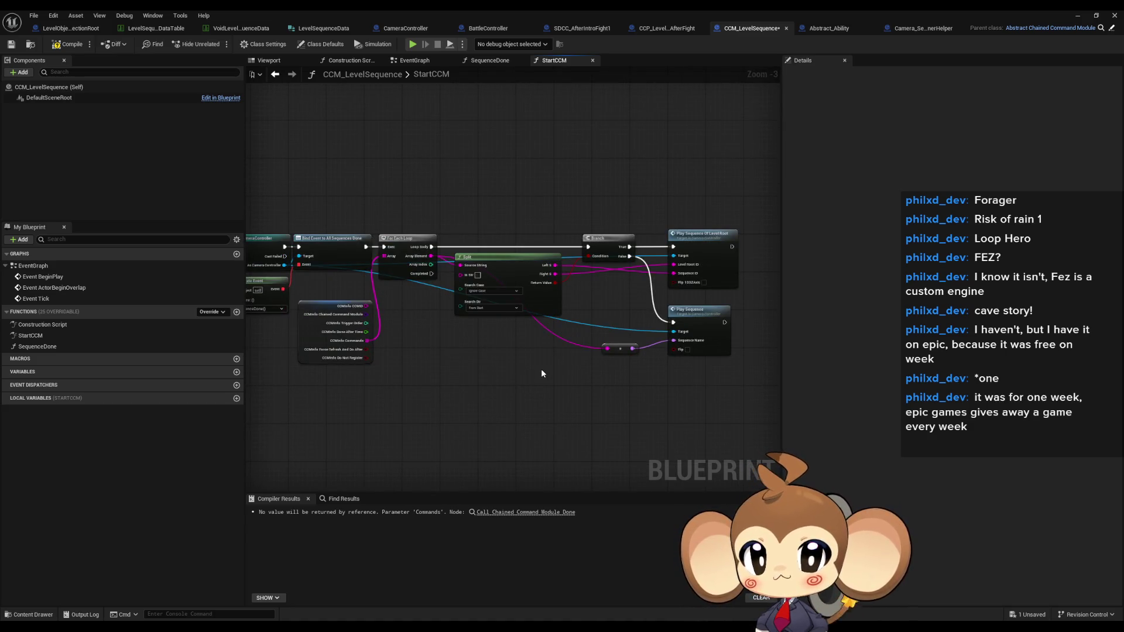
drag(541, 373, 414, 375)
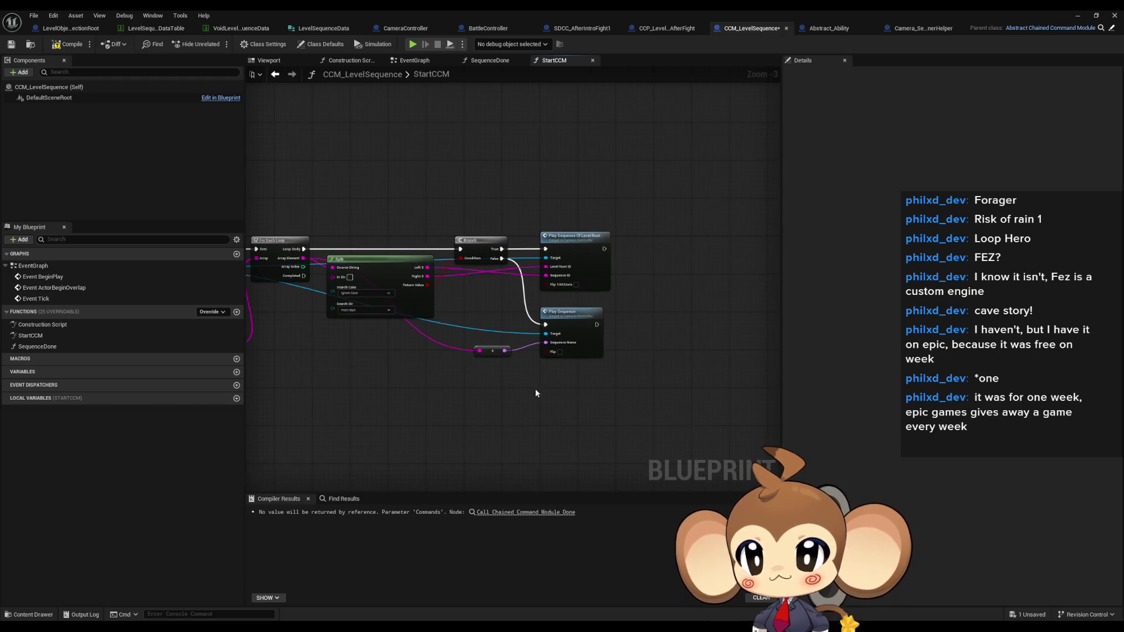
Compile CCM_LevelSequence and follow the Commands warning to Call Chained Command Module Done in SequenceDone.
click(65, 44)
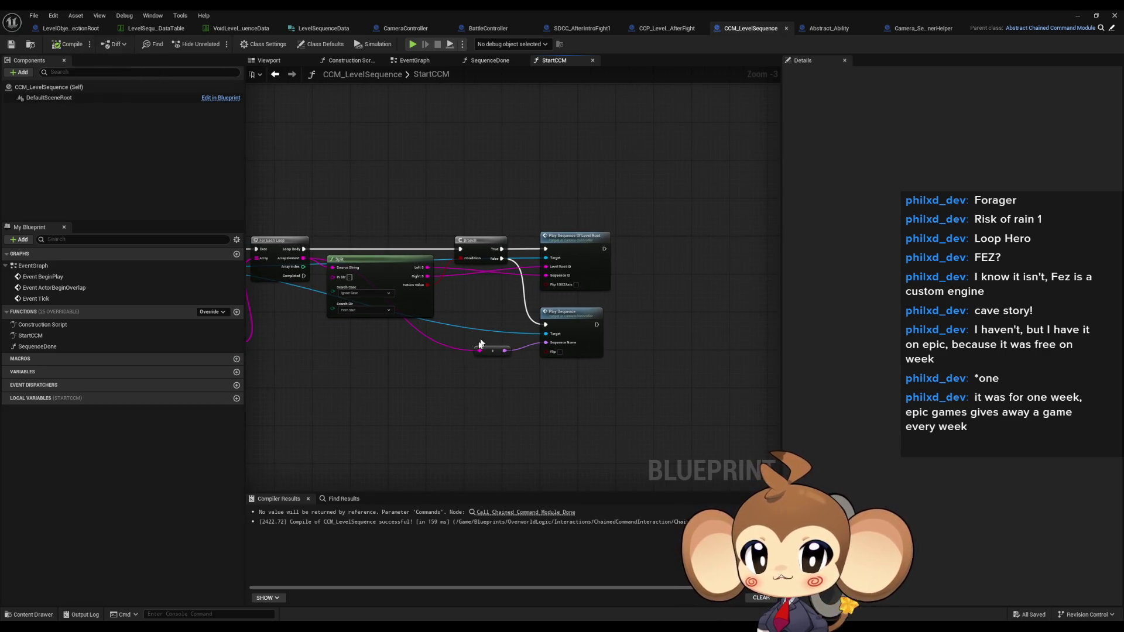
drag(398, 373, 517, 369)
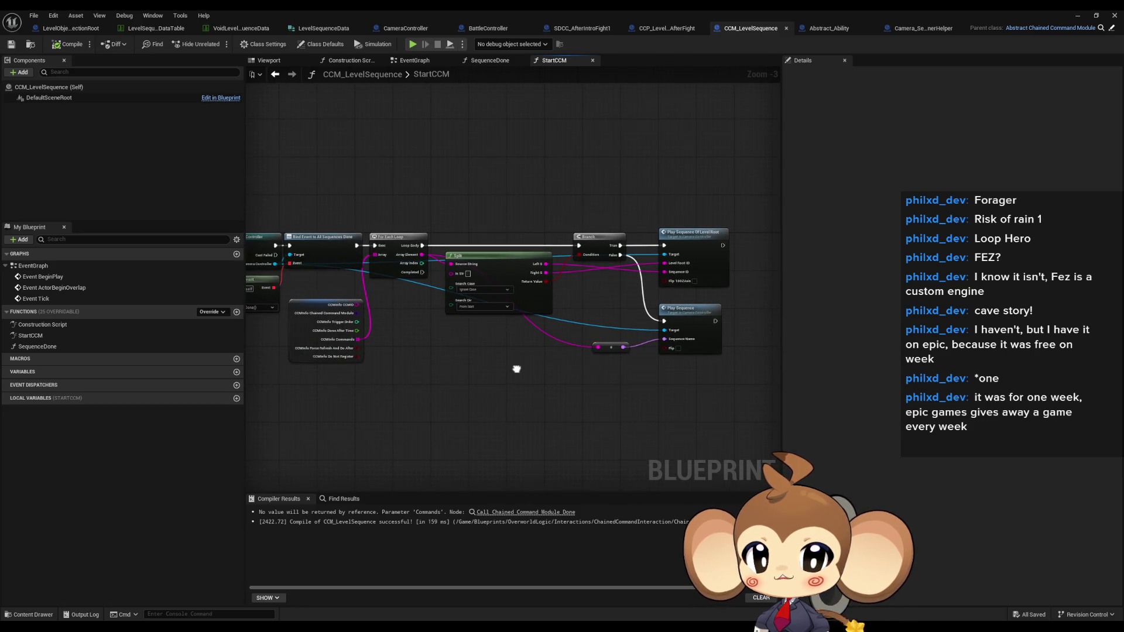
click(495, 513)
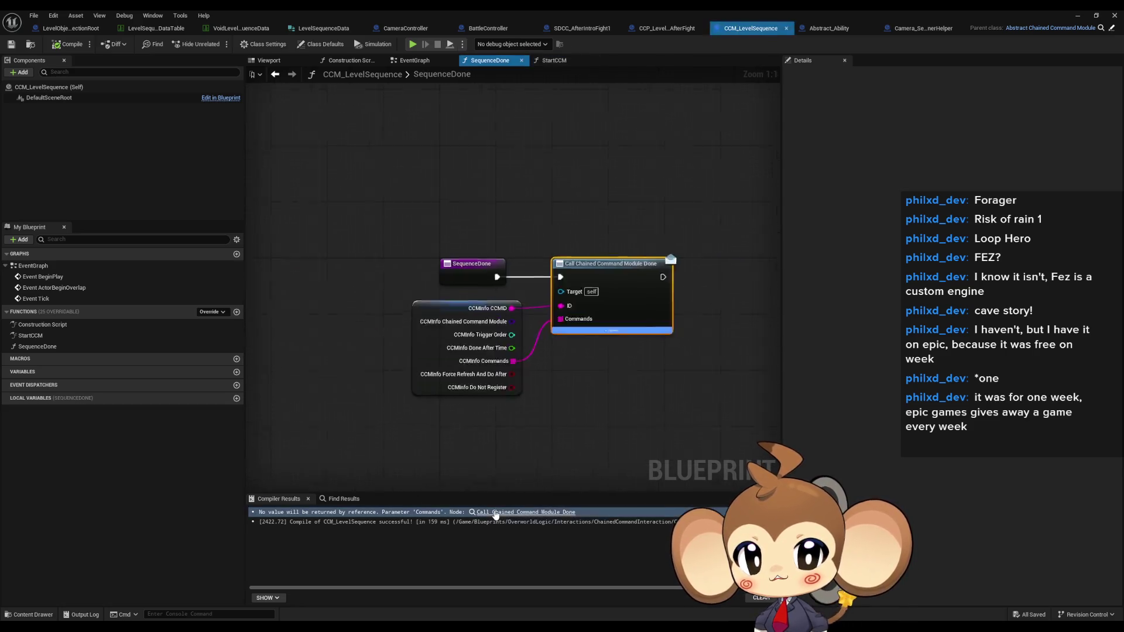
mouse_move(495, 315)
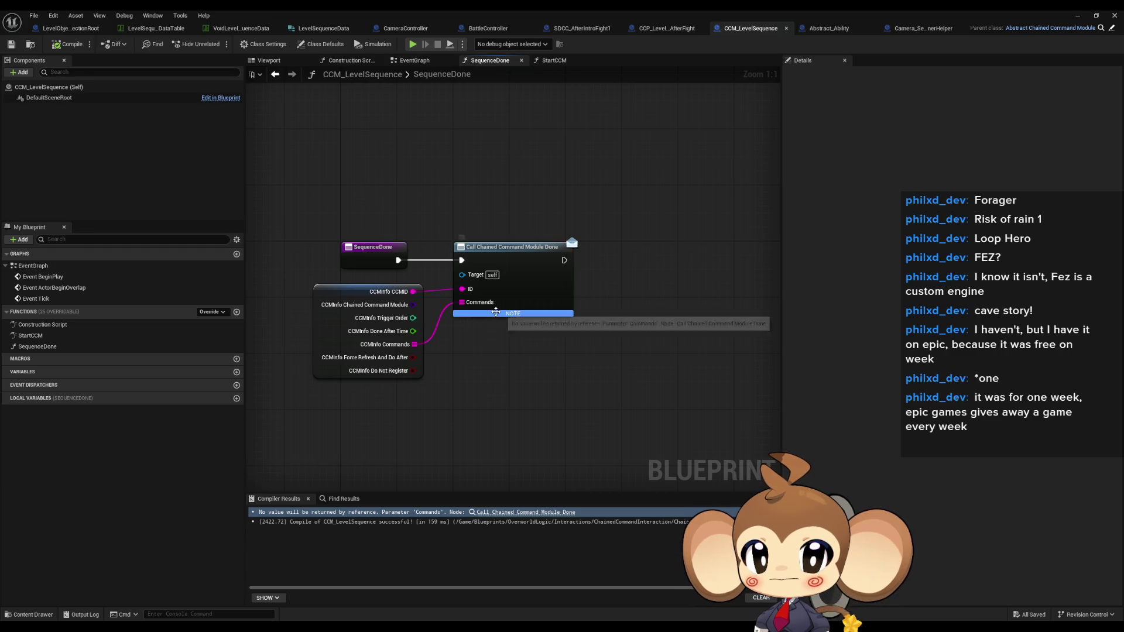
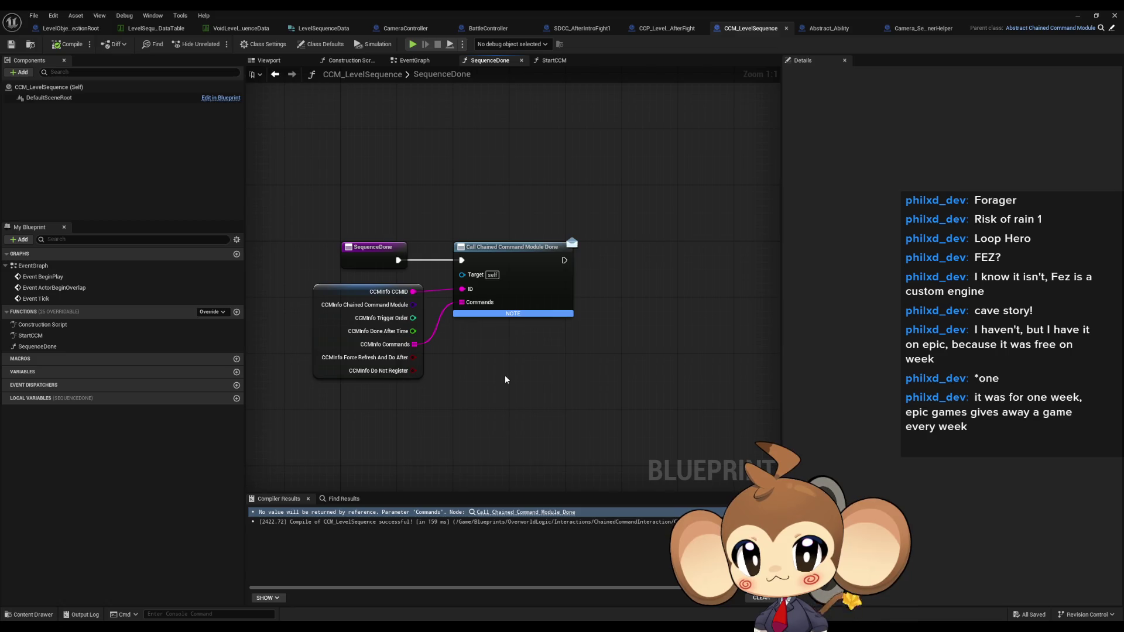
Look over the StartCCM and SequenceDone graphs, including the Split, Branch and Play Sequence nodes, then close CCM_LevelSequence.
double_click(39, 338)
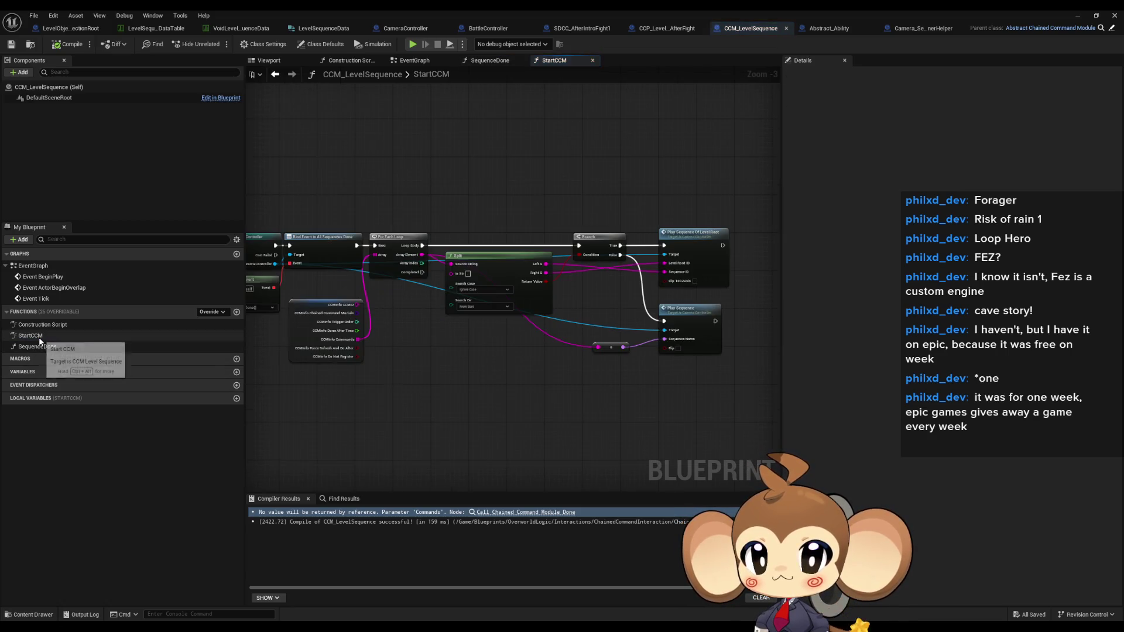
drag(421, 340, 625, 336)
double_click(30, 335)
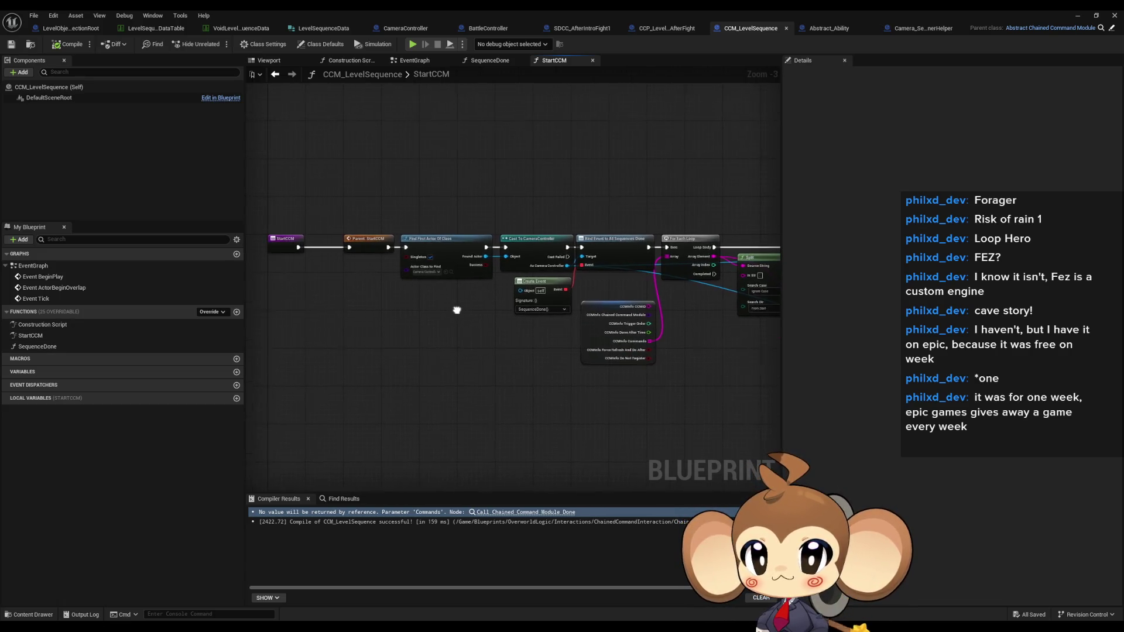
double_click(47, 347)
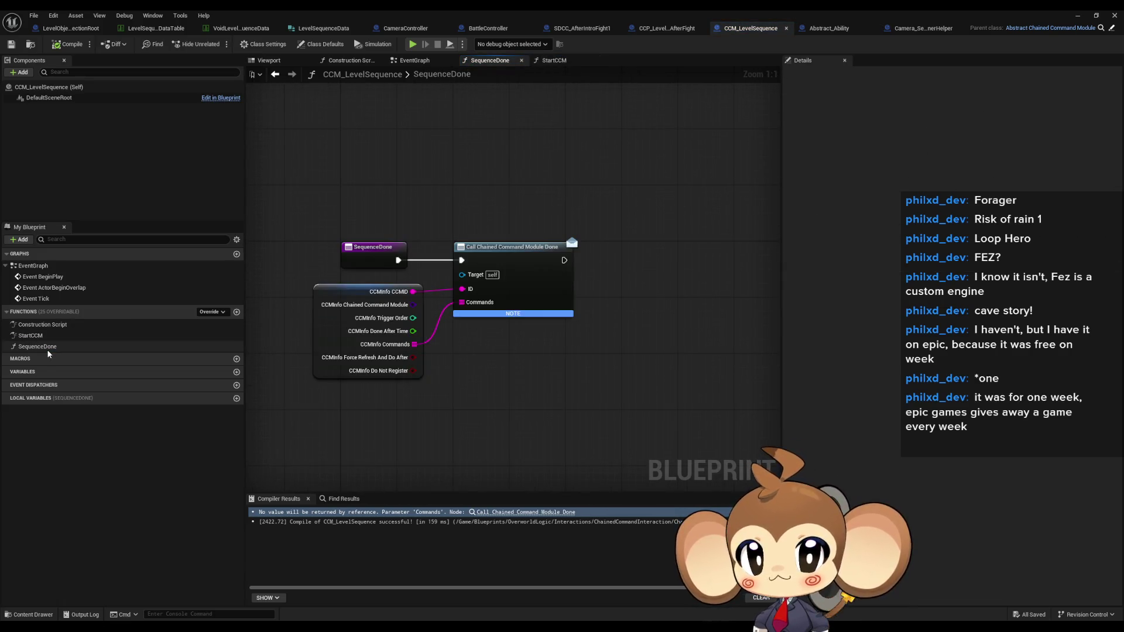
double_click(31, 335)
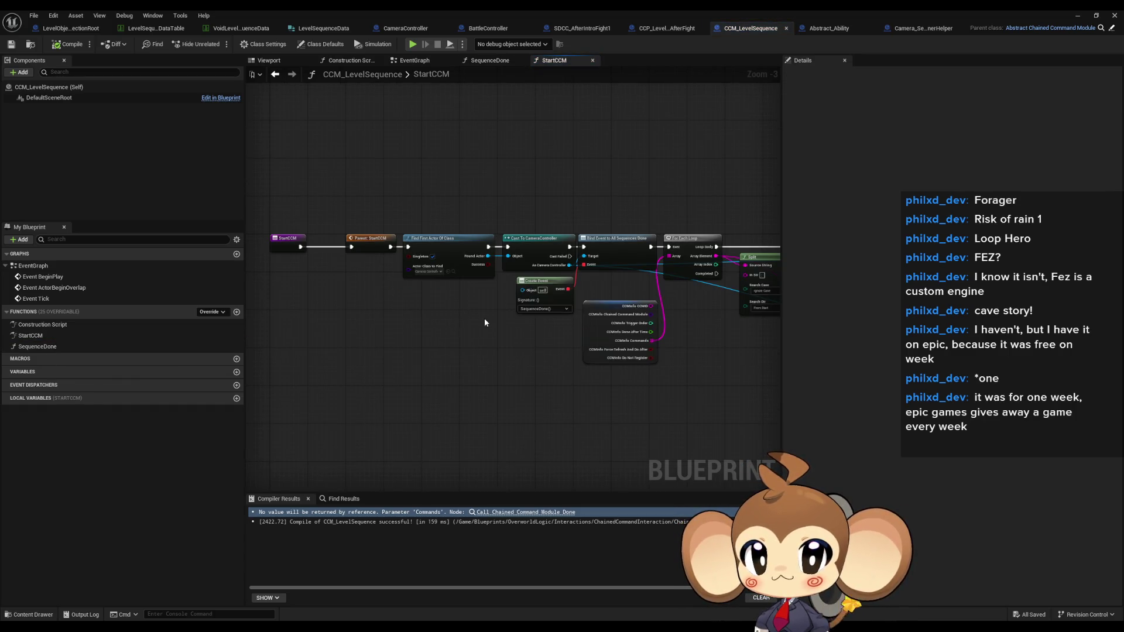
drag(517, 320, 297, 321)
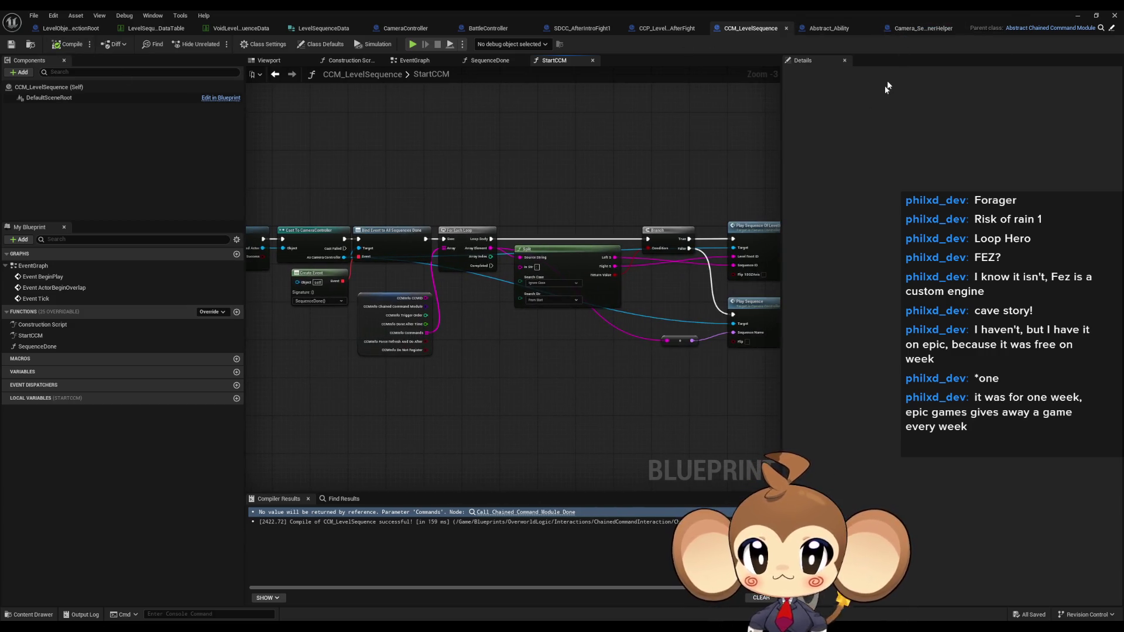
drag(613, 176, 549, 169)
click(1111, 14)
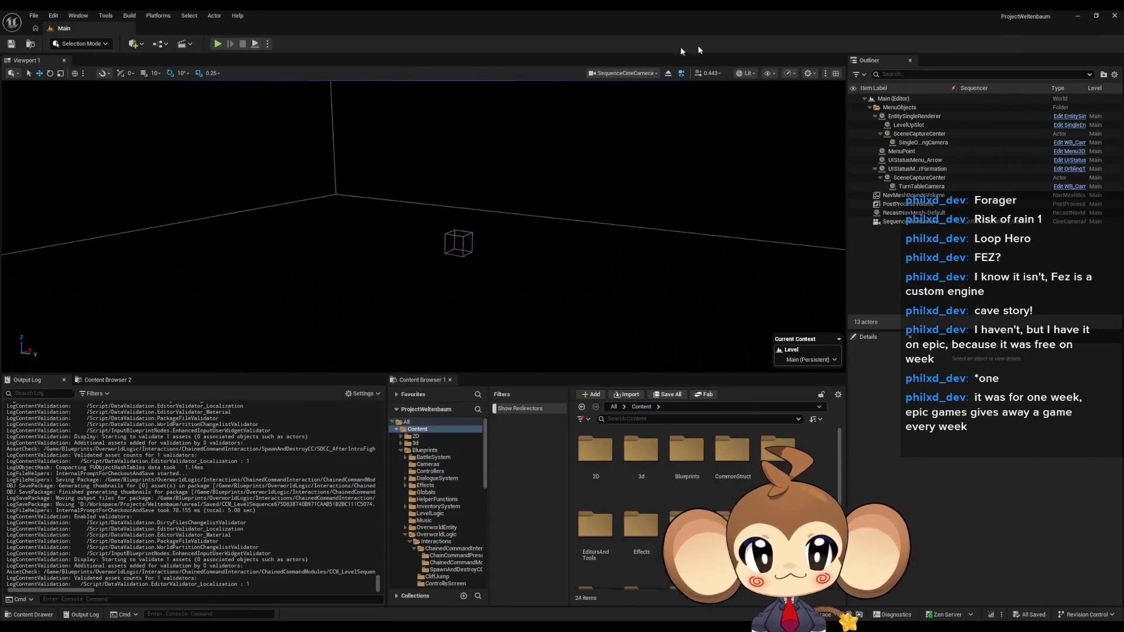
Run and stop a Play-in-Editor test, then follow the first Accessed None error to its node.
click(217, 44)
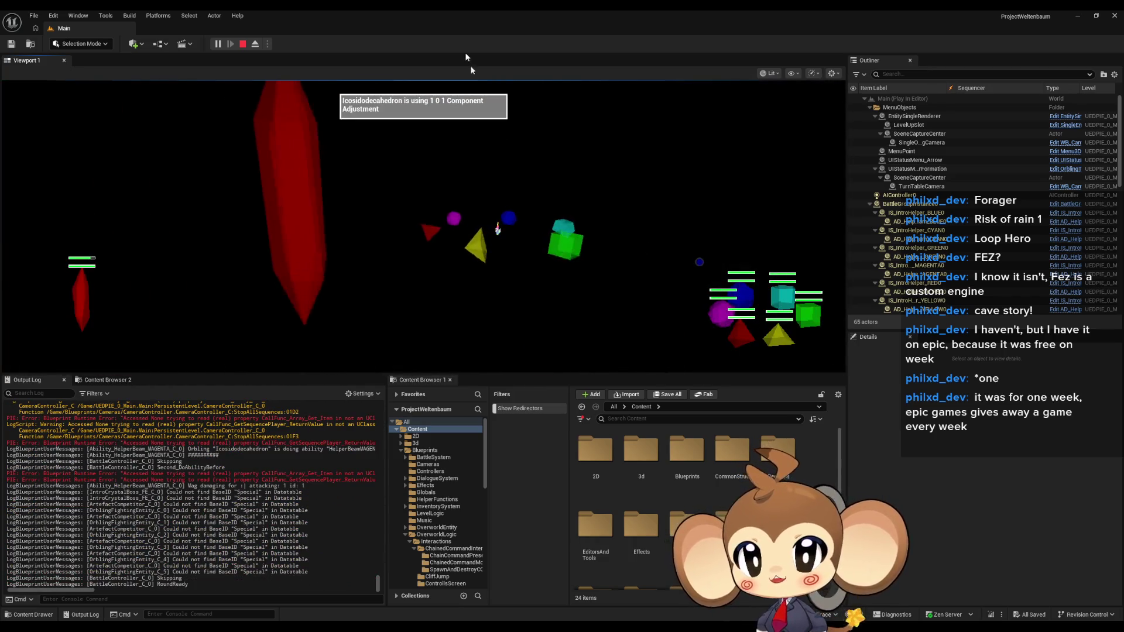
click(244, 45)
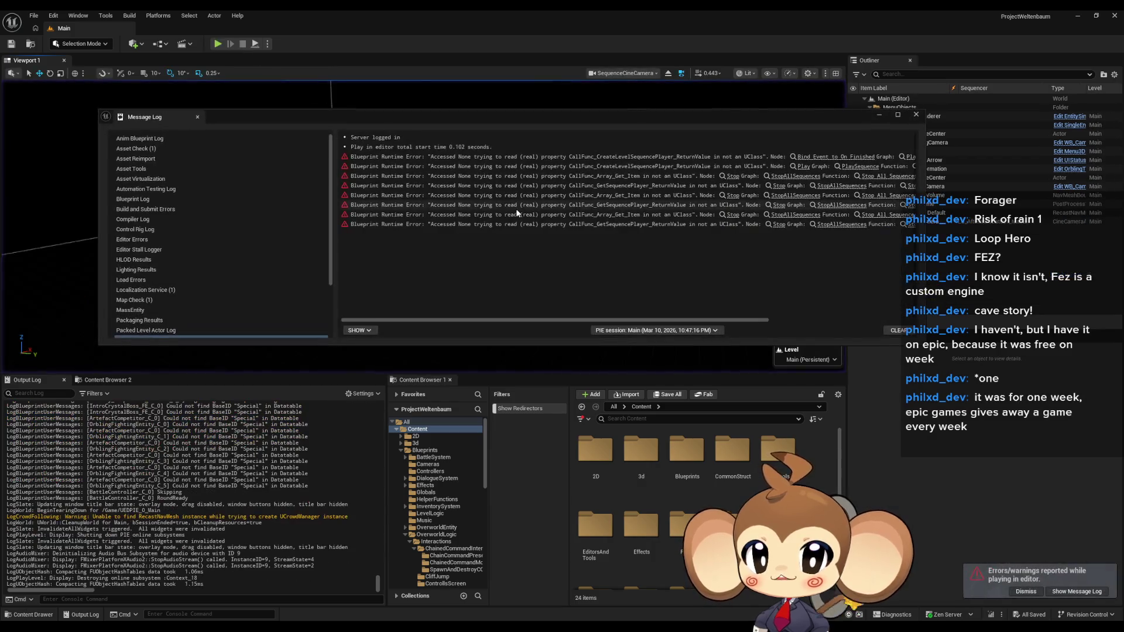
click(840, 156)
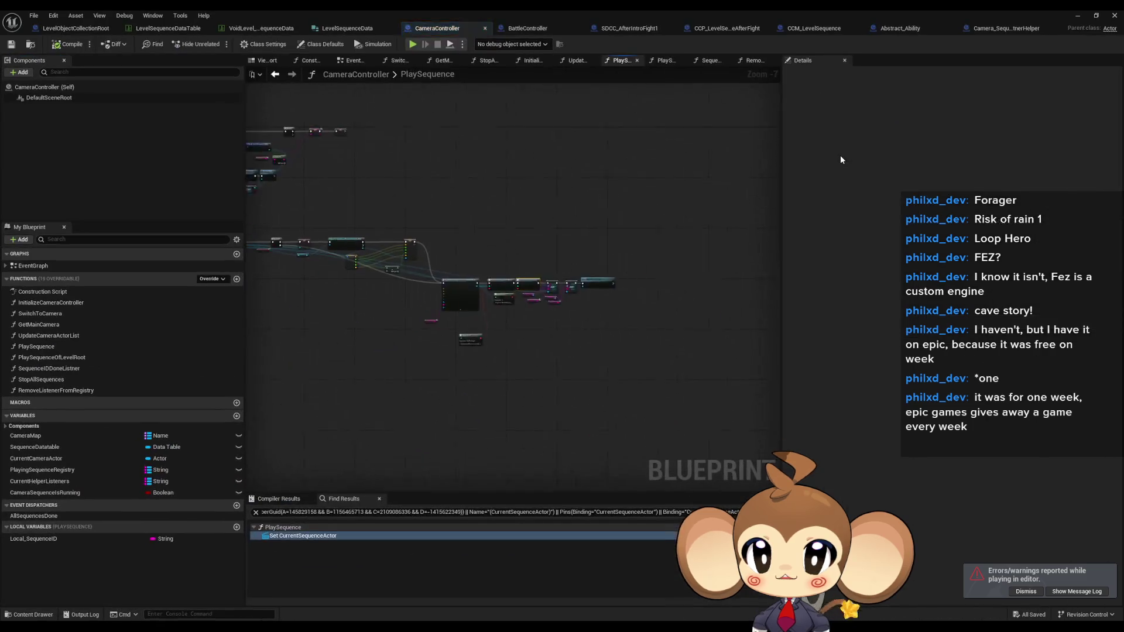
Compare PlaySequence's SpawnActor and Bind Event nodes against the errors in the Message Log.
drag(636, 311, 669, 297)
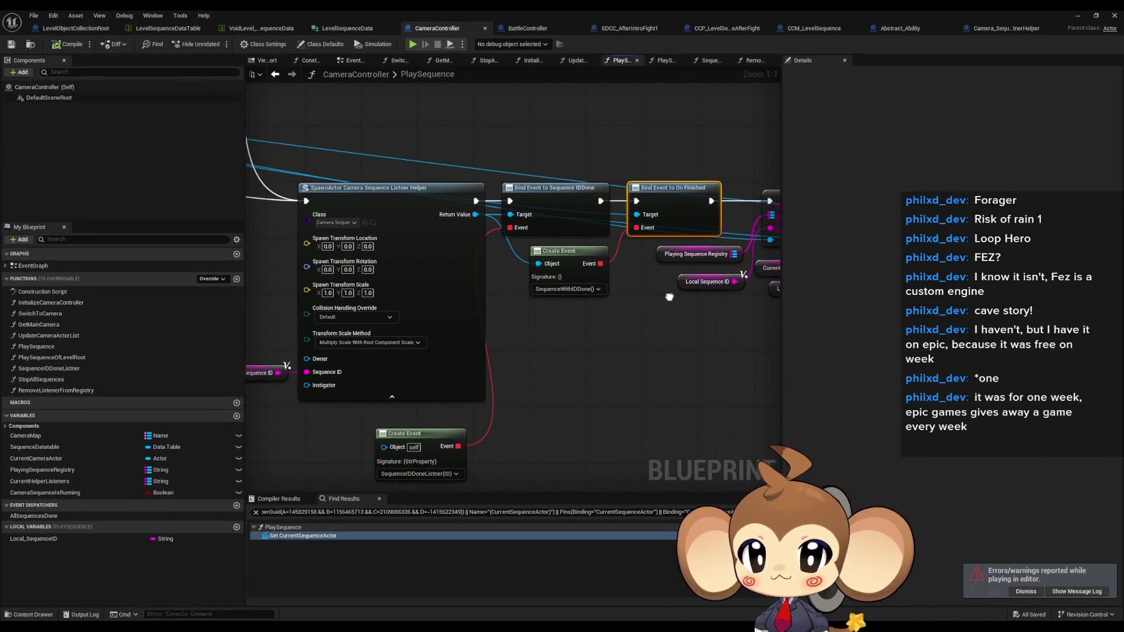
mouse_move(548, 228)
mouse_down()
mouse_move(695, 237)
mouse_move(667, 245)
mouse_up()
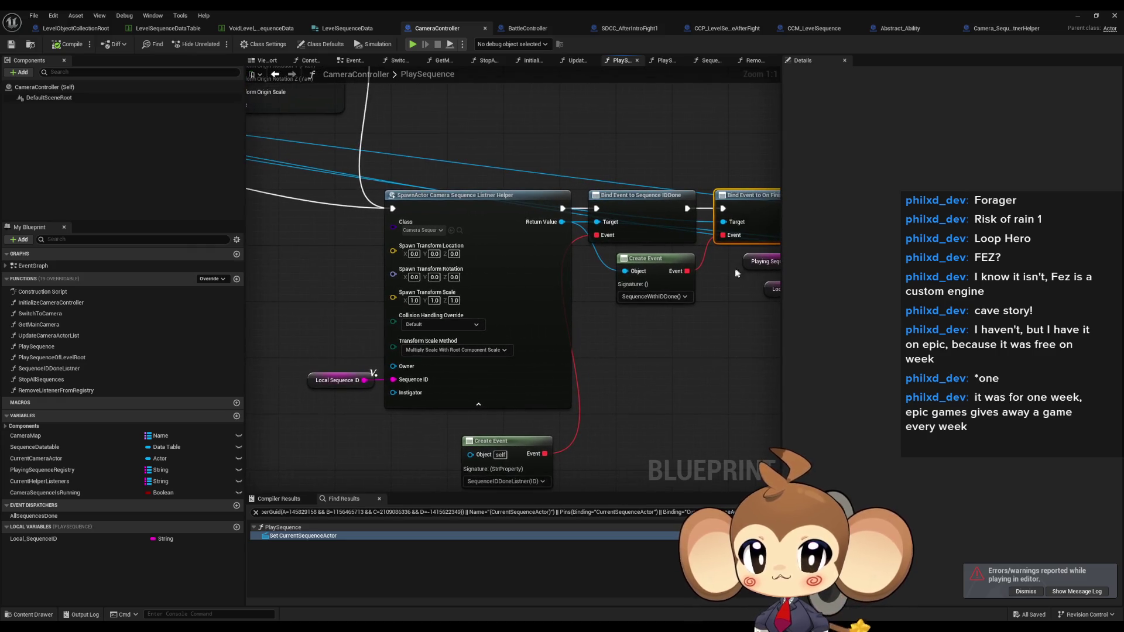
drag(736, 273, 640, 264)
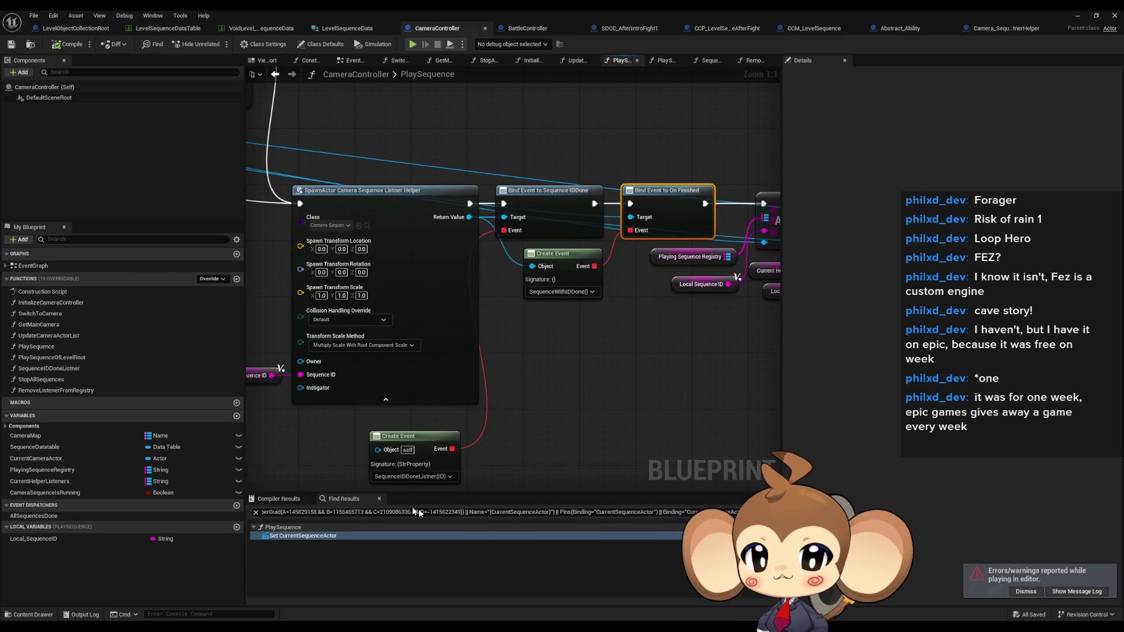
mouse_move(461, 626)
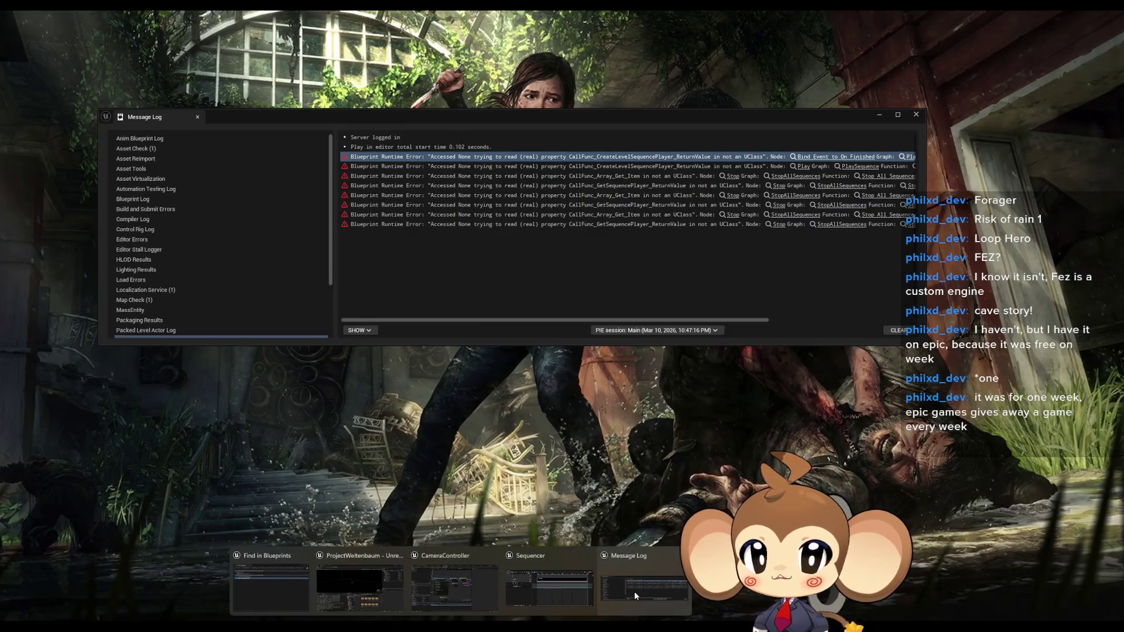
click(636, 596)
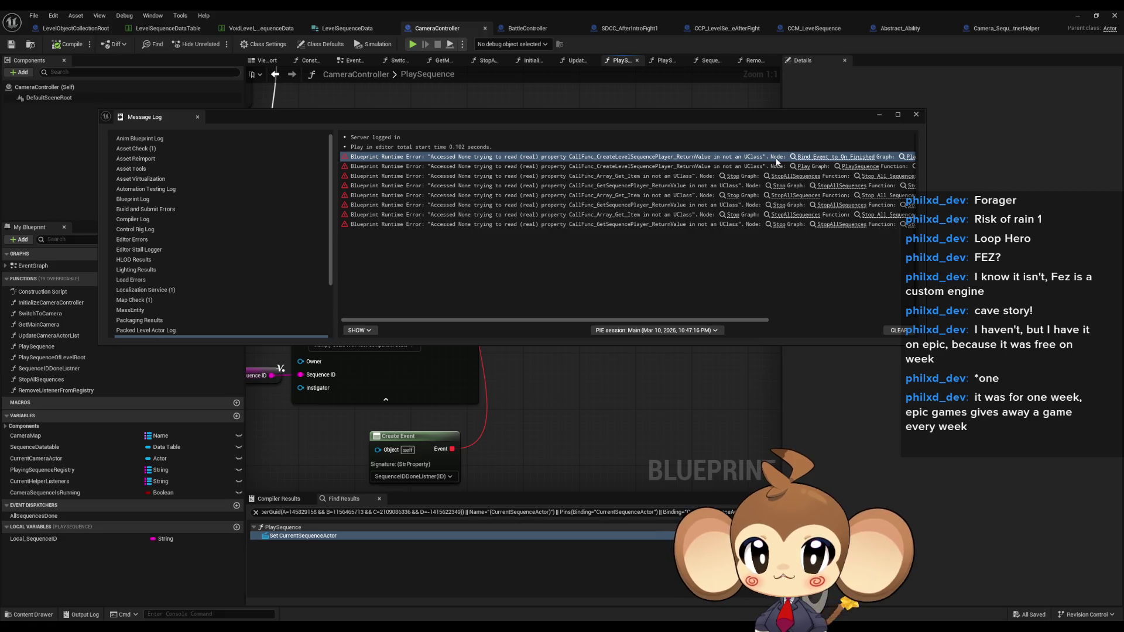
click(615, 404)
drag(318, 220, 486, 303)
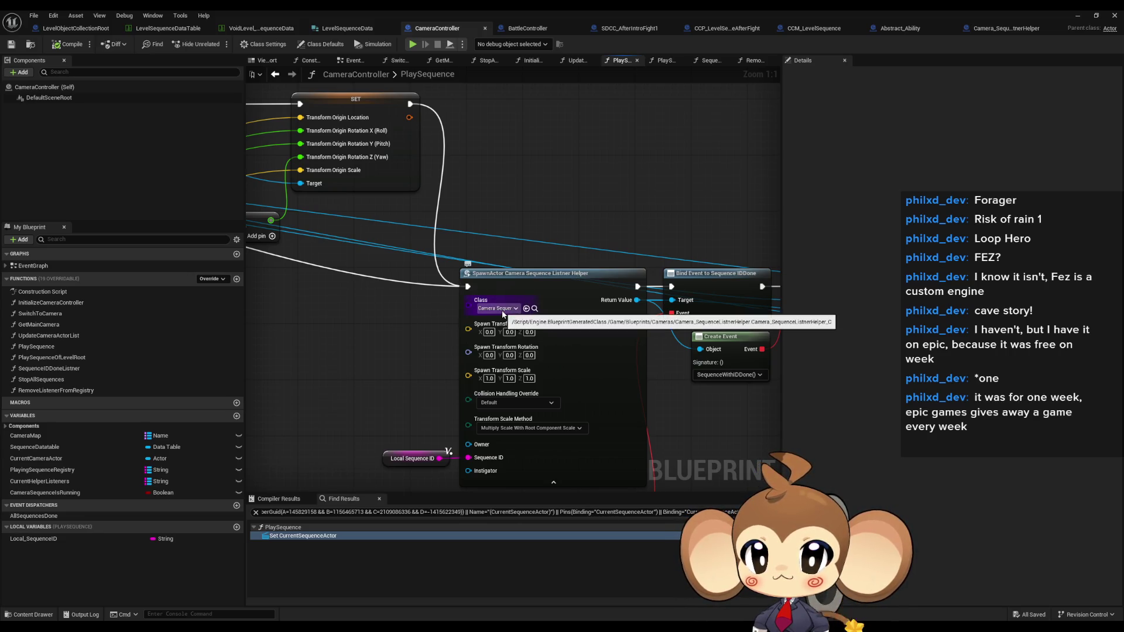
mouse_move(403, 395)
mouse_down()
mouse_move(351, 321)
mouse_move(259, 314)
mouse_move(295, 336)
mouse_up()
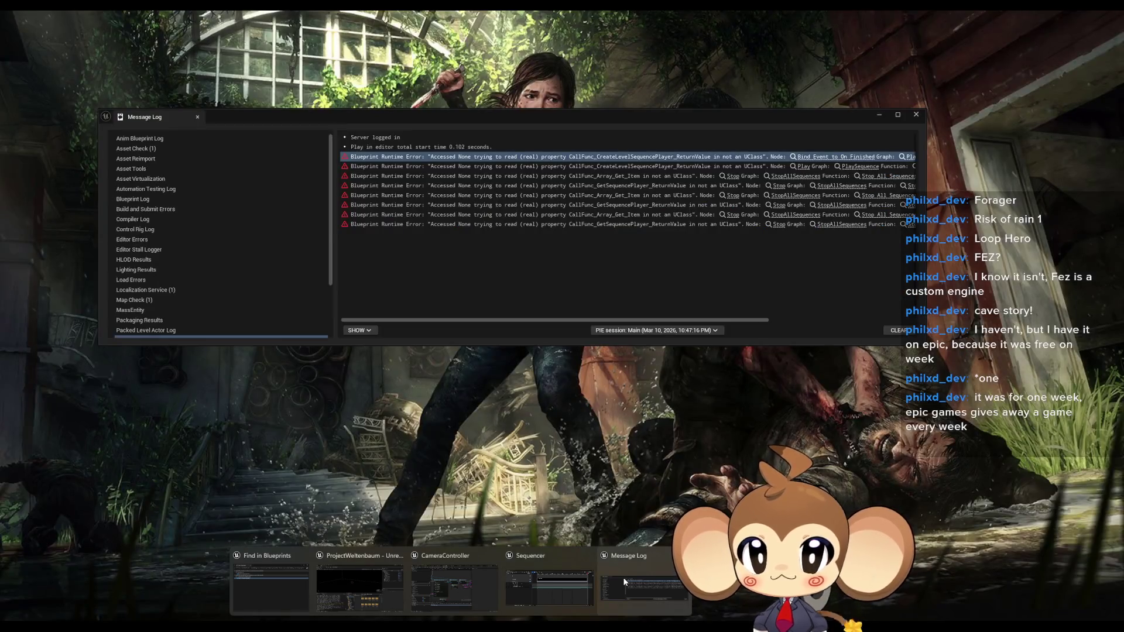
Move the Message Log window mostly off-screen to clear the graph area.
click(624, 581)
drag(521, 318, 668, 319)
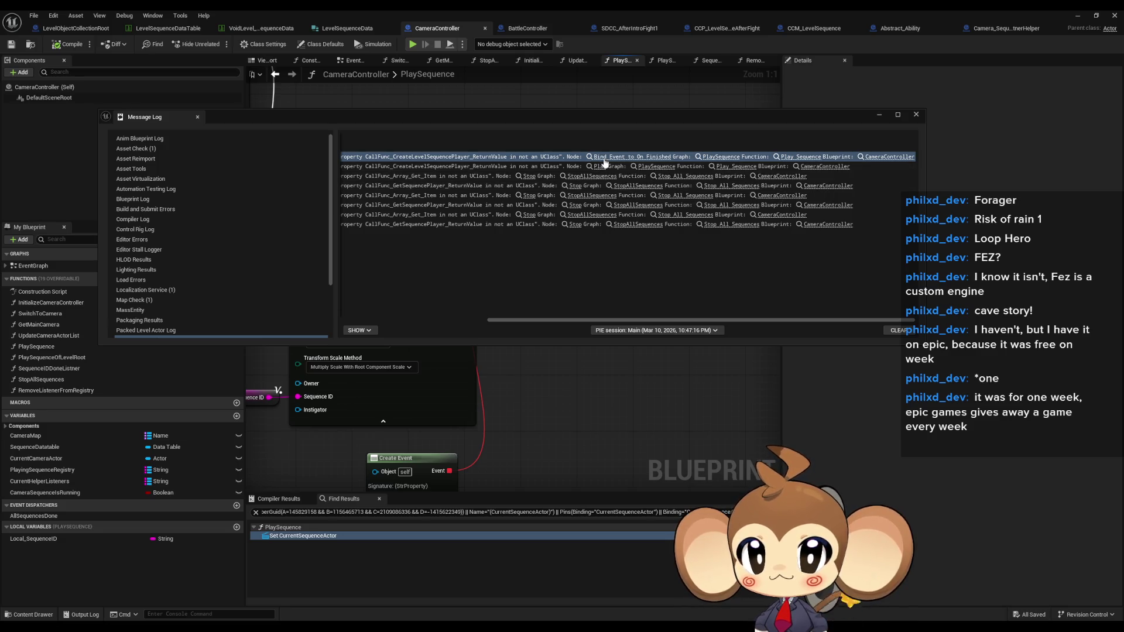
scroll(469, 368, down, 5)
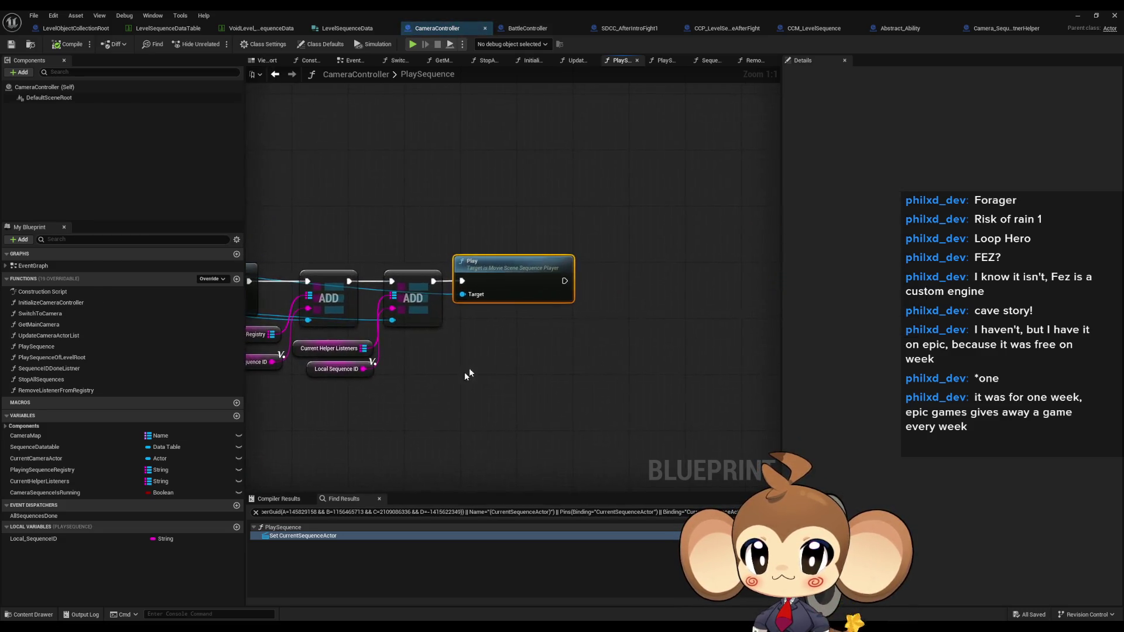
scroll(696, 335, up, 1)
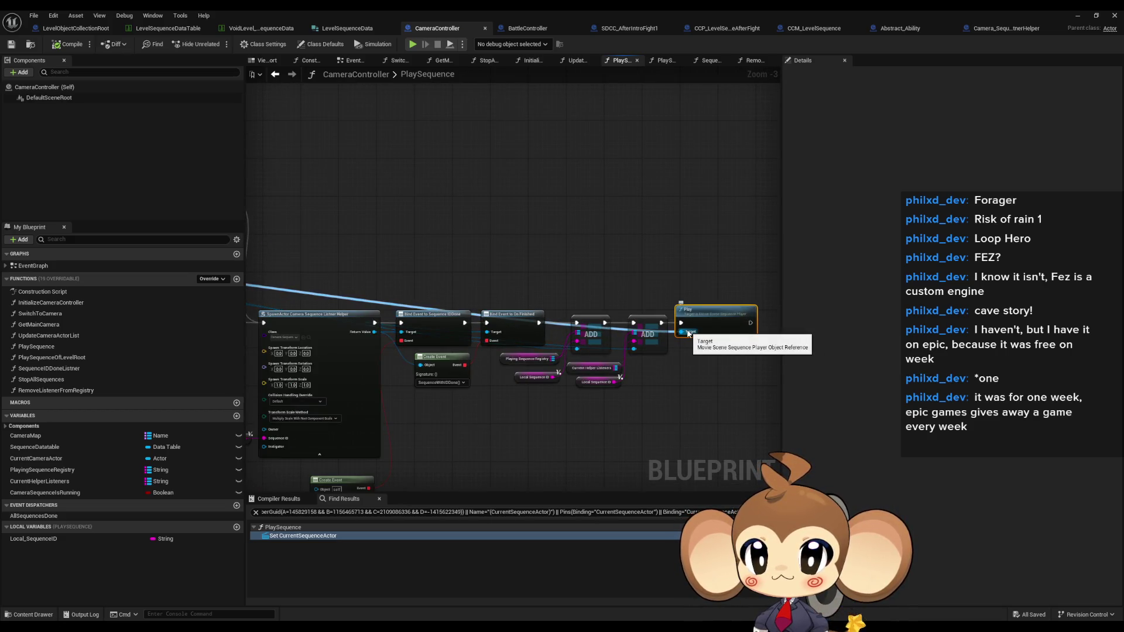
scroll(689, 333, down, 1)
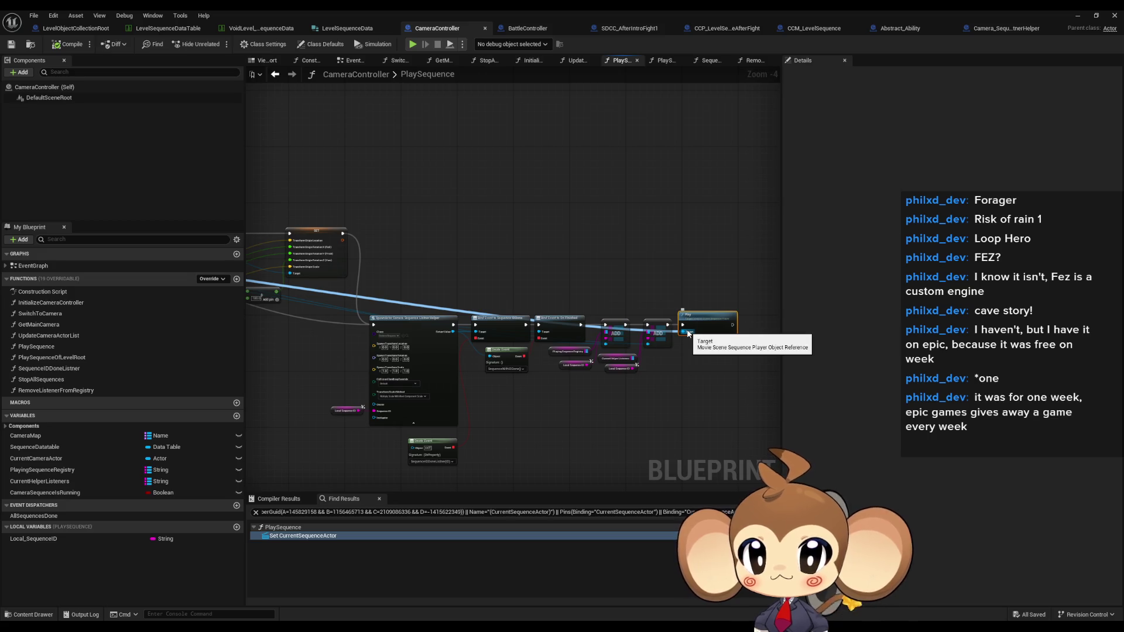
mouse_move(601, 564)
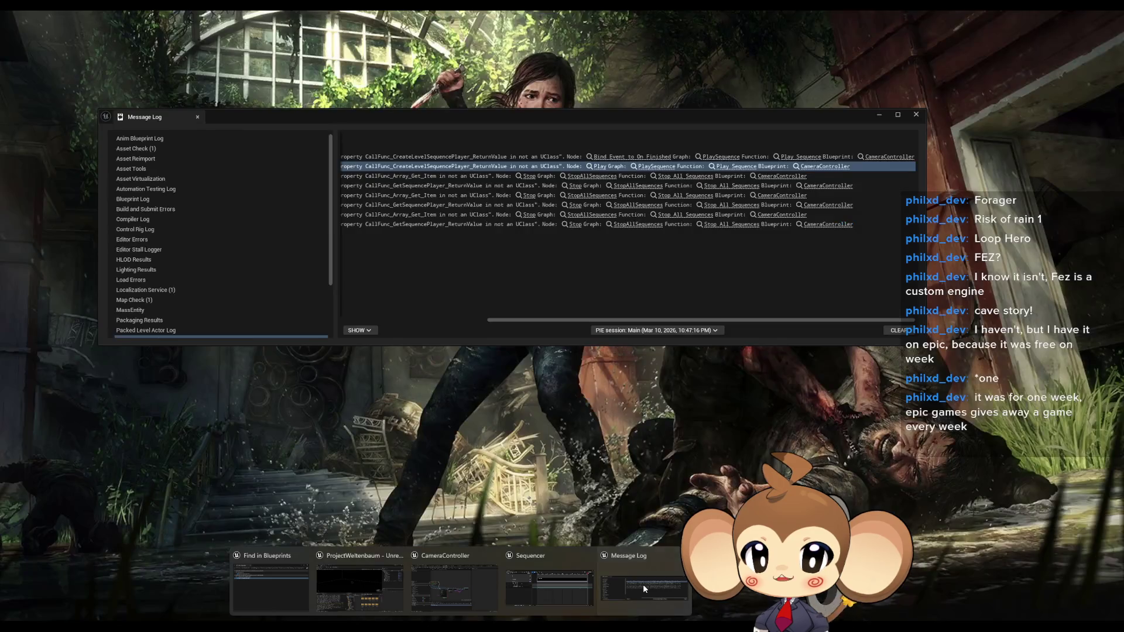
click(643, 584)
mouse_move(588, 121)
mouse_down()
mouse_move(663, 170)
mouse_move(1123, 234)
mouse_move(1123, 281)
mouse_up()
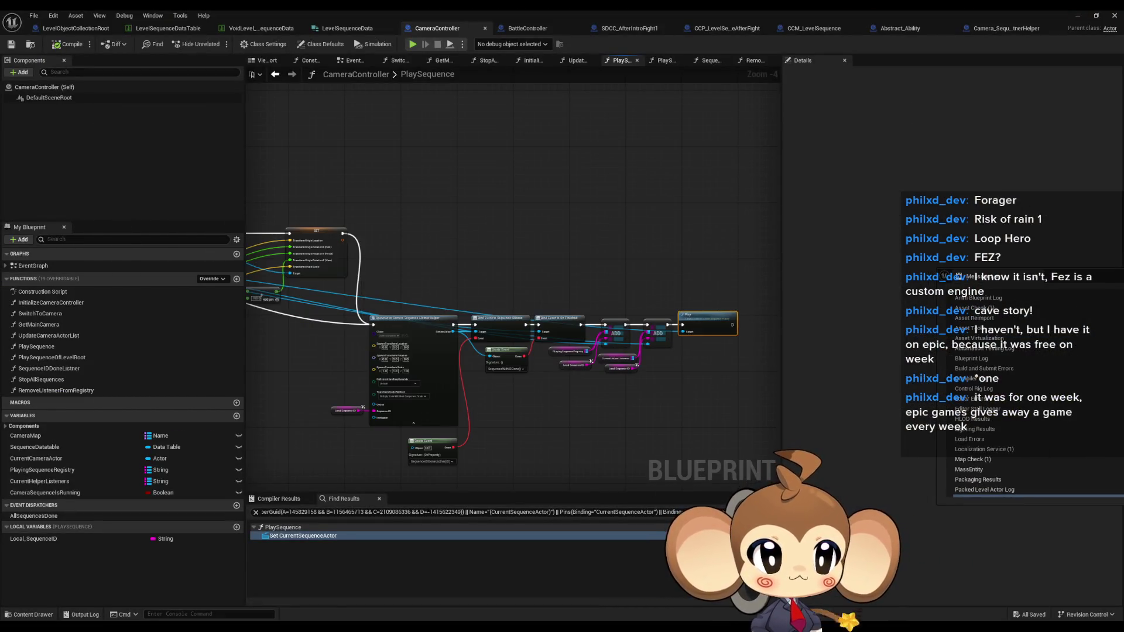
scroll(761, 351, up, 4)
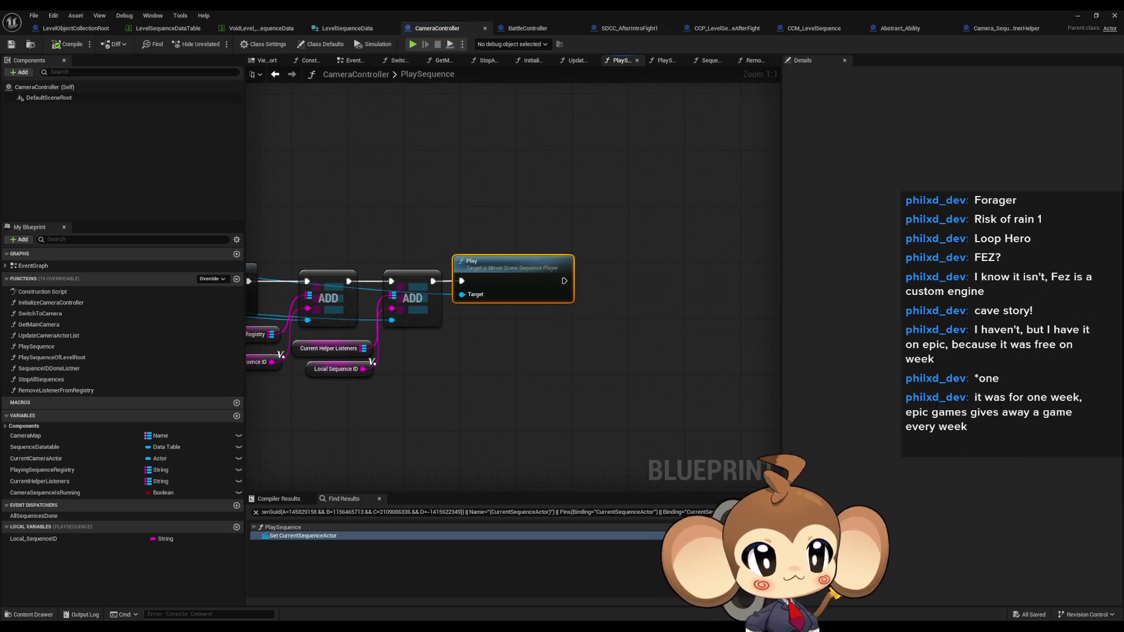
Switch to the StopAllSequences graph and select its Stop node.
key(alt+Left)
scroll(582, 250, up, 1)
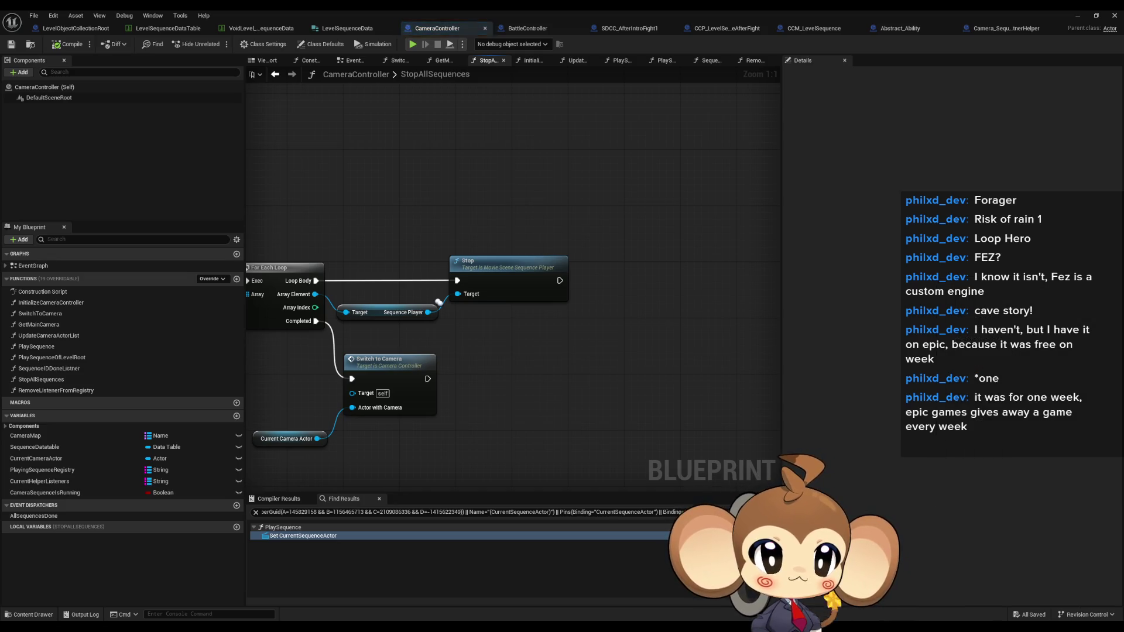
click(513, 287)
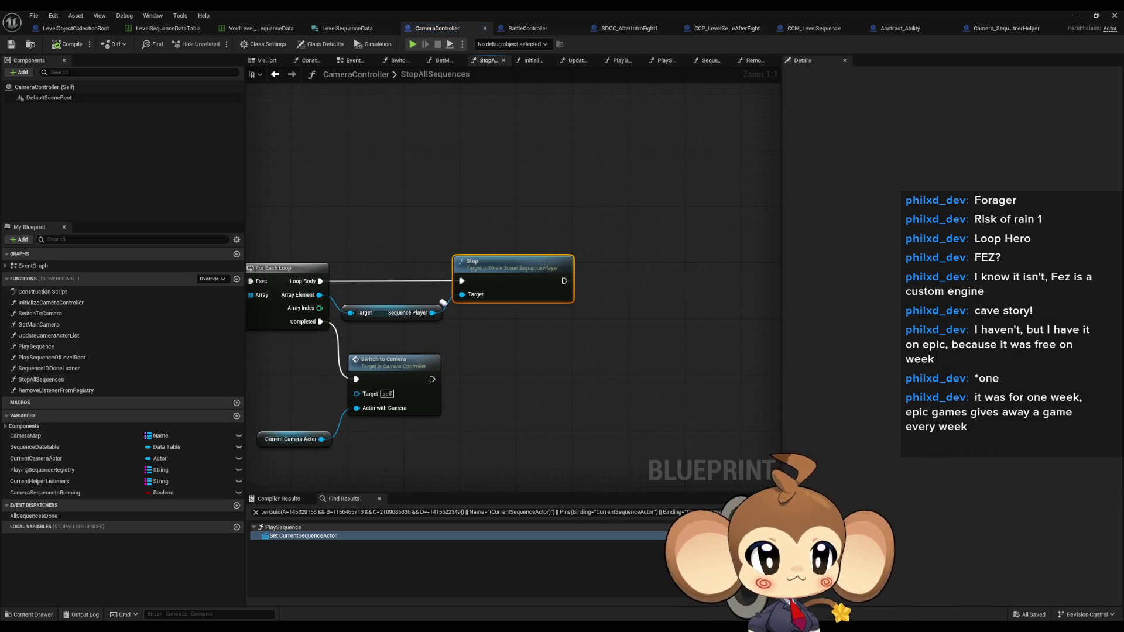
Inspect the StopAllSequences entry node and the Playing Sequence Registry variable's properties.
drag(443, 302, 796, 316)
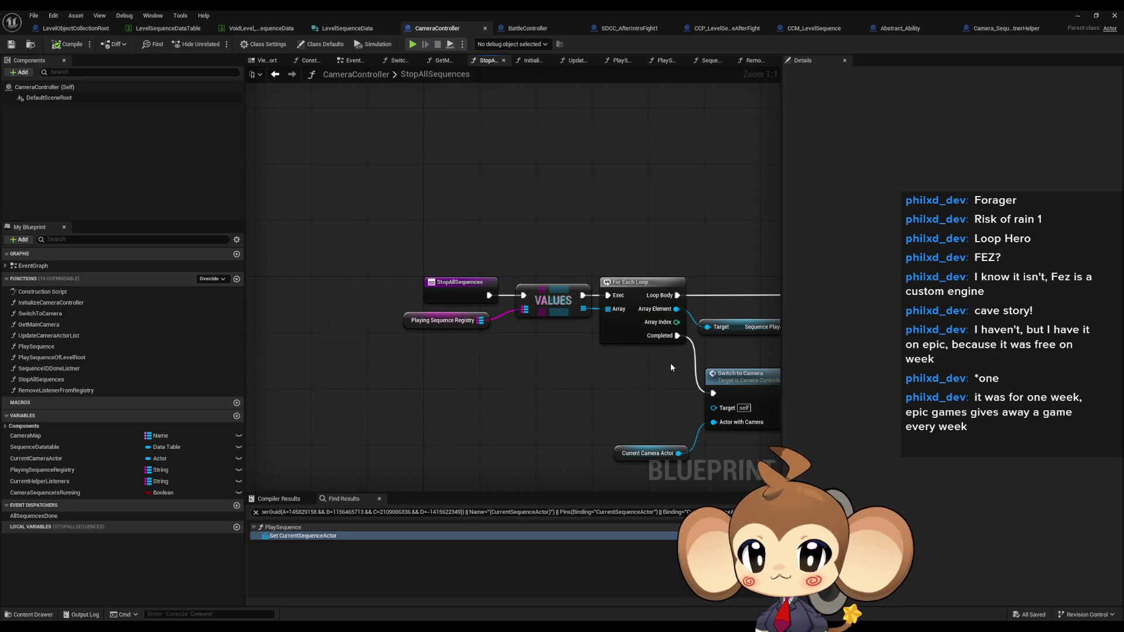
drag(662, 358, 558, 364)
click(345, 293)
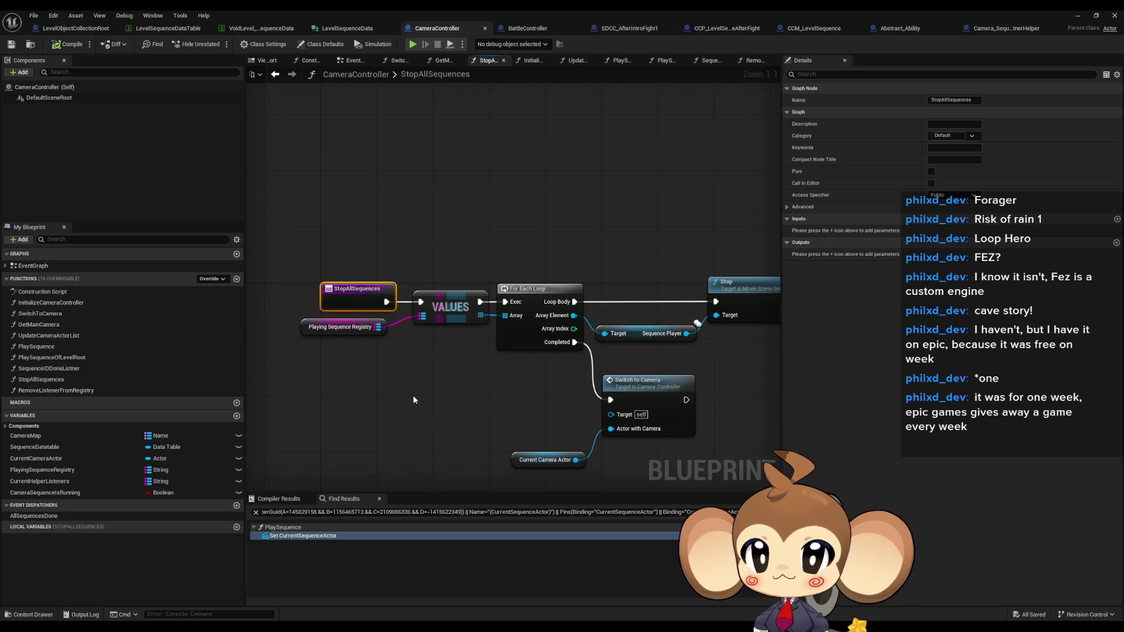
click(338, 327)
drag(443, 383, 387, 364)
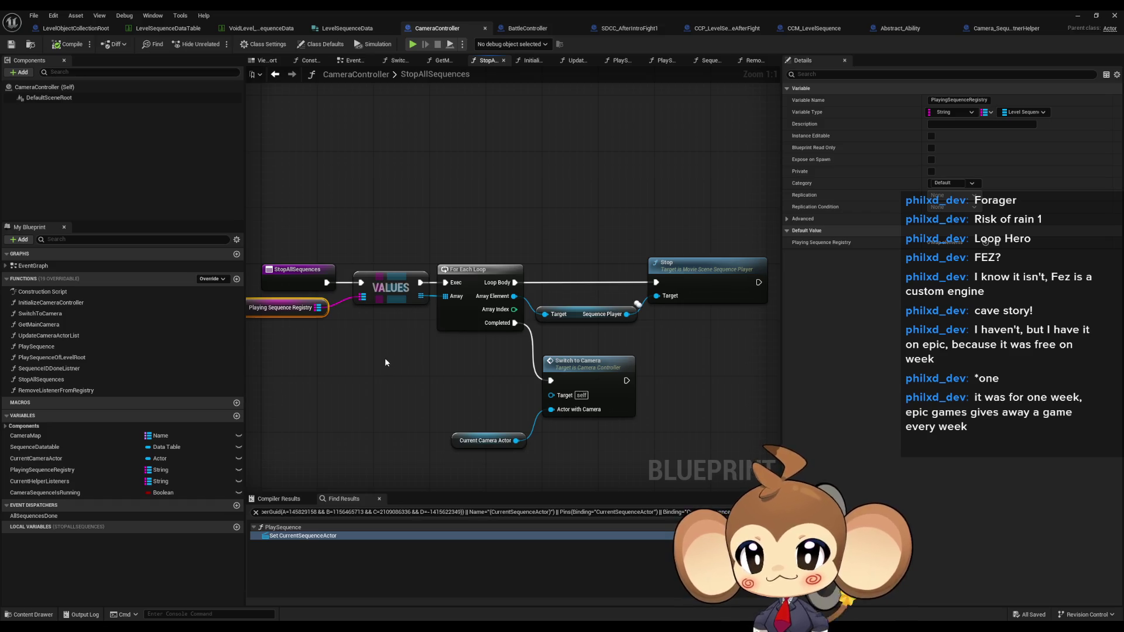
drag(385, 357, 443, 347)
Find references to StopAllSequences and jump to the BattleController call.
right_click(59, 380)
mouse_move(97, 429)
click(202, 458)
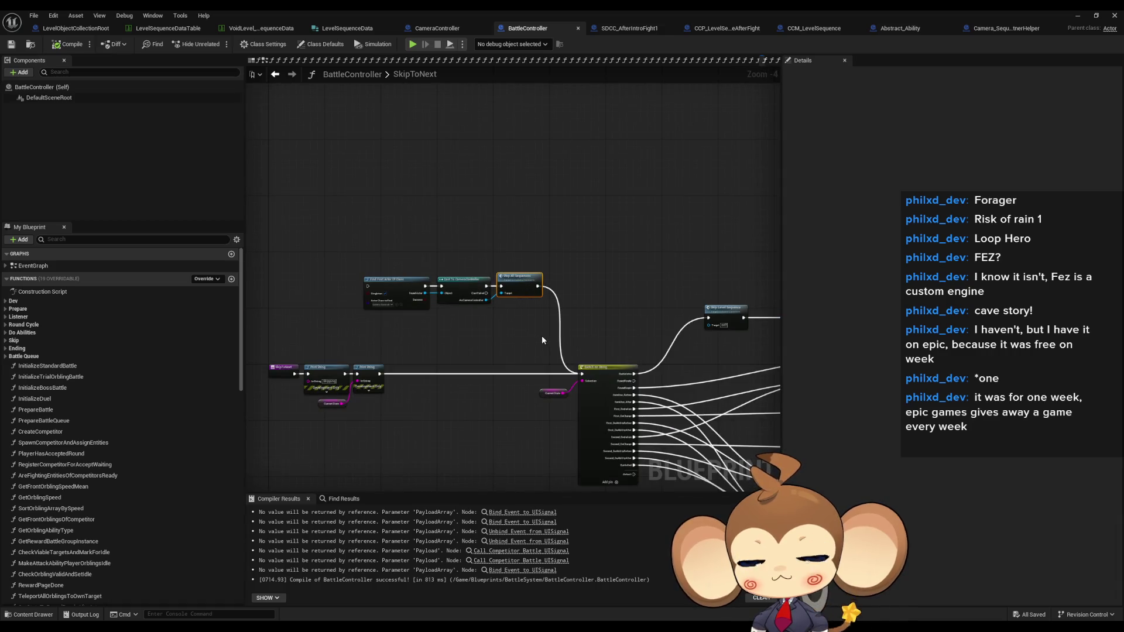
Delete the Find First Actor, Cast and Stop All Sequences nodes from SkipToNext.
double_click(726, 311)
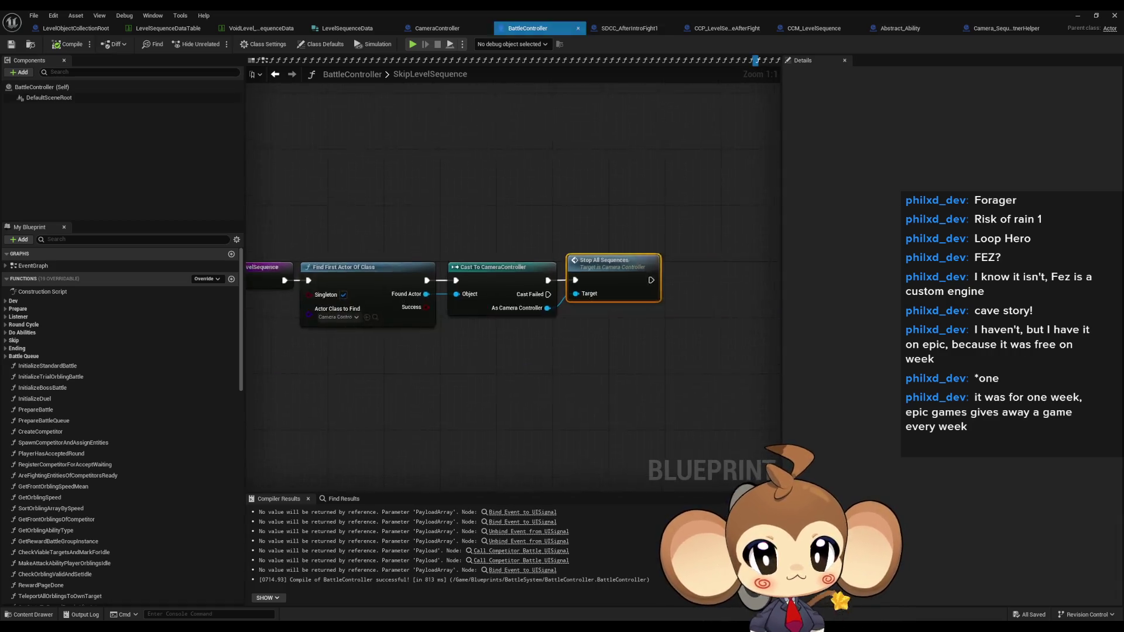
scroll(399, 267, down, 3)
scroll(399, 267, up, 3)
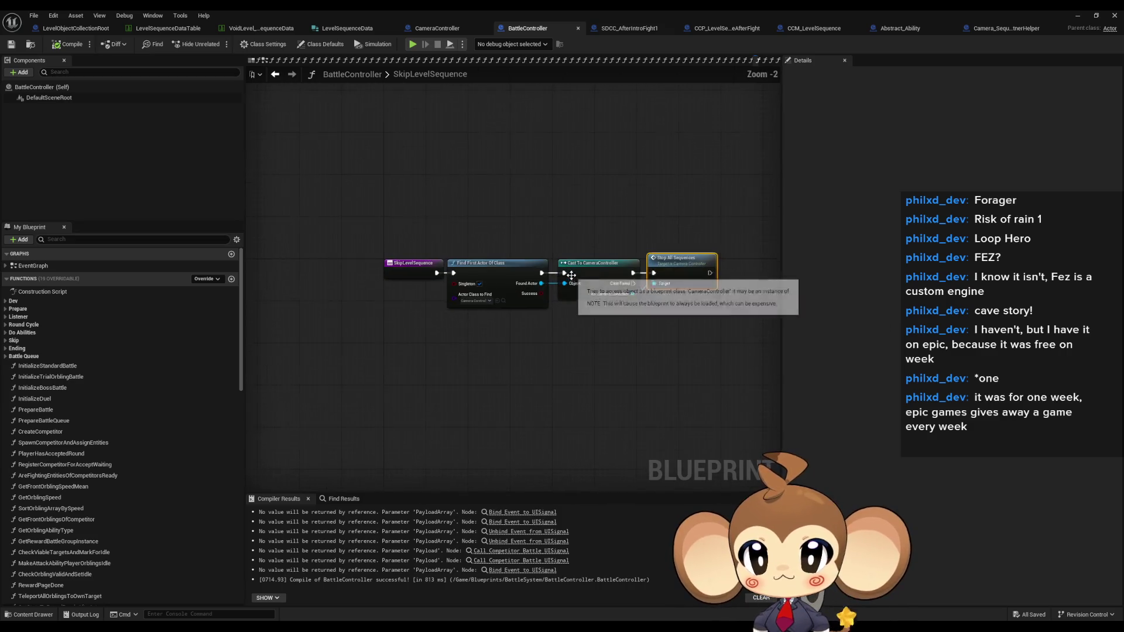
key(alt+Left)
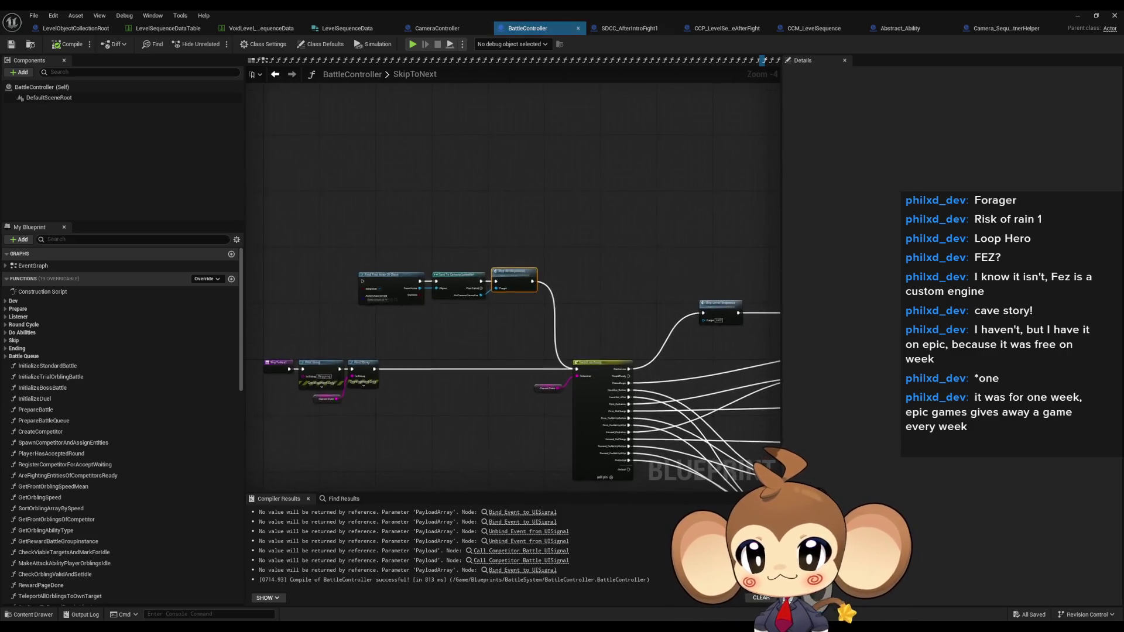
scroll(353, 220, up, 5)
key(Delete)
scroll(588, 345, down, 4)
scroll(620, 325, up, 2)
Open SkipLevelSequence and follow its Stop All Sequences call into CameraController.
mouse_move(262, 219)
mouse_down()
mouse_move(346, 223)
mouse_move(412, 245)
mouse_up()
double_click(413, 245)
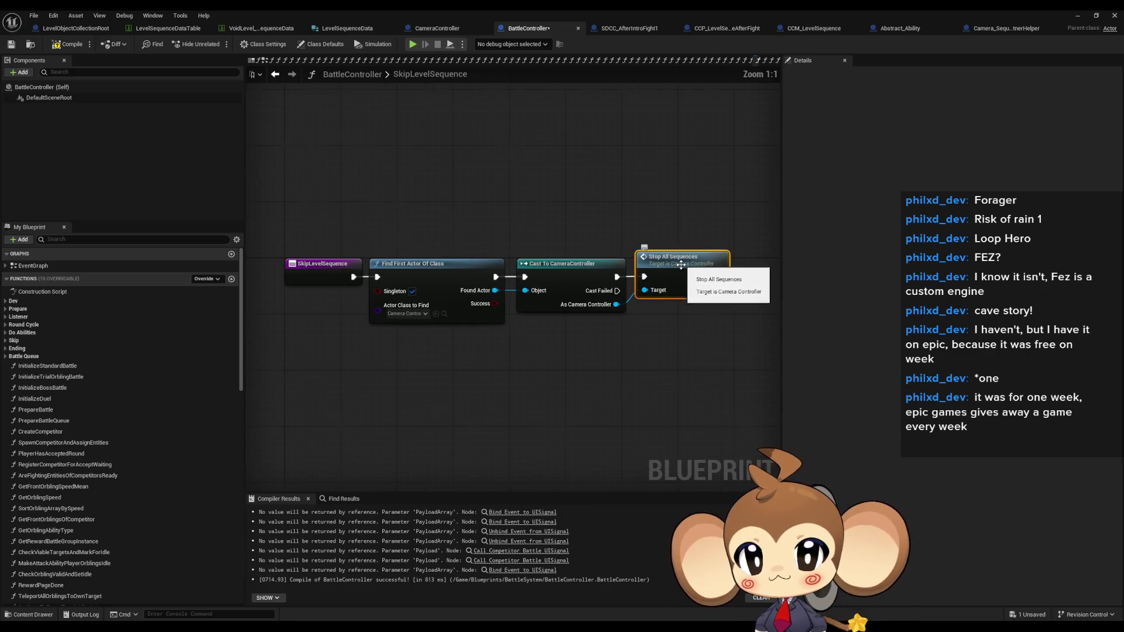
double_click(682, 269)
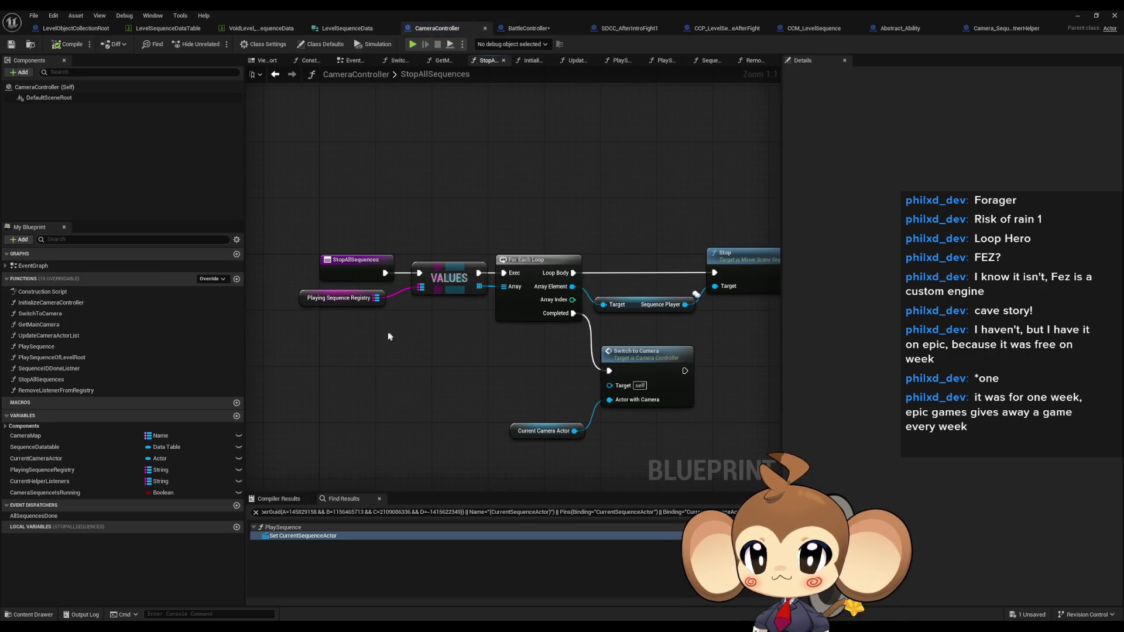
Paste a copy of the Playing Sequence Registry getter into empty space below the nodes.
drag(368, 338, 348, 302)
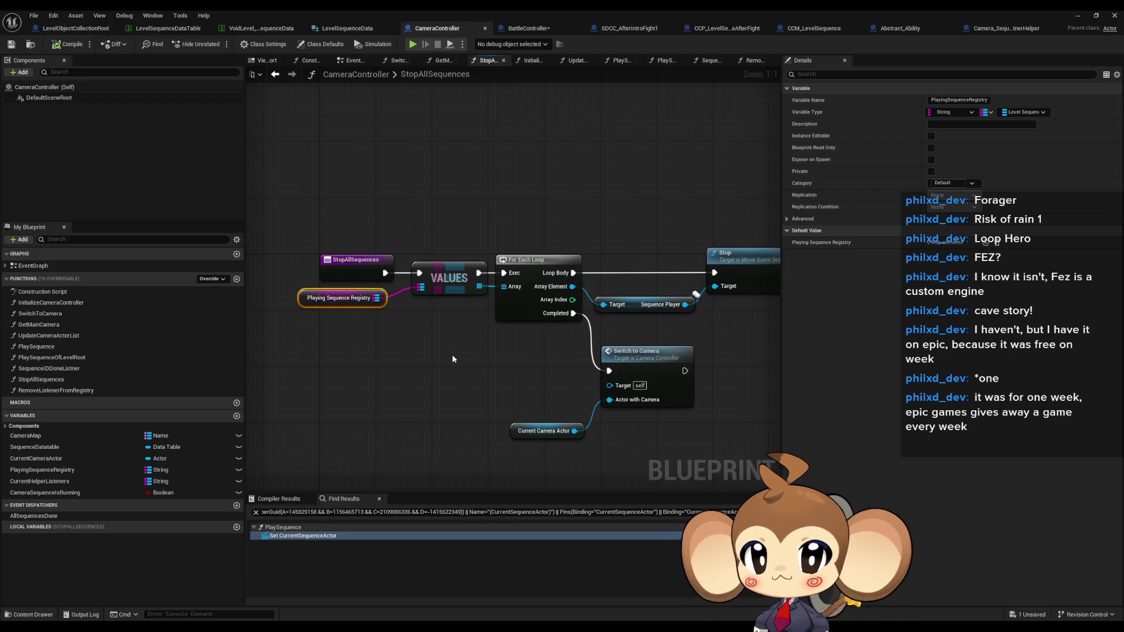
click(731, 251)
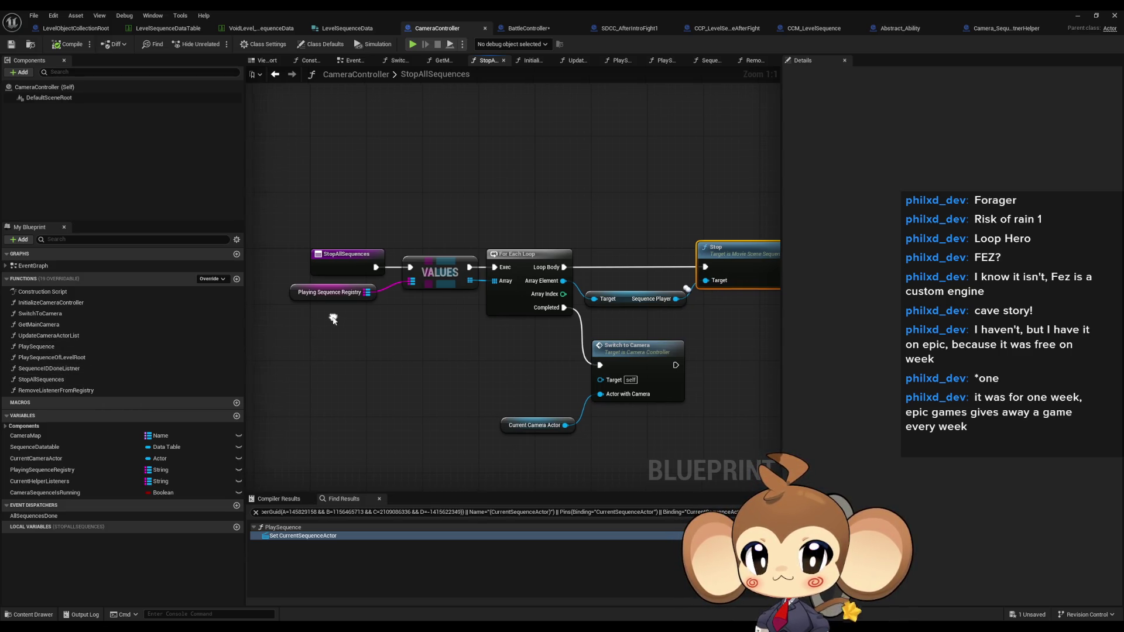
drag(331, 316, 344, 261)
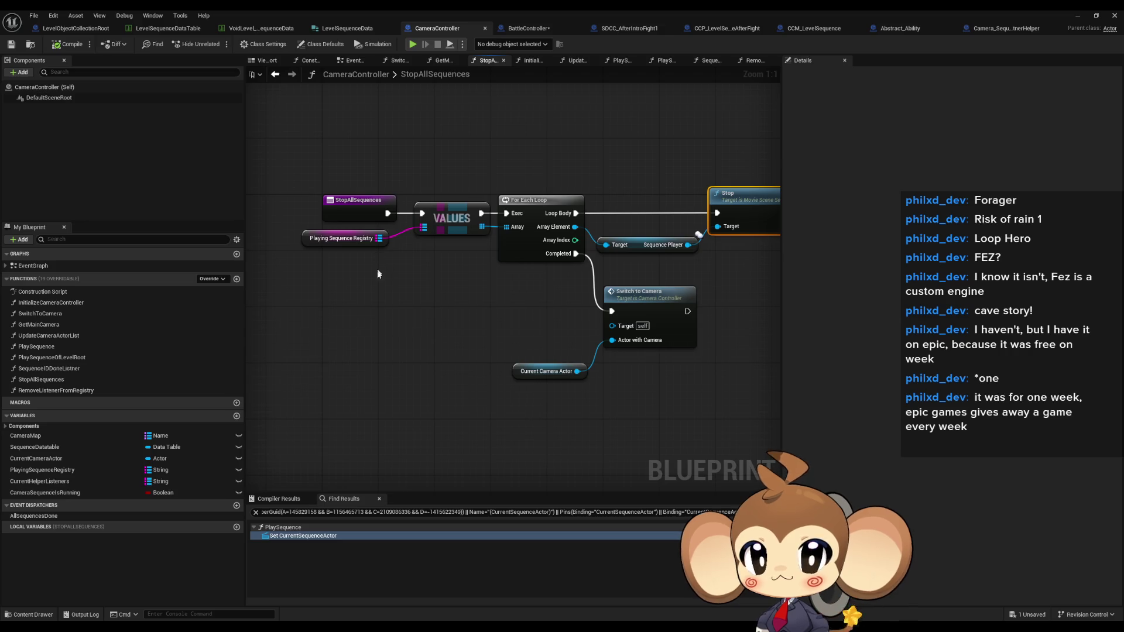
drag(378, 274, 395, 322)
click(360, 286)
click(359, 393)
mouse_move(358, 393)
mouse_down()
mouse_move(467, 312)
mouse_move(352, 326)
mouse_move(343, 314)
mouse_move(417, 323)
mouse_up()
key(ctrl+v)
Add a For Each Loop (Map) fed by the Playing Sequence Registry copy.
text(forea)
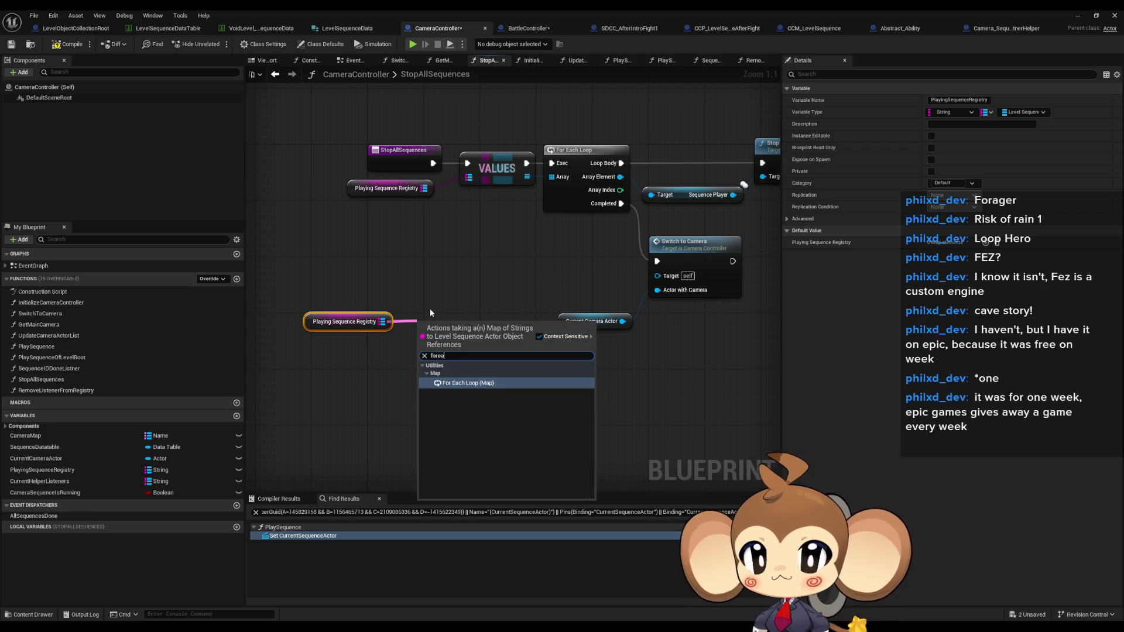
key(Return)
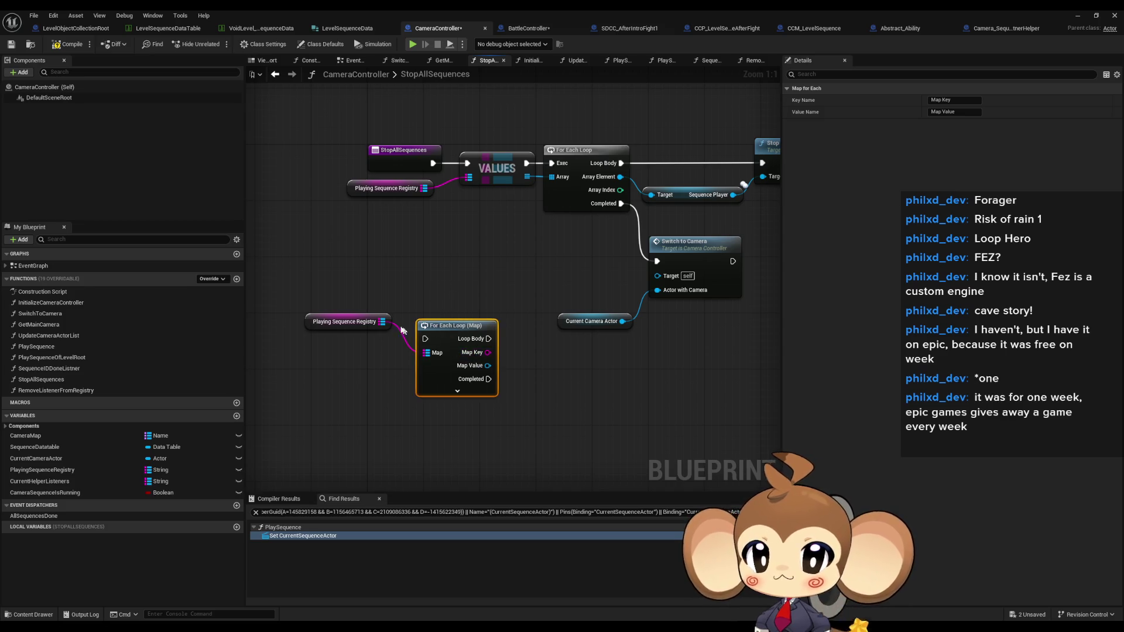
key(Delete)
mouse_move(382, 321)
mouse_down()
mouse_move(445, 321)
mouse_move(431, 321)
mouse_up()
text(for)
key(Return)
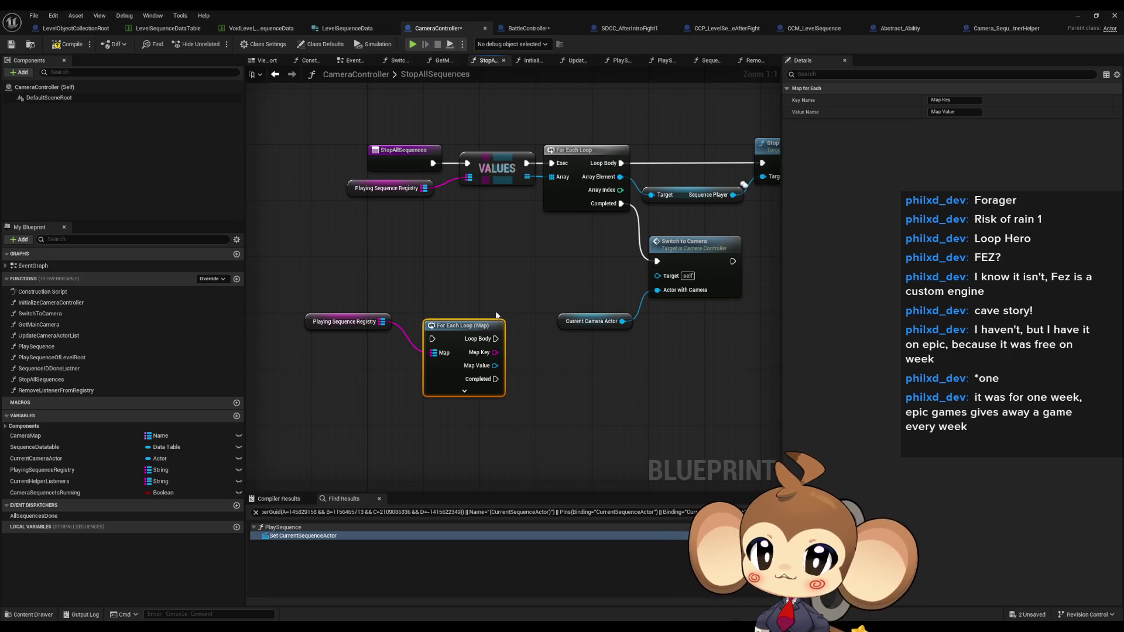
Reposition the map loop and the registry getter nodes in the graph.
drag(466, 317, 466, 290)
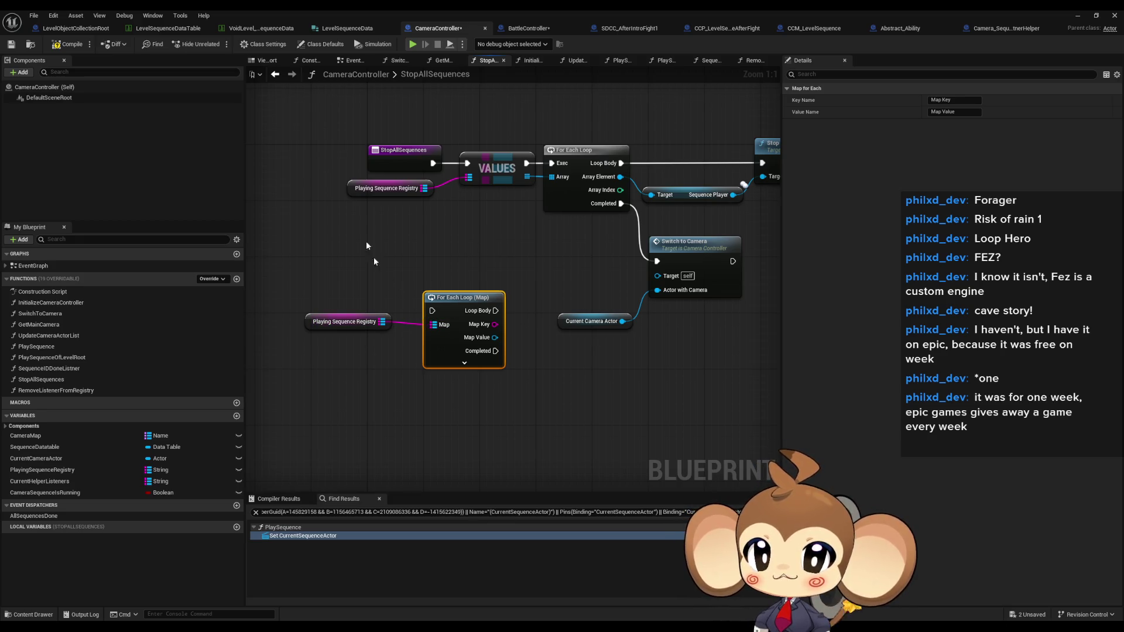
scroll(449, 289, down, 1)
scroll(469, 271, up, 1)
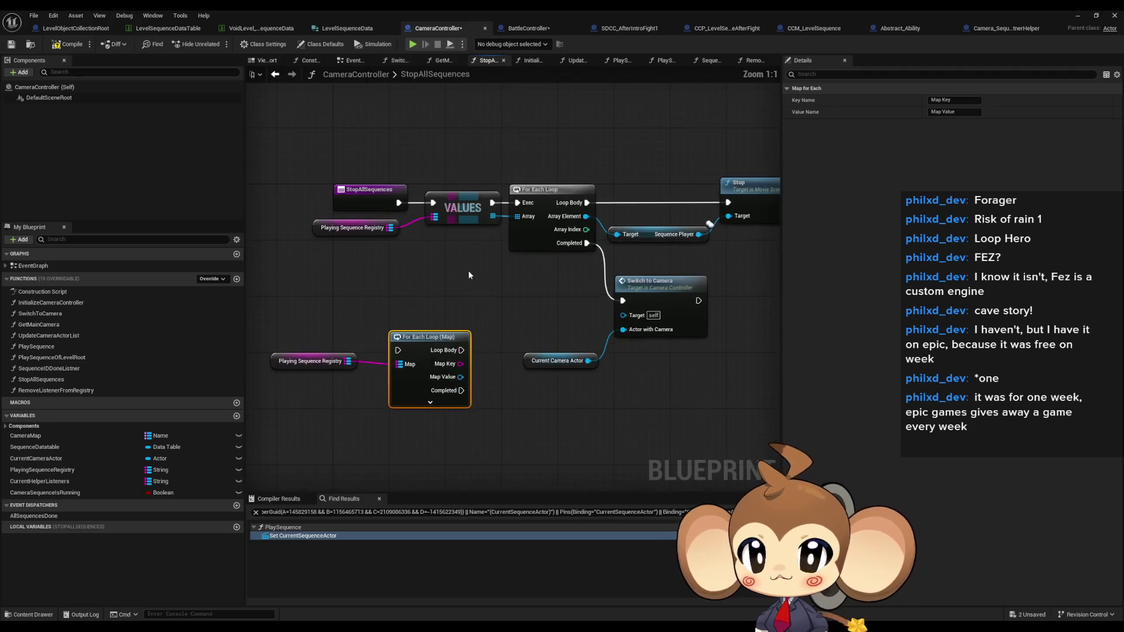
drag(477, 293, 476, 289)
click(307, 323)
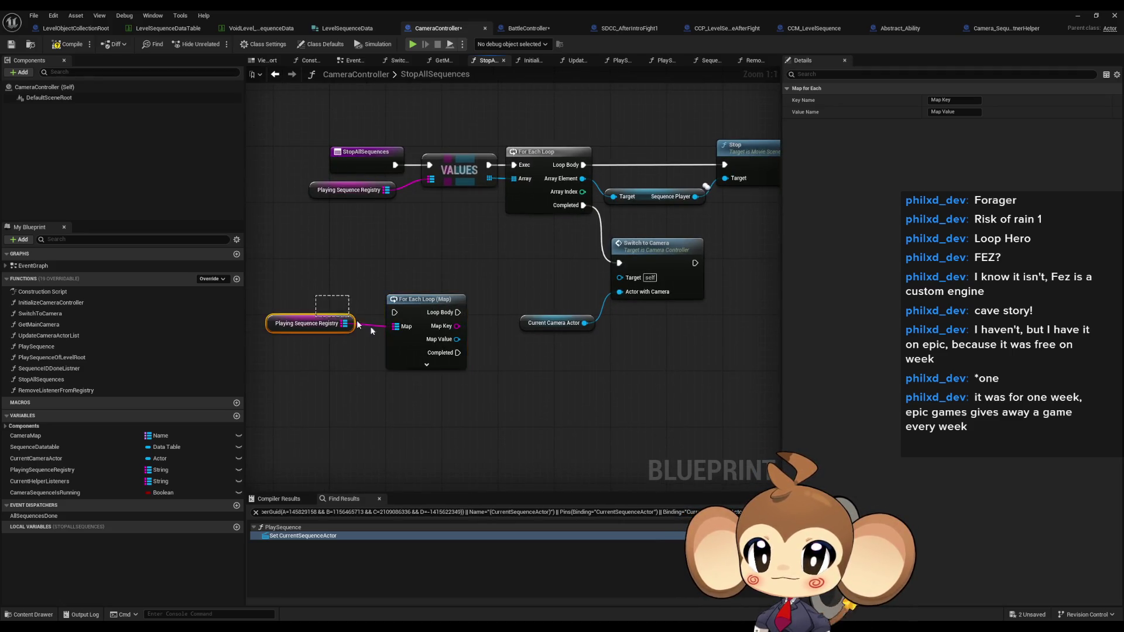
shift+click(415, 312)
drag(415, 312, 352, 339)
click(398, 300)
drag(399, 300, 444, 284)
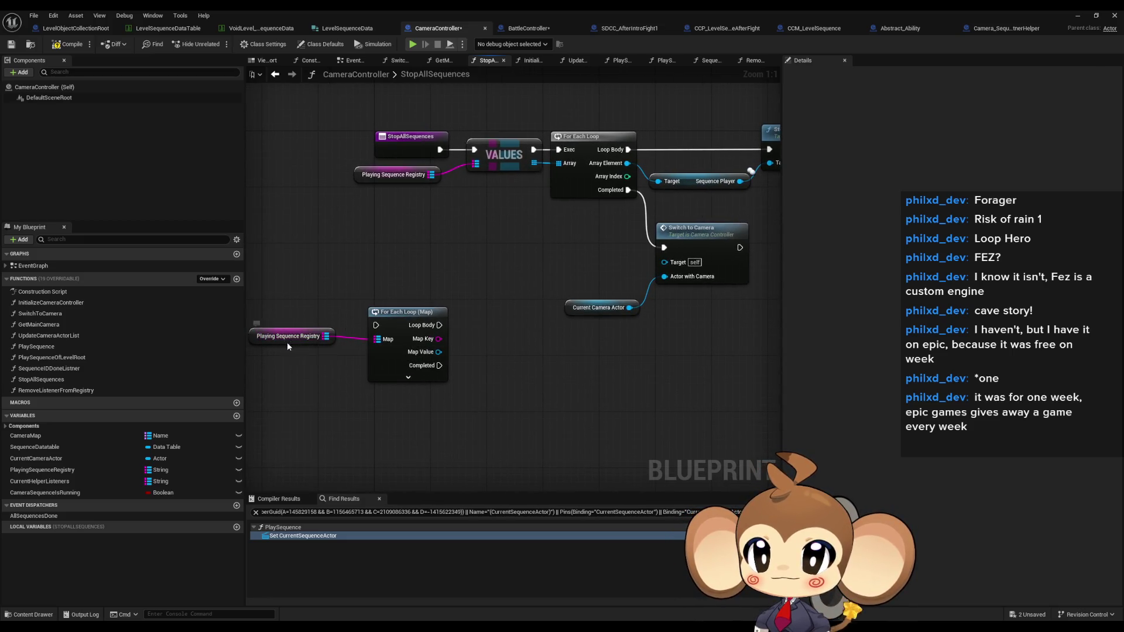
drag(287, 346, 295, 366)
Parse each Map Key into an array with delimiter '_' and add a GET on it.
drag(438, 339, 469, 342)
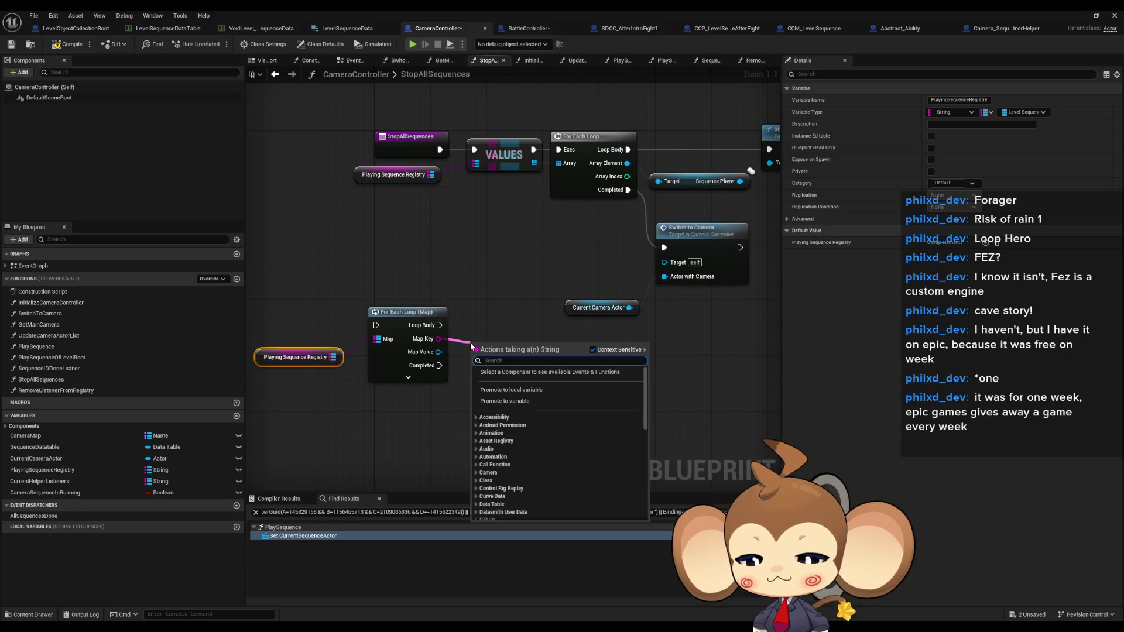
text(parse)
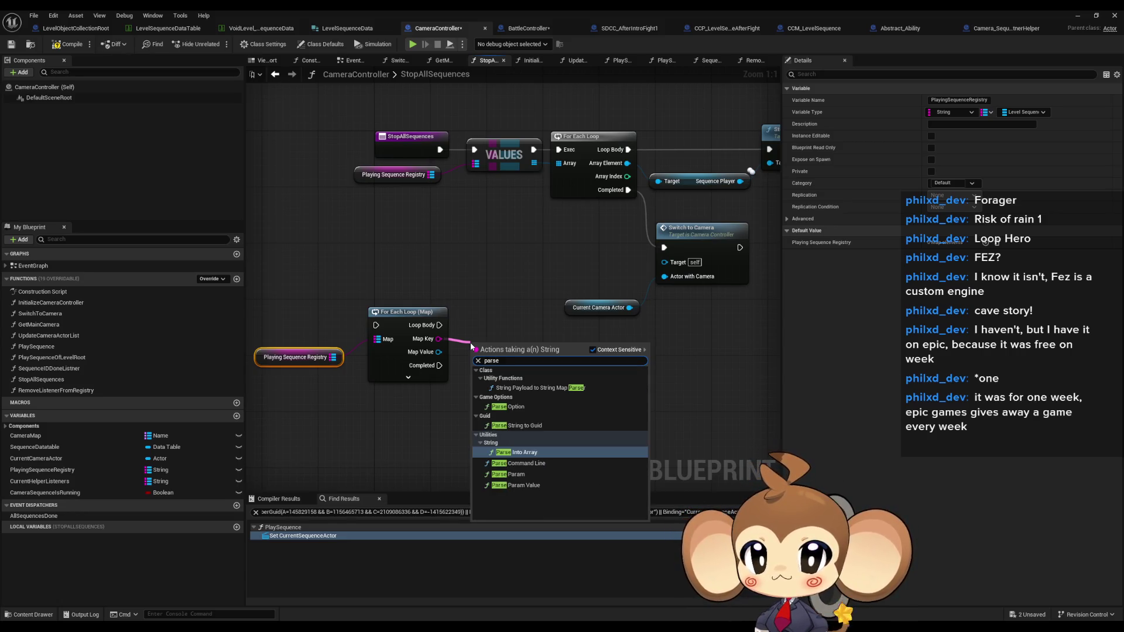
key(Return)
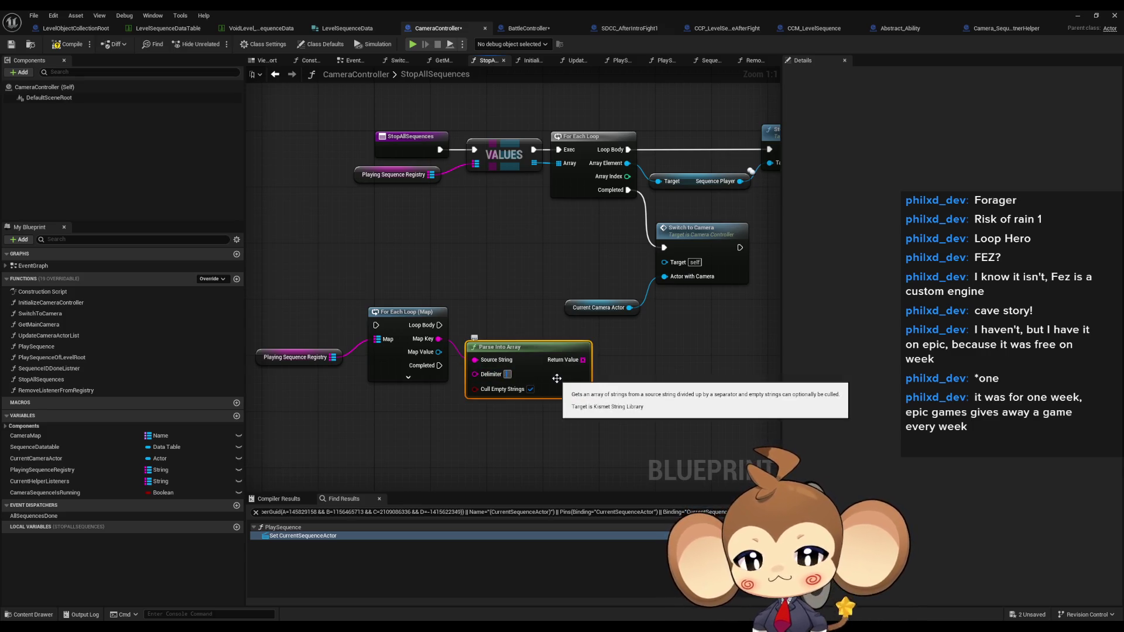
text(_)
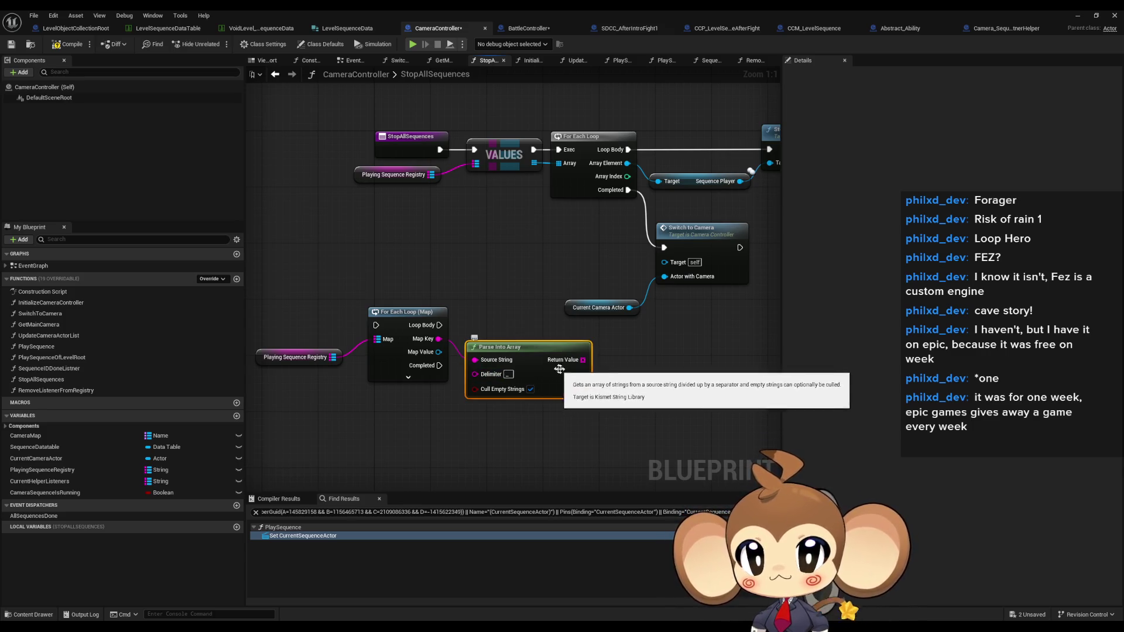
drag(583, 360, 647, 378)
click(670, 443)
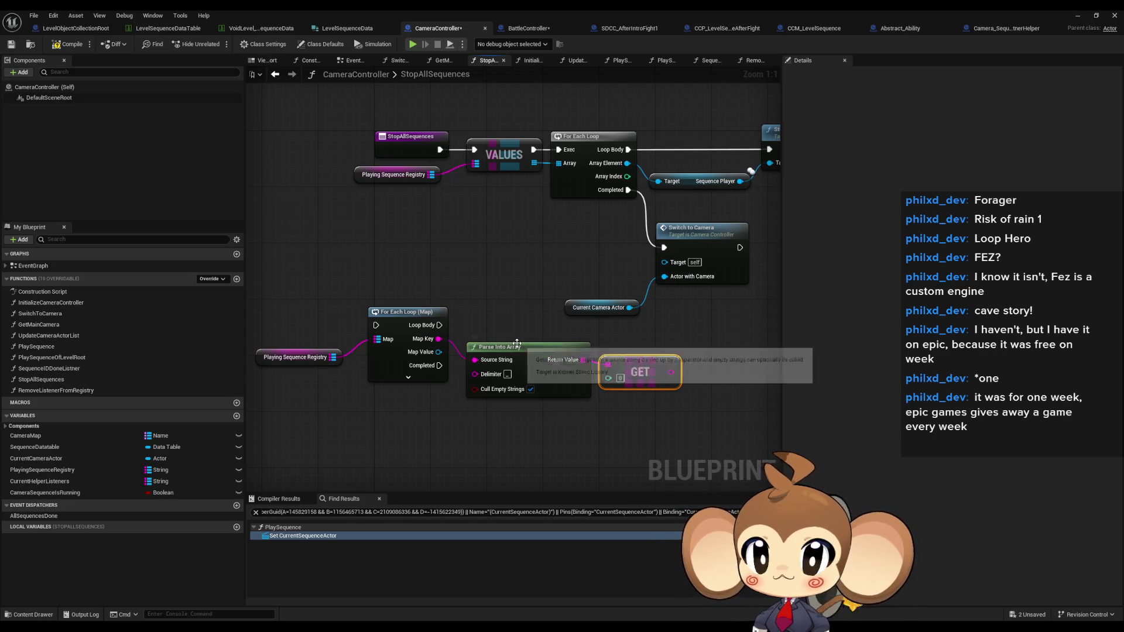
scroll(554, 336, down, 1)
Add a Switch on String off the GET with cases 'global' and 'local'.
mouse_move(344, 339)
mouse_down()
mouse_move(580, 406)
mouse_move(629, 368)
mouse_move(626, 379)
mouse_move(667, 405)
mouse_up()
text(switch)
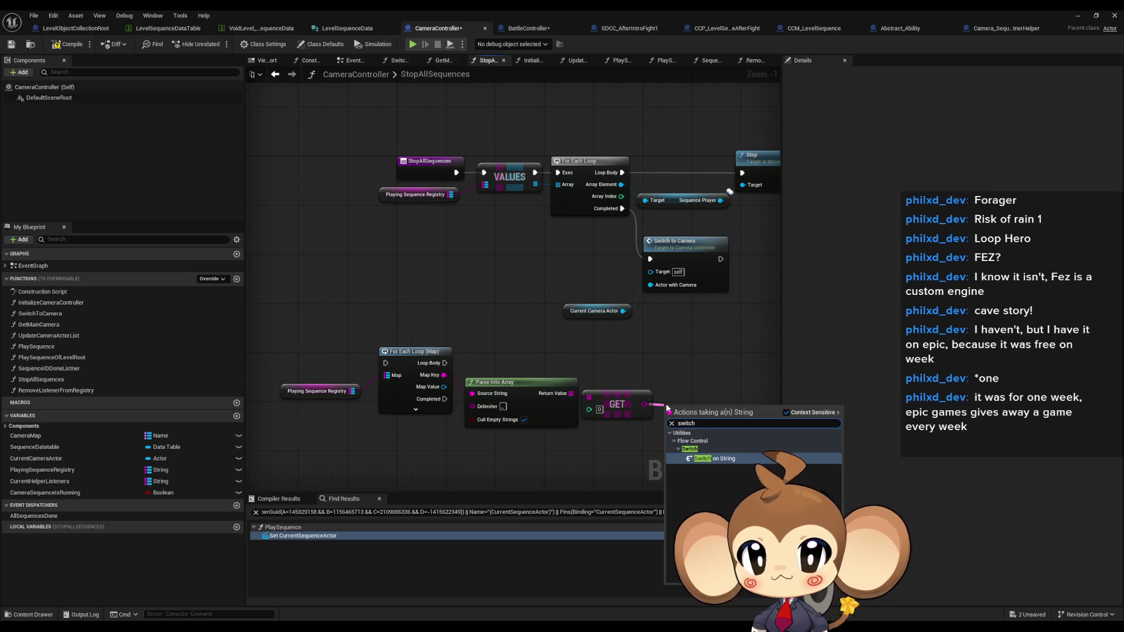
key(Return)
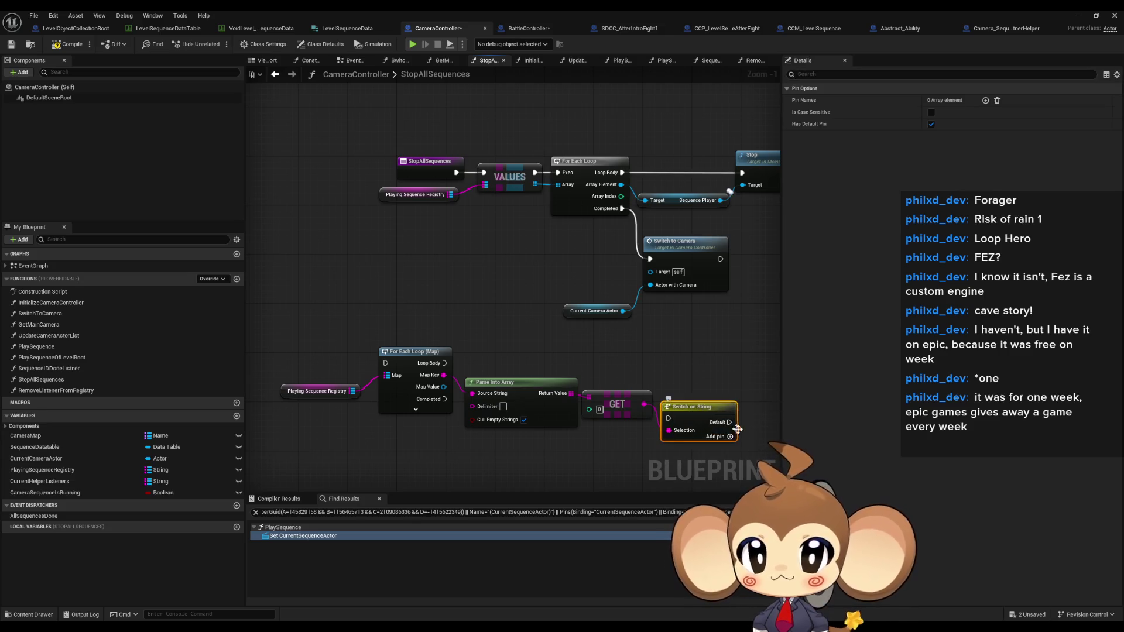
click(985, 100)
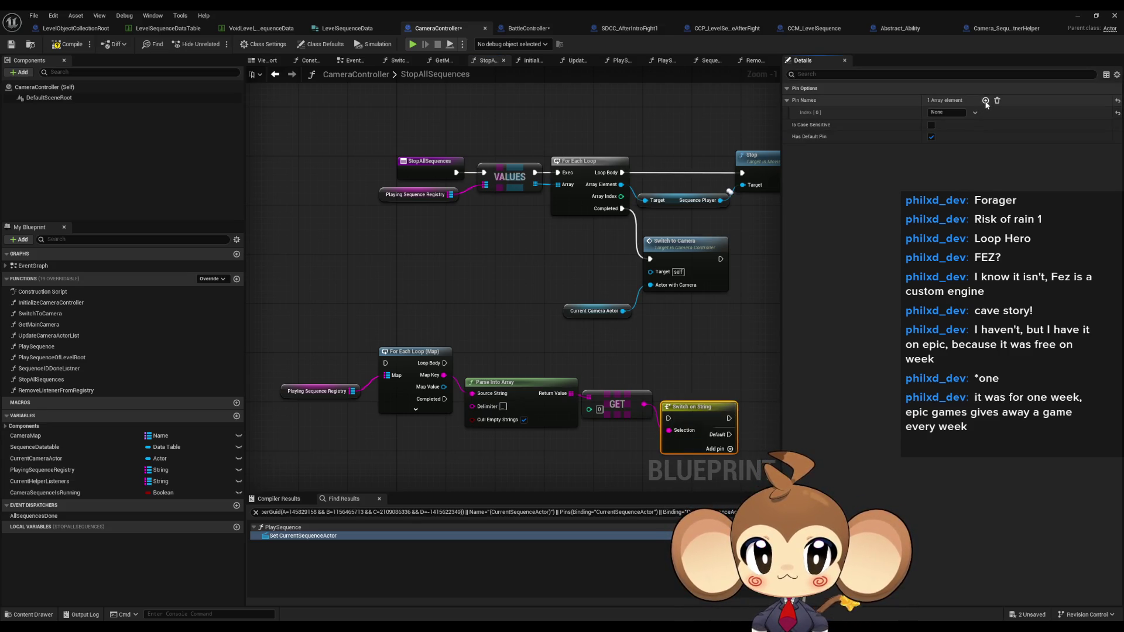
click(985, 101)
text(global)
key(Tab)
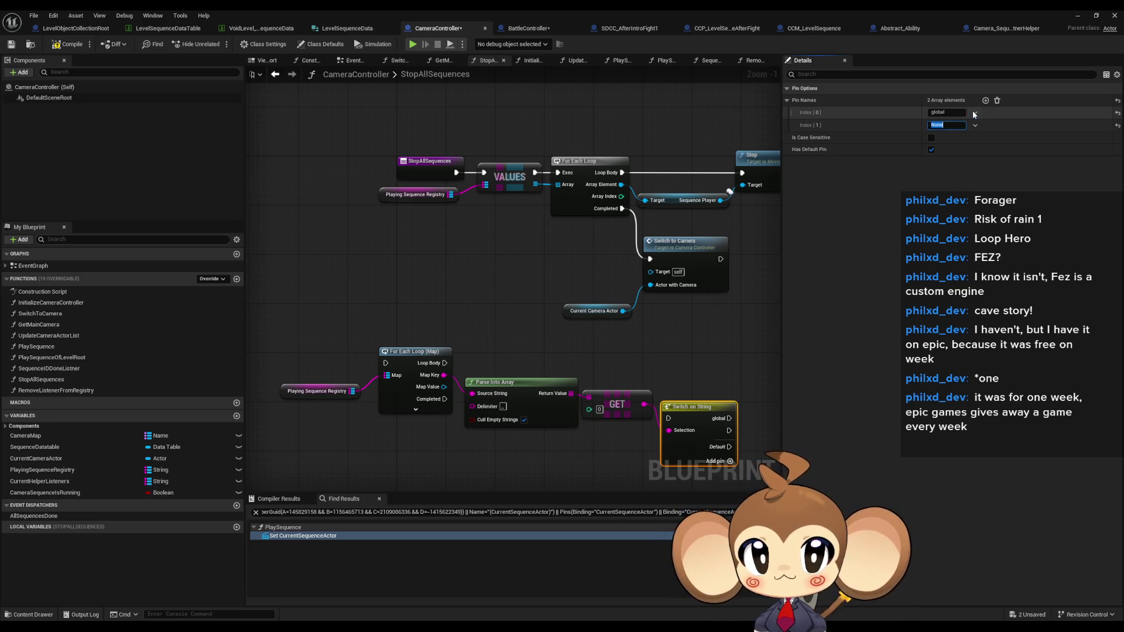
text(al)
key(Return)
Drive the Switch on String from the map loop's Loop Body.
mouse_move(674, 415)
mouse_down()
mouse_move(454, 379)
mouse_move(445, 363)
mouse_move(708, 373)
mouse_move(707, 361)
mouse_up()
click(705, 318)
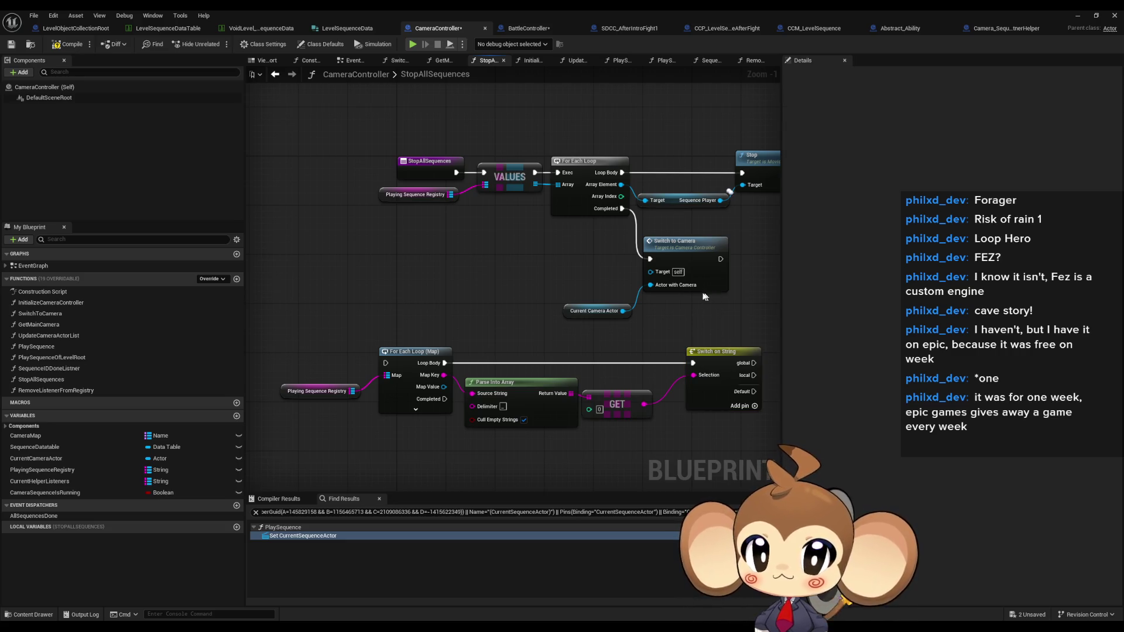
drag(701, 291, 577, 263)
drag(321, 273, 347, 266)
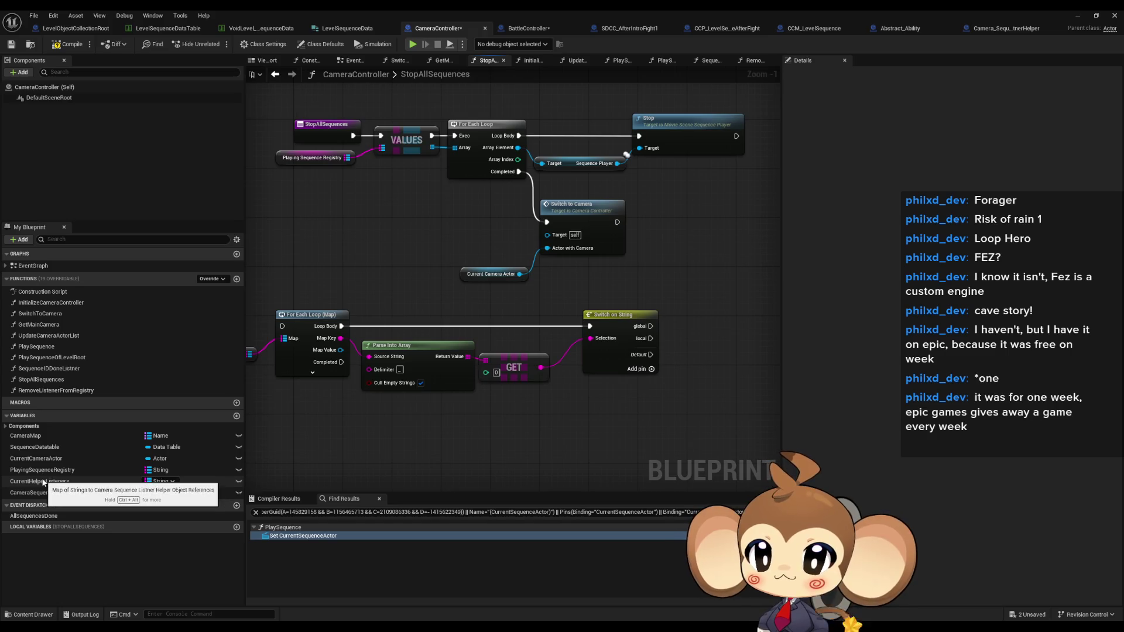
Add a Current Helper Listeners getter feeding Values into a For Each Loop.
drag(43, 482, 301, 448)
click(340, 457)
drag(390, 404, 424, 415)
text(val)
key(Return)
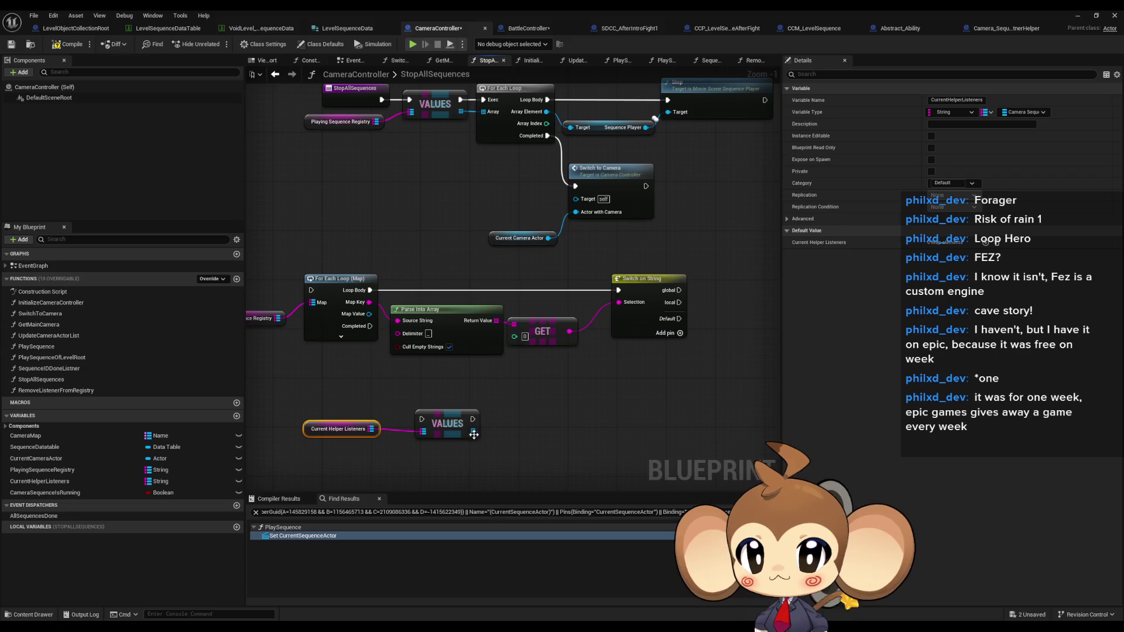
drag(471, 431, 522, 430)
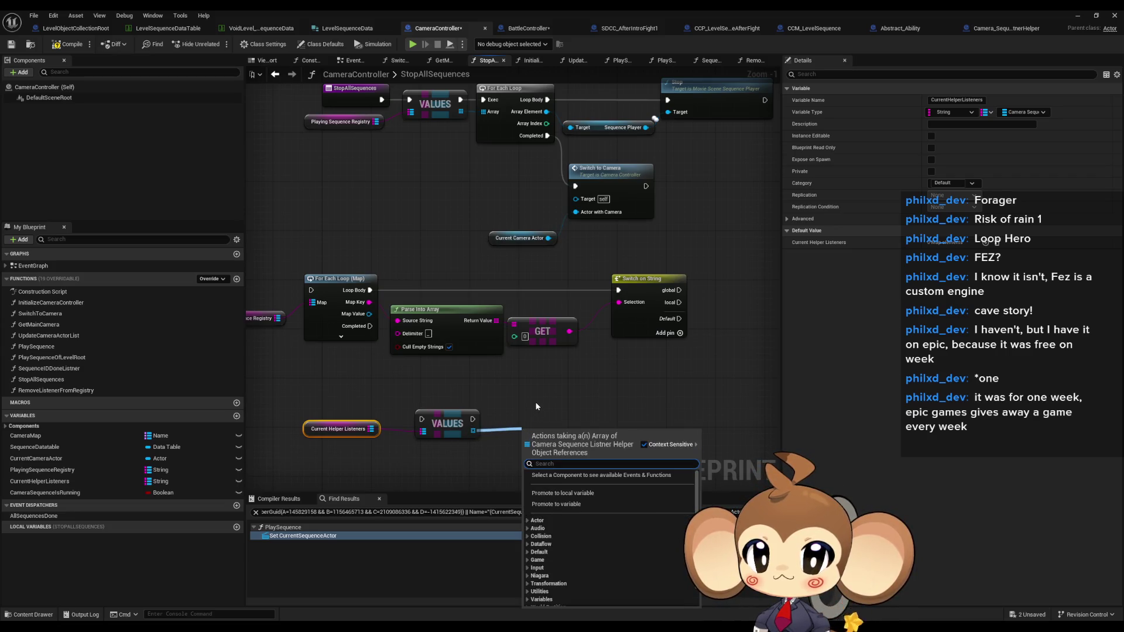
text(defo)
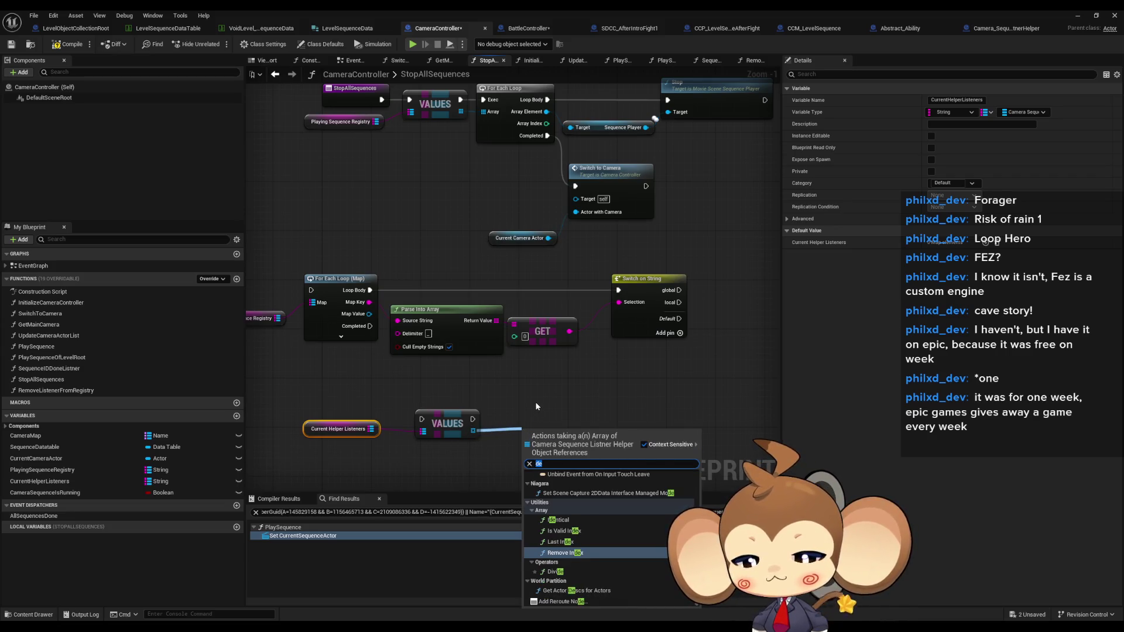
text(ra)
key(BackSpace)
text(ea)
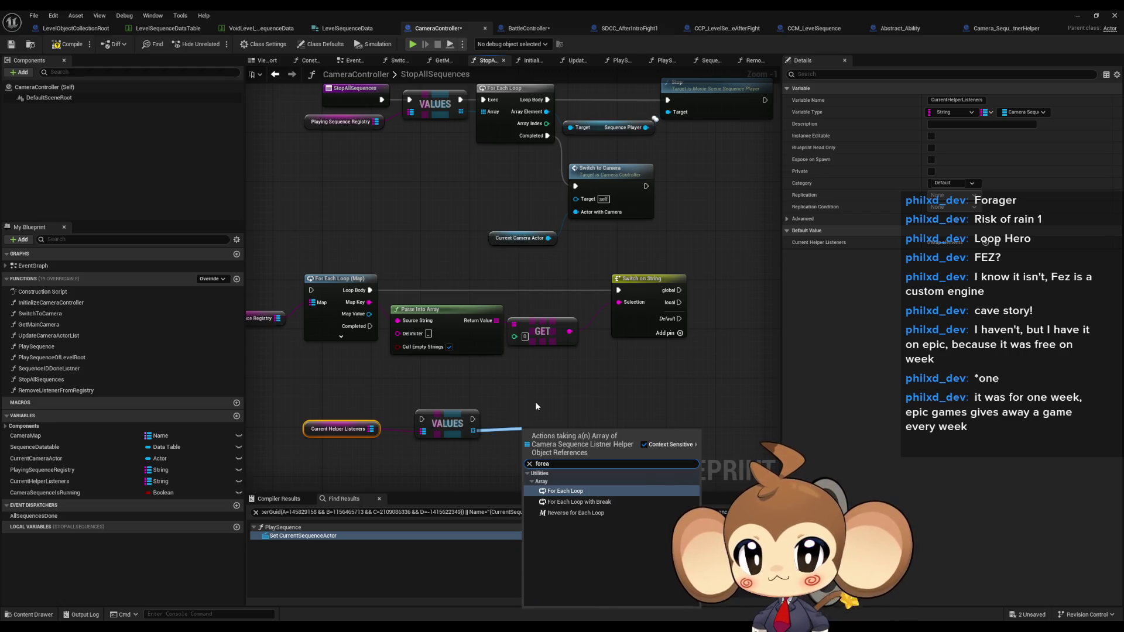
key(Return)
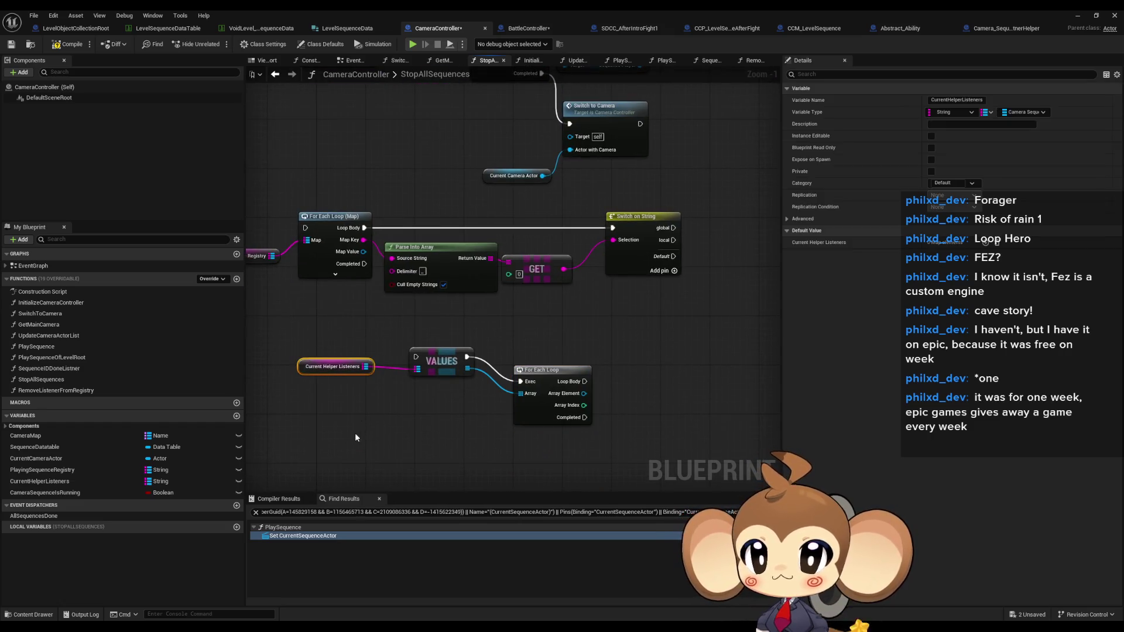
Duplicate the Current Helper Listeners and Playing Sequence Registry getters.
key(ctrl+c)
key(ctrl+v)
drag(391, 434, 398, 470)
click(328, 217)
key(ctrl+c)
key(ctrl+v)
Add Clear nodes for both maps, chained to run after the loop completes.
mouse_move(505, 421)
mouse_down()
mouse_move(538, 427)
mouse_move(576, 409)
mouse_move(560, 458)
mouse_up()
text(clear)
key(Return)
text(cl)
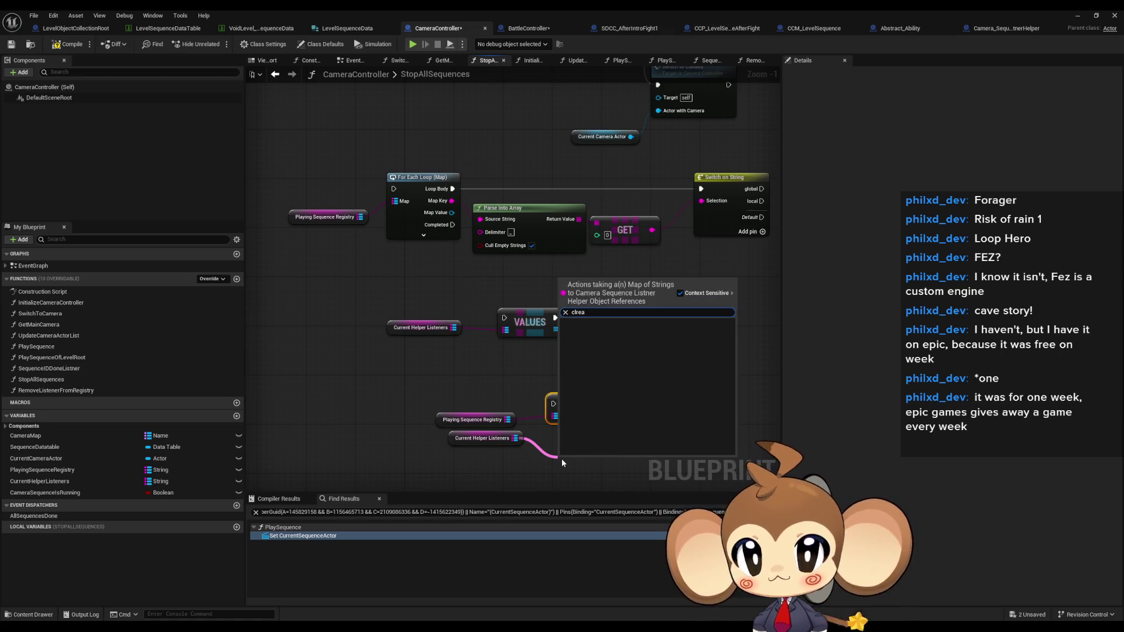
key(Return)
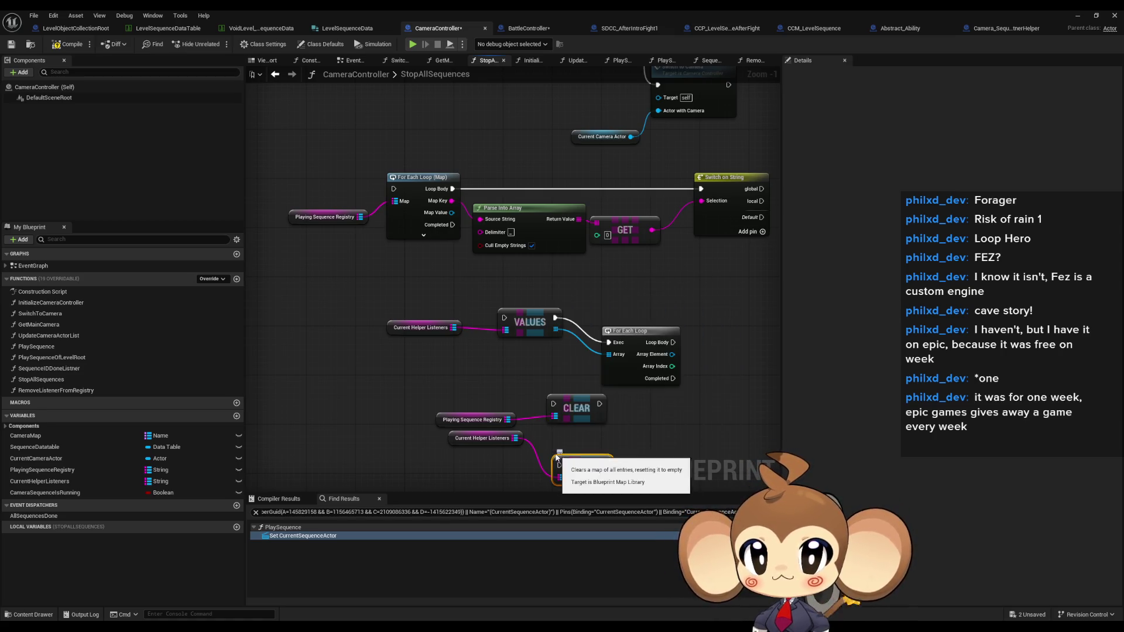
drag(517, 435, 551, 371)
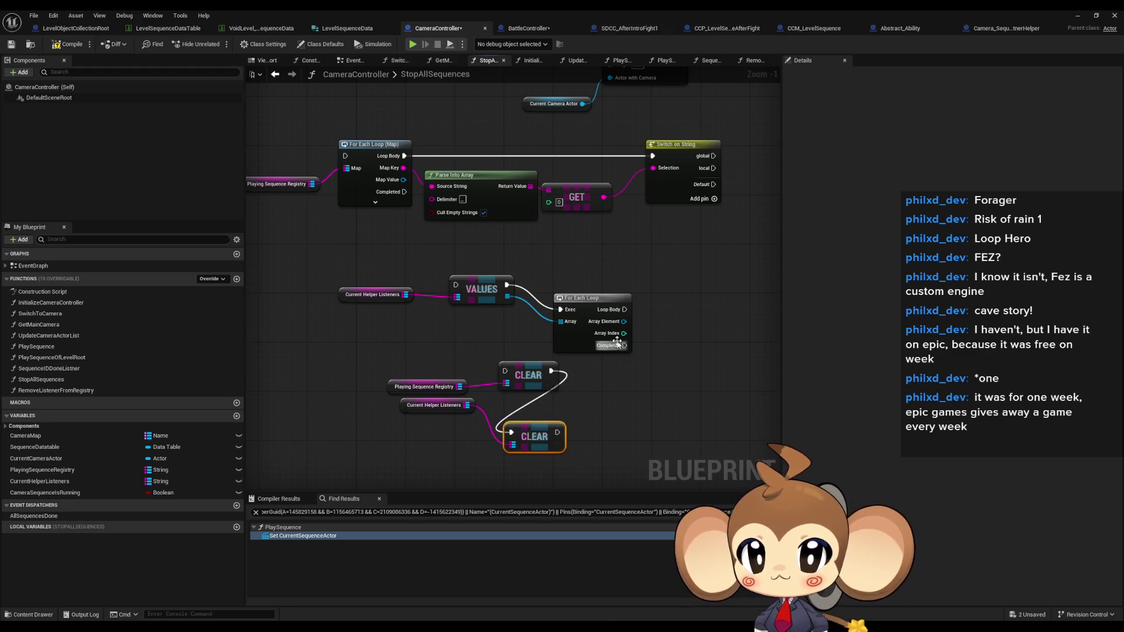
drag(625, 345, 504, 371)
Destroy each listener actor with Destroy Actor in the loop body.
mouse_move(624, 322)
mouse_down()
mouse_move(669, 320)
mouse_move(665, 334)
mouse_up()
text(destr)
key(Return)
Place the second Clear beside the first and run listener cleanup after the map loop's Completed.
mouse_move(634, 279)
mouse_down()
mouse_move(612, 330)
mouse_move(618, 312)
mouse_up()
mouse_move(516, 475)
mouse_down()
mouse_move(577, 414)
mouse_move(619, 205)
mouse_move(578, 90)
mouse_up()
mouse_move(598, 325)
mouse_down()
mouse_move(577, 302)
mouse_move(624, 293)
mouse_up()
drag(435, 320, 384, 227)
drag(544, 271, 511, 315)
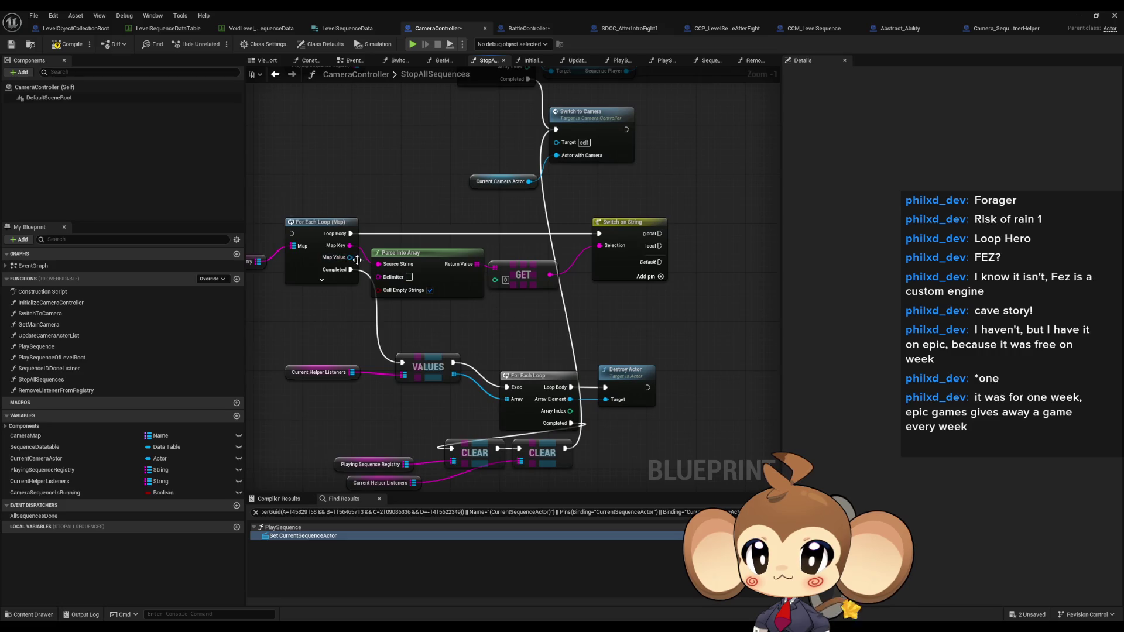
Add Destroy Actor on the map value, driven by the Switch on String global case.
drag(349, 258, 537, 313)
text(dest)
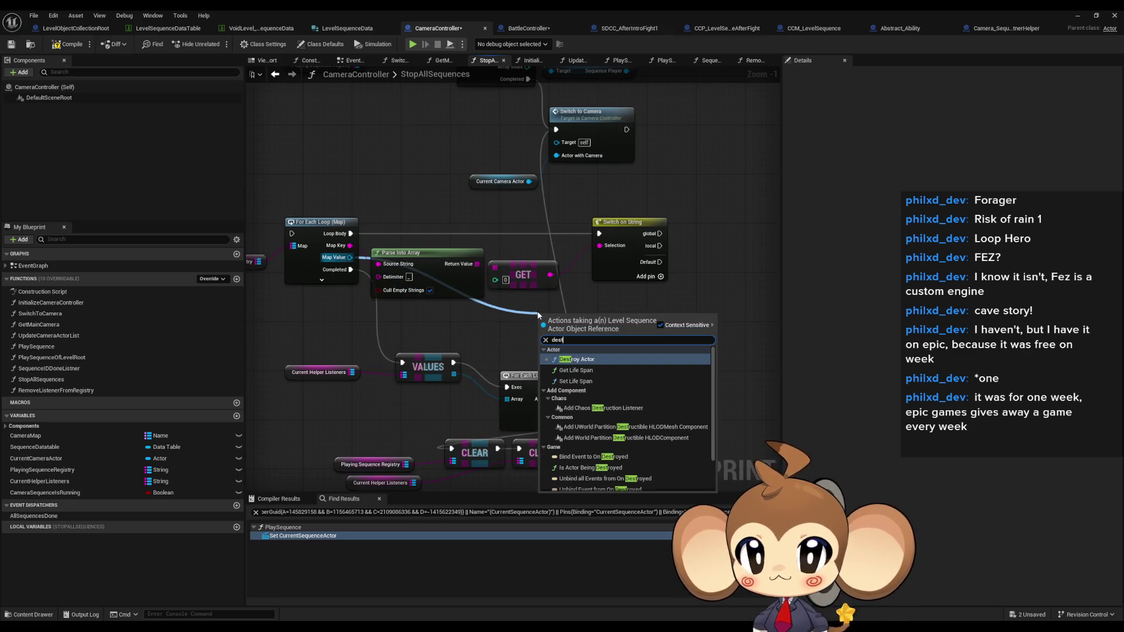
click(577, 359)
mouse_move(564, 317)
mouse_down()
mouse_move(533, 377)
mouse_move(633, 367)
mouse_move(717, 279)
mouse_move(628, 294)
mouse_up()
scroll(486, 354, down, 1)
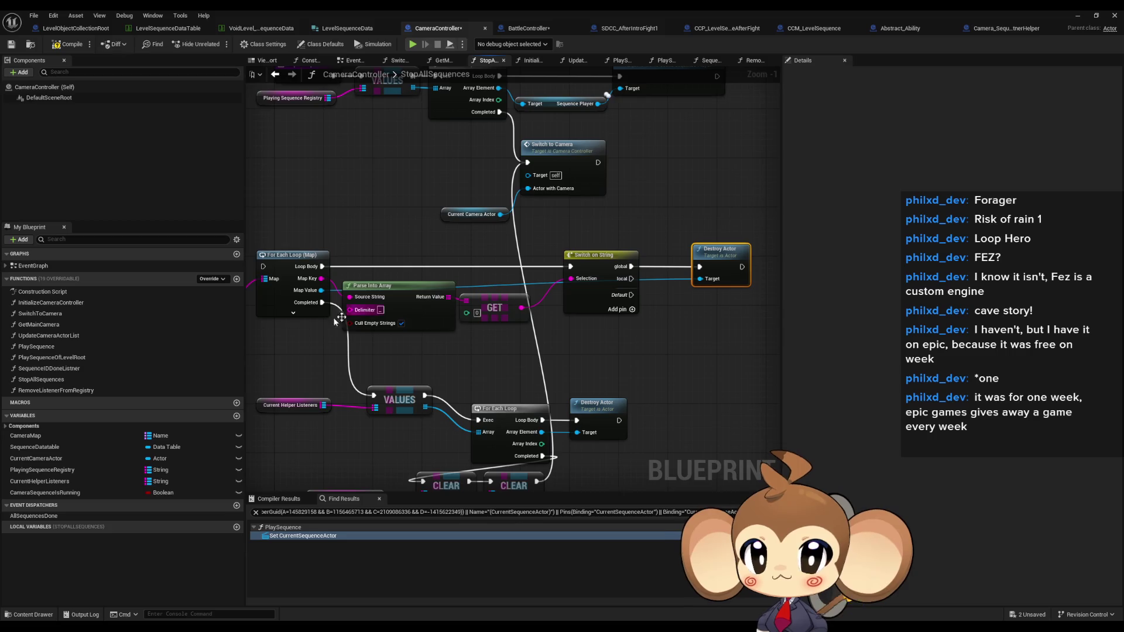
Add a Stop sequence-player node on the map value, wired from the local switch case.
drag(321, 290, 613, 364)
text(stop)
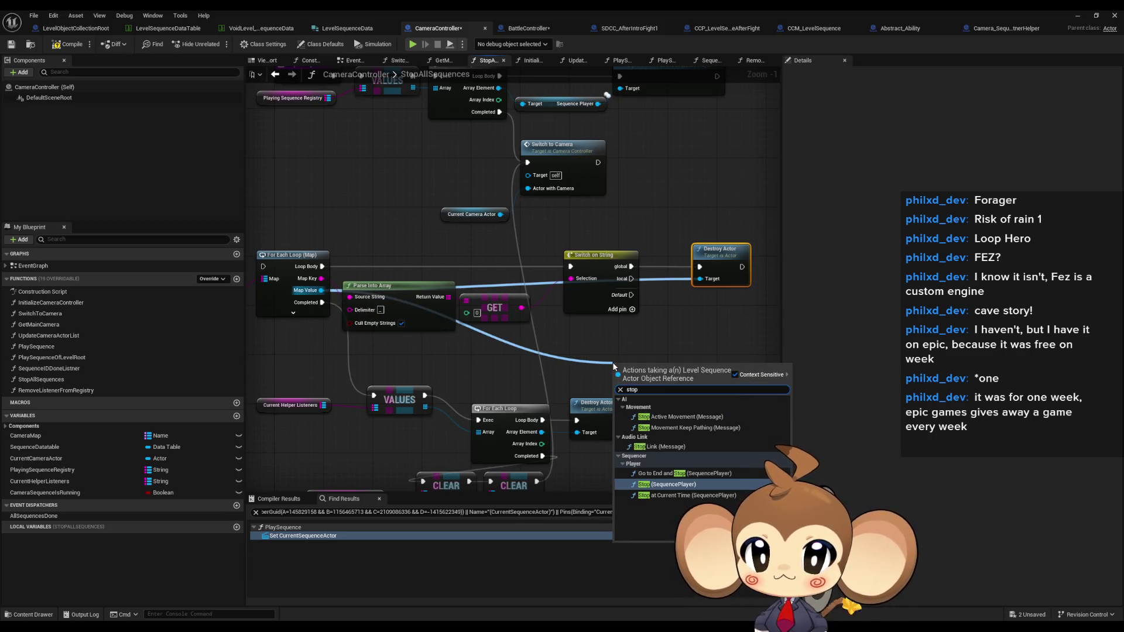
key(Return)
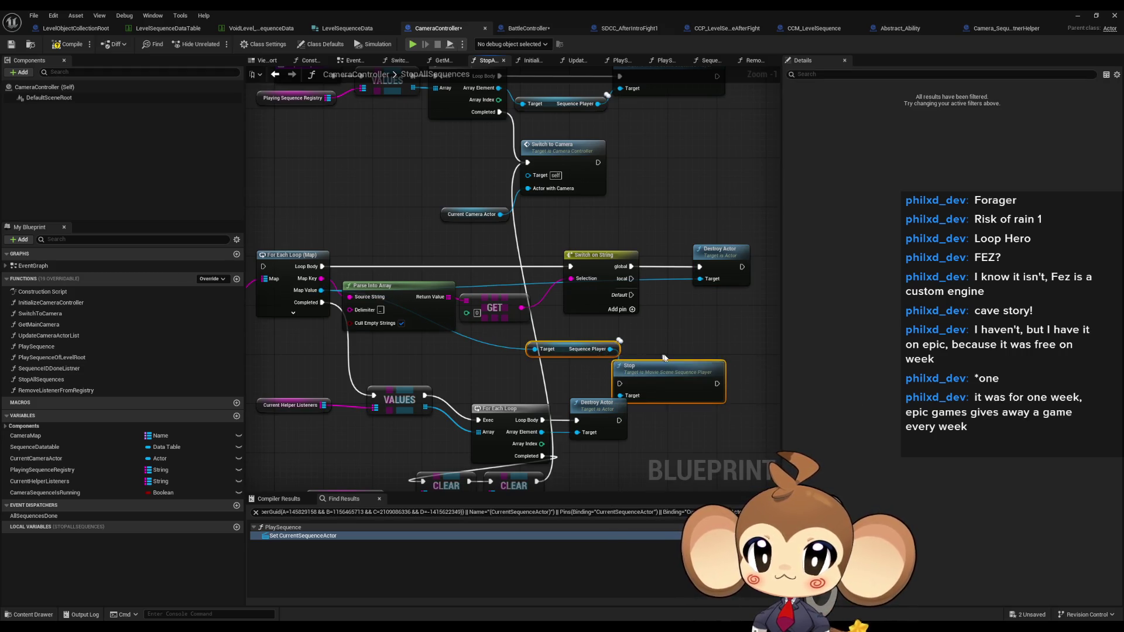
mouse_move(692, 380)
mouse_down()
mouse_move(719, 368)
mouse_move(745, 314)
mouse_move(679, 310)
mouse_move(633, 279)
mouse_up()
click(719, 369)
click(666, 207)
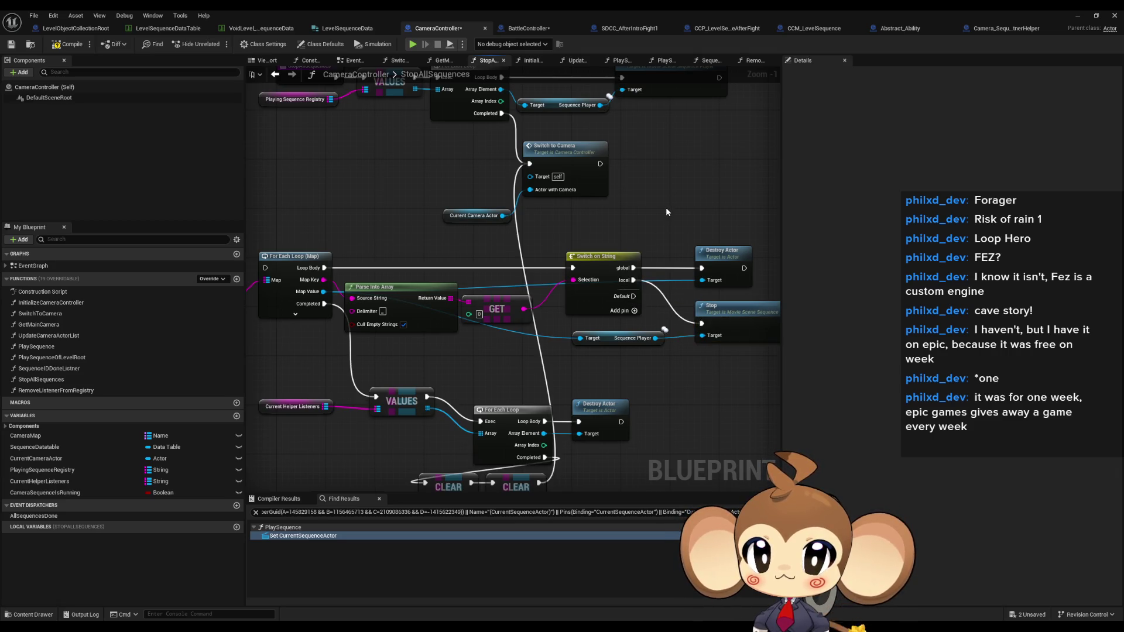
Reconnect the For Each Loop (Map) execution input directly from the StopAllSequences entry.
scroll(663, 208, down, 1)
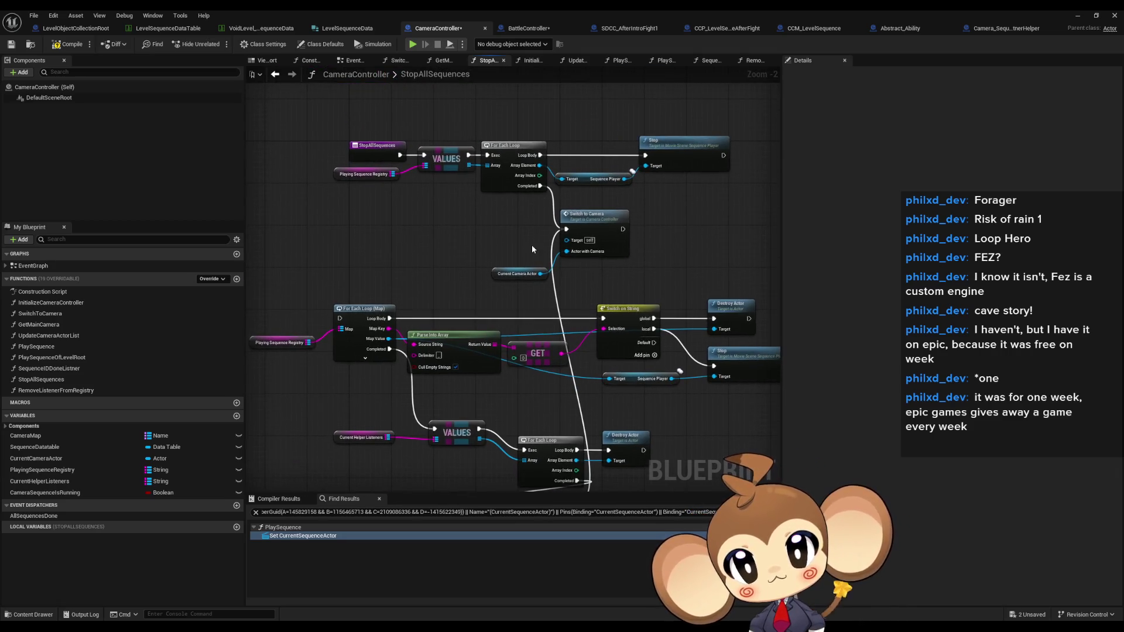
mouse_move(334, 323)
mouse_down()
mouse_move(352, 233)
mouse_move(367, 237)
mouse_up()
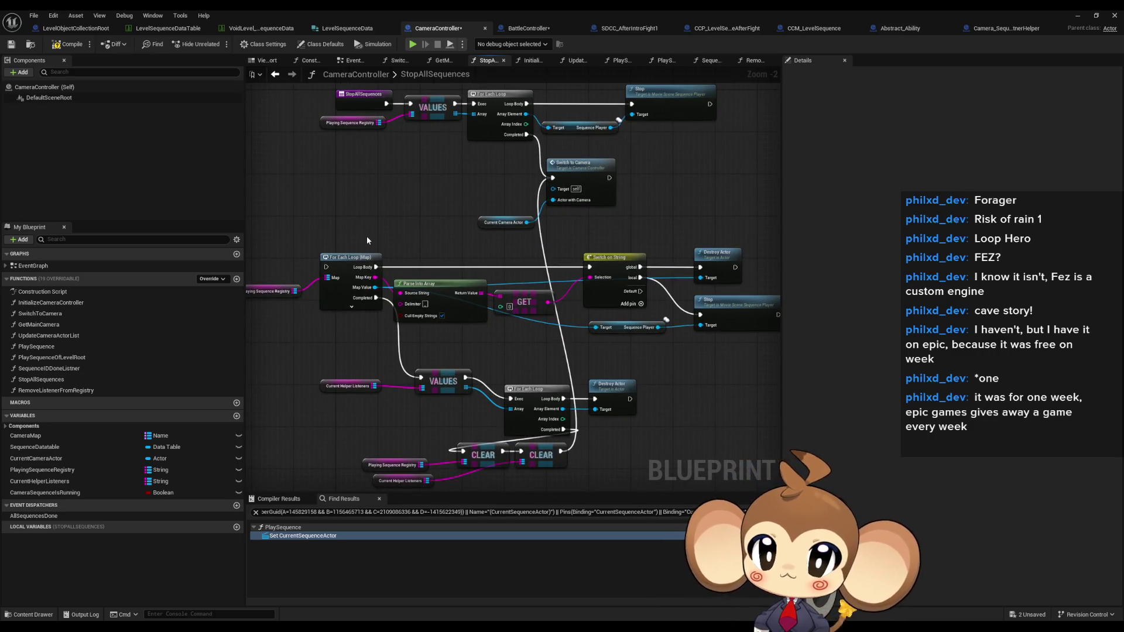
drag(404, 249, 405, 297)
mouse_move(329, 320)
mouse_down()
mouse_move(392, 154)
mouse_move(385, 171)
mouse_up()
drag(435, 267, 474, 257)
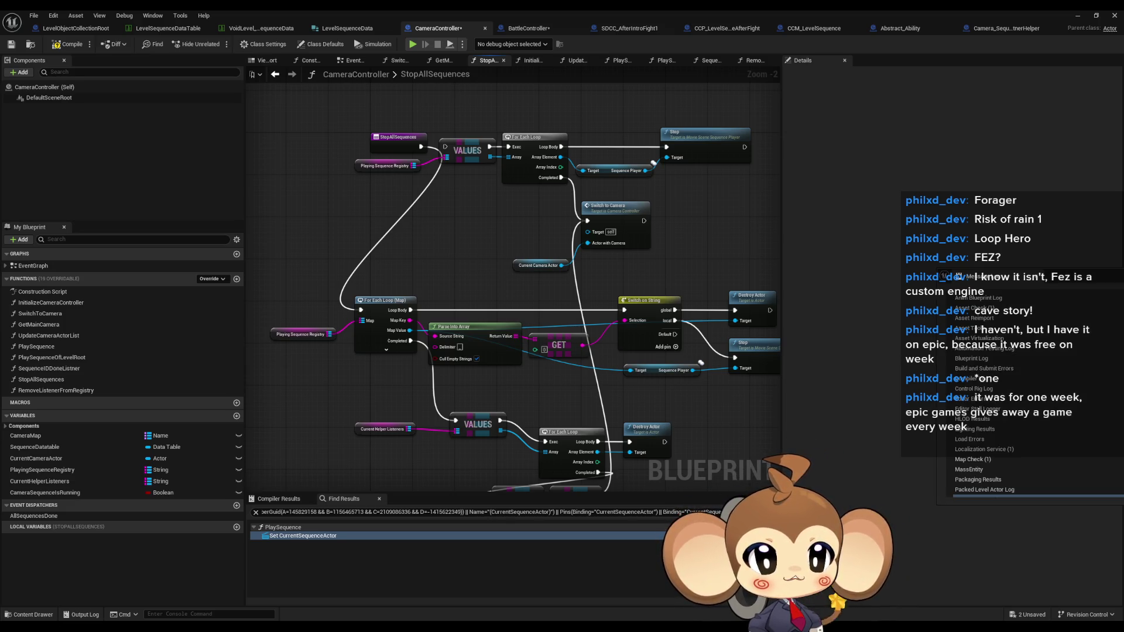
Pan and zoom the PlaySequence graph to inspect SpawnActor and Create Level Sequence Player.
drag(600, 410, 702, 415)
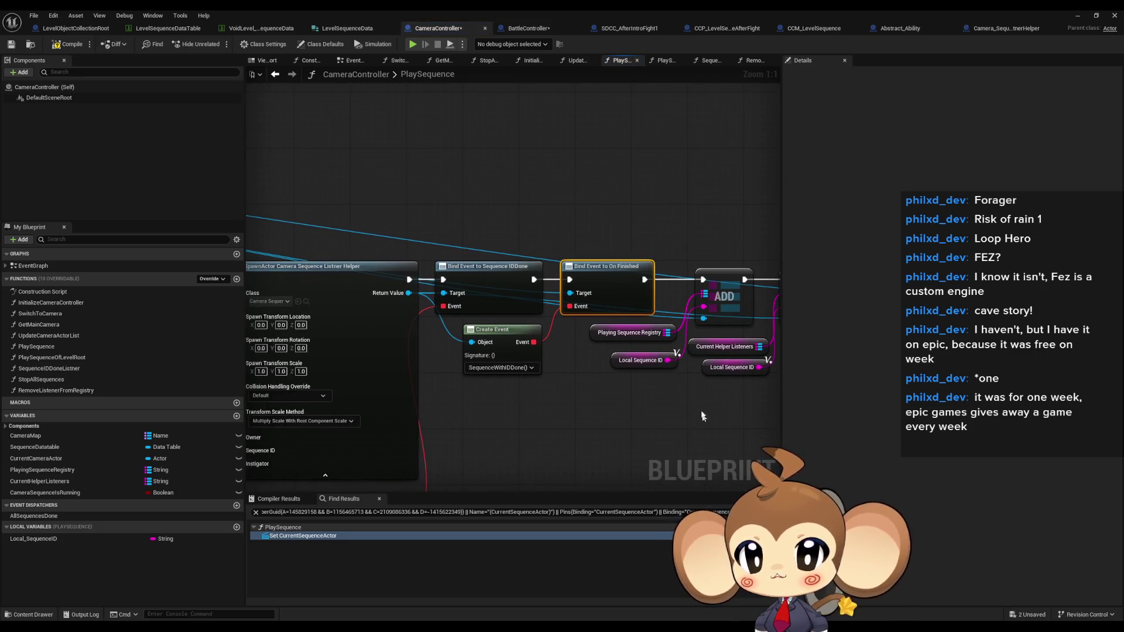
scroll(575, 296, down, 7)
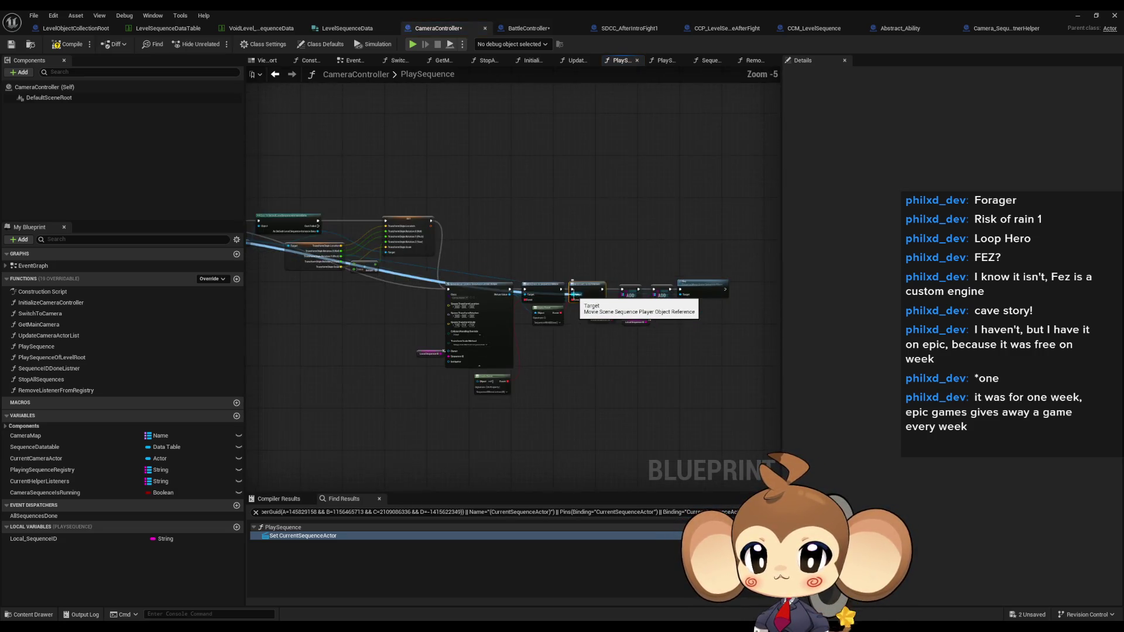
scroll(574, 295, up, 3)
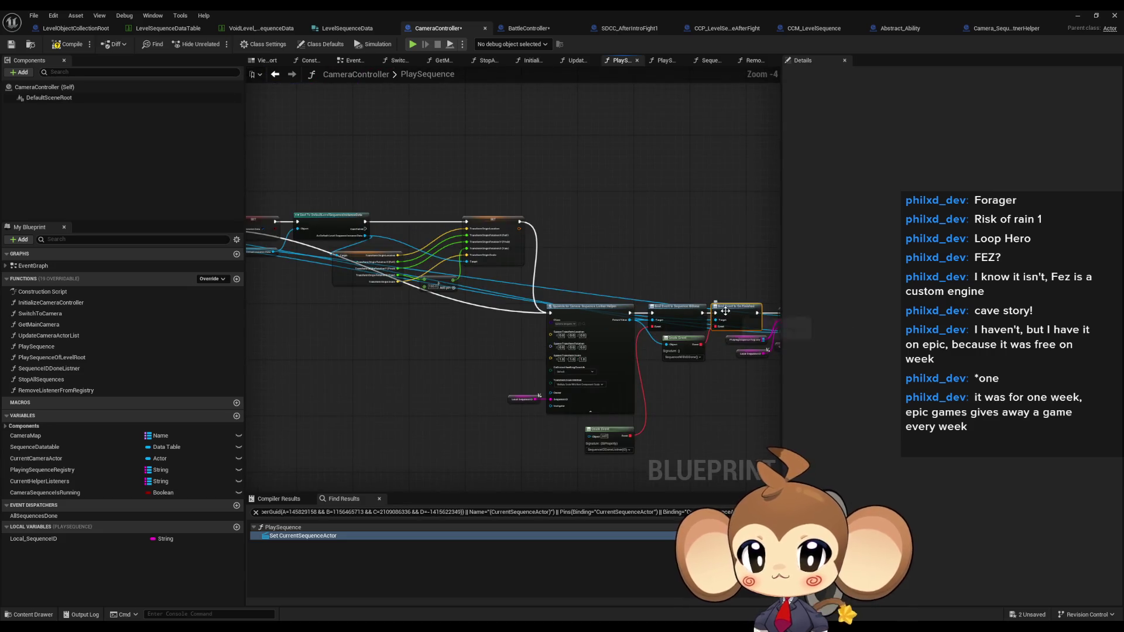
mouse_move(761, 338)
mouse_down()
mouse_move(541, 300)
mouse_move(644, 246)
mouse_move(718, 230)
mouse_move(352, 146)
mouse_move(734, 211)
mouse_move(437, 390)
mouse_up()
scroll(728, 300, up, 1)
scroll(436, 391, up, 2)
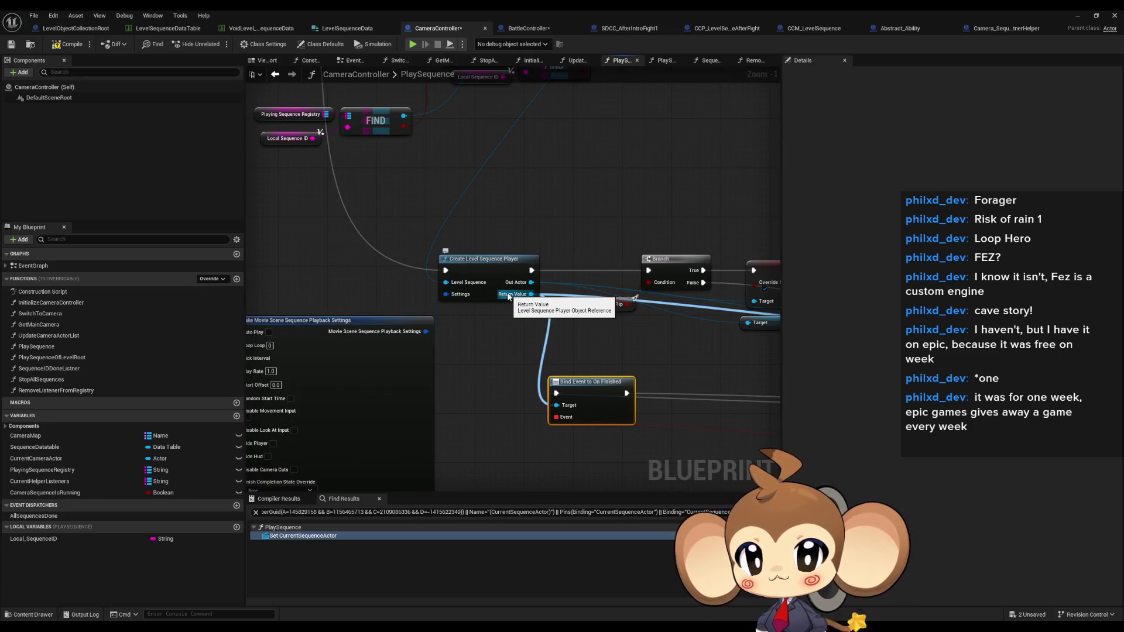
scroll(508, 297, down, 2)
mouse_move(509, 297)
mouse_down()
mouse_move(505, 459)
mouse_move(517, 401)
mouse_up()
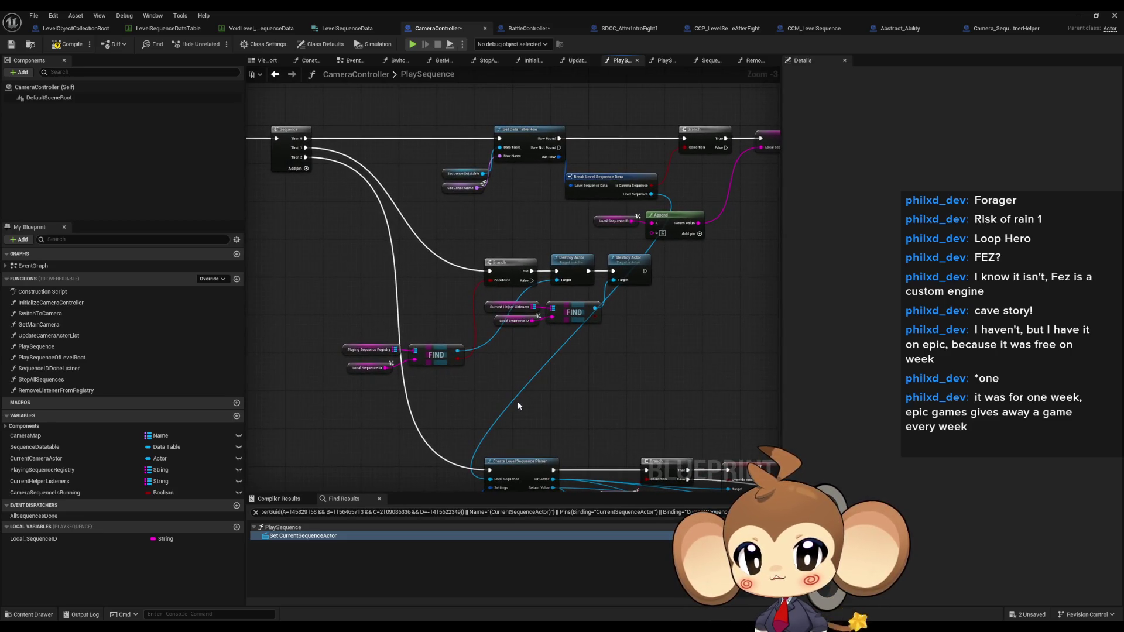
drag(513, 405, 446, 302)
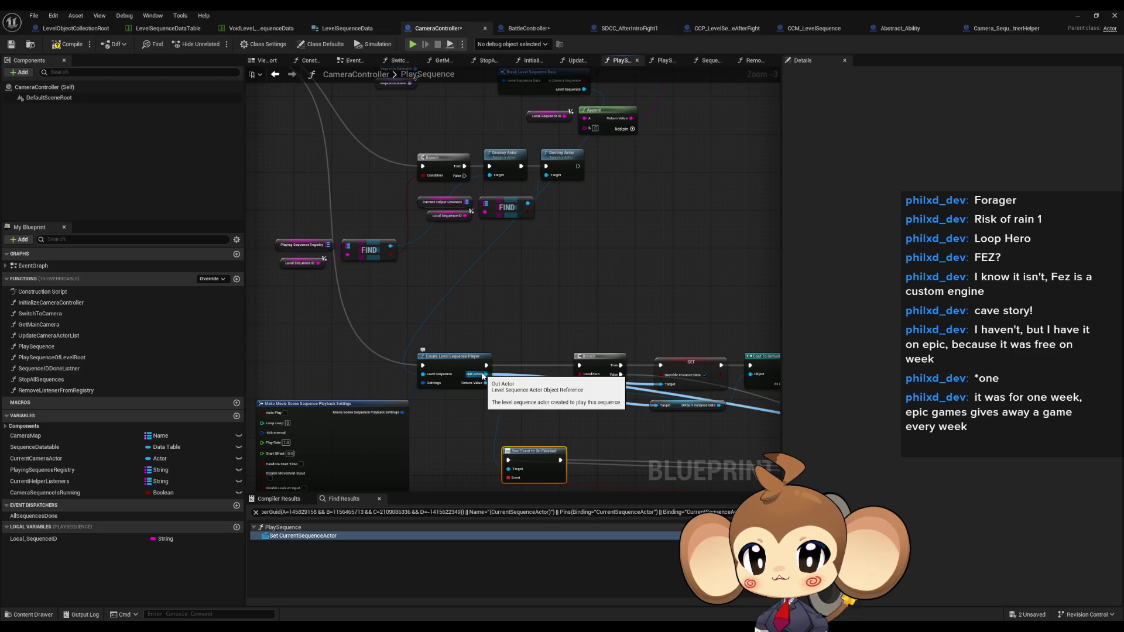
click(477, 384)
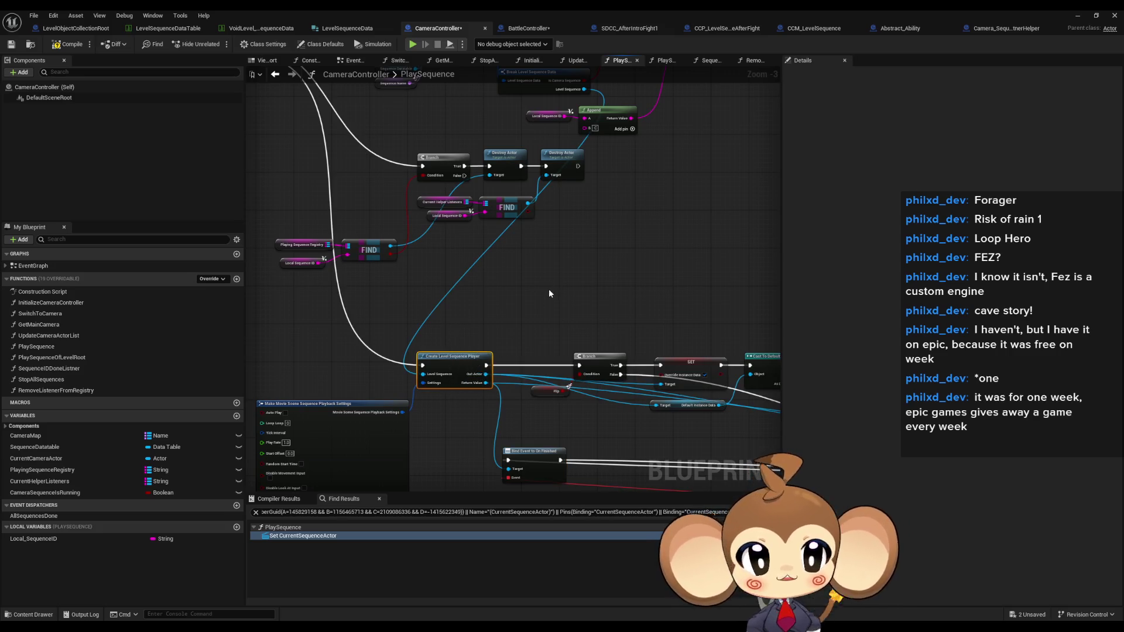
Review the Sequence Datatable and Get Data Table Row lookup, then pull an action from Row Not Found.
drag(522, 285, 504, 344)
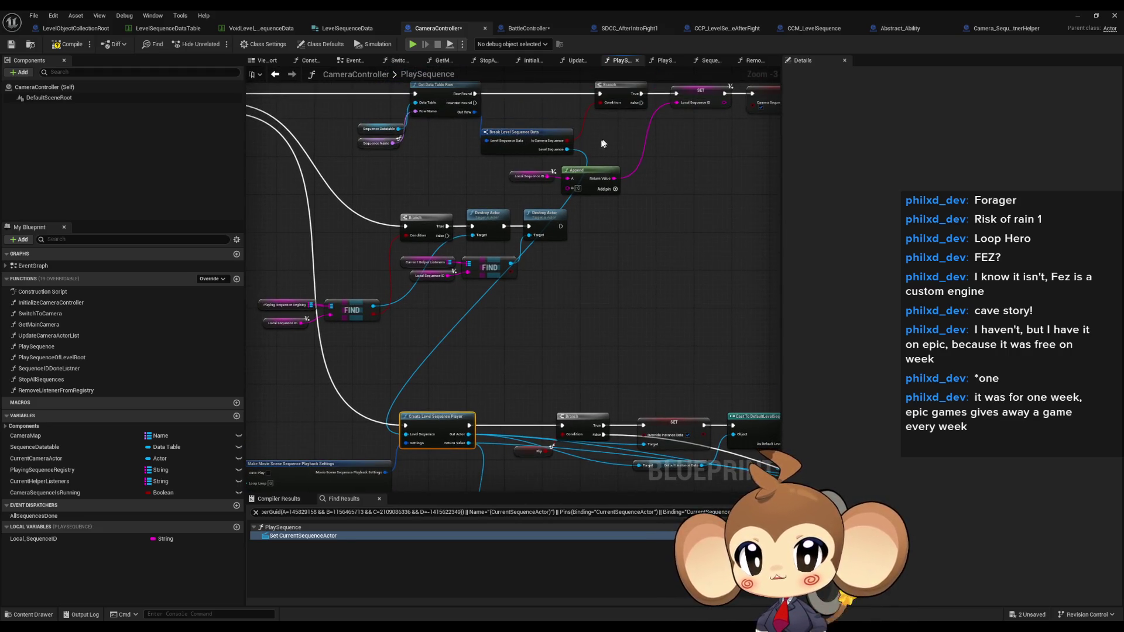
drag(559, 153, 587, 177)
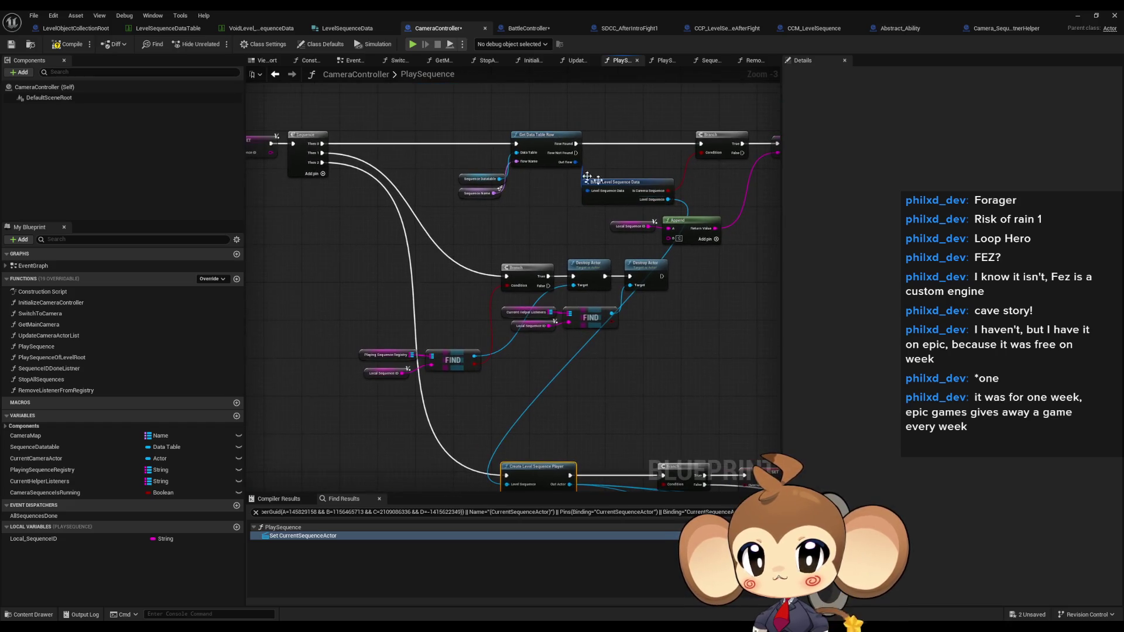
scroll(569, 149, up, 3)
drag(410, 178, 465, 235)
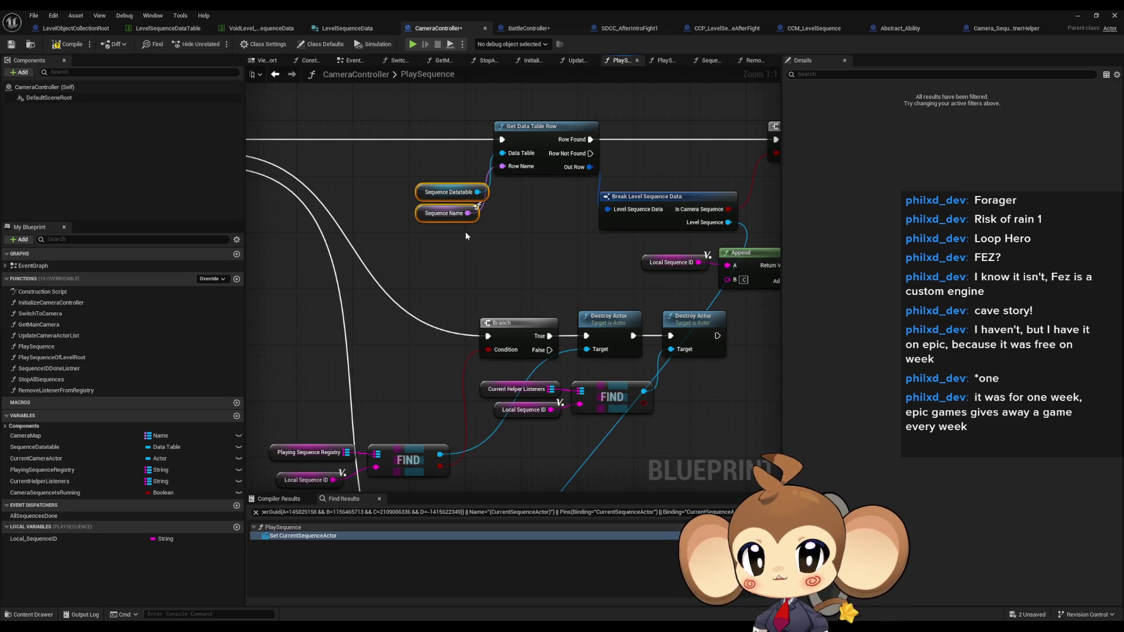
drag(465, 225, 939, 252)
mouse_move(693, 180)
mouse_down()
mouse_move(477, 191)
mouse_move(336, 214)
mouse_move(635, 223)
mouse_move(397, 273)
mouse_up()
scroll(519, 282, down, 3)
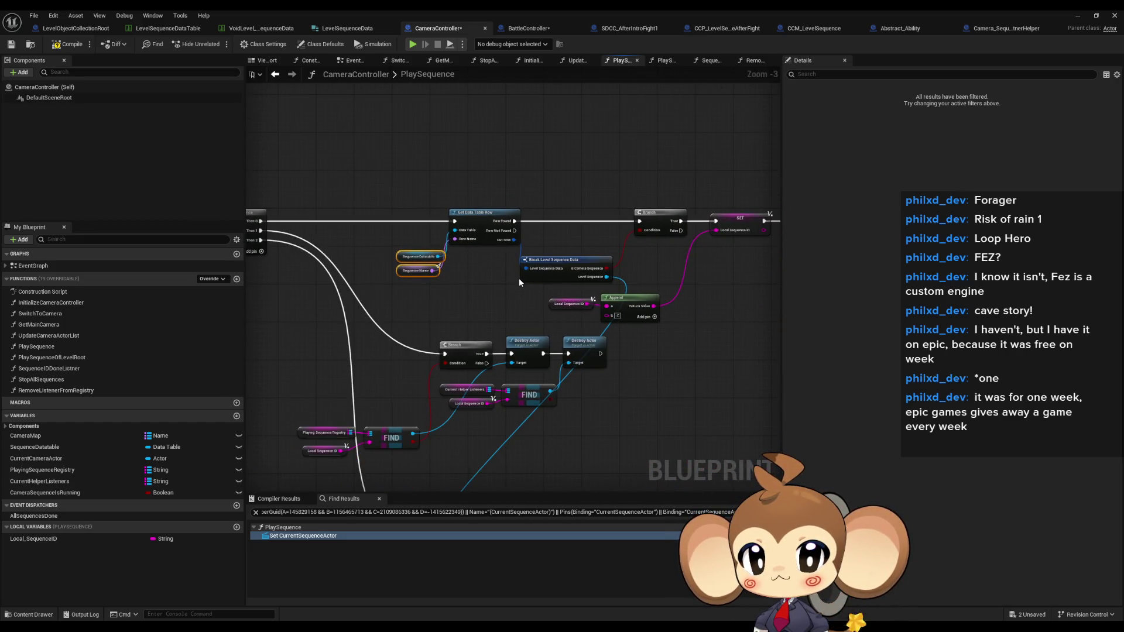
scroll(518, 278, up, 2)
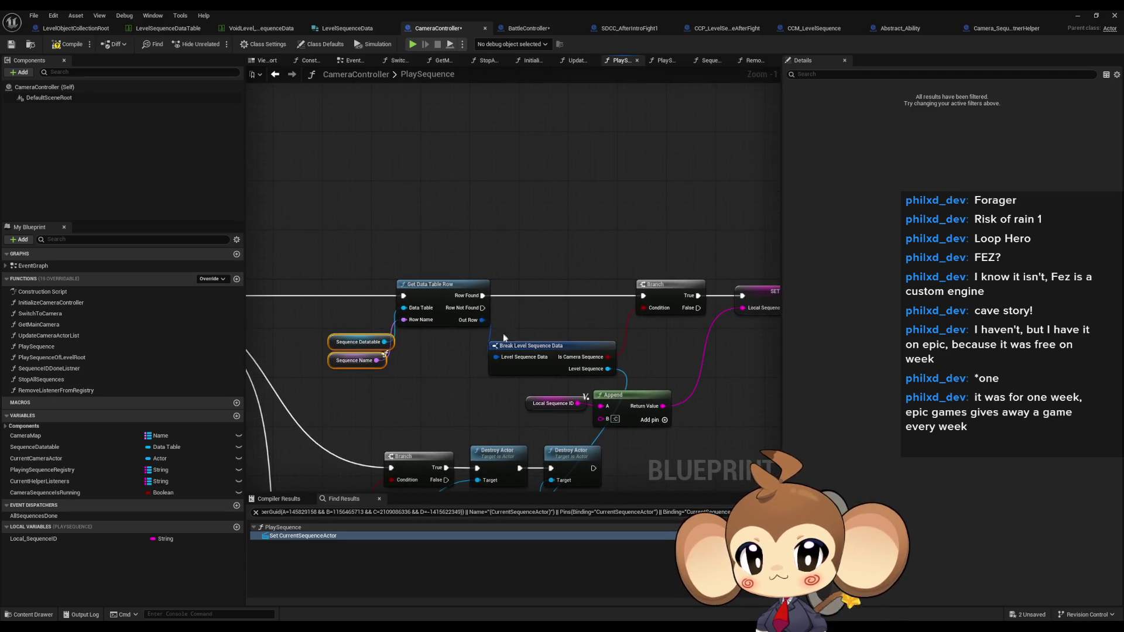
drag(481, 307, 514, 188)
Print a 'sequence not found' error from Row Not Found and compile CameraController.
text(print)
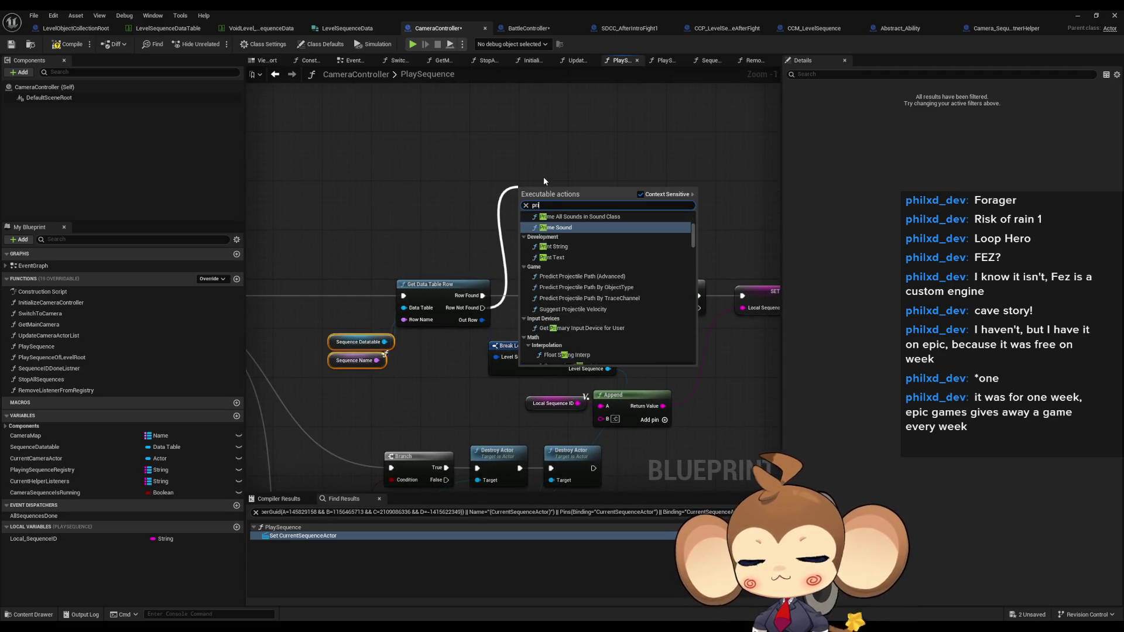
key(Return)
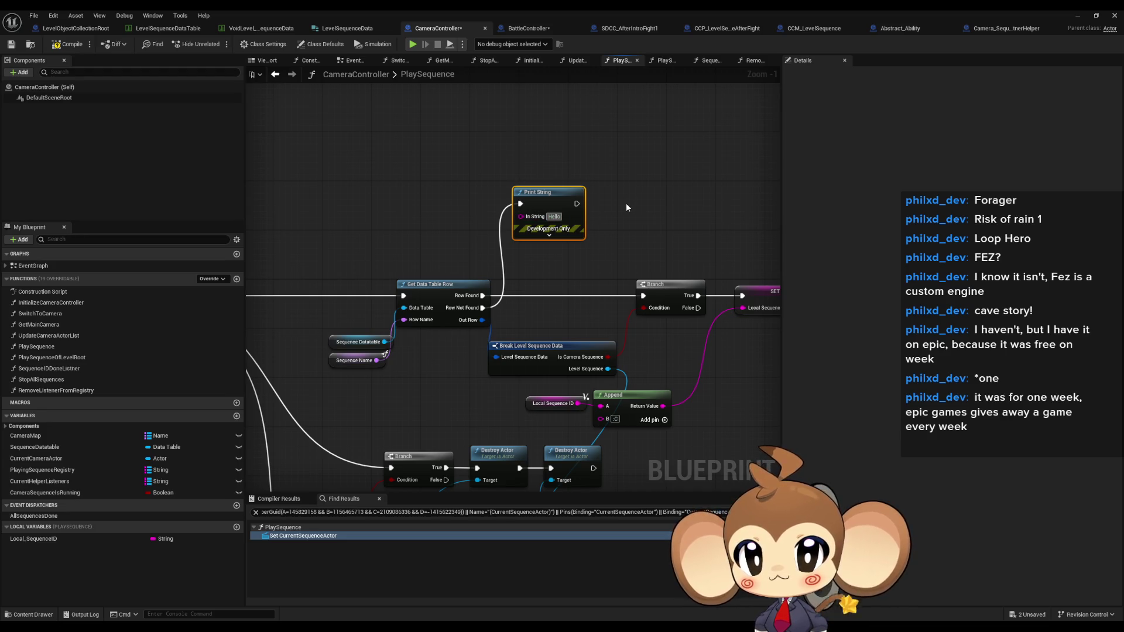
text(E)
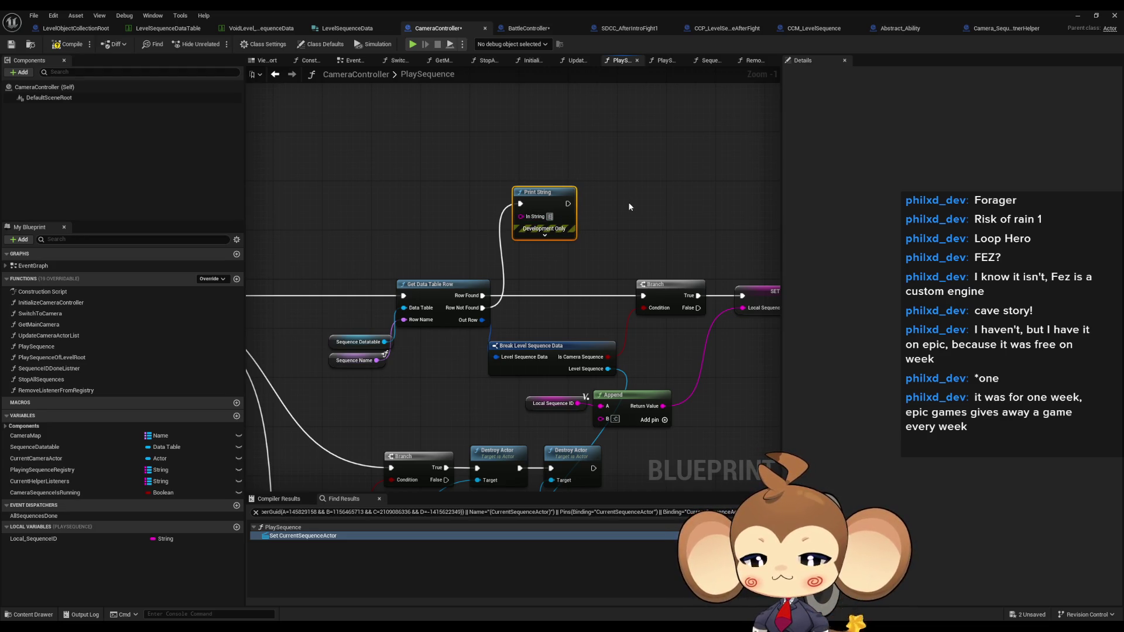
text(or)
text(quence not found)
scroll(628, 195, down, 7)
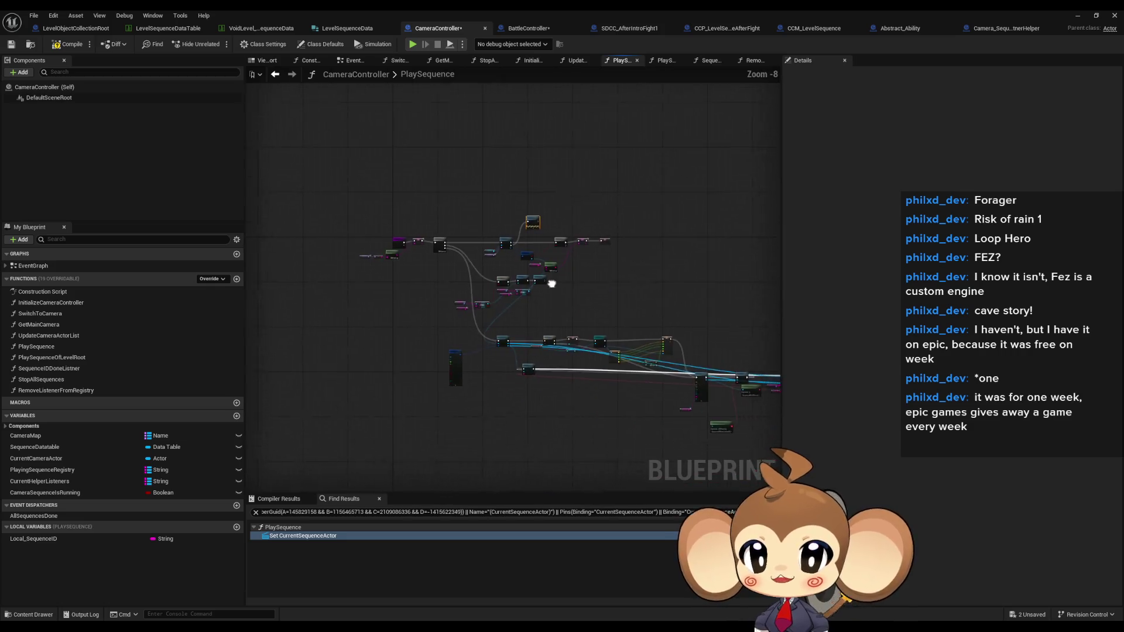
scroll(555, 369, up, 3)
drag(561, 358, 510, 349)
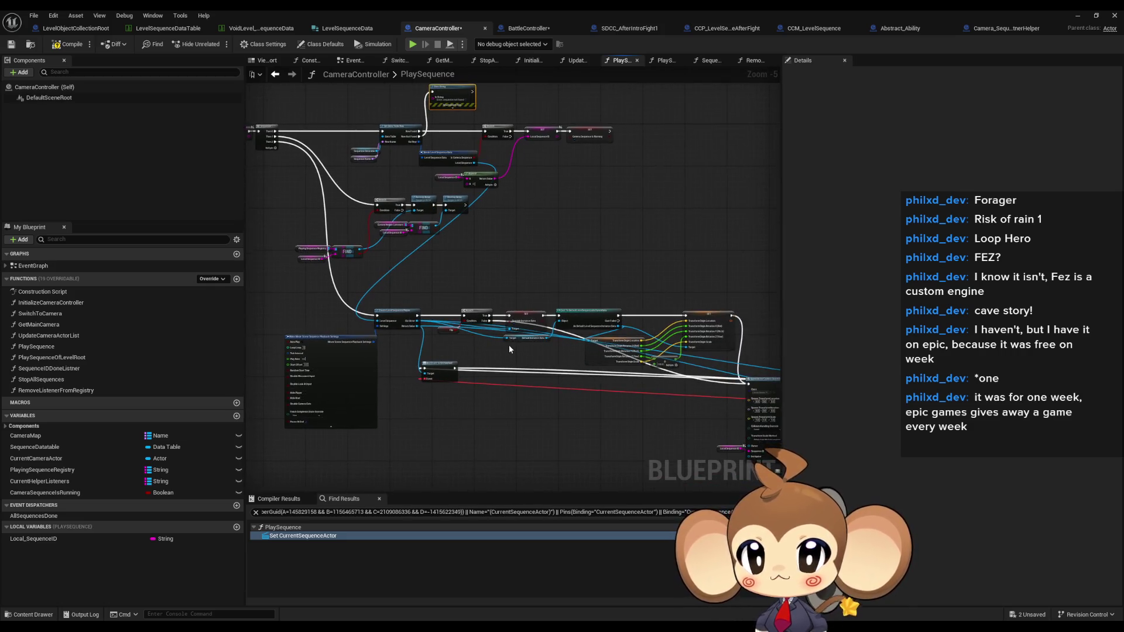
click(69, 44)
Back in the level editor, start a Play In Editor session.
click(1078, 16)
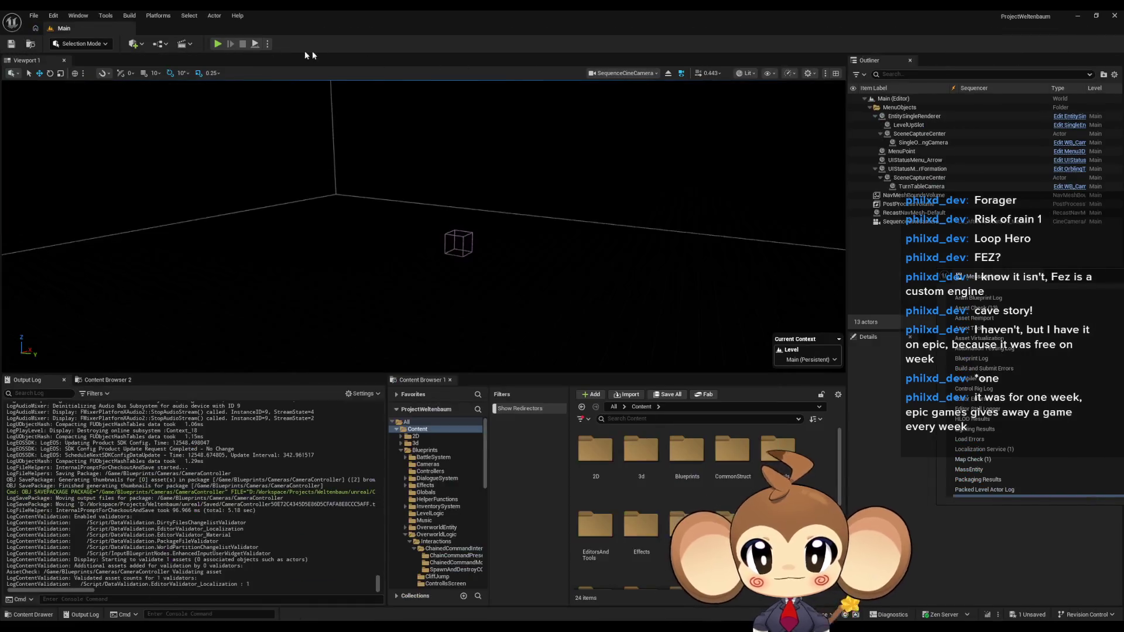
click(216, 45)
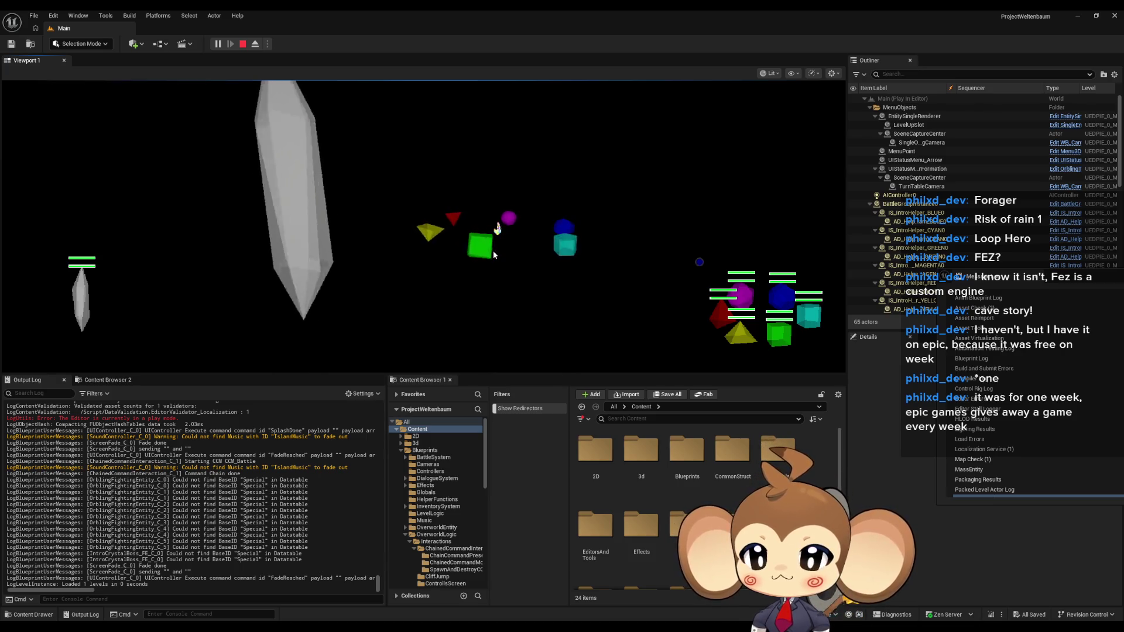
Restart the play test, read the Output Log errors, then stop the session.
click(242, 44)
click(218, 44)
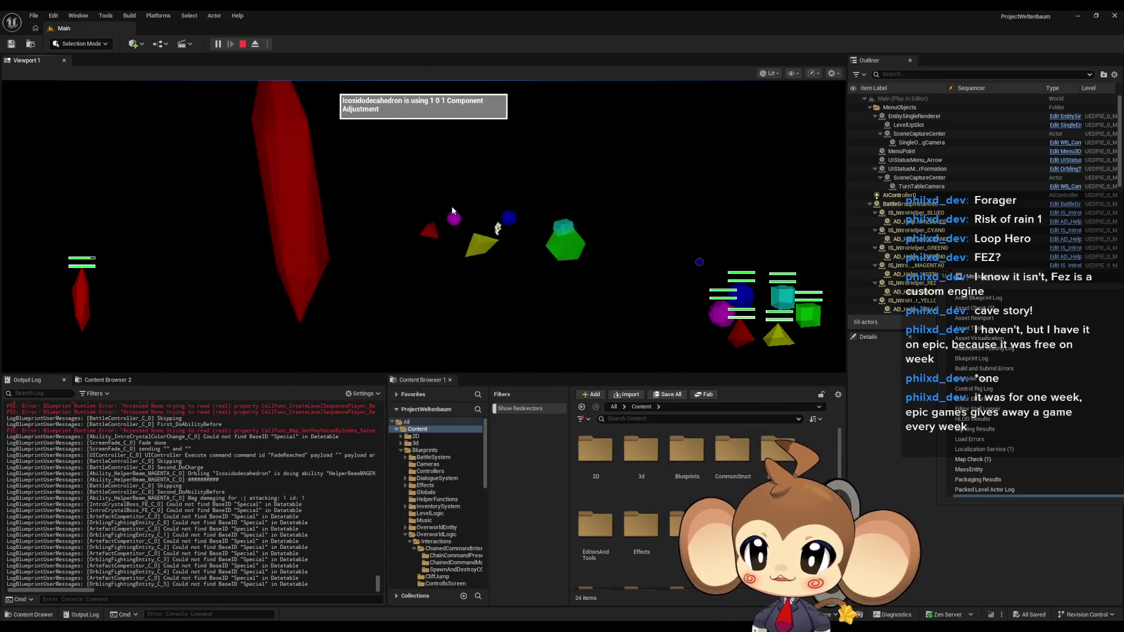
scroll(341, 451, up, 2)
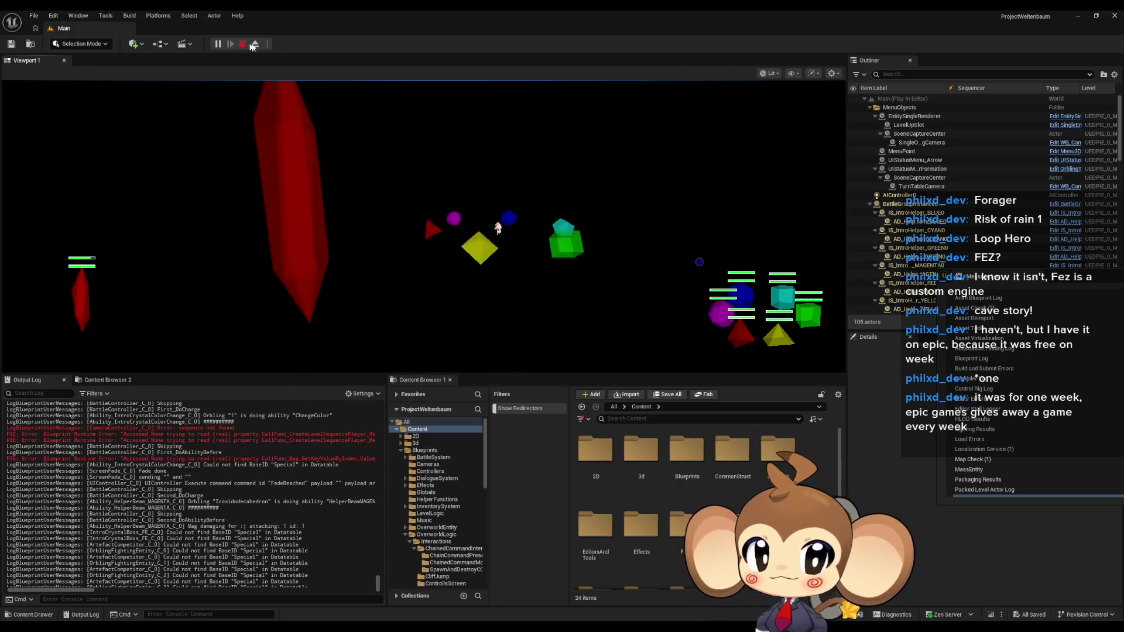
click(242, 44)
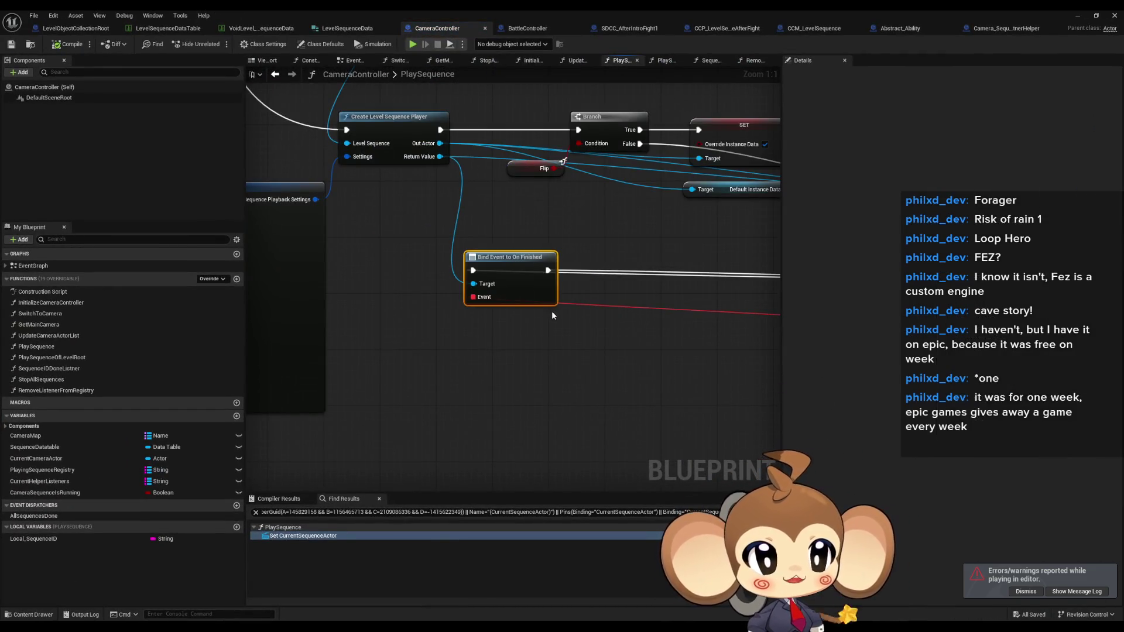
Find all references to the PlaySequence function by class member.
scroll(551, 311, down, 8)
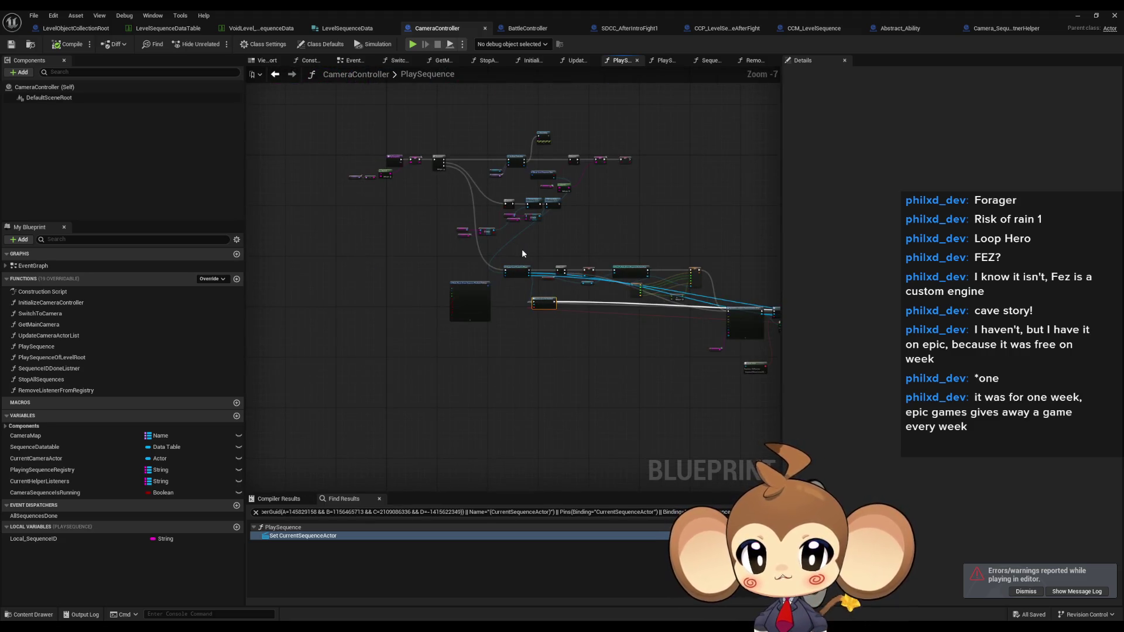
scroll(523, 253, up, 5)
right_click(409, 173)
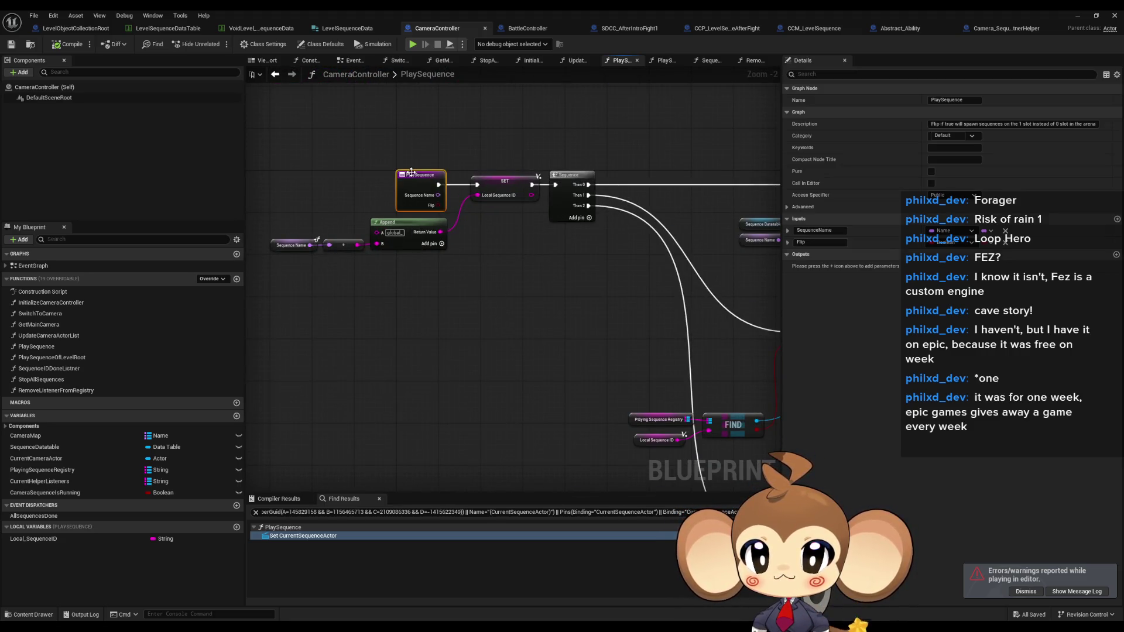
click(408, 171)
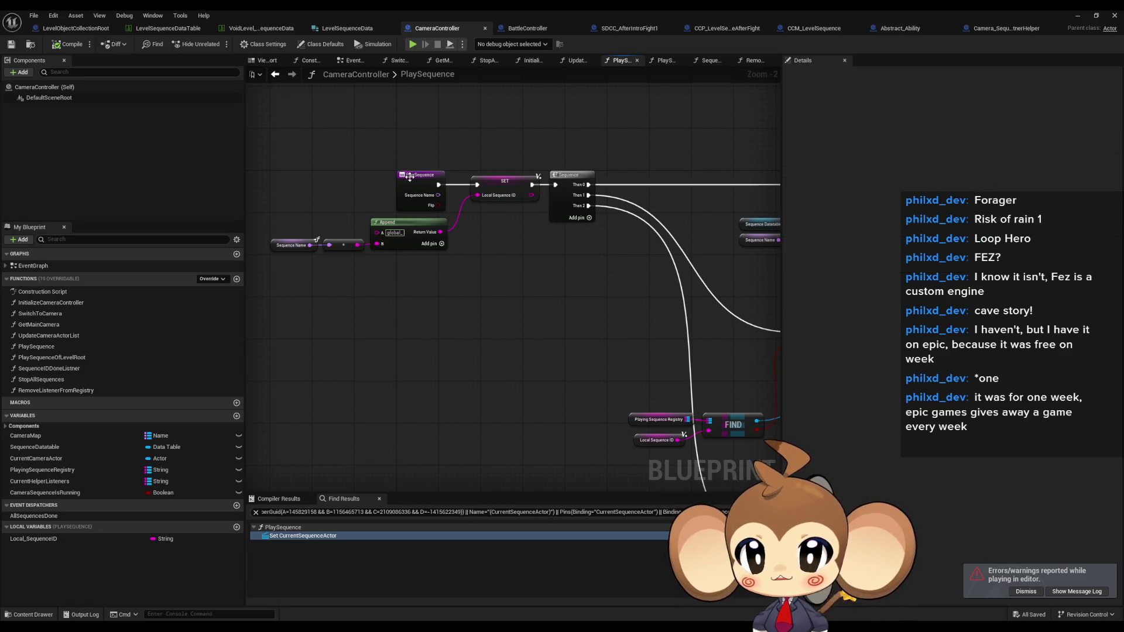
right_click(410, 177)
mouse_move(463, 270)
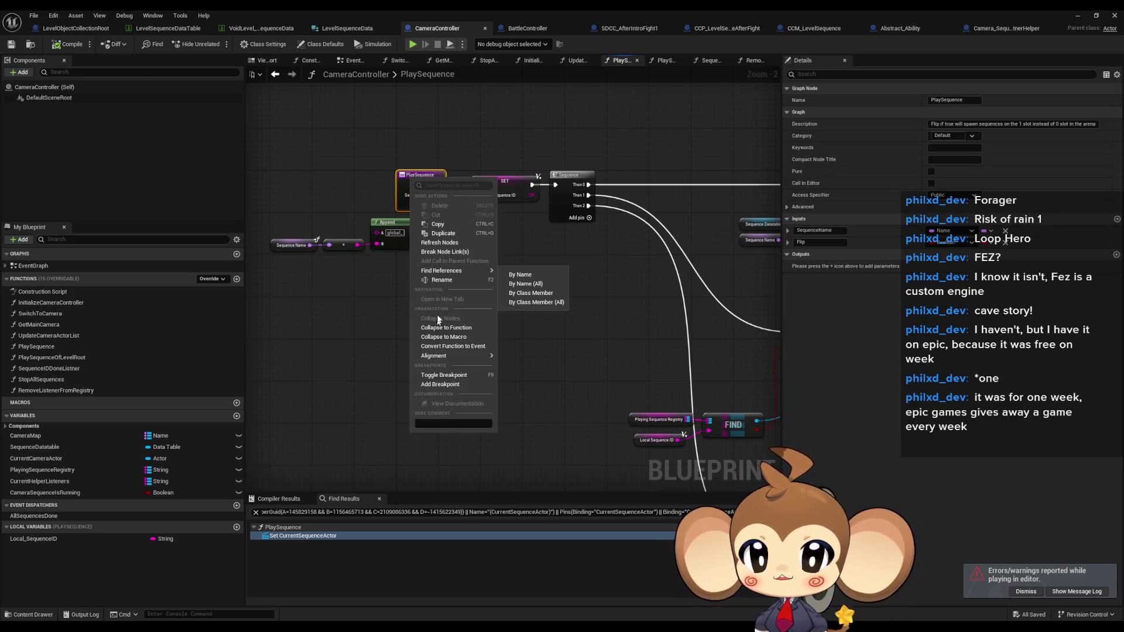
click(532, 294)
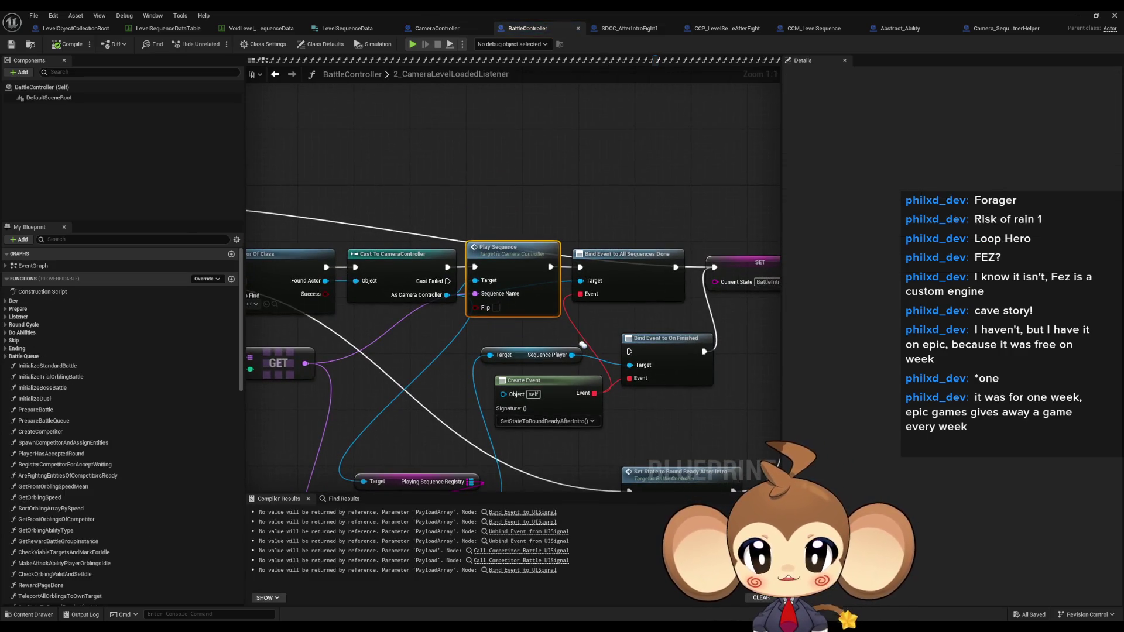
Inspect BattleController's Play Sequence call and its surrounding Find First Actor, SET and Branch nodes.
scroll(560, 370, down, 1)
mouse_move(560, 370)
mouse_down()
mouse_move(713, 265)
mouse_move(707, 249)
mouse_up()
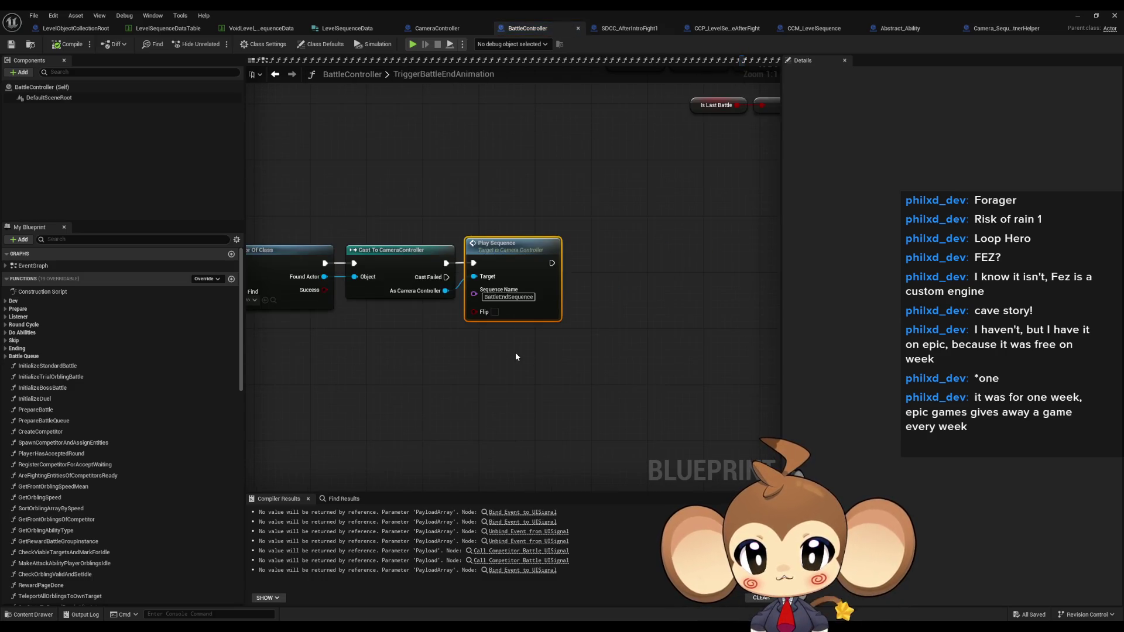
drag(515, 355, 945, 351)
mouse_move(351, 264)
mouse_down()
mouse_move(421, 298)
mouse_move(749, 373)
mouse_up()
scroll(720, 396, down, 6)
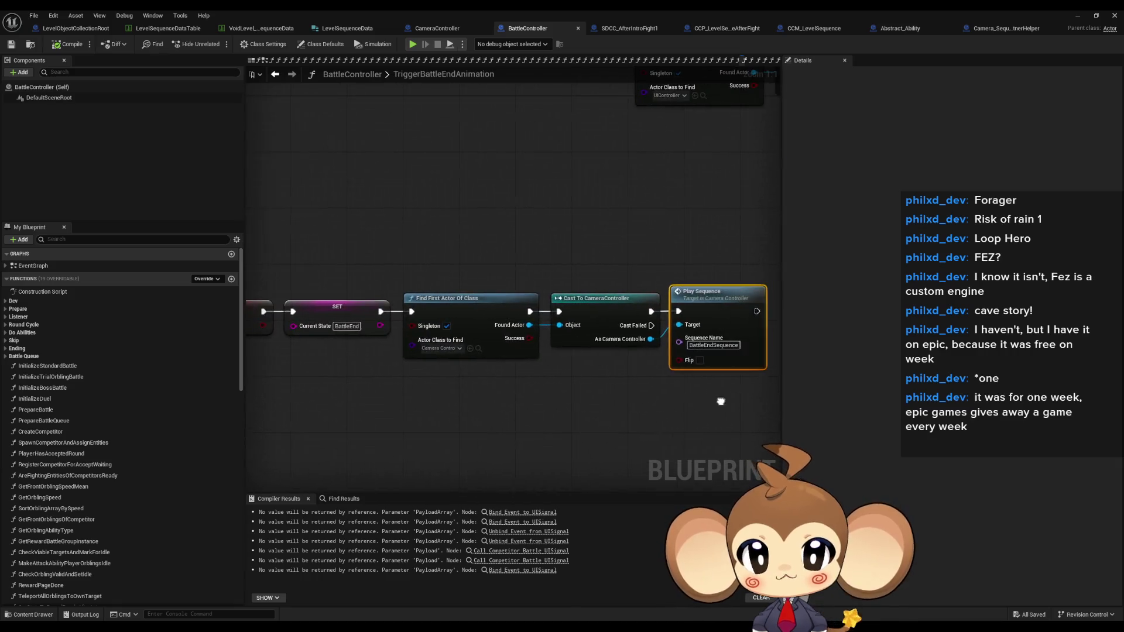
scroll(717, 389, down, 1)
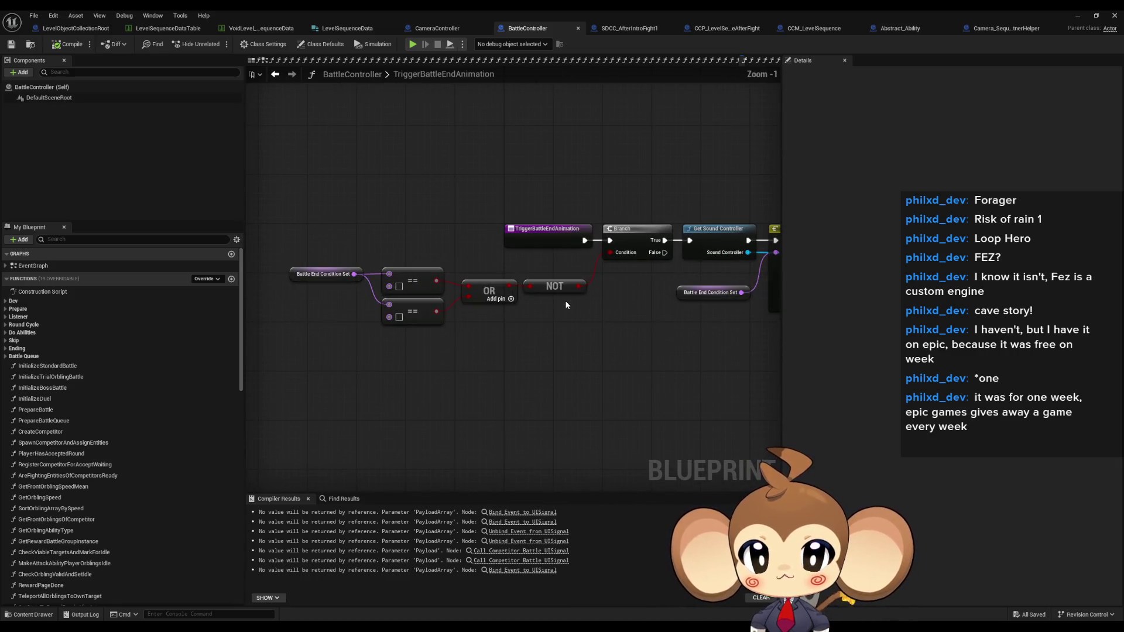
drag(644, 328, 449, 278)
key(f)
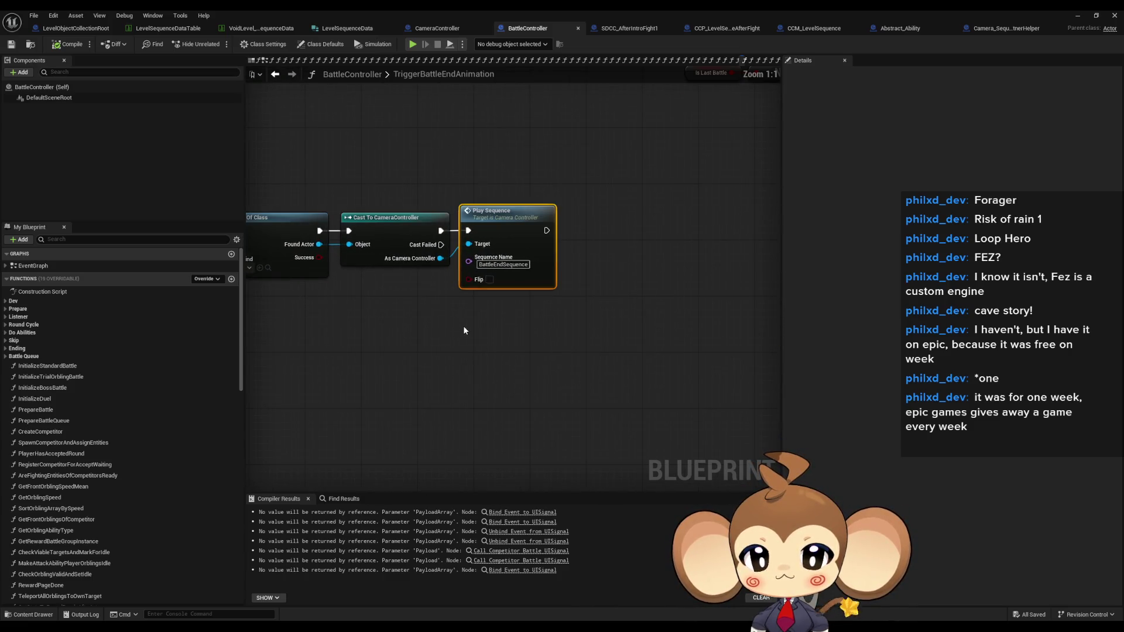
drag(464, 330, 450, 381)
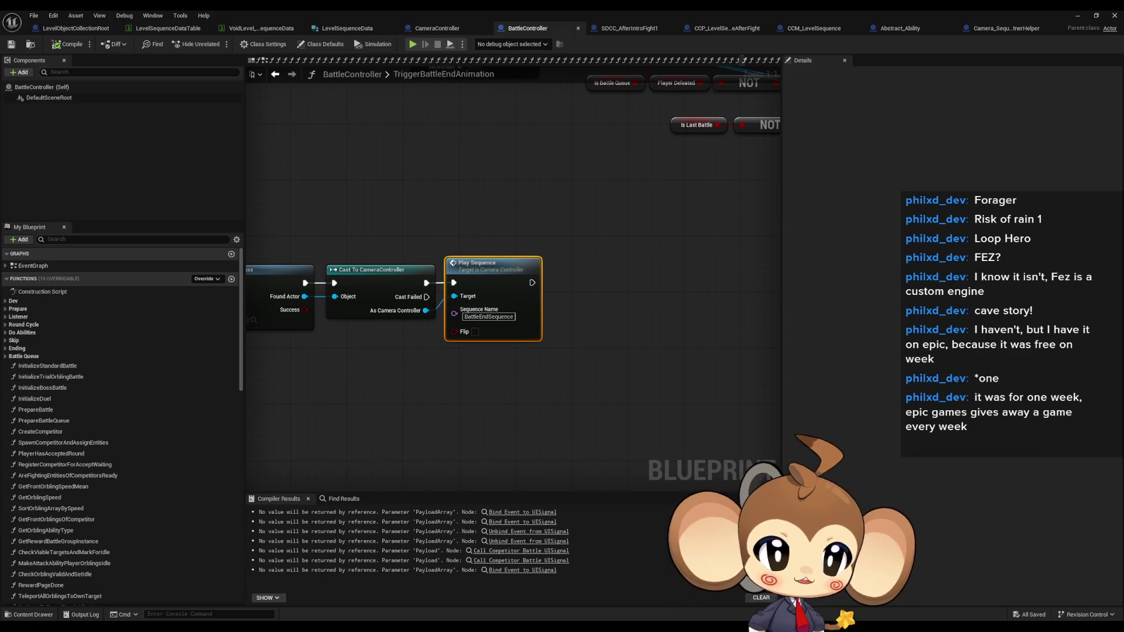
Navigate back through 2_CameraLevelLoadedListener to Abstract_Ability's StartActionTimer graph.
key(alt+Left)
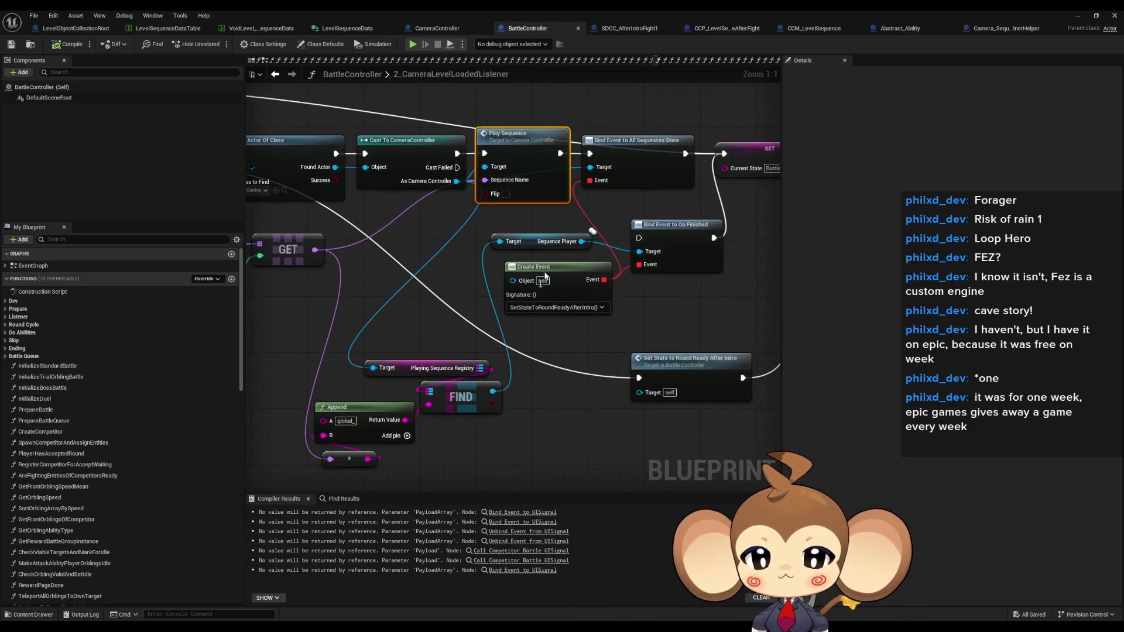
mouse_move(609, 363)
mouse_down()
mouse_move(619, 386)
mouse_move(755, 423)
mouse_up()
key(alt+Left)
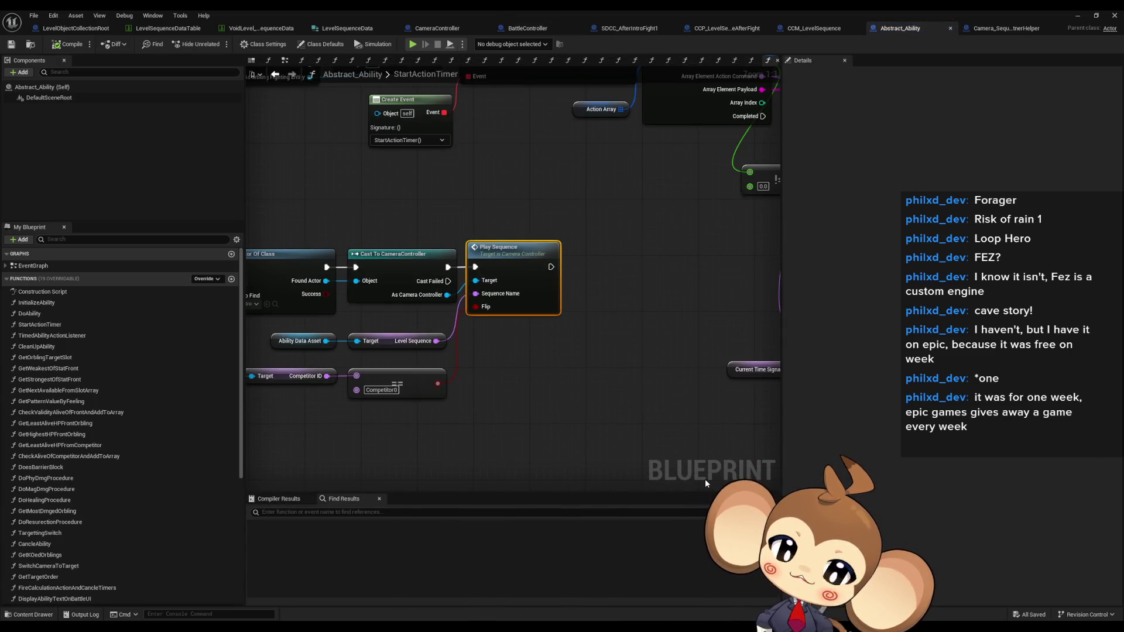
drag(516, 387, 666, 365)
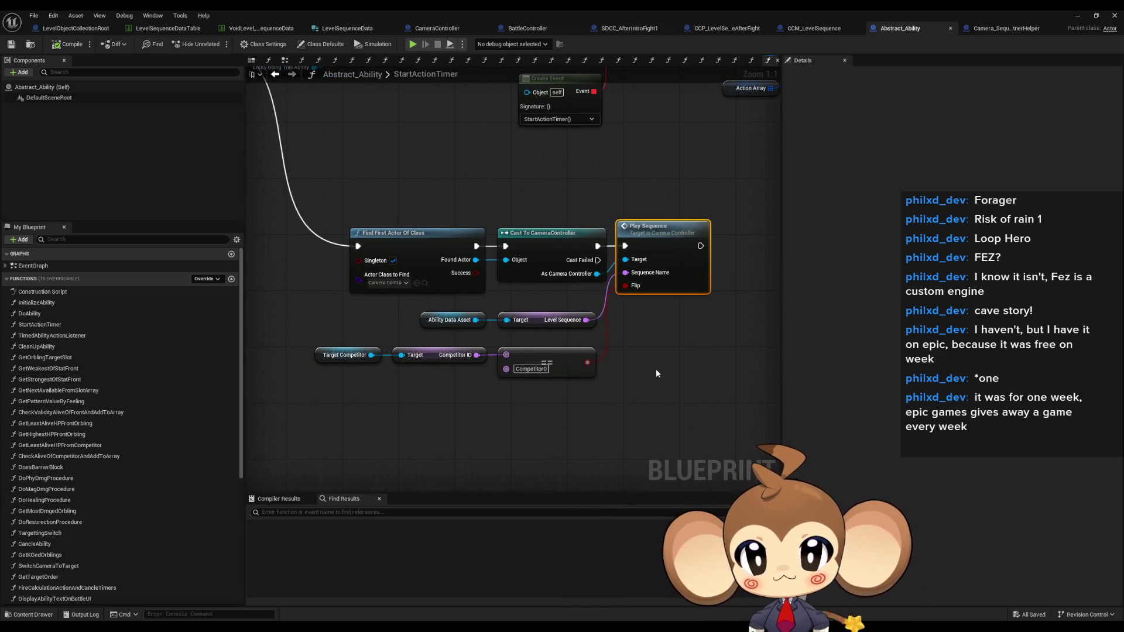
scroll(631, 360, down, 3)
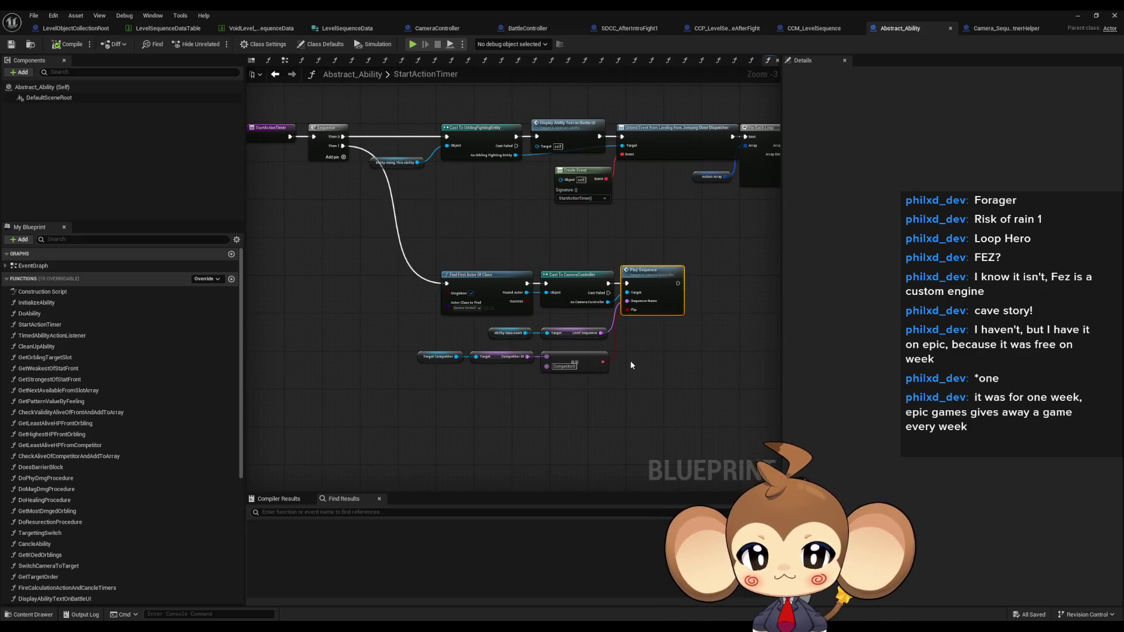
drag(630, 360, 711, 405)
click(521, 211)
scroll(610, 394, up, 2)
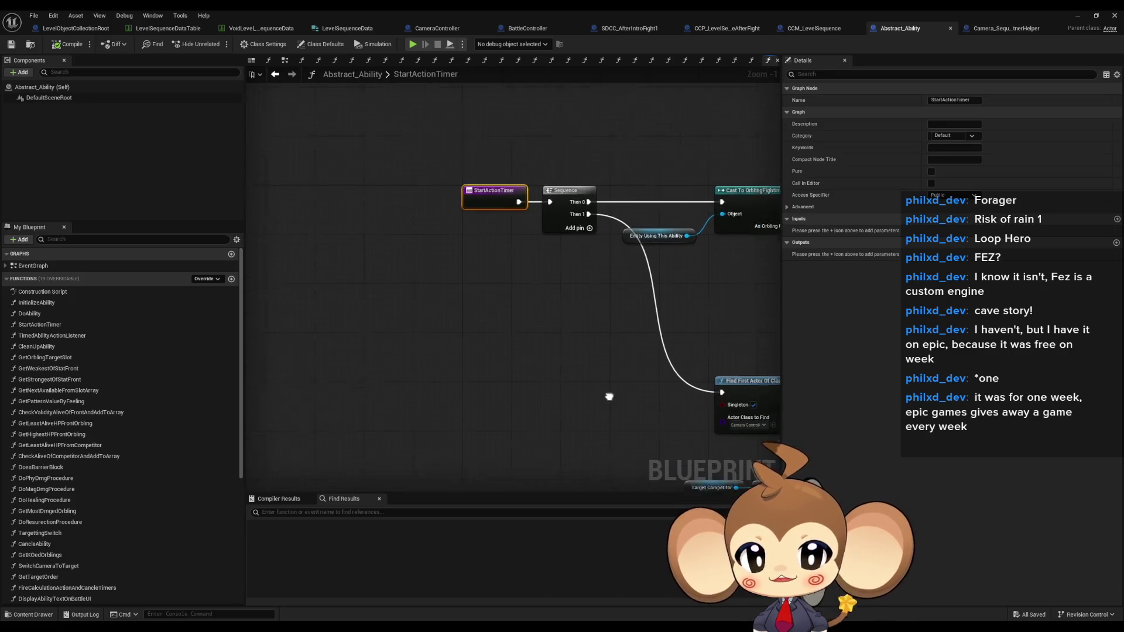
drag(609, 394, 349, 322)
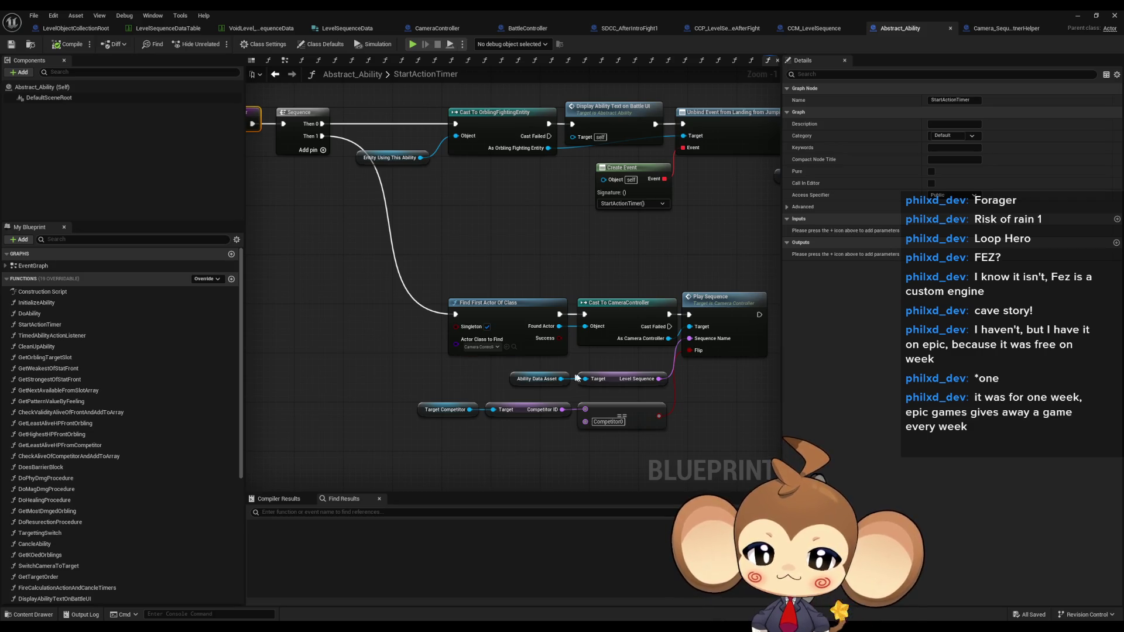
drag(669, 398, 556, 374)
mouse_move(695, 397)
mouse_down()
mouse_move(625, 394)
mouse_move(597, 379)
mouse_up()
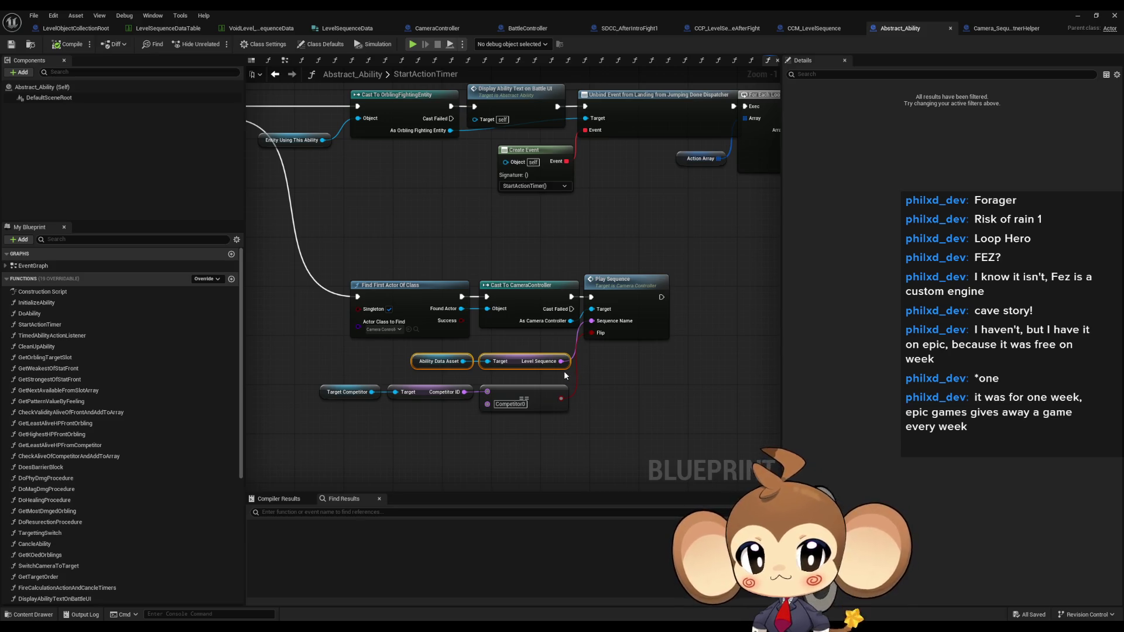
mouse_move(548, 370)
mouse_down()
mouse_move(682, 385)
mouse_move(318, 333)
mouse_up()
scroll(666, 382, down, 3)
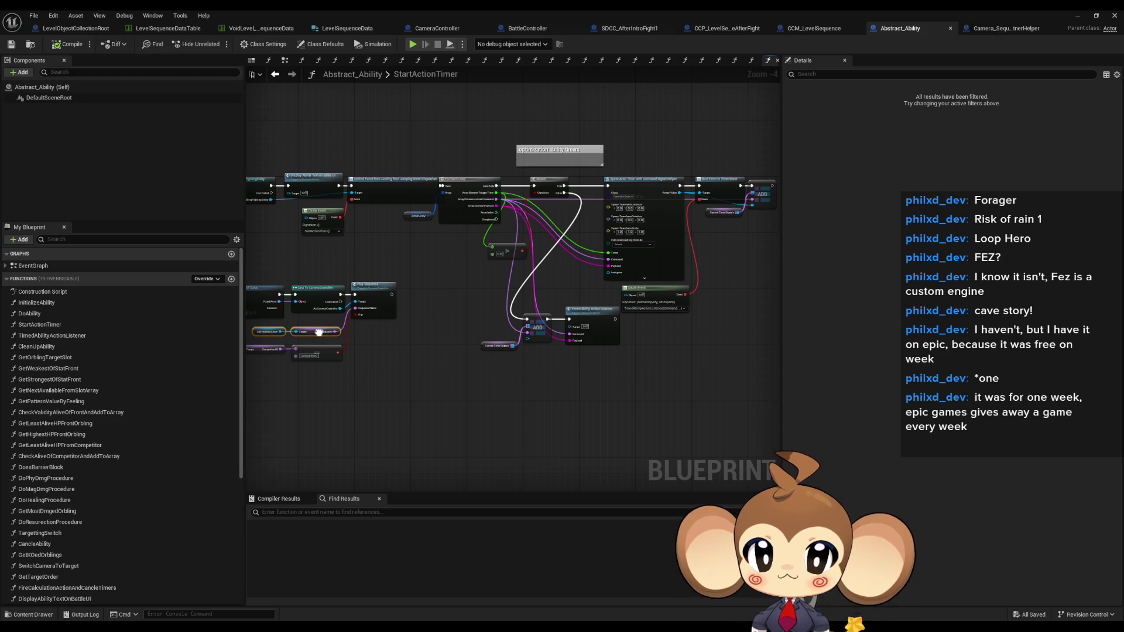
scroll(591, 303, up, 3)
Add a Print String after Play Sequence that prints 'Error: oh no'.
mouse_move(593, 284)
mouse_down()
mouse_move(606, 307)
mouse_move(603, 389)
mouse_up()
text(pri)
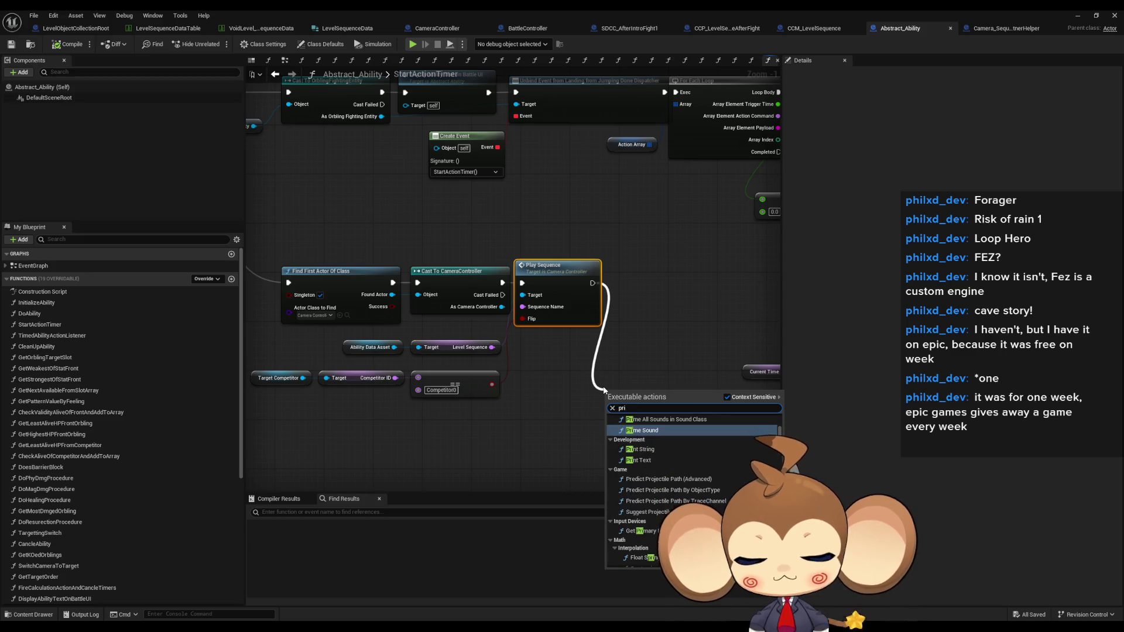
text(nt)
key(Return)
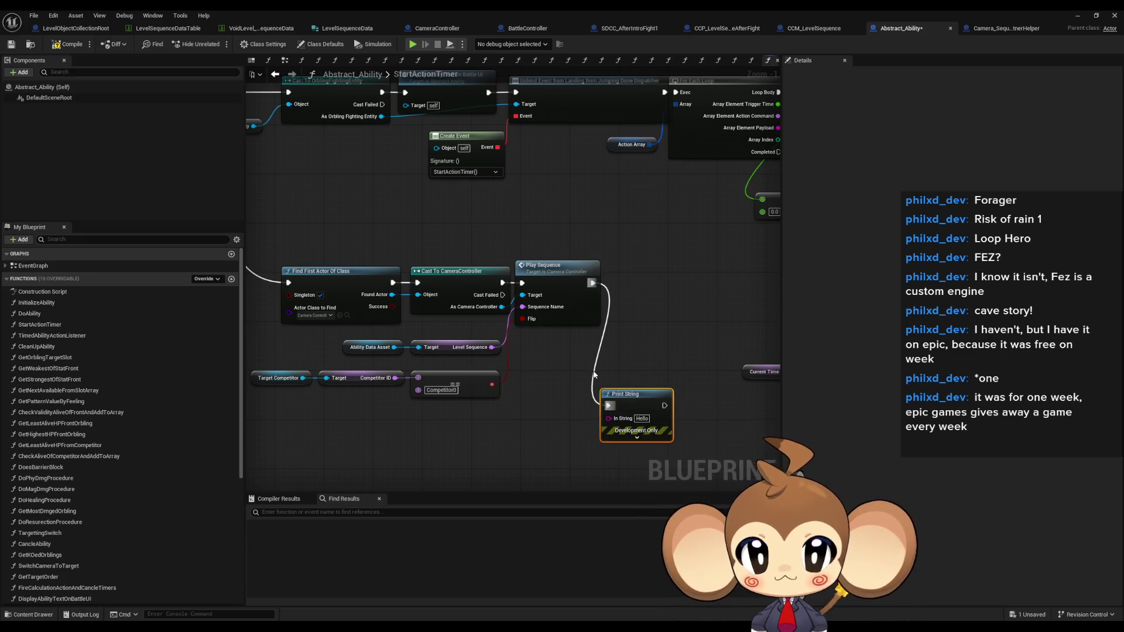
drag(629, 397, 581, 354)
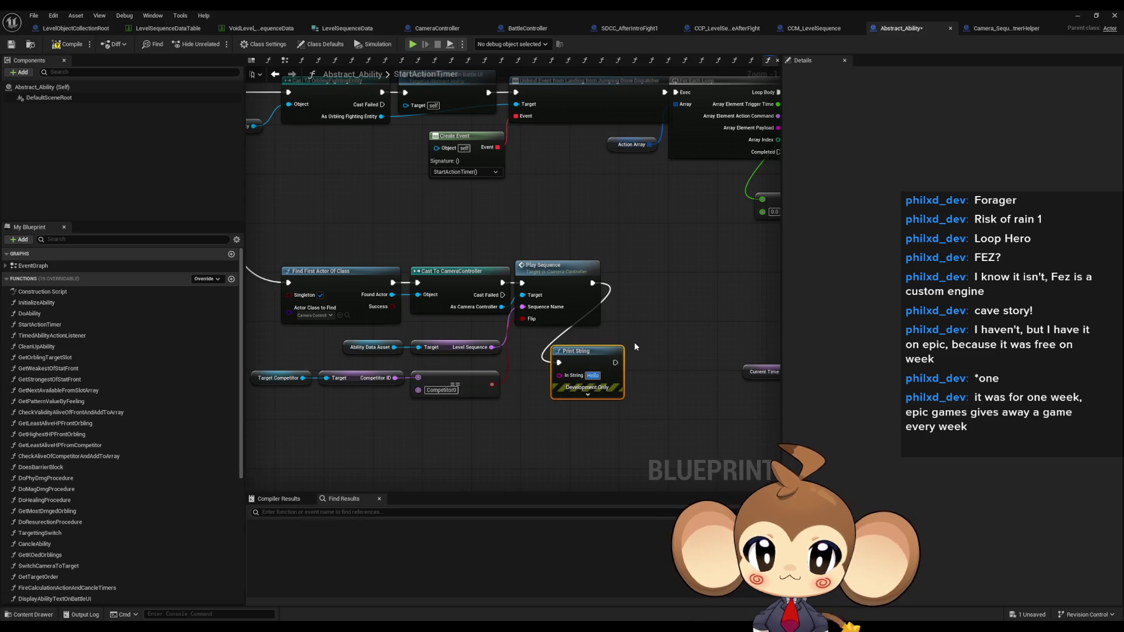
text(Erro)
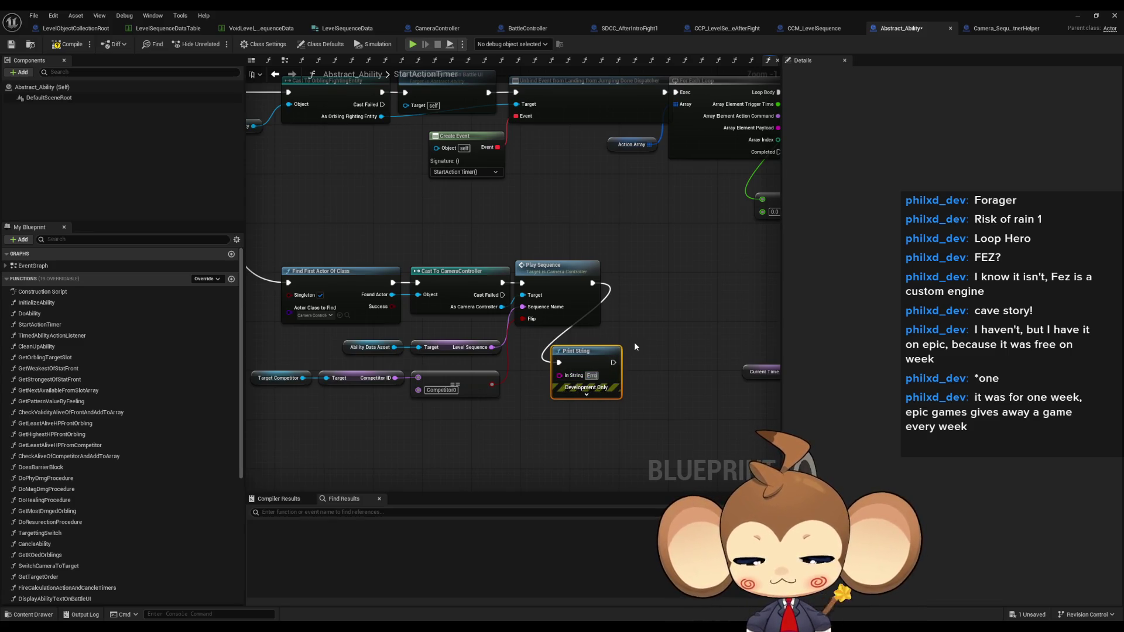
text(r: oh no)
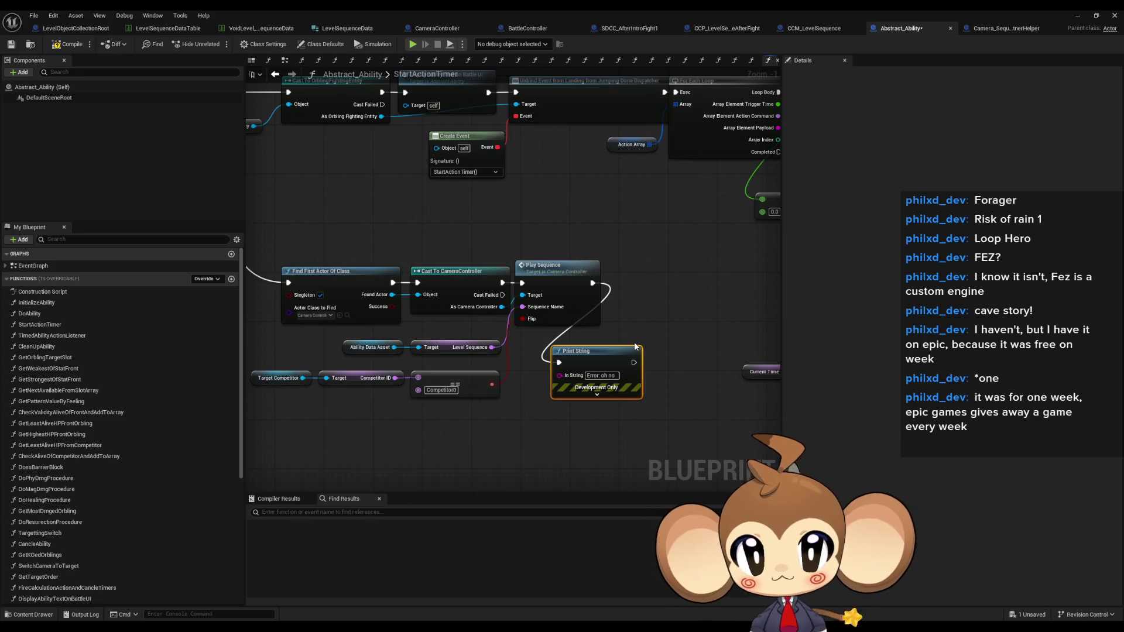
click(1086, 15)
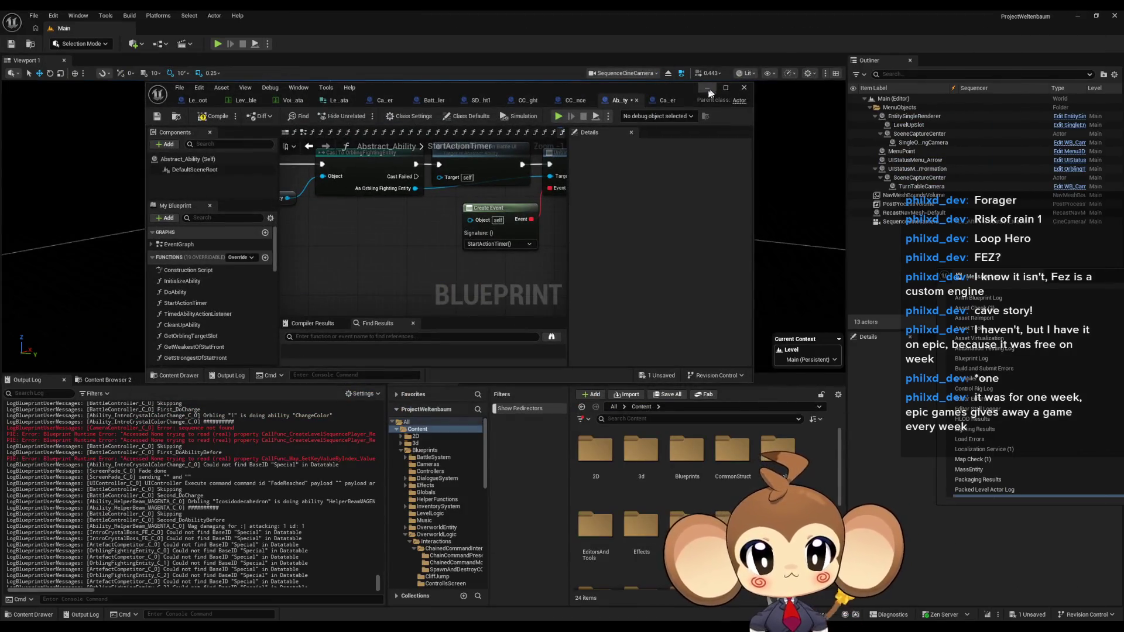
Start a Play In Editor test and clear the Output Log.
click(706, 89)
click(215, 43)
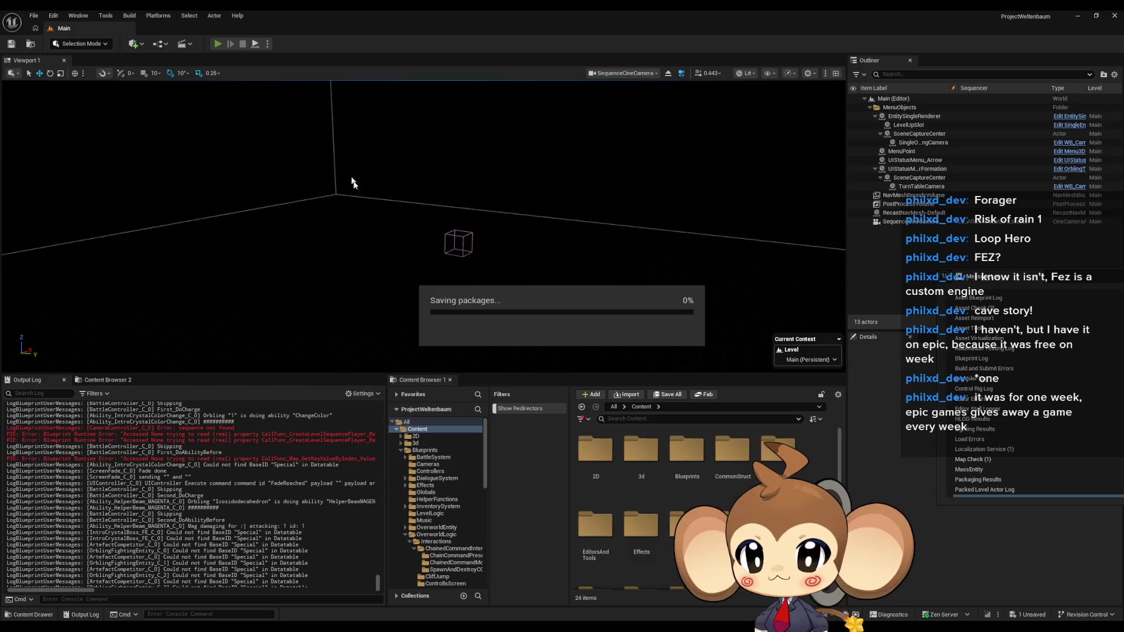
right_click(249, 441)
click(281, 454)
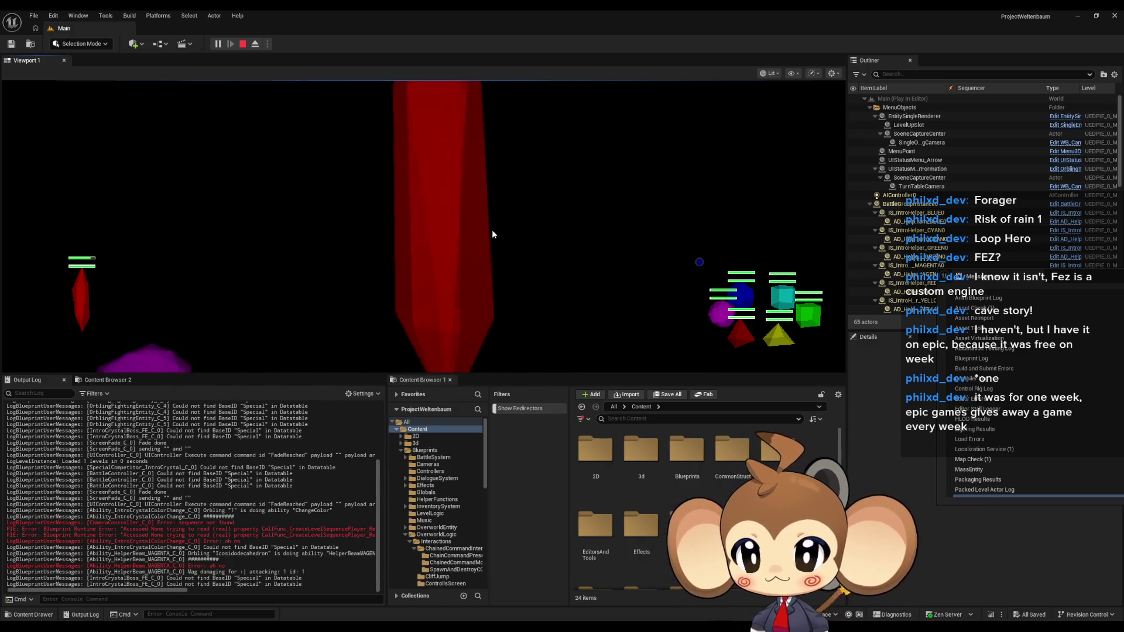
Stop the Play In Editor session with Escape.
key(Escape)
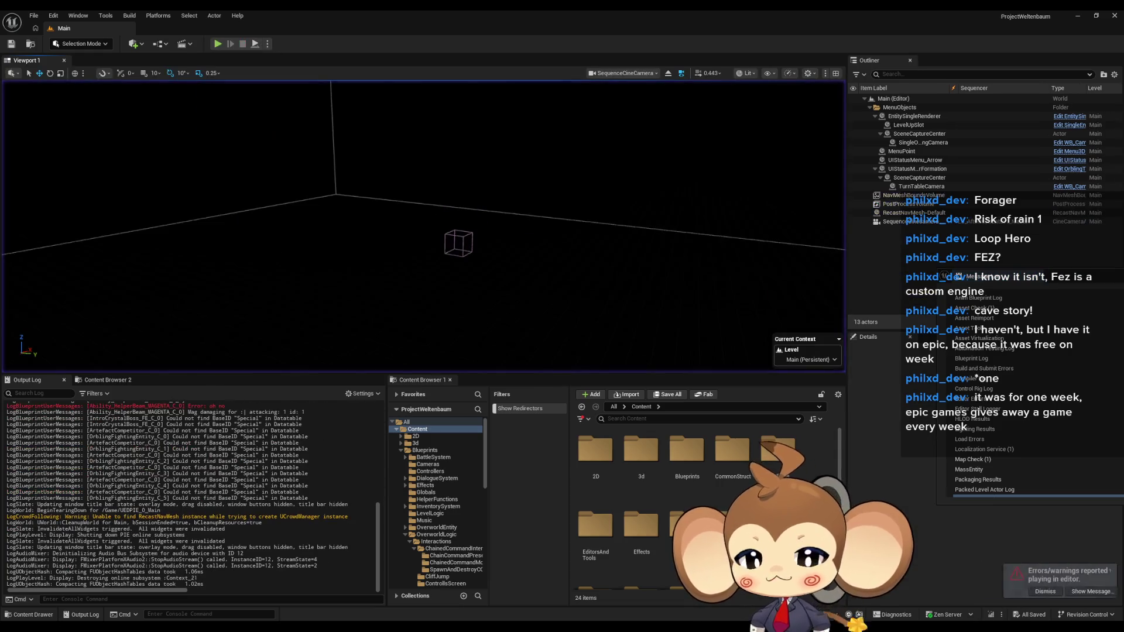
Bring the Abstract_Ability blueprint back to the front and maximize it on StartActionTimer.
mouse_move(462, 627)
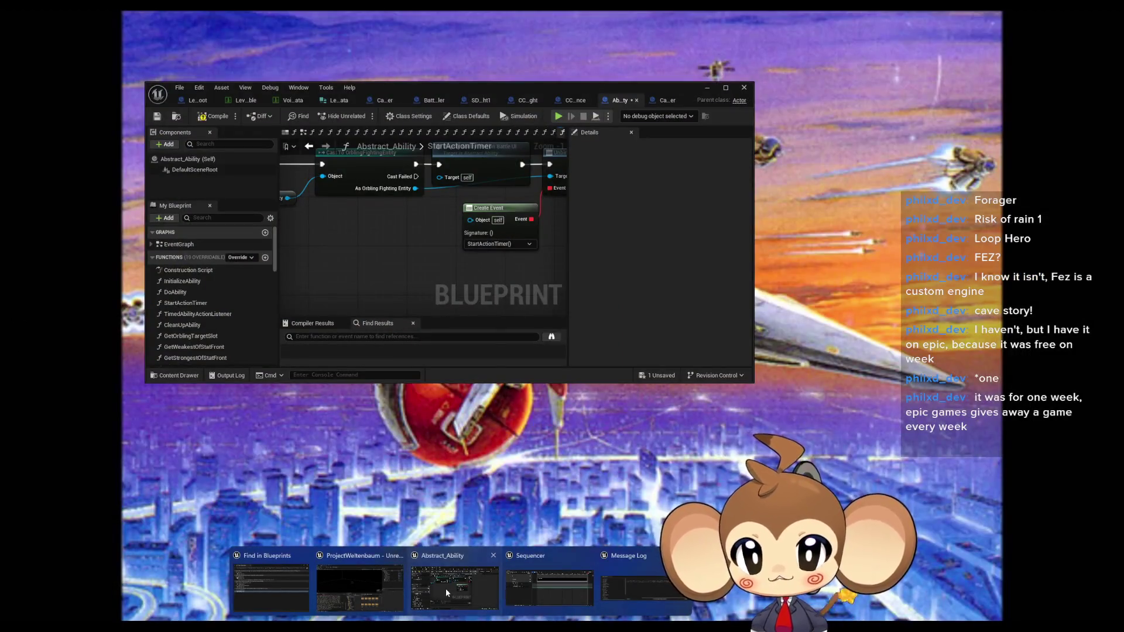
click(445, 589)
double_click(386, 87)
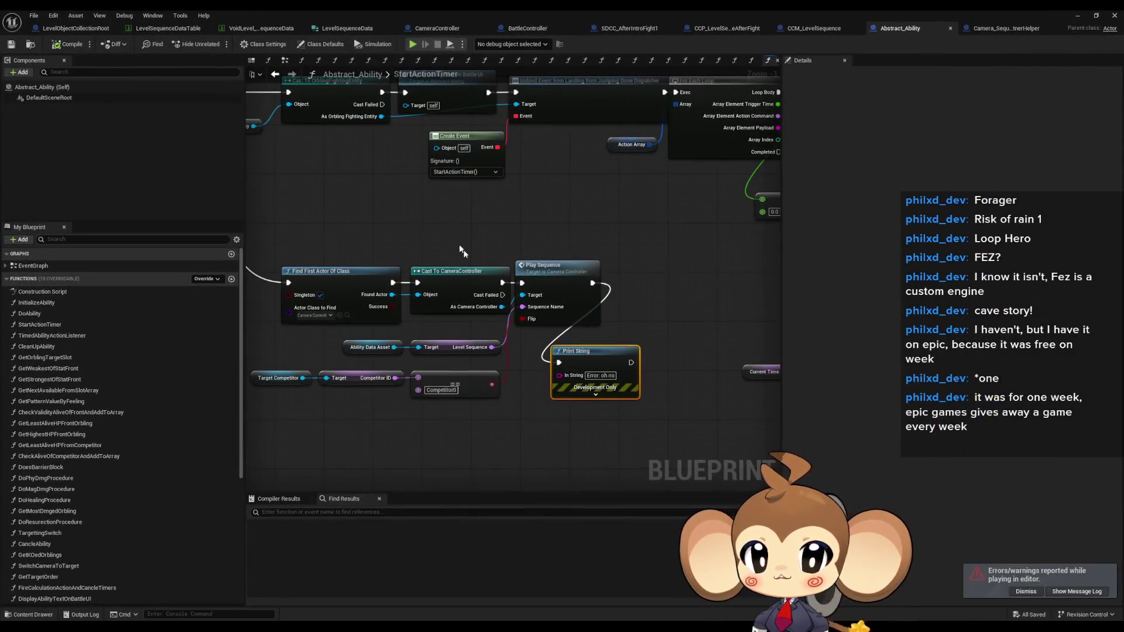
scroll(551, 398, down, 4)
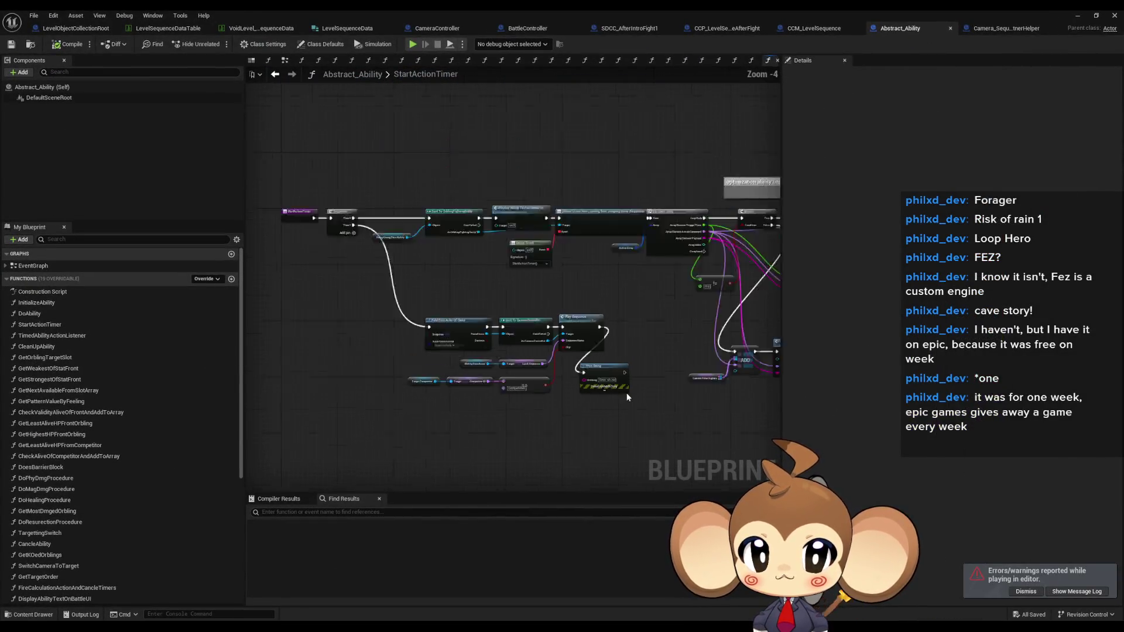
scroll(491, 351, up, 2)
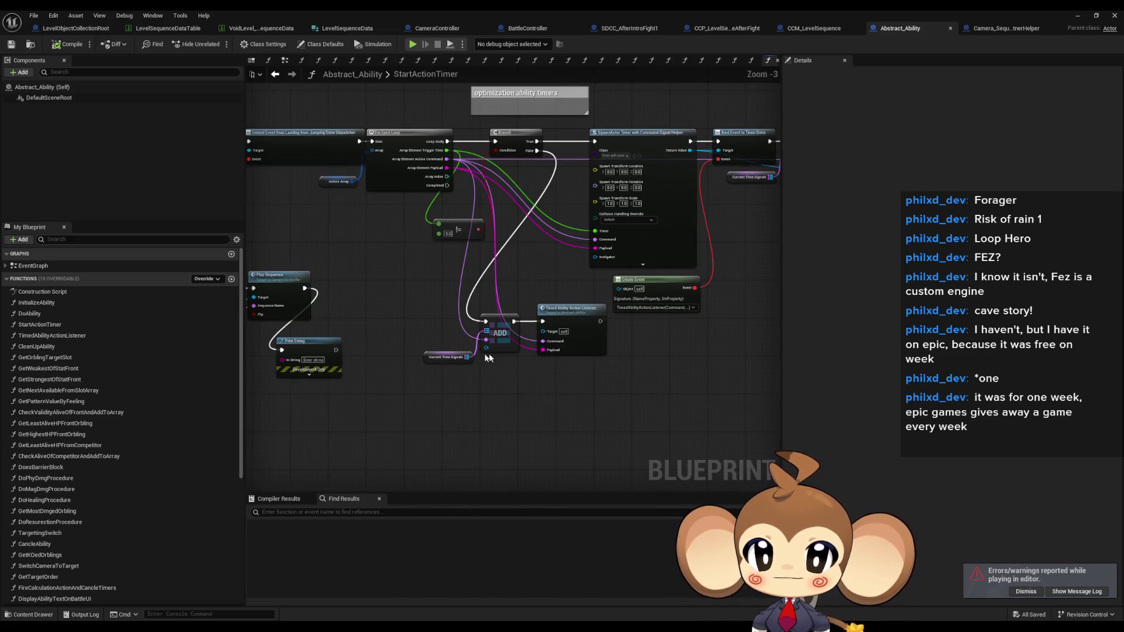
Shift the ADD and Timed Ability Action Listener nodes down-right and paste a second Ability Data Asset getter.
drag(424, 330, 609, 360)
mouse_move(572, 319)
mouse_down()
mouse_move(609, 352)
mouse_move(703, 338)
mouse_up()
mouse_move(405, 354)
mouse_down()
mouse_move(579, 346)
mouse_move(575, 325)
mouse_up()
scroll(575, 325, up, 3)
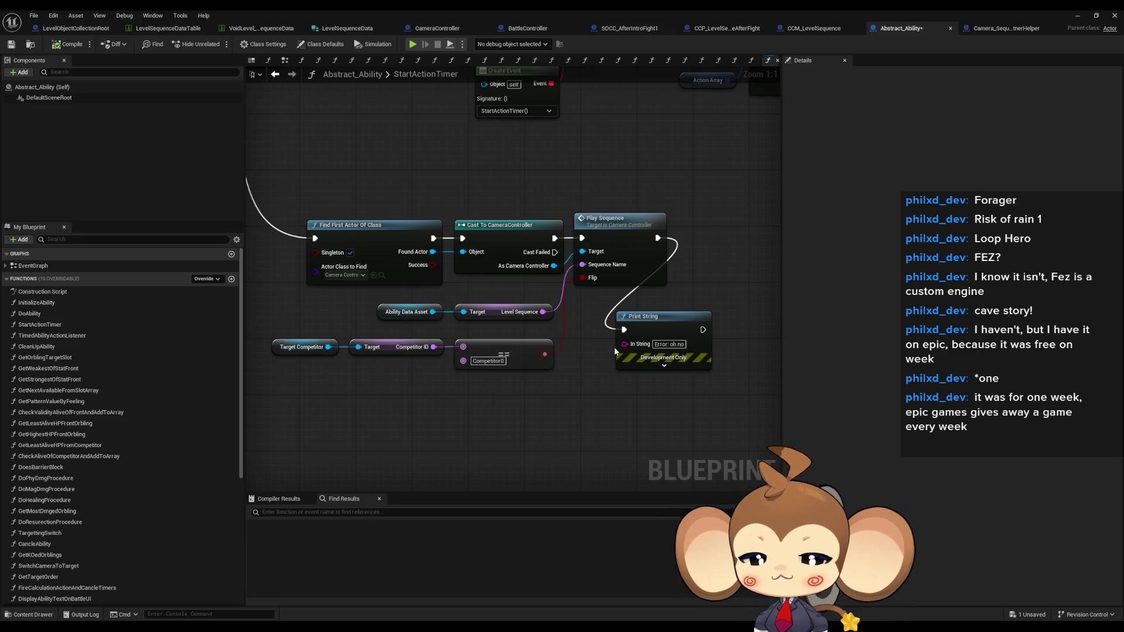
drag(609, 355, 558, 353)
drag(435, 327, 460, 340)
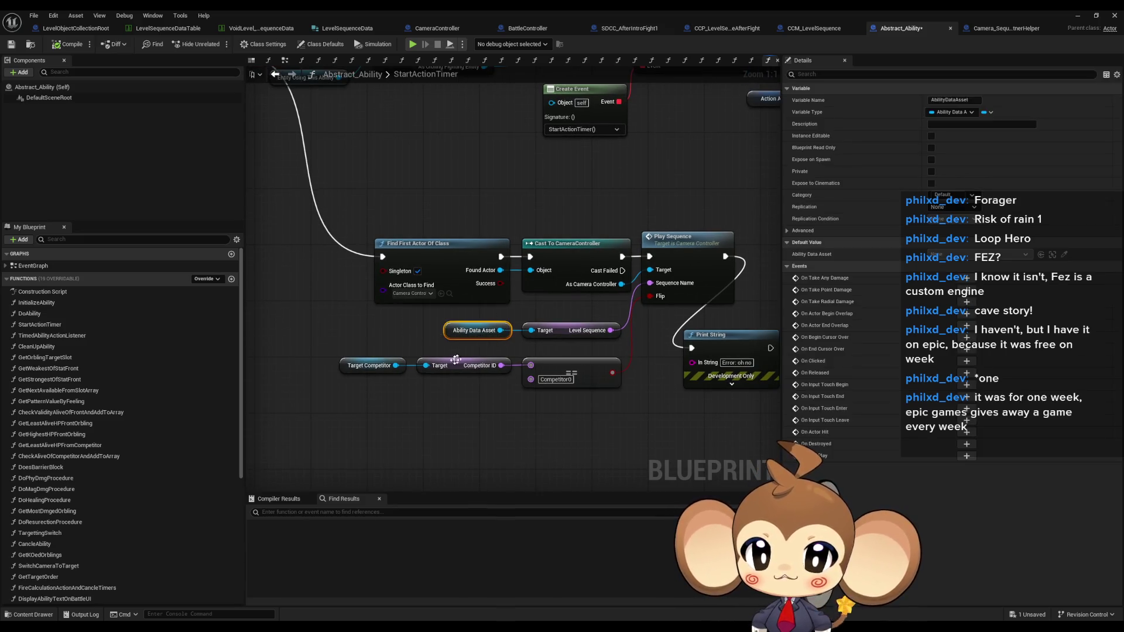
key(ctrl+v)
Add an Is Valid check on Ability Data Asset, fed by Then 1 and leading into Find First Actor Of Class.
drag(367, 314, 391, 323)
text(vali)
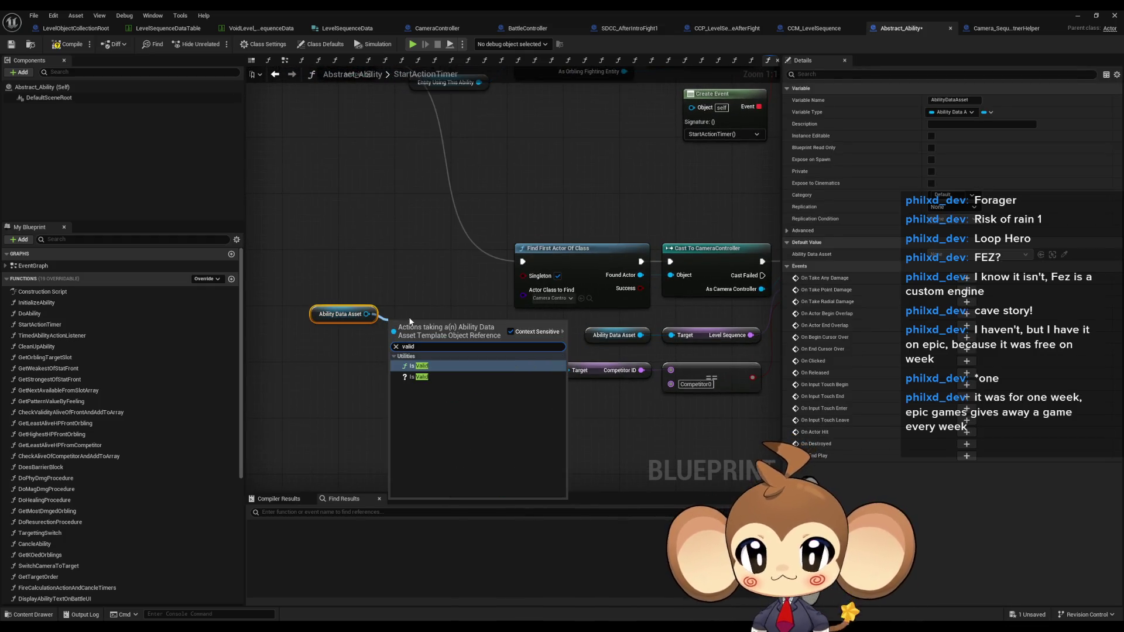
key(Down)
key(Return)
mouse_move(409, 338)
mouse_down()
mouse_move(404, 276)
mouse_move(380, 275)
mouse_up()
mouse_move(470, 335)
mouse_down()
mouse_move(298, 350)
mouse_move(546, 423)
mouse_up()
mouse_move(525, 364)
mouse_down()
mouse_move(609, 360)
mouse_move(593, 353)
mouse_up()
mouse_move(444, 147)
mouse_down()
mouse_move(501, 286)
mouse_move(445, 363)
mouse_up()
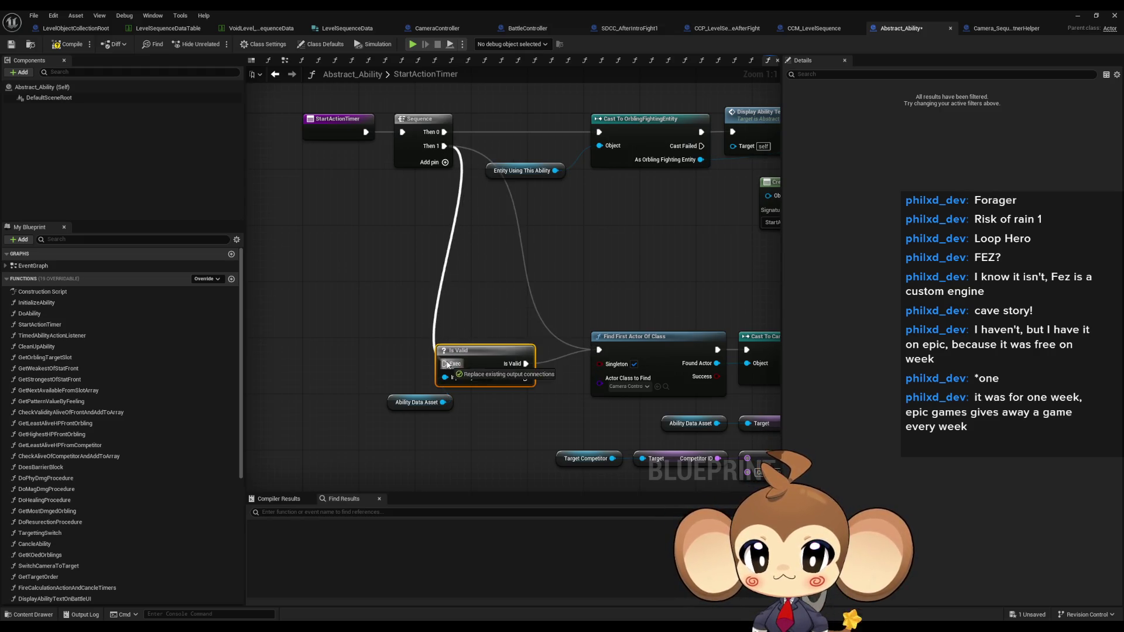
Line up the Is Valid node and the Ability Data Asset getter beside each other.
drag(427, 402, 400, 381)
drag(485, 358, 523, 345)
drag(390, 381, 433, 374)
drag(537, 408, 529, 408)
scroll(530, 408, down, 2)
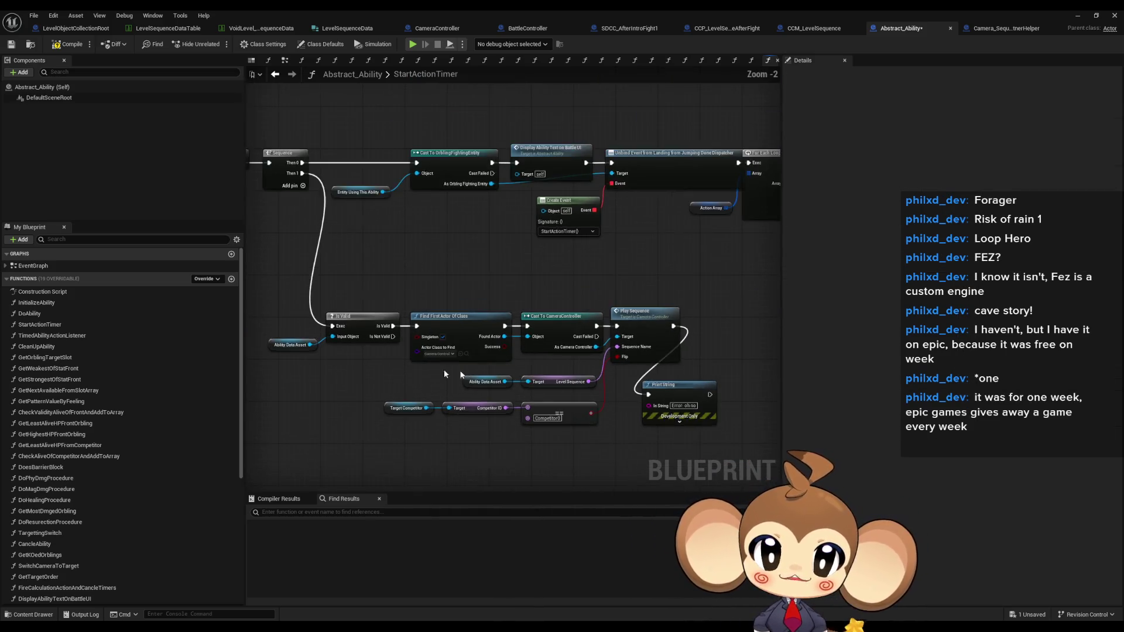
Delete the debug Print String node and save the Abstract_Ability blueprint.
click(637, 404)
key(Delete)
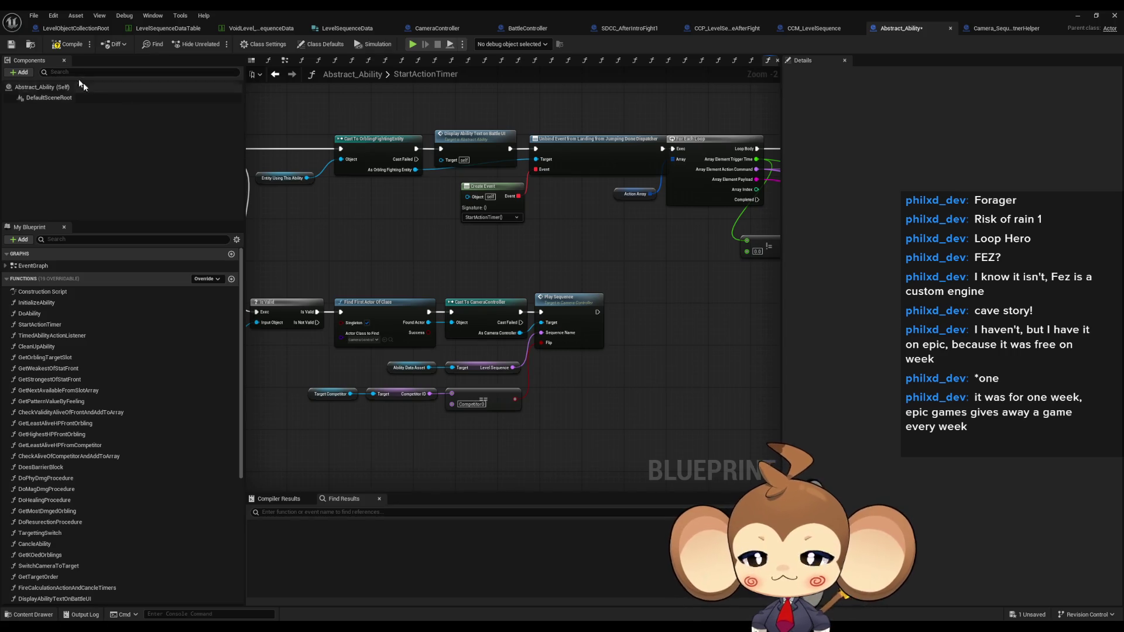
key(ctrl+s)
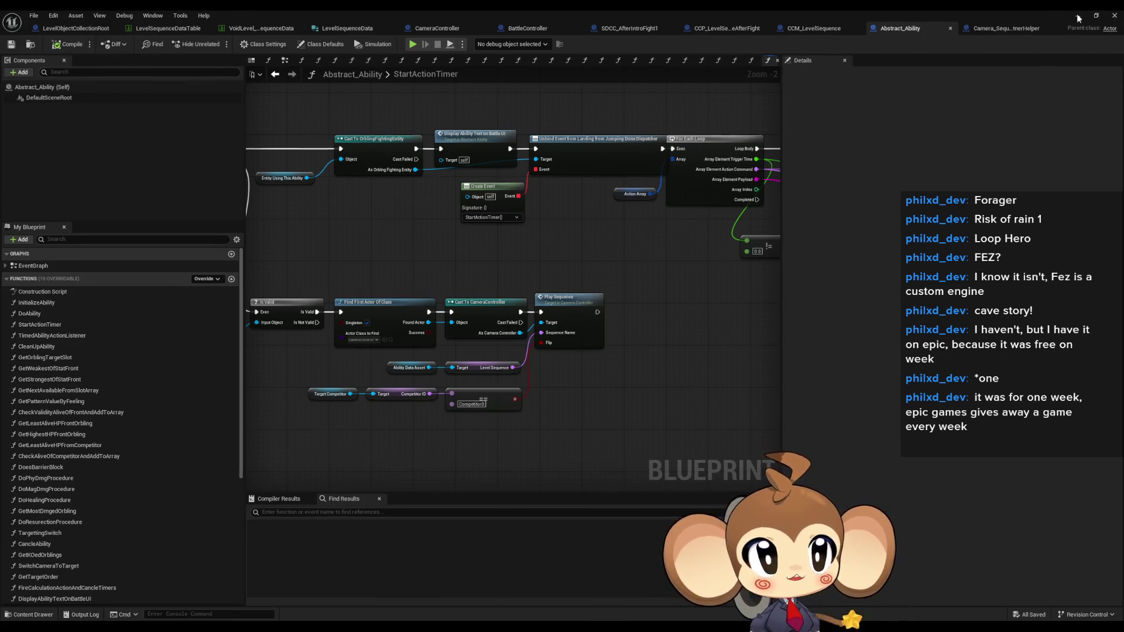
click(1079, 18)
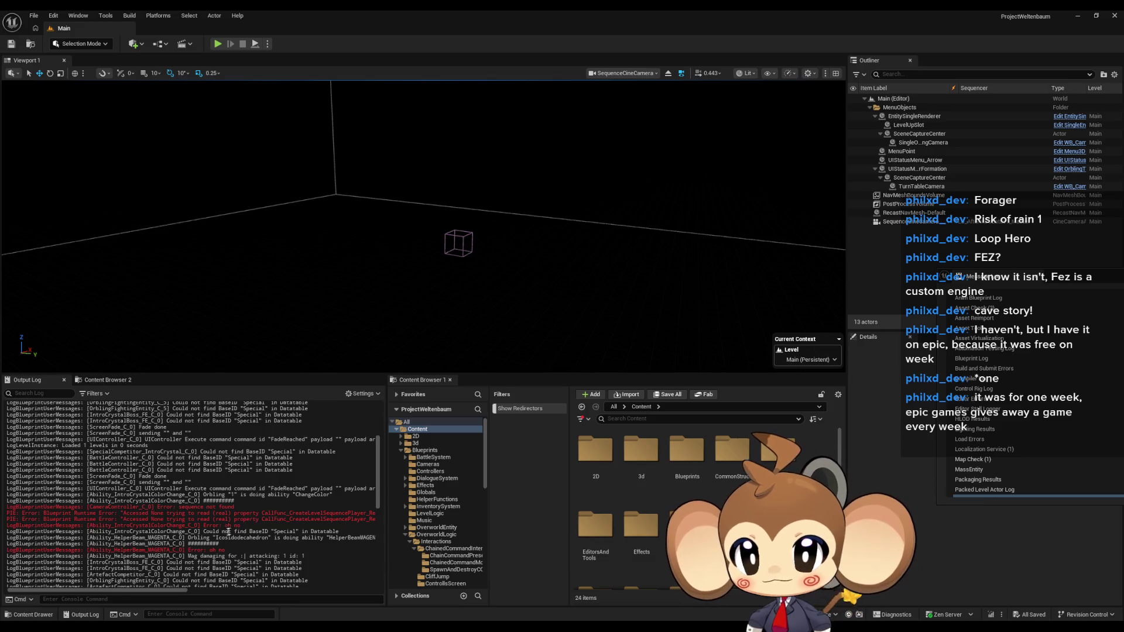
Minimize CameraController, clear the Output Log, then run an Alt+P play test and stop it with Esc.
scroll(188, 521, down, 2)
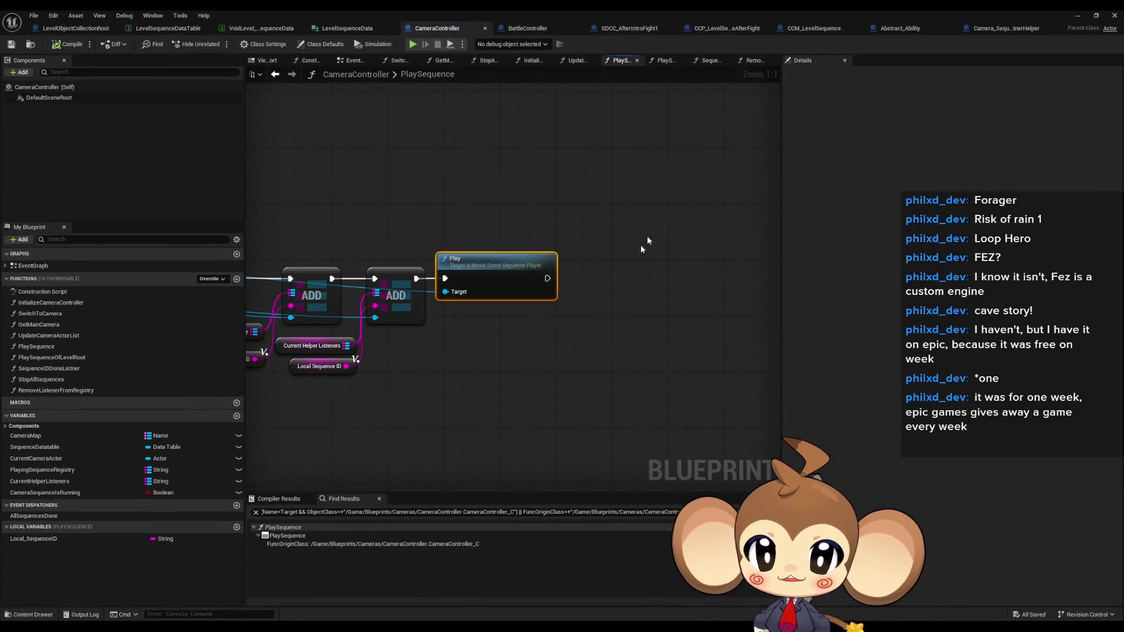
click(1075, 16)
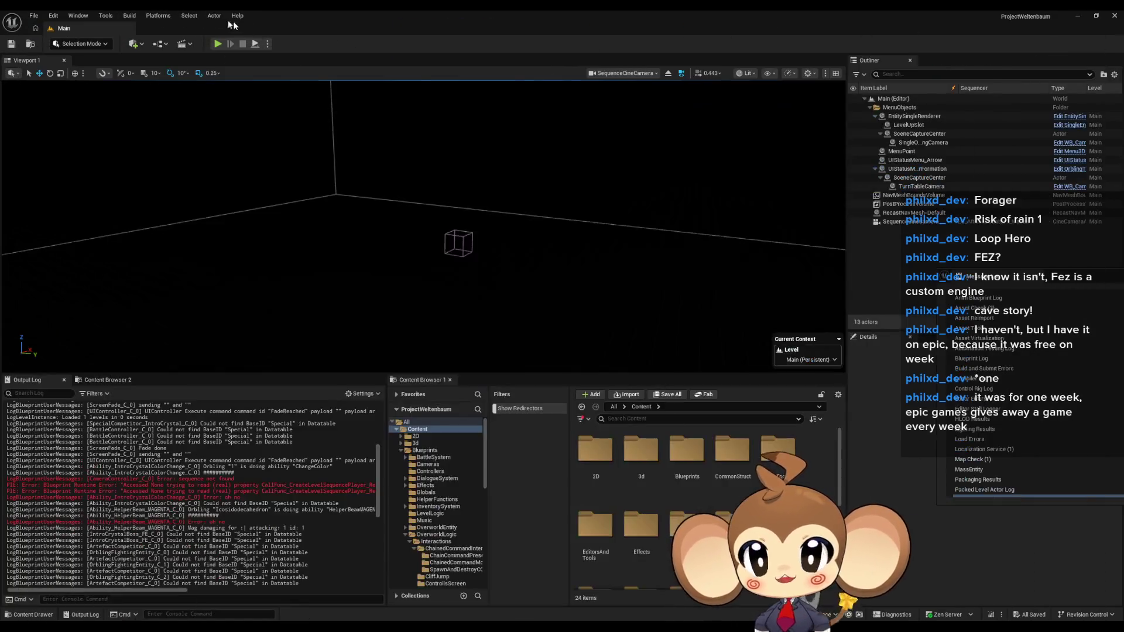
right_click(225, 553)
click(251, 449)
key(alt+p)
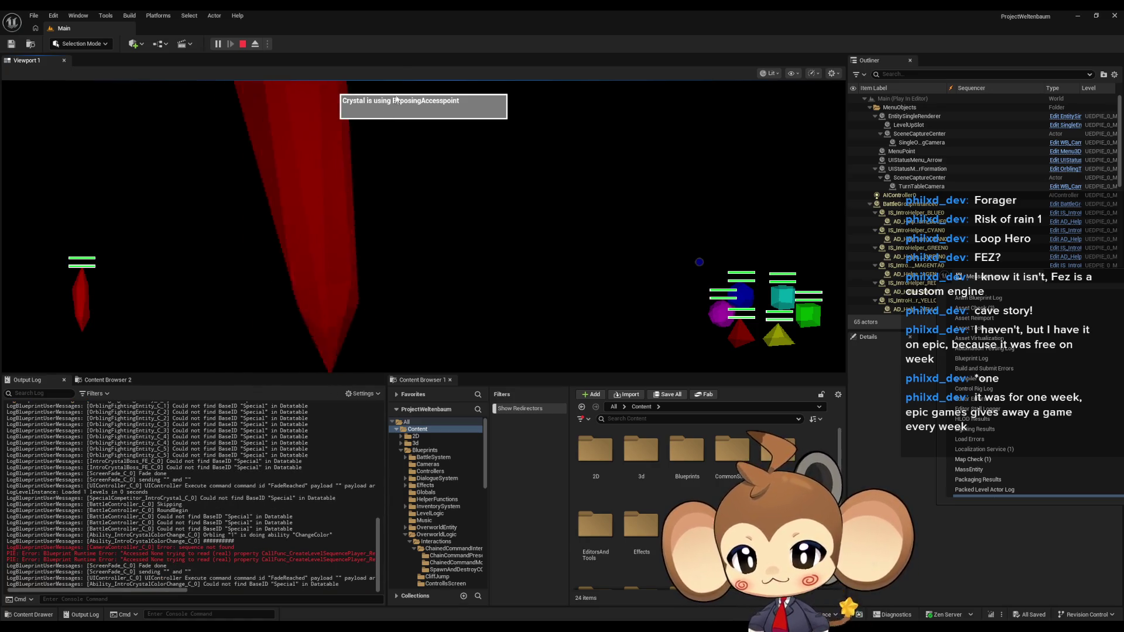
key(Escape)
Review Camera_SequenceListnerHelper, BattleController and CameraController's PlaySequence, ending on Abstract_Ability's StartActionTimer.
mouse_move(495, 593)
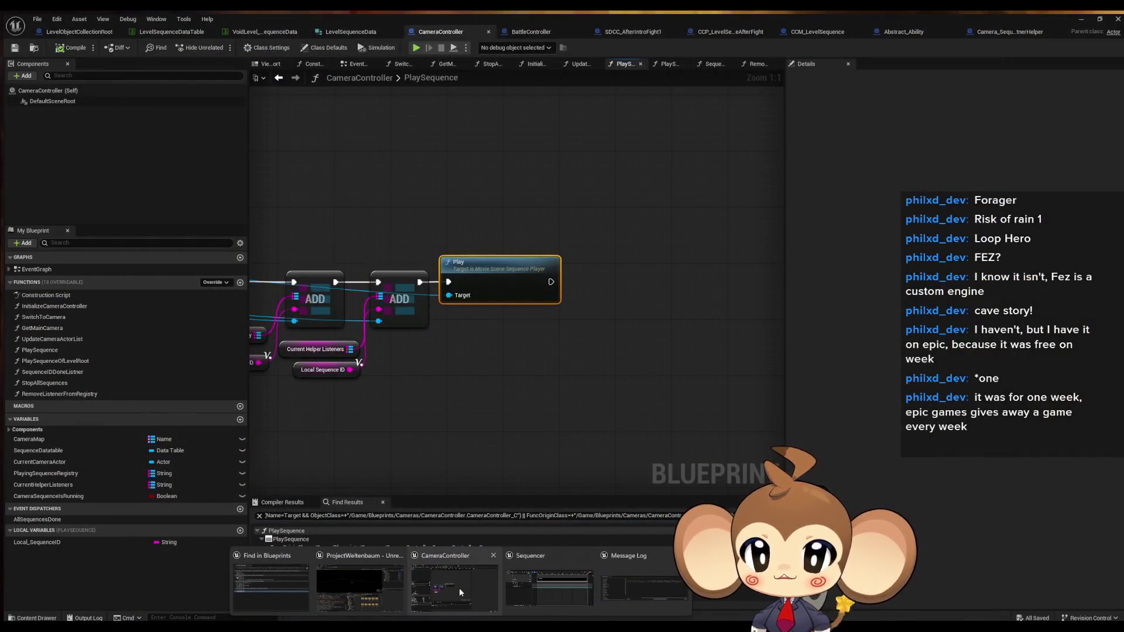
click(459, 588)
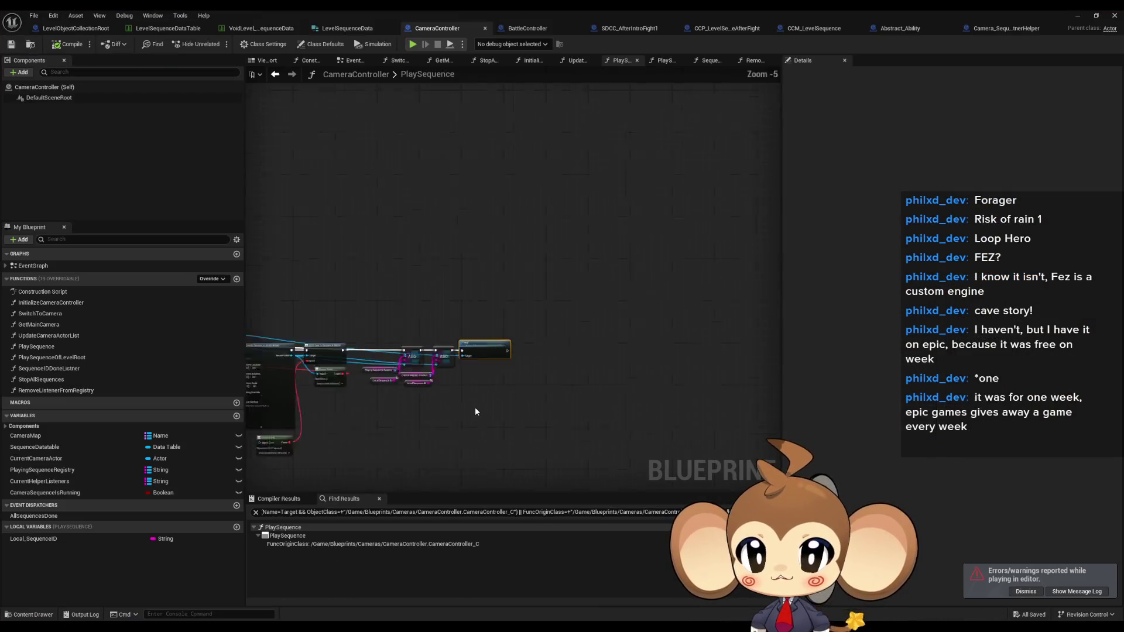
click(987, 29)
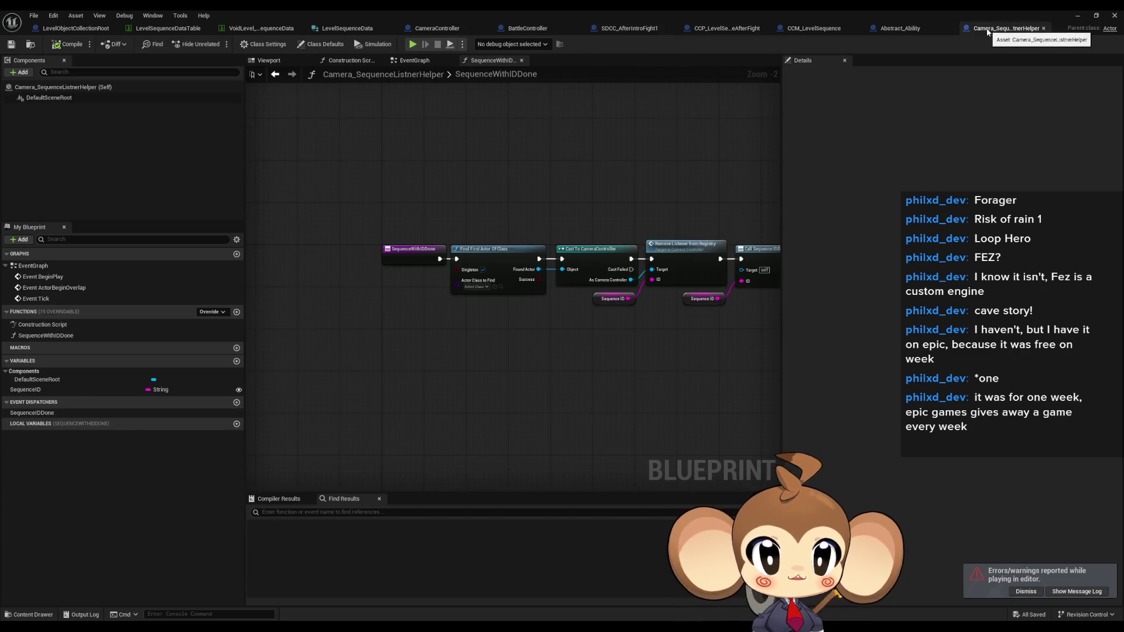
click(530, 28)
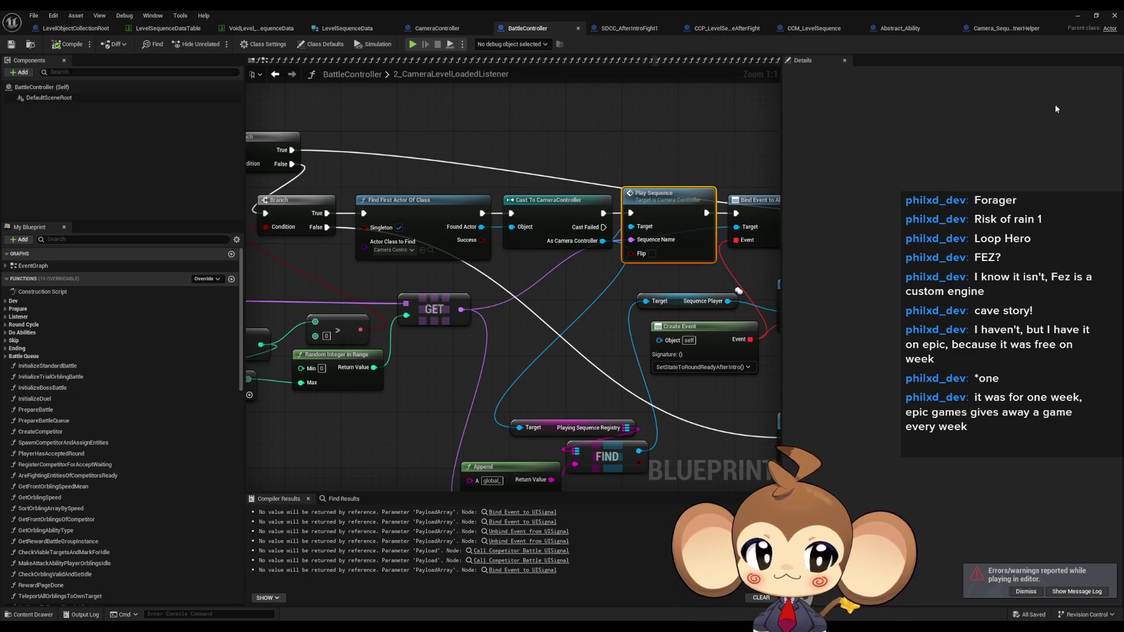
double_click(667, 196)
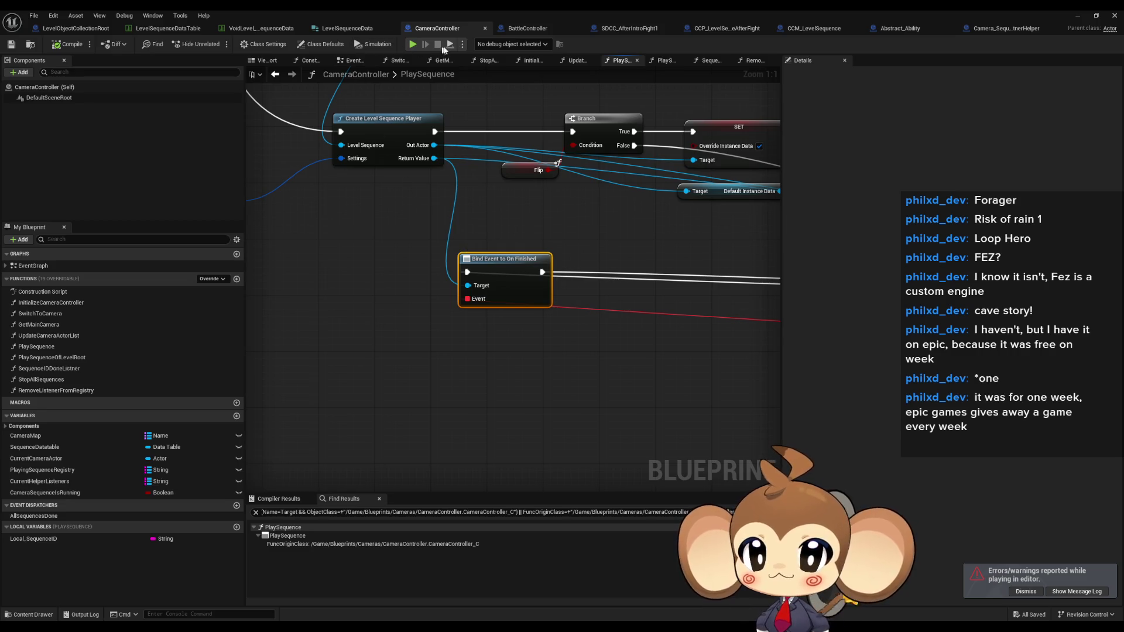
click(530, 28)
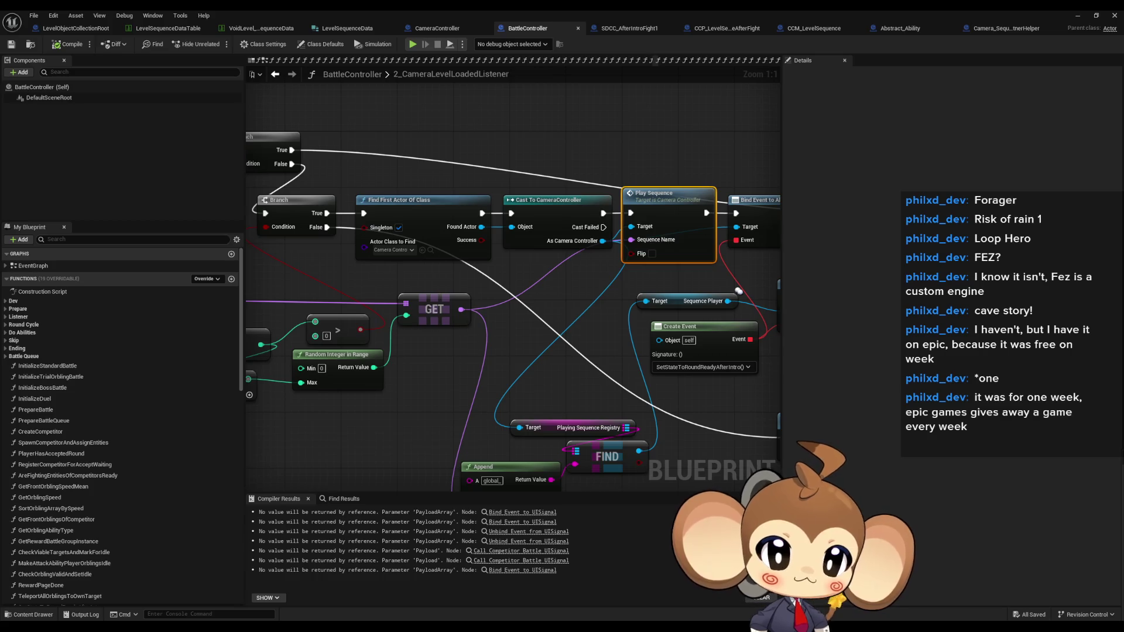
click(900, 28)
scroll(502, 244, down, 3)
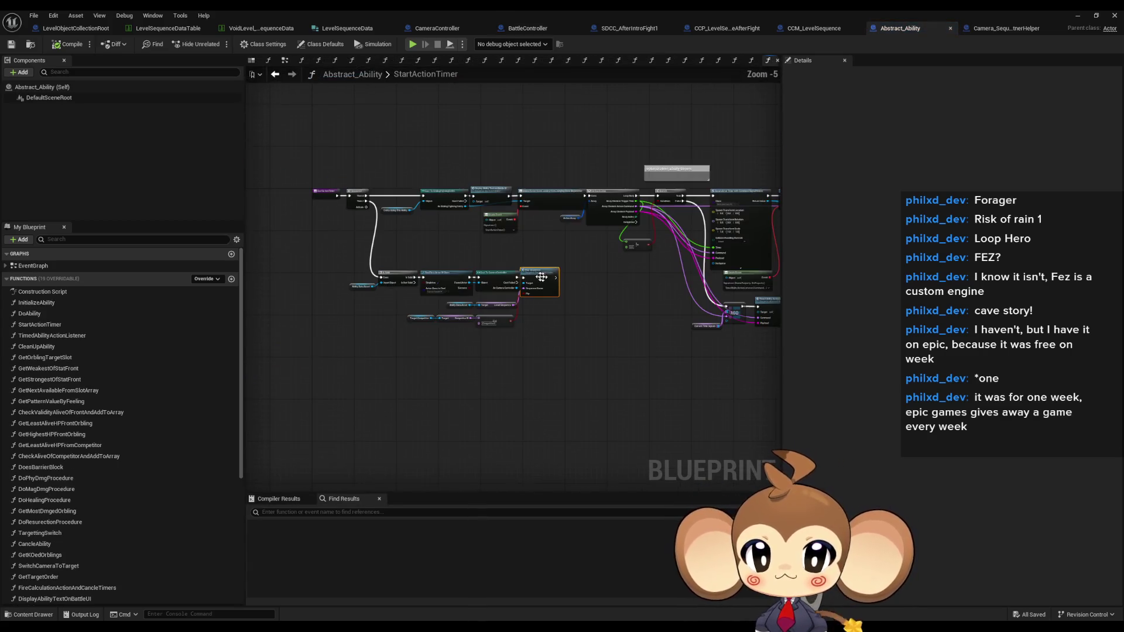
Compare the 'sequence not found' log error with StartActionTimer, then open CameraController's PlaySequence function.
scroll(386, 195, up, 2)
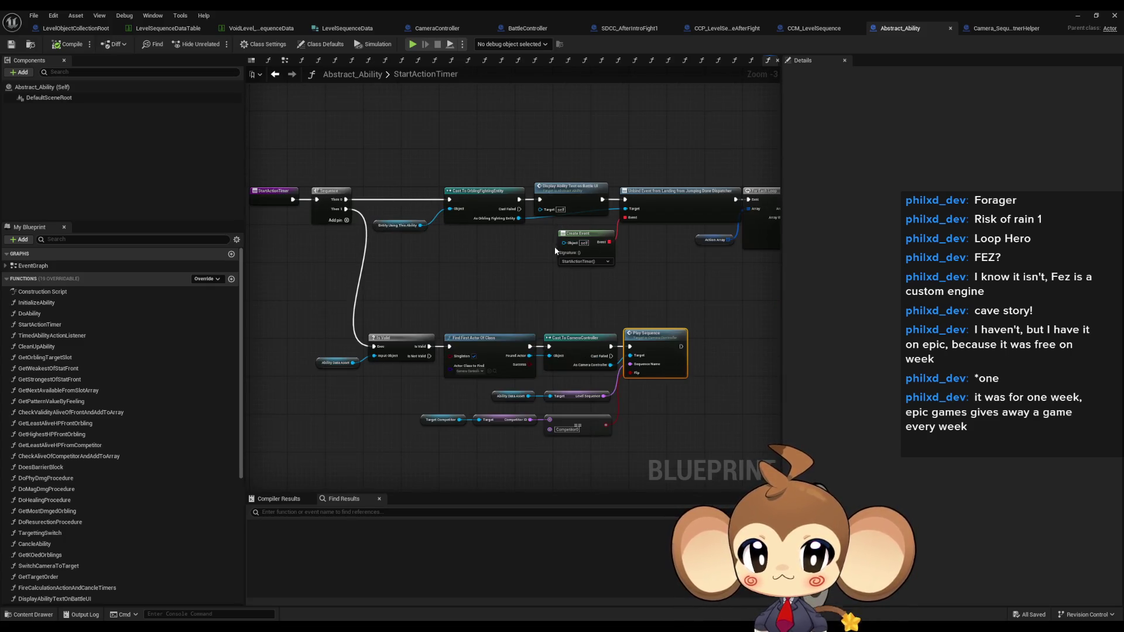
scroll(621, 351, up, 1)
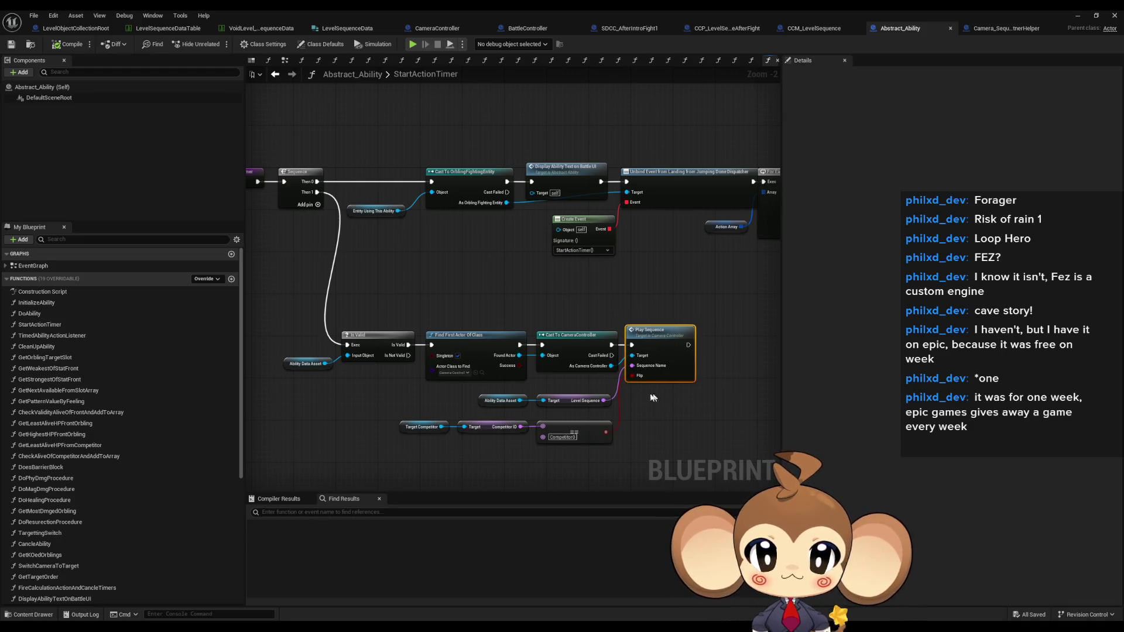
mouse_move(526, 620)
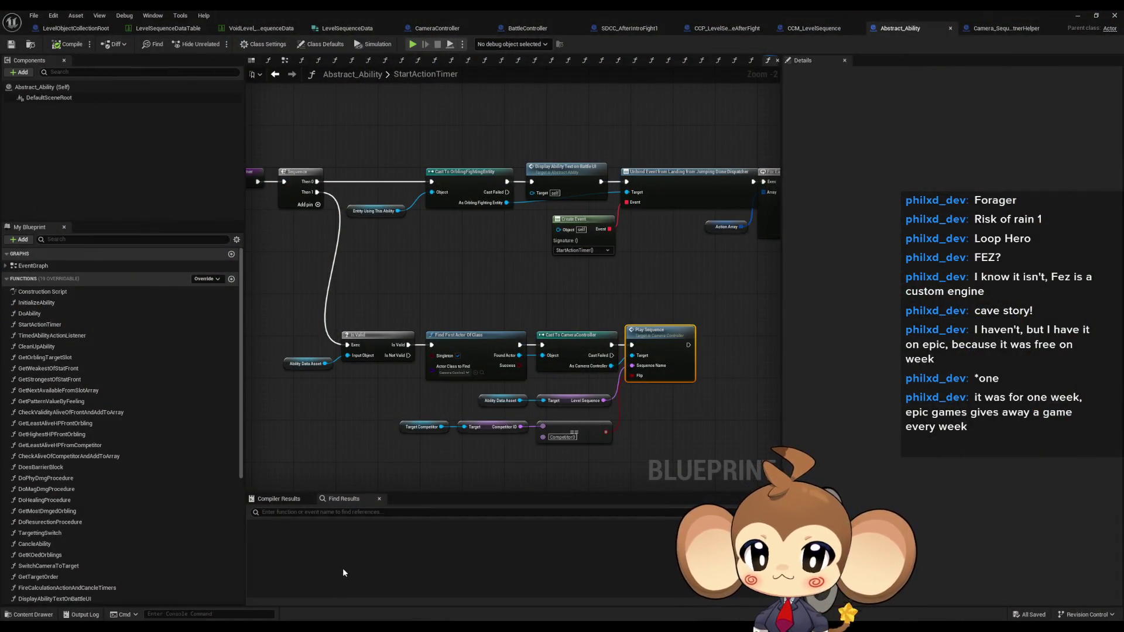
double_click(543, 9)
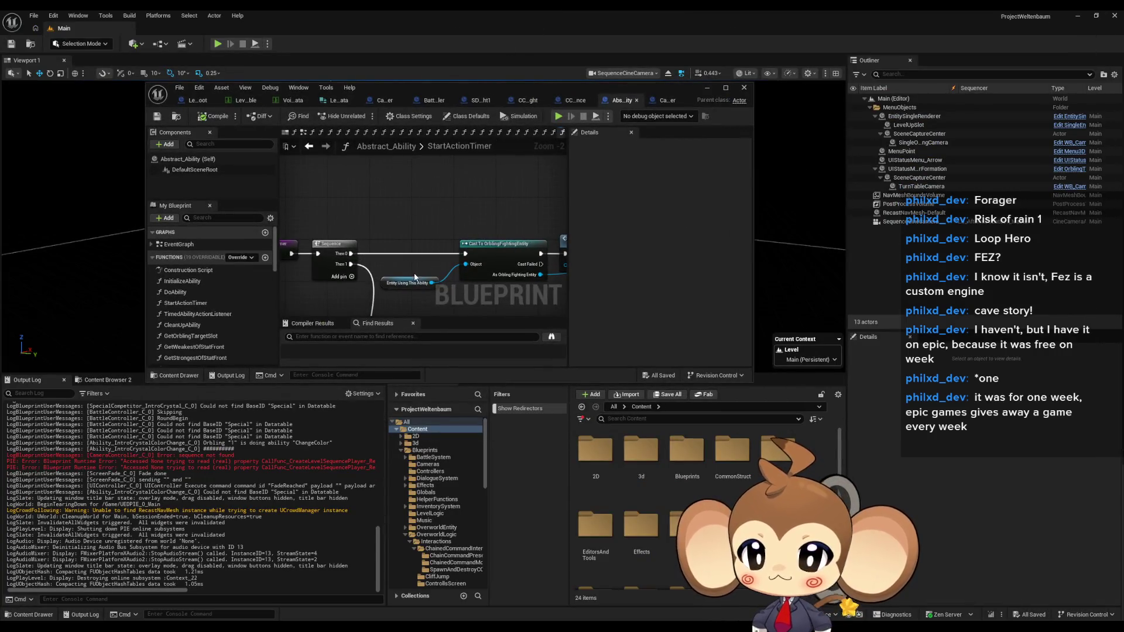
drag(242, 454, 182, 456)
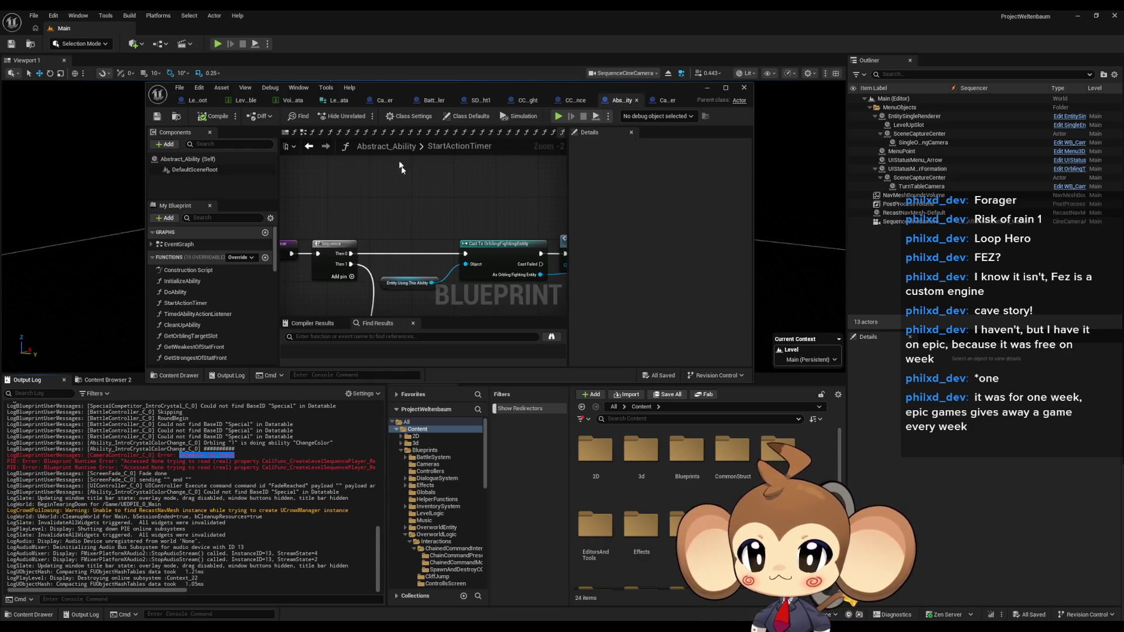
double_click(404, 90)
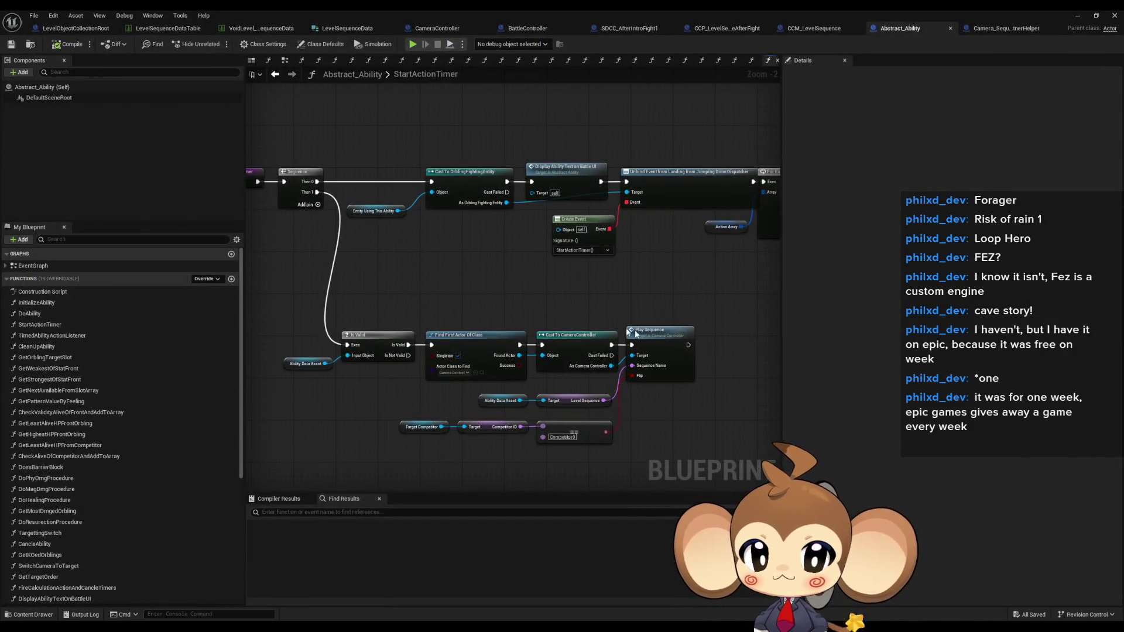
double_click(647, 330)
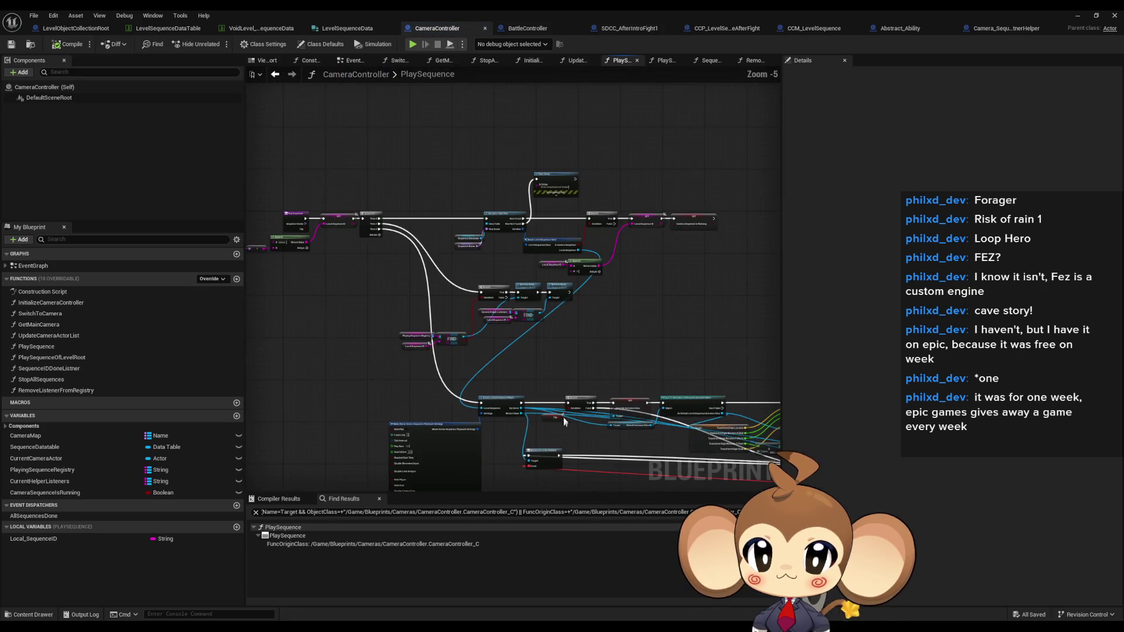
Locate PlaySequence's Get Data Table Row and Print String nodes, then restore the window to reveal the level editor.
scroll(561, 229, up, 4)
drag(358, 276, 714, 328)
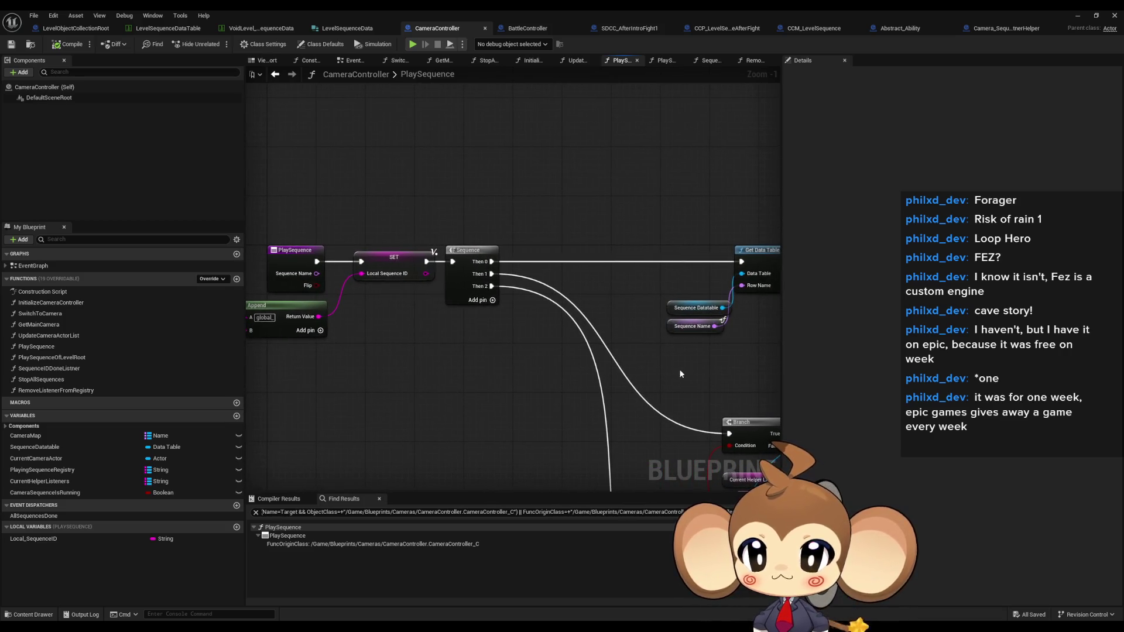
drag(681, 375, 416, 382)
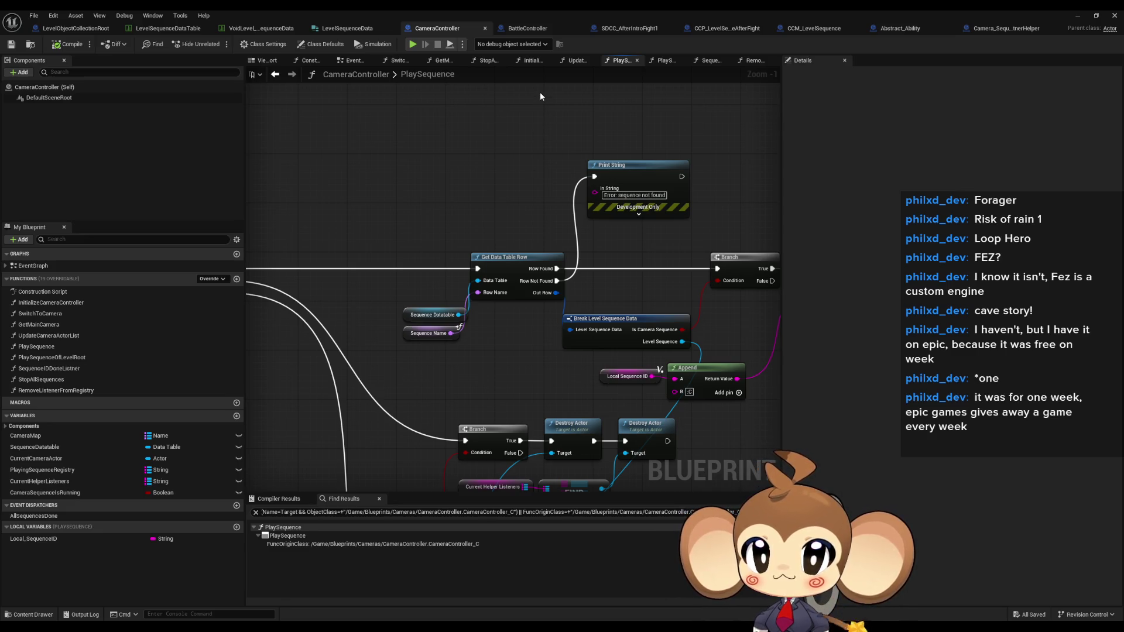
double_click(497, 9)
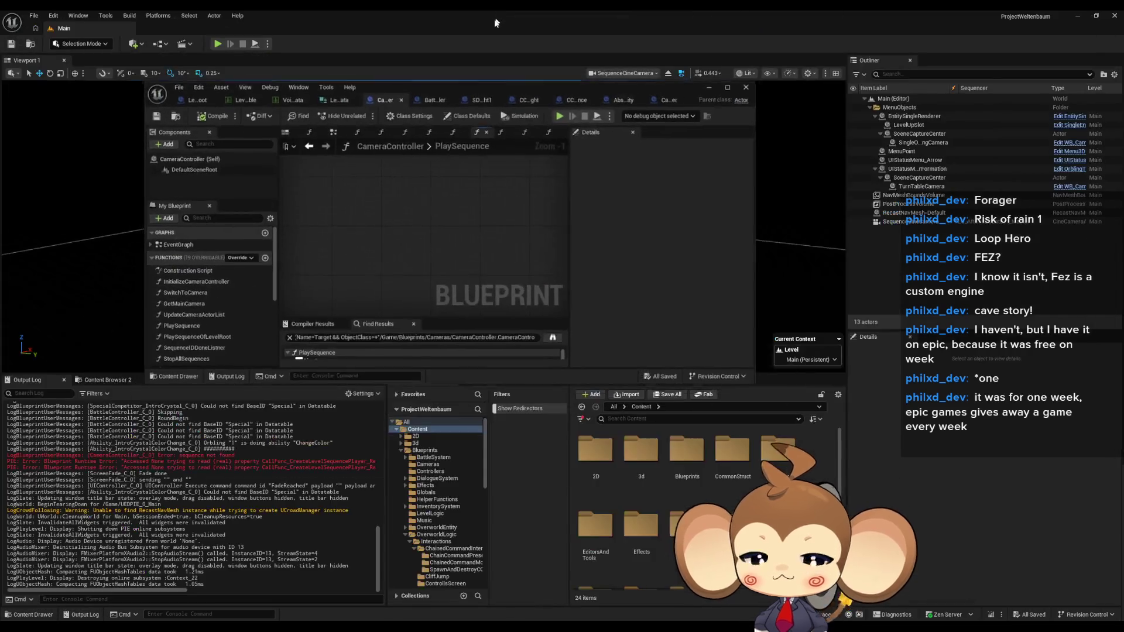
Navigate the Content Browser into Blueprints, then into its BattleSystem folder.
scroll(703, 509, down, 2)
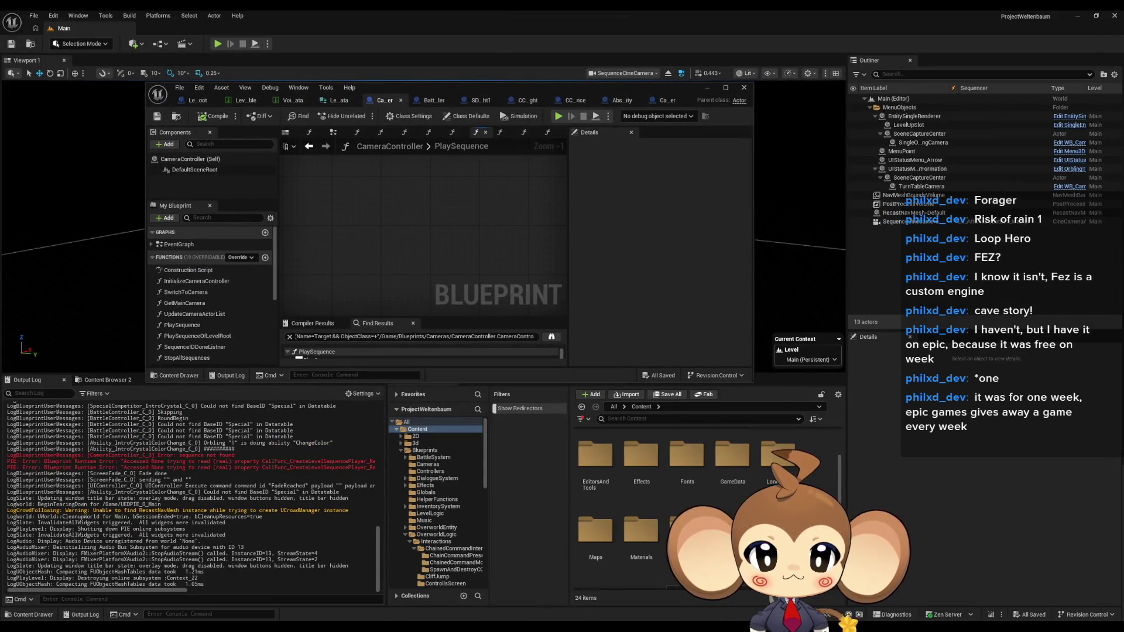
scroll(703, 509, down, 1)
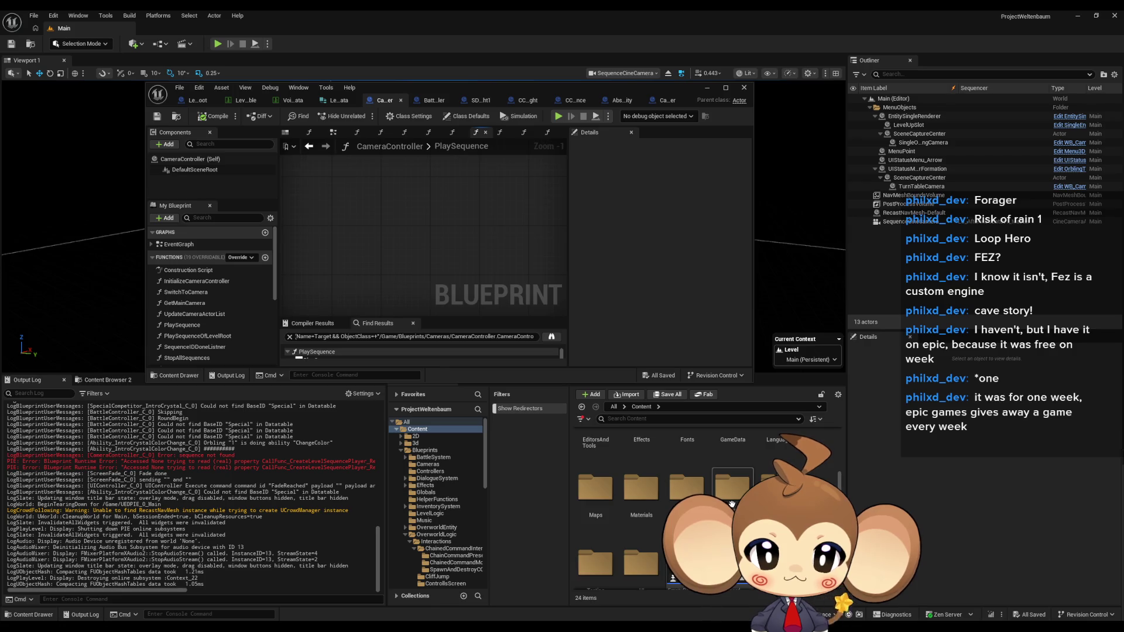
scroll(644, 480, up, 3)
double_click(687, 451)
double_click(599, 459)
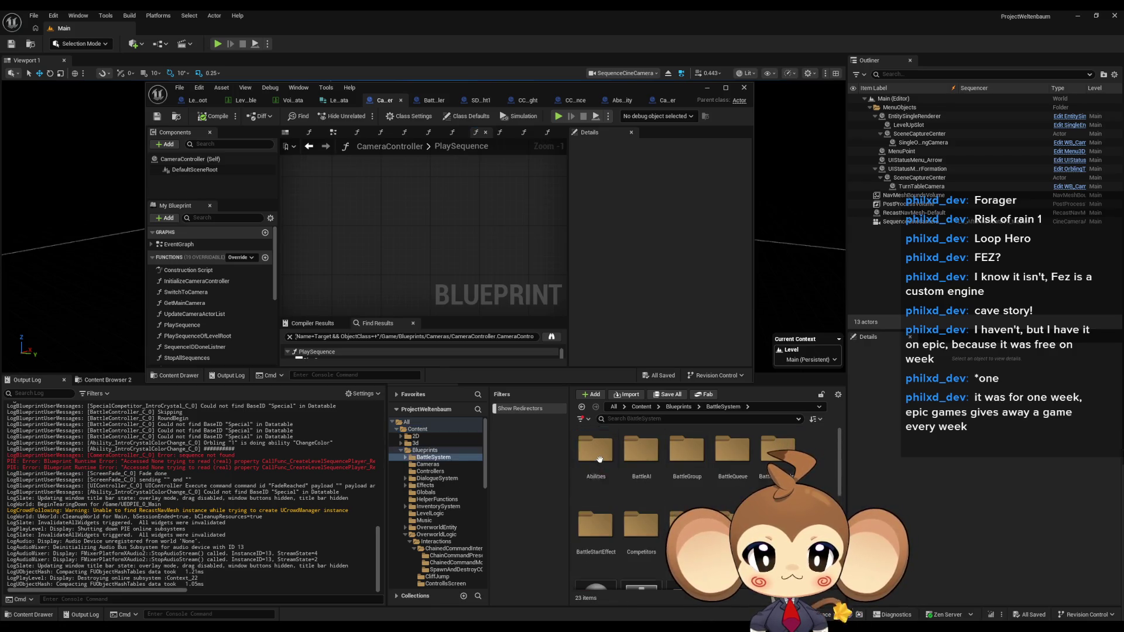